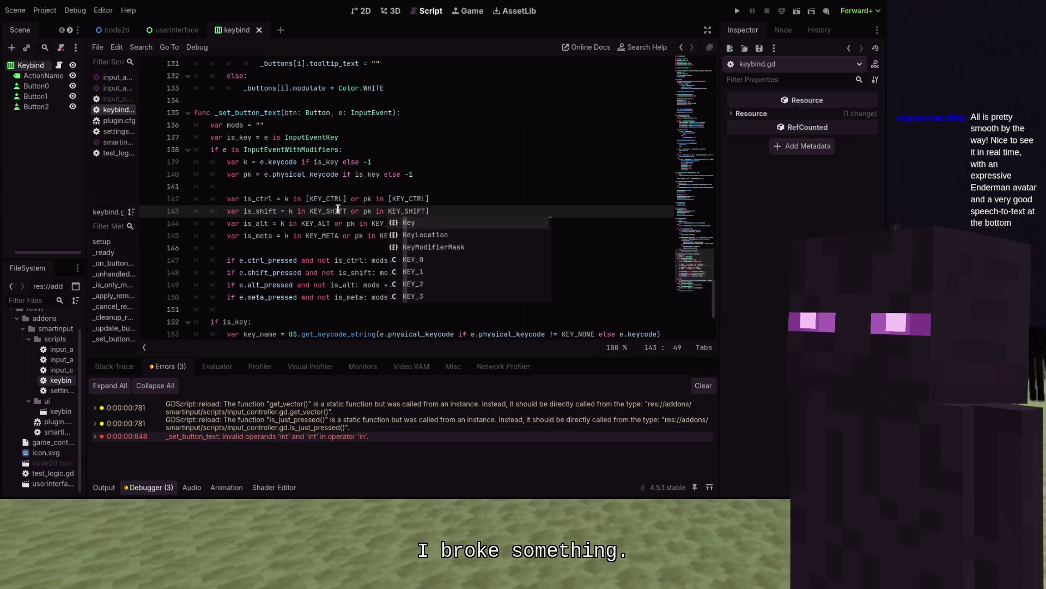
- Insert opening brackets before KEY_SHIFT, KEY_ALT and KEY_META in the modifier checks on lines 143–145
key(Left)
key(Left)
key(Left)
text([)
key(Left)
key(Left)
key(Left)
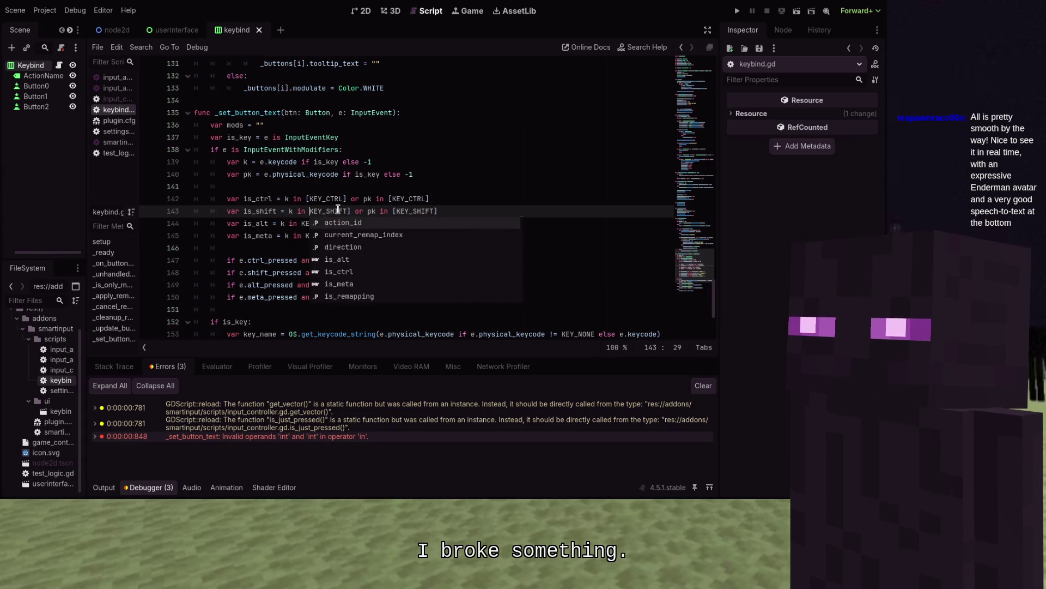
text([)
key(Down)
text([)
key(Down)
text([)
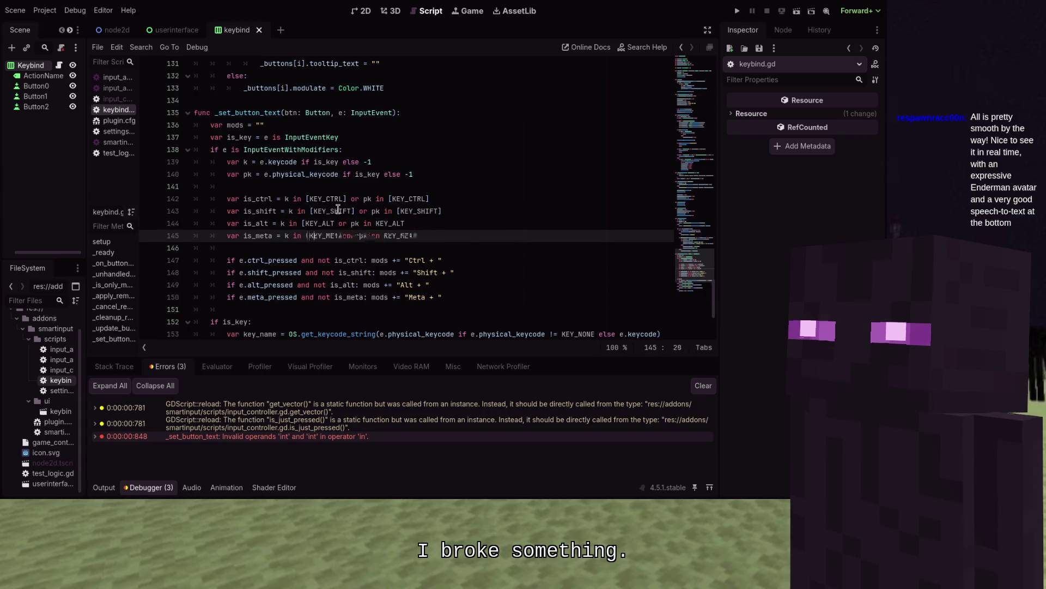
- Add the closing brackets around KEY_ALT and KEY_META so each is an array, then run the project
key(Right)
key(Right)
key(Right)
text(])
key(Up)
key(Right)
text(])
key(Right)
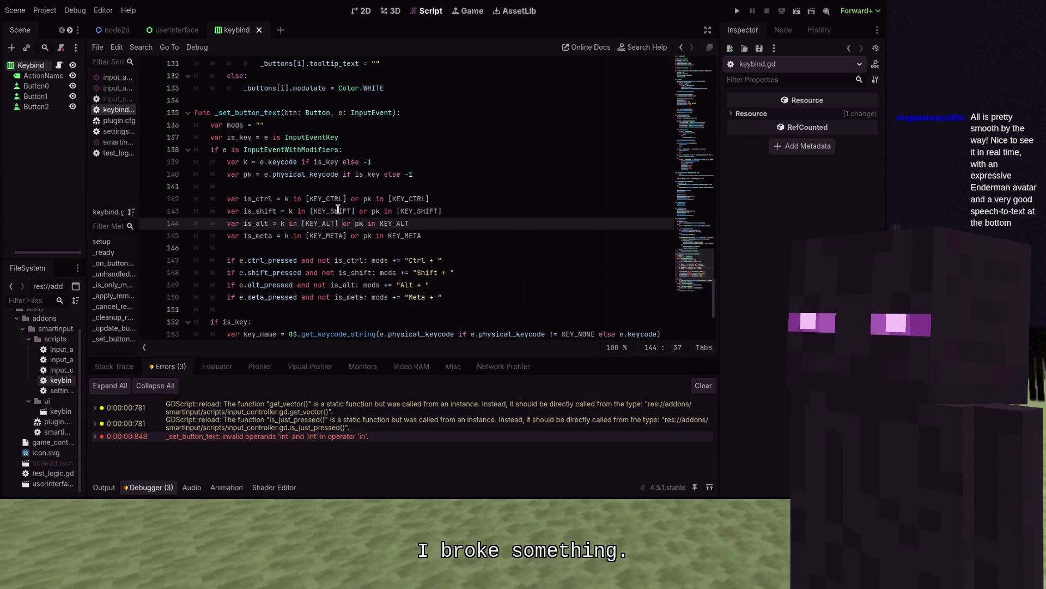
key(Down)
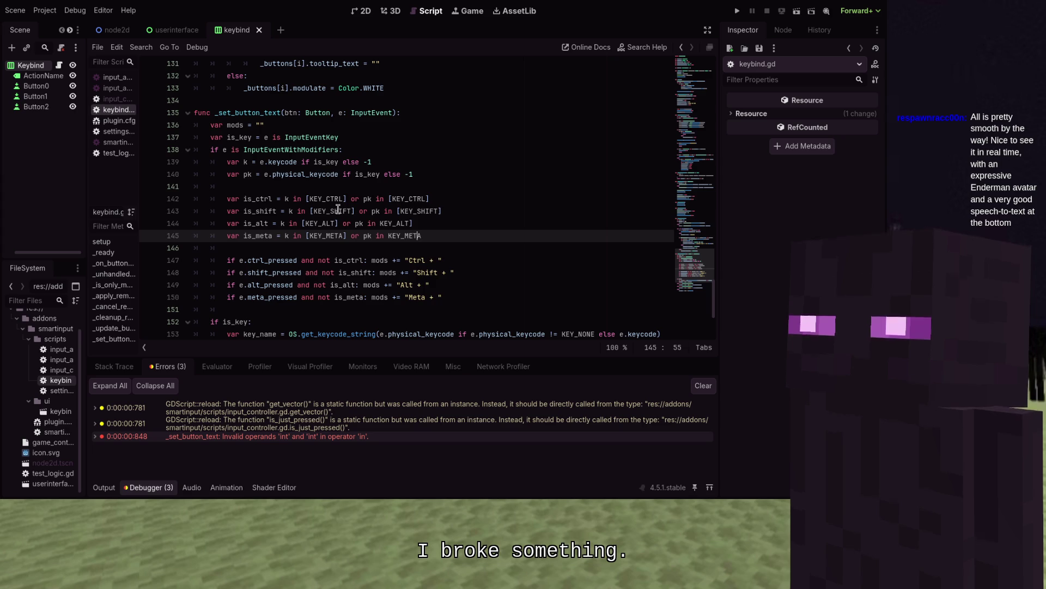
key(End)
text(])
key(Left)
key(Left)
key(Left)
text([)
key(Escape)
key(Up)
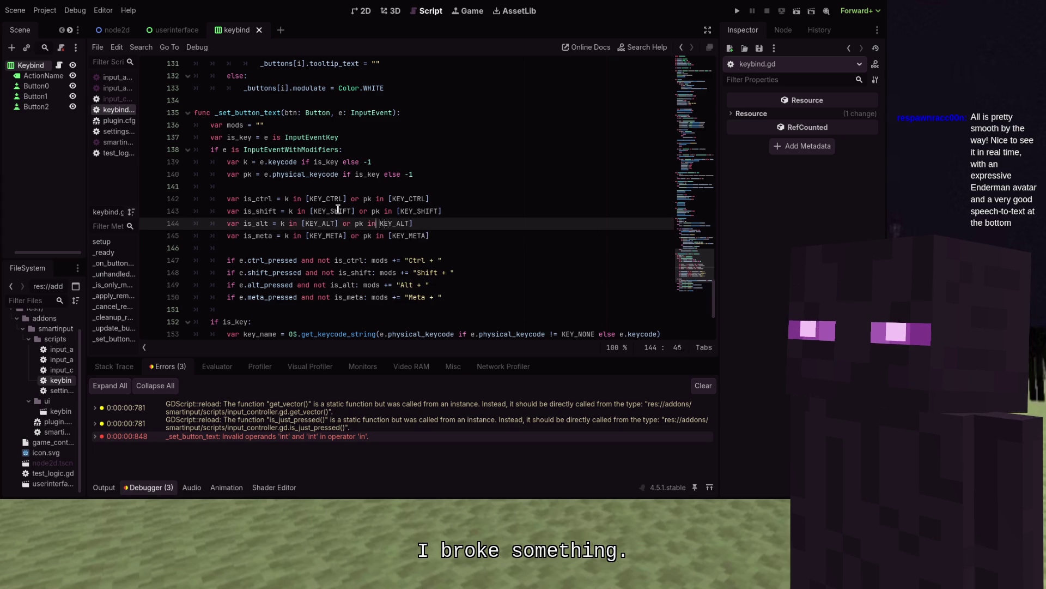
key(F5)
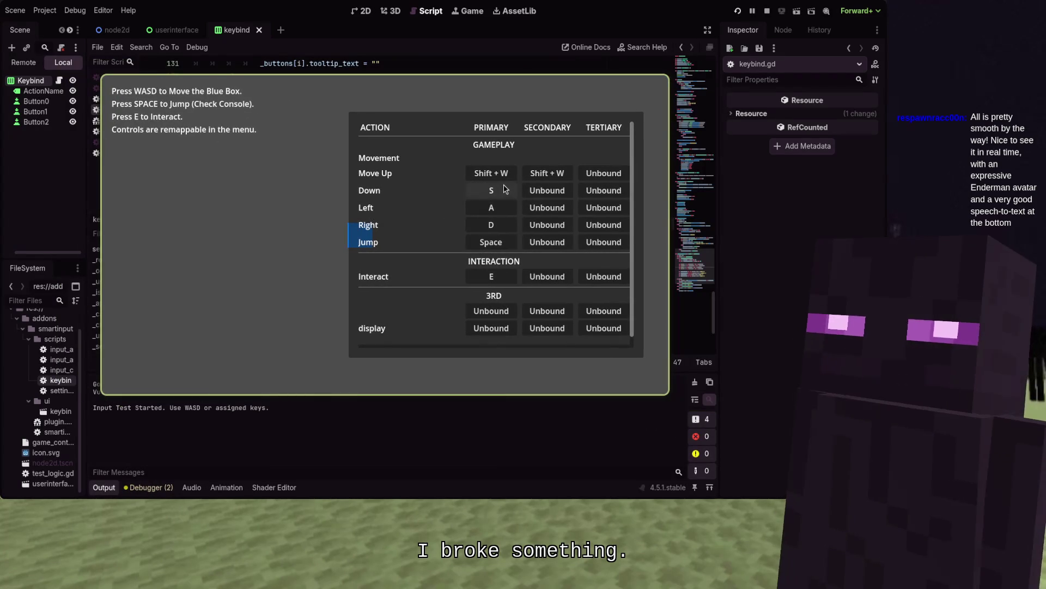
- Restore all keybinds to defaults, then give Move Up extra bindings Shift + W and Shift
scroll(458, 327, down, 3)
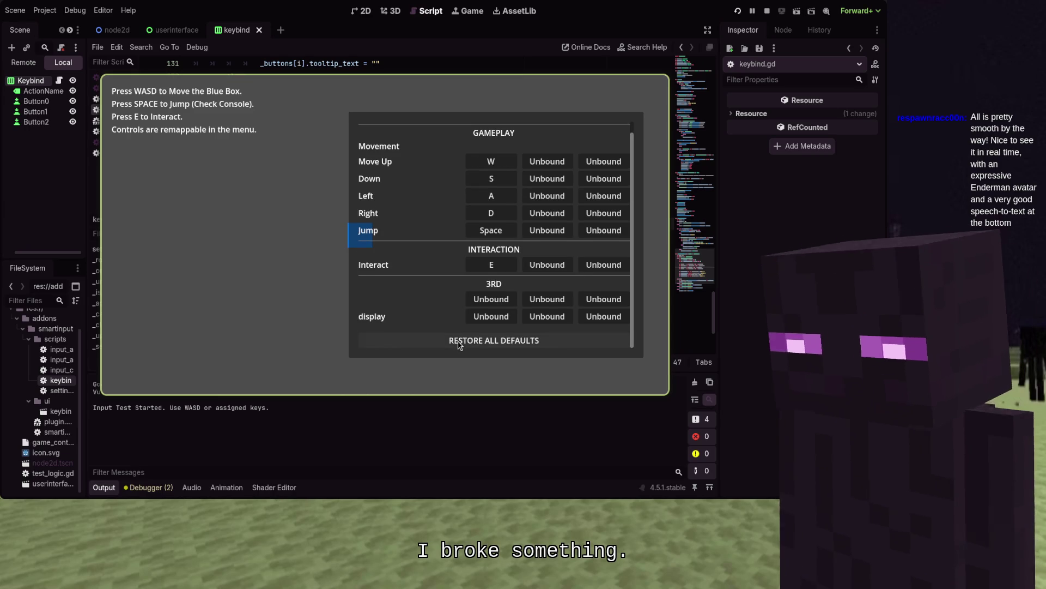
click(458, 344)
scroll(443, 285, up, 3)
click(564, 174)
key(shift+w)
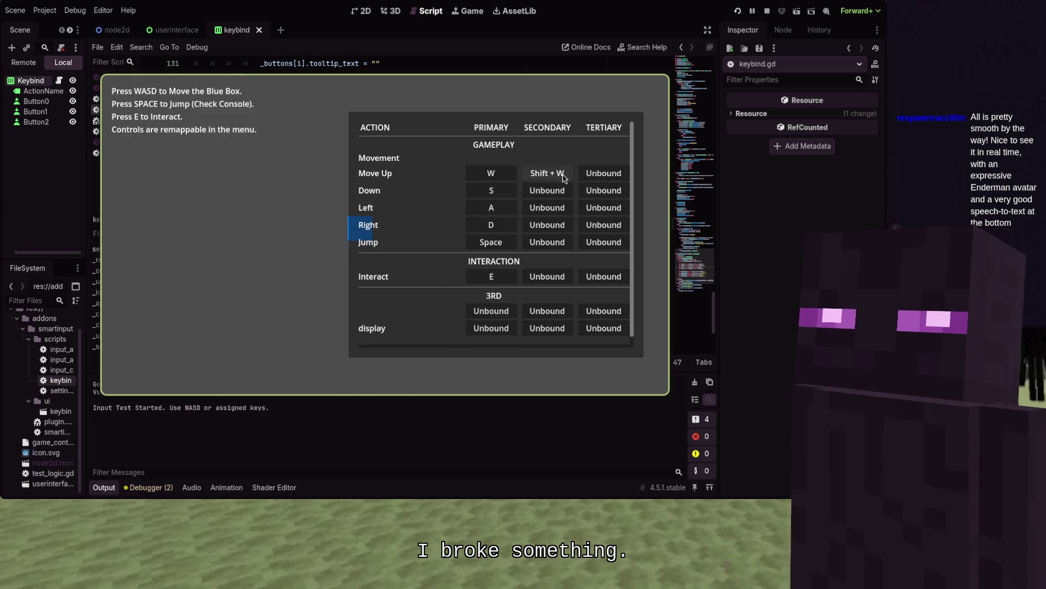
click(599, 174)
key(shift)
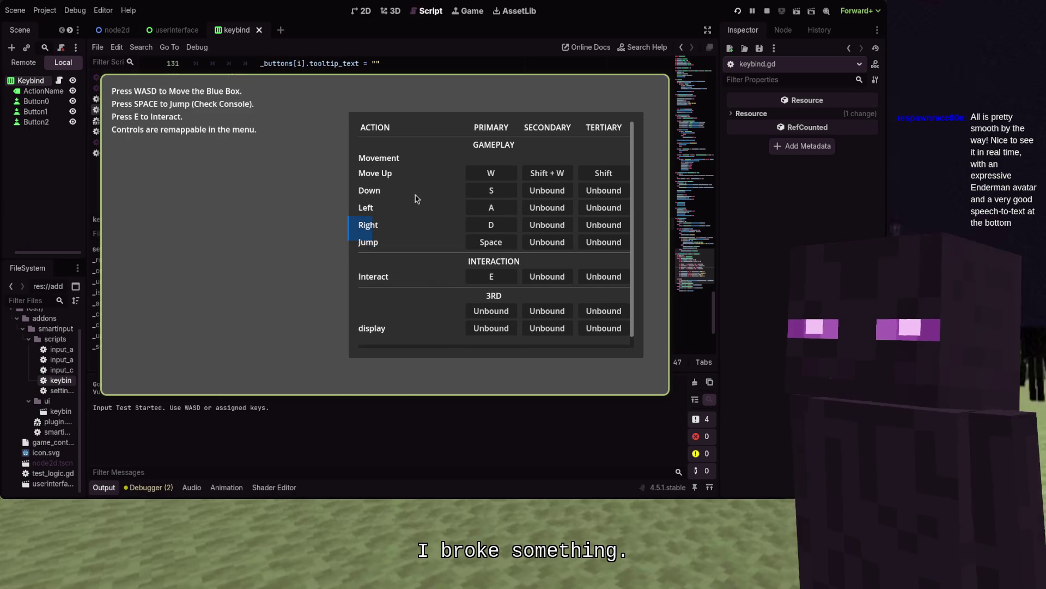
- Move the blue box around the game with W, A, S, D to test the bindings
key(shift)
key(shift)
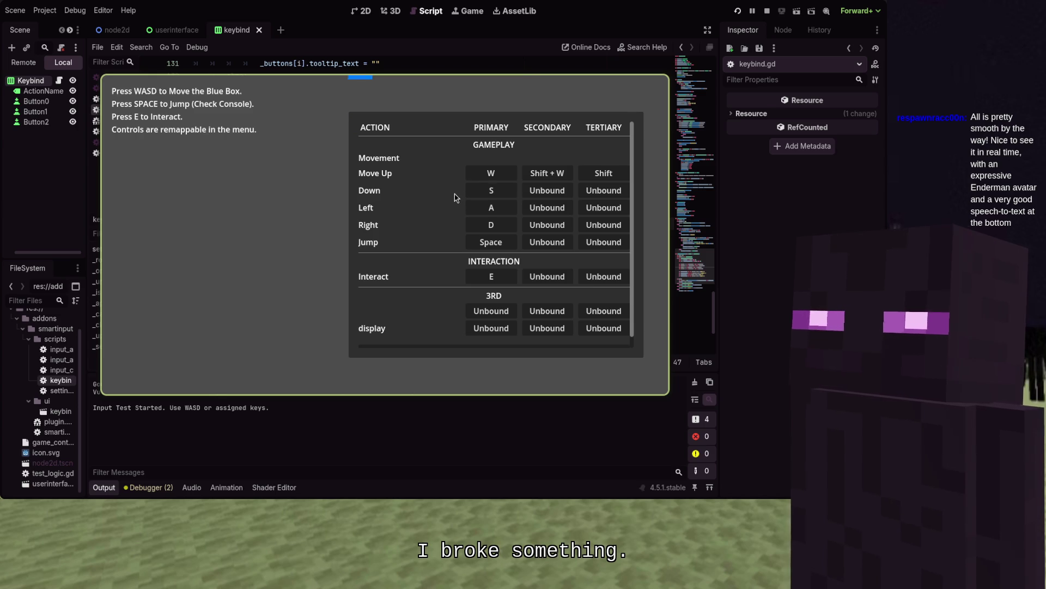
key(a)
key(s)
key(s)
key(w)
key(d)
key(s)
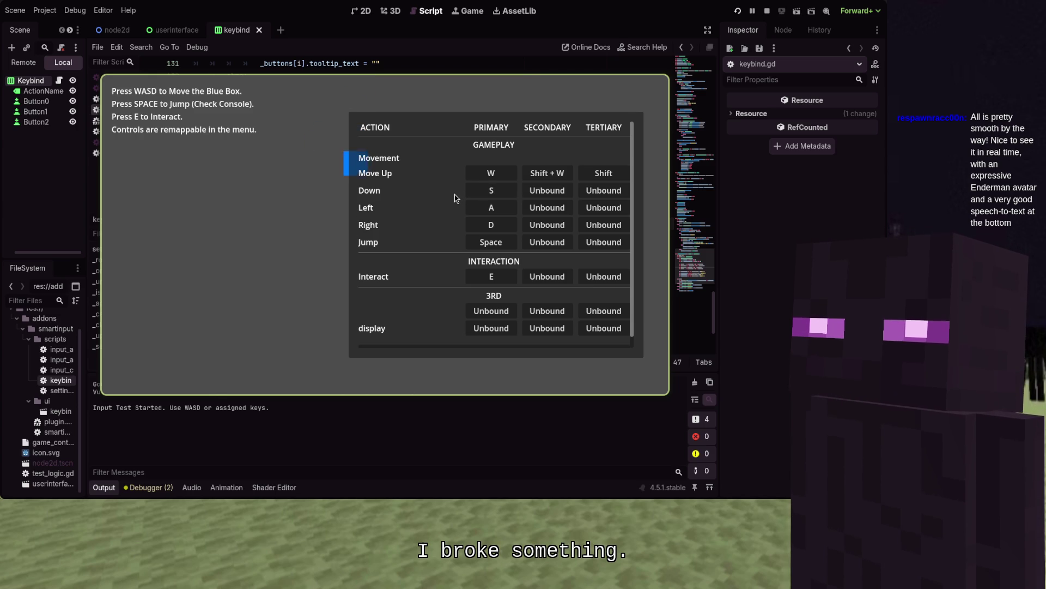
key(a)
key(s)
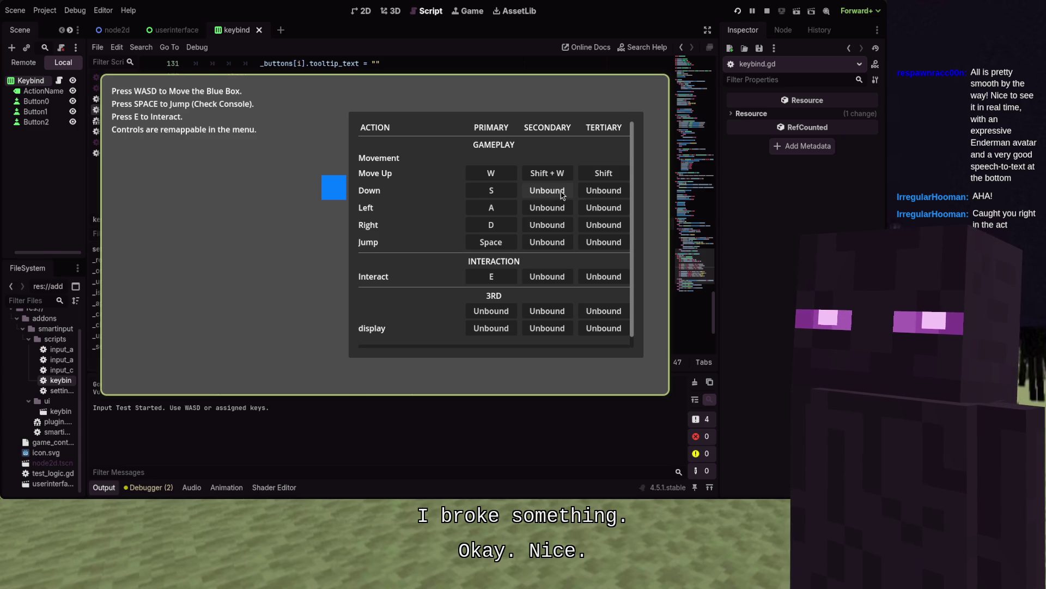
- Bind Ctrl + W and Alt + W to Down's second and third slots, then stop the game
click(562, 195)
key(ctrl+w)
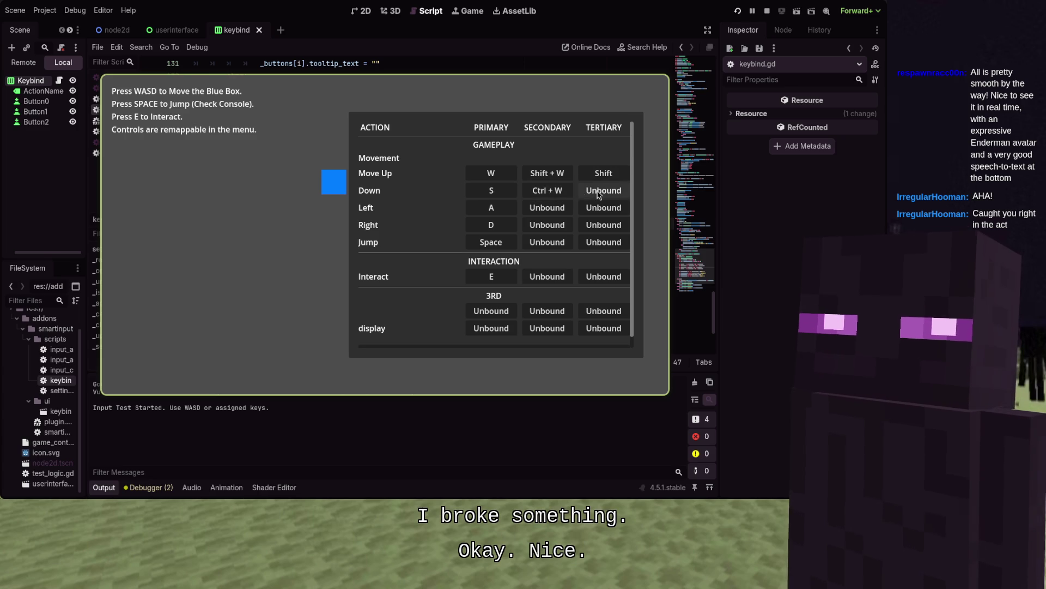
click(598, 195)
key(alt+w)
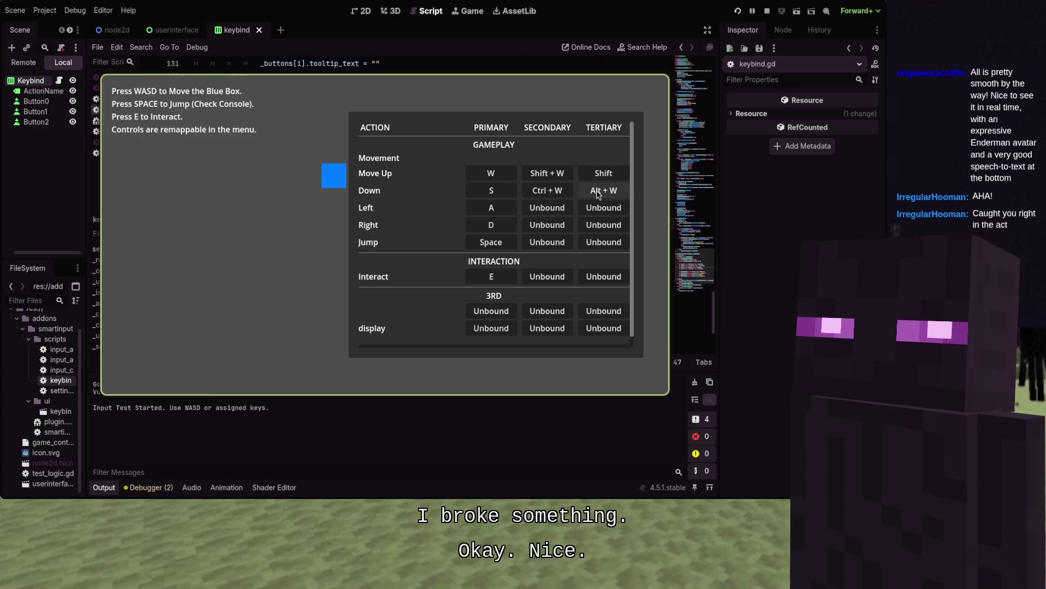
click(559, 210)
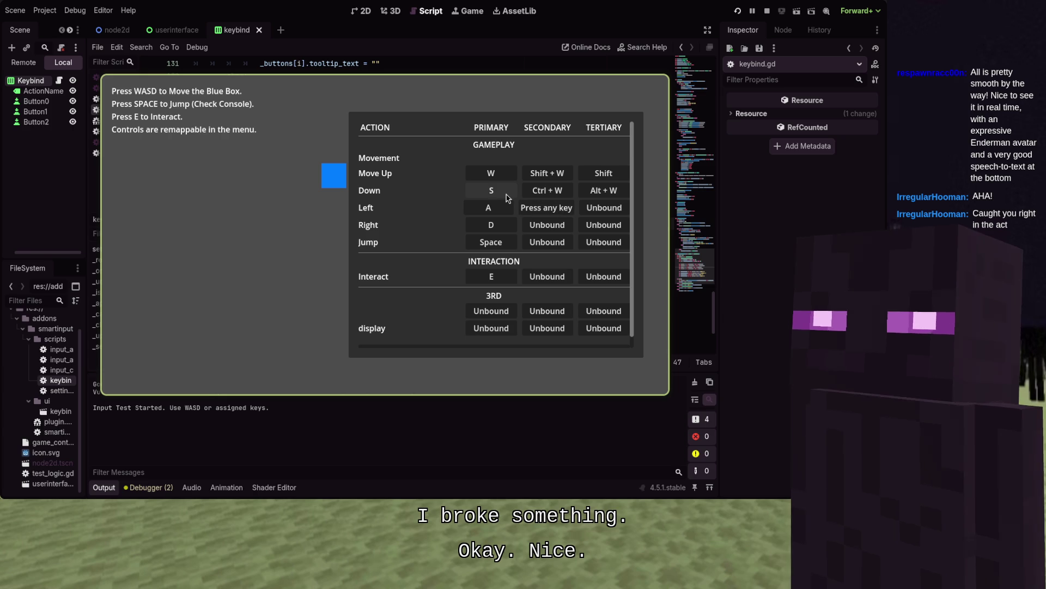
key(alt+Tab)
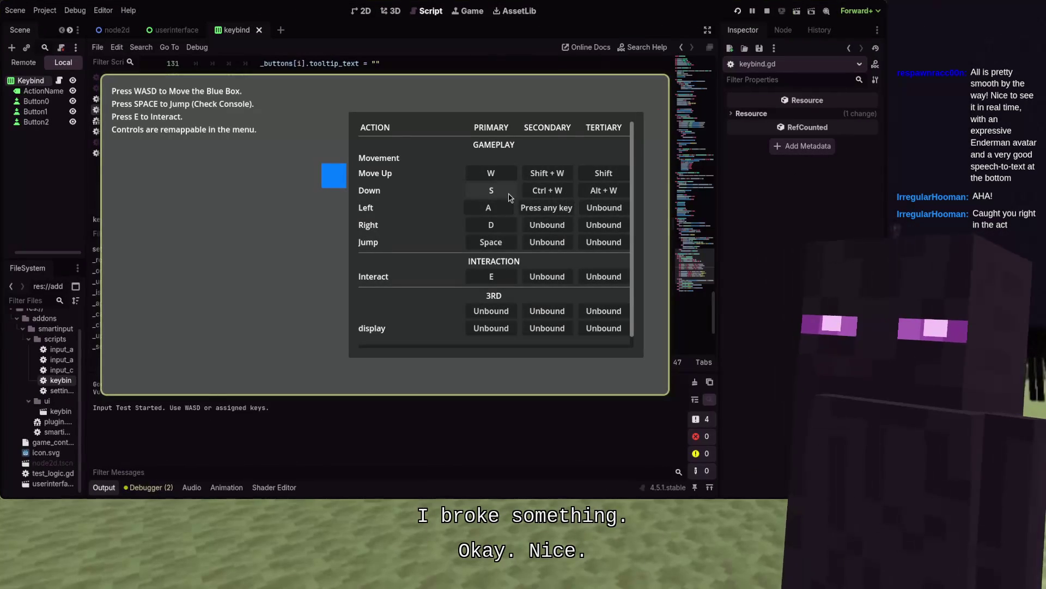
key(F8)
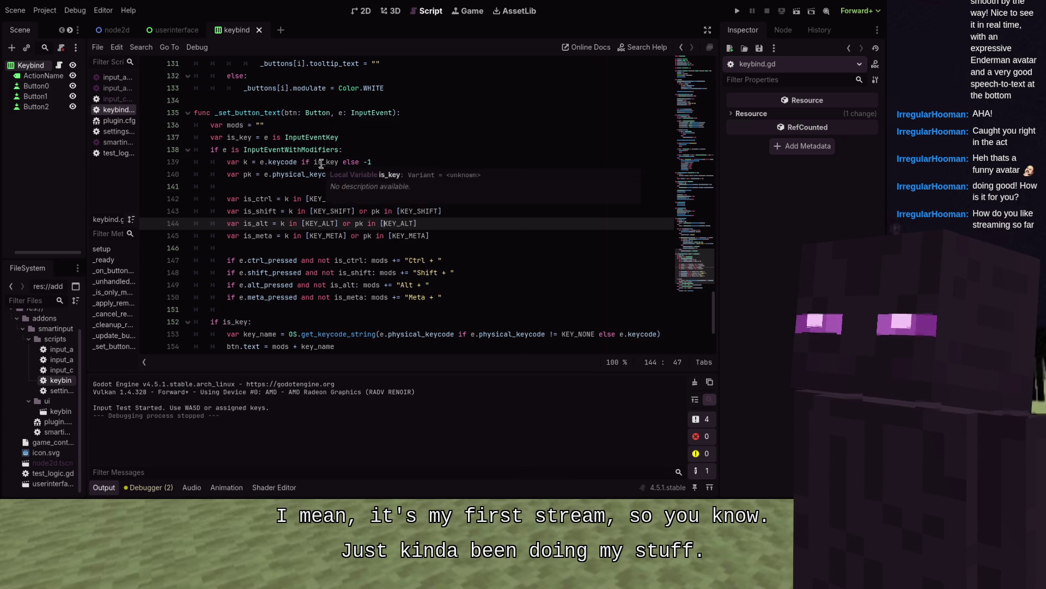
- Launch the game, use Restore All Defaults at the bottom of the keybind list, then stop it with F8
scroll(309, 184, down, 3)
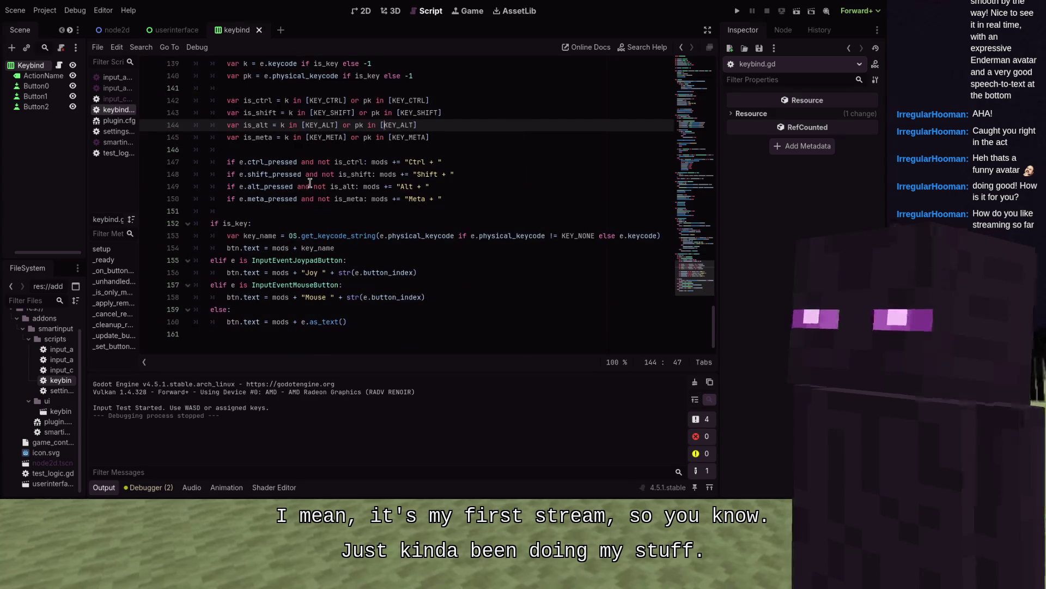
scroll(310, 184, up, 5)
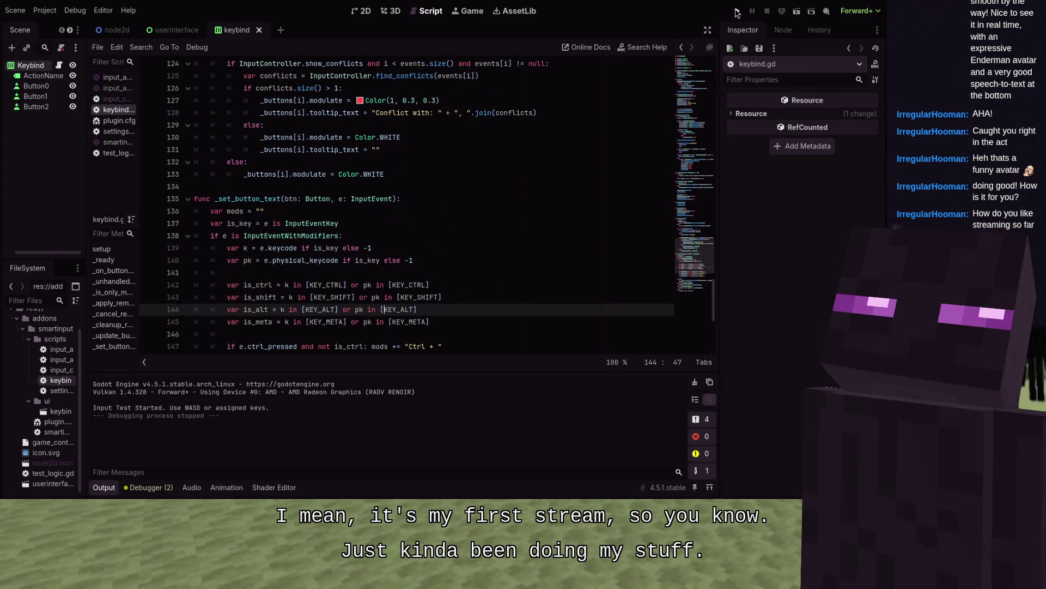
key(F5)
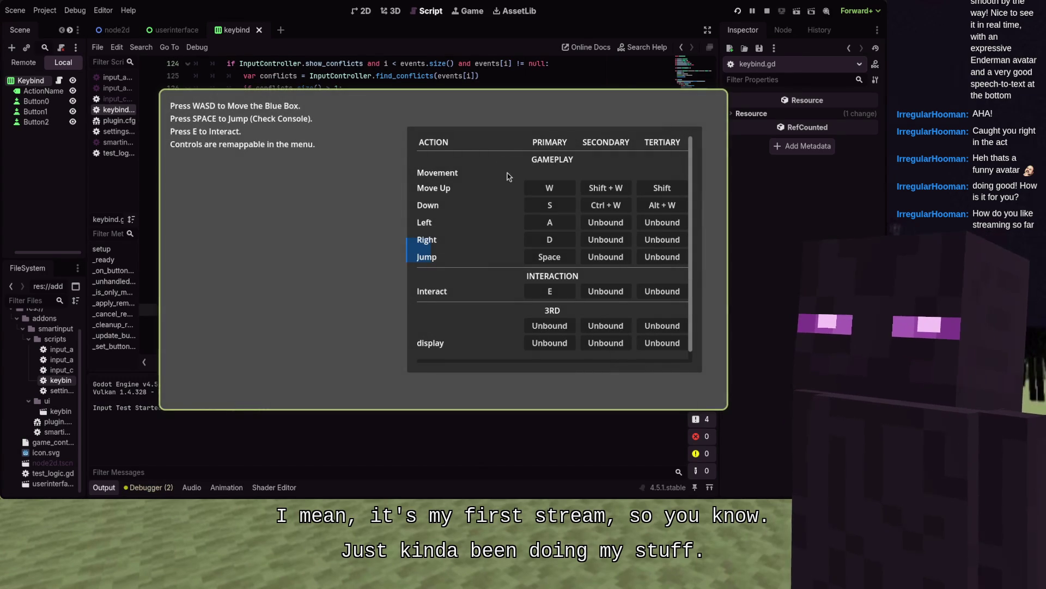
scroll(543, 206, down, 1)
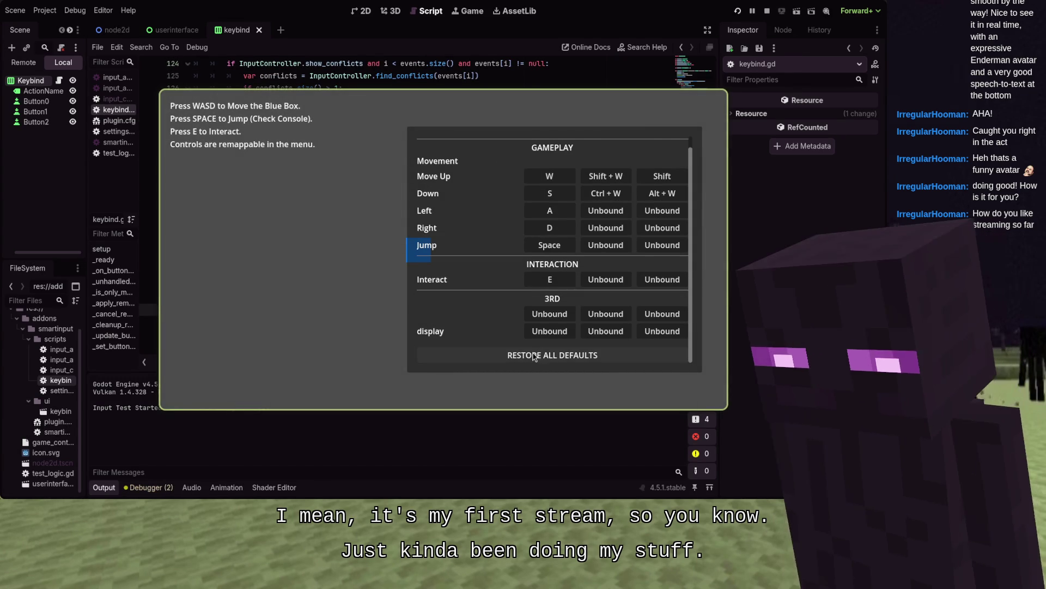
click(552, 354)
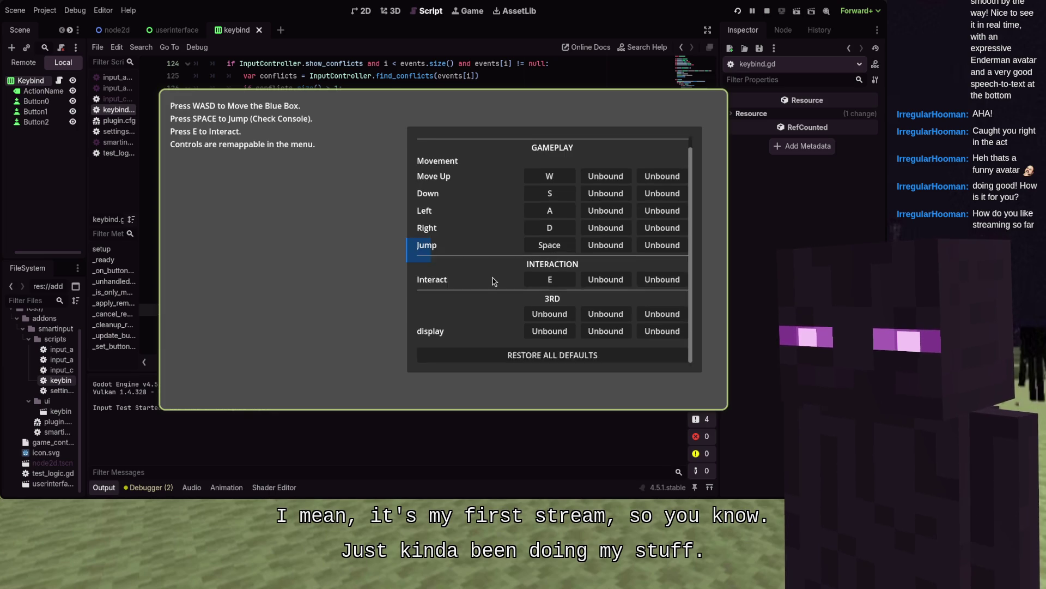
scroll(629, 262, down, 1)
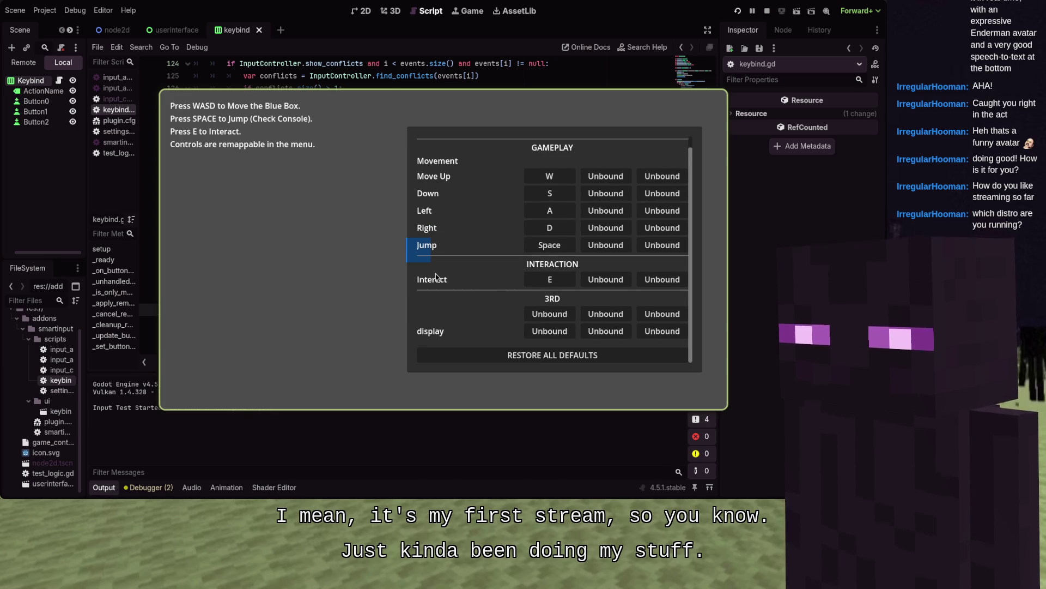
key(F8)
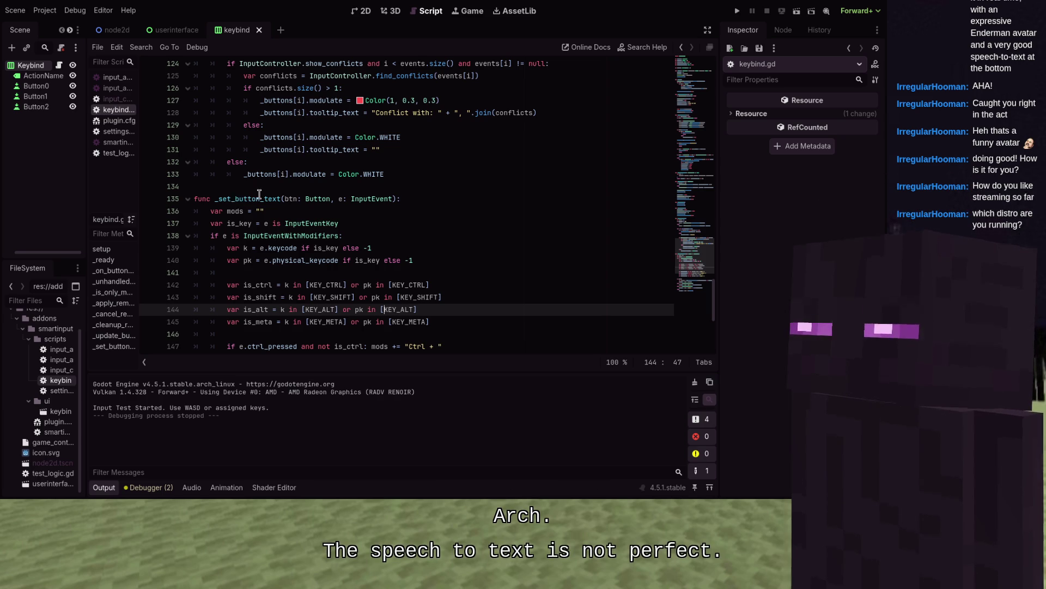
- Run the game and bind Move Up's second slot to Shift, then to Shift + J
scroll(260, 193, up, 3)
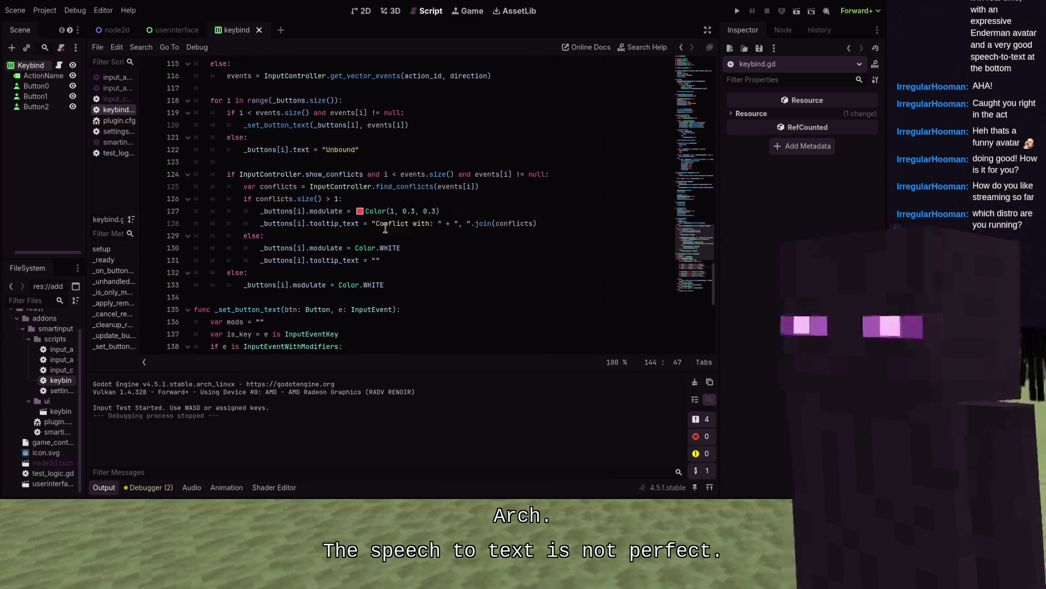
key(F5)
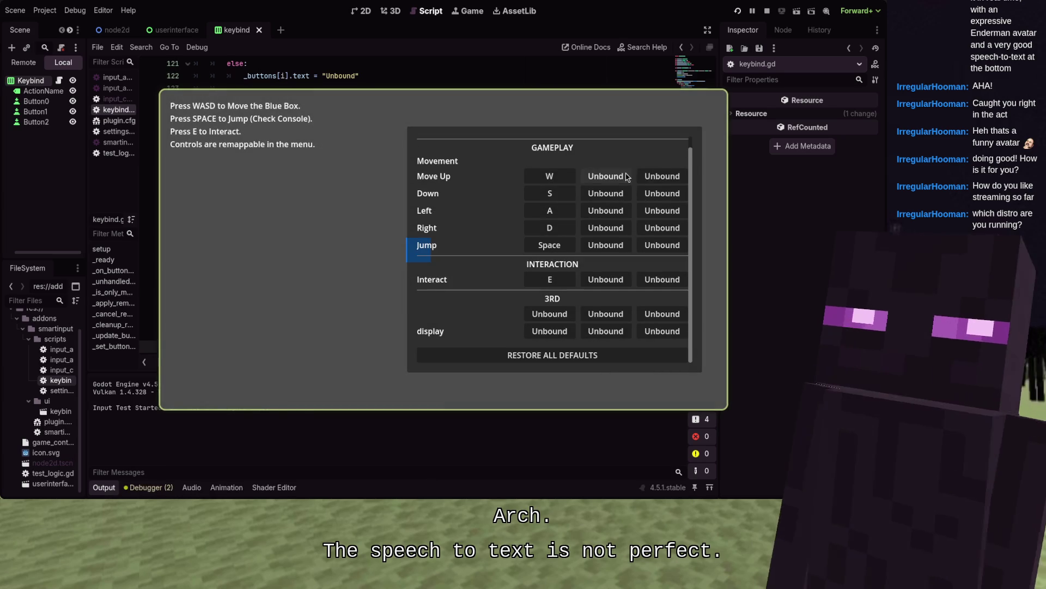
click(626, 177)
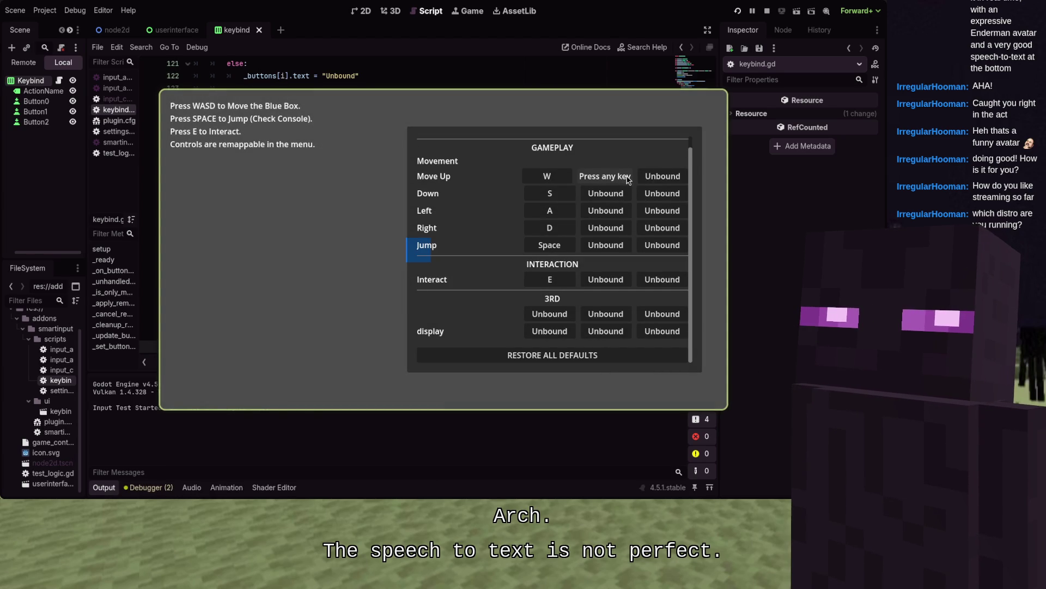
key(shift)
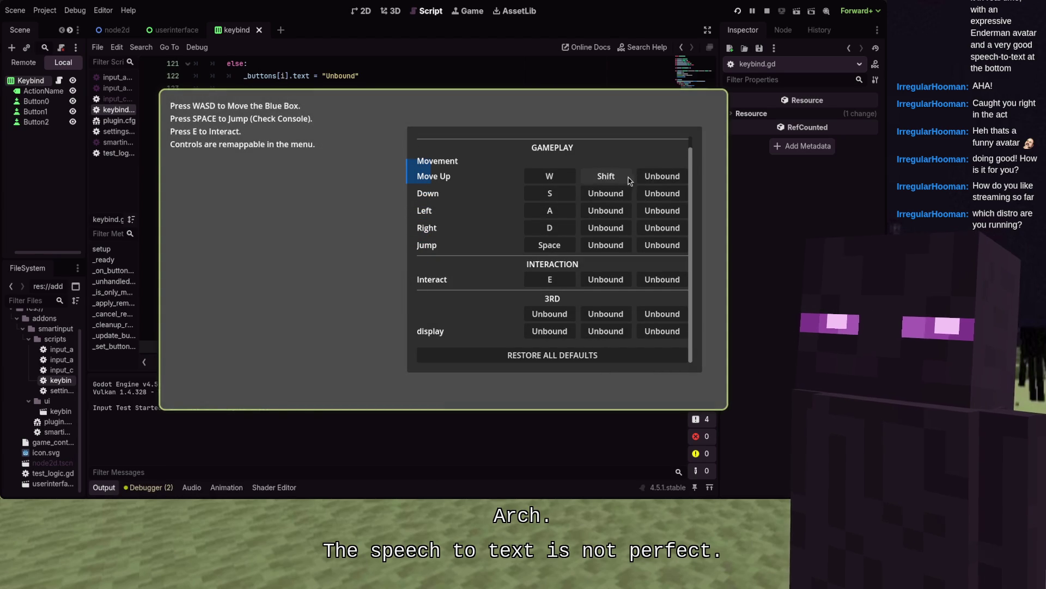
click(628, 180)
key(shift+j)
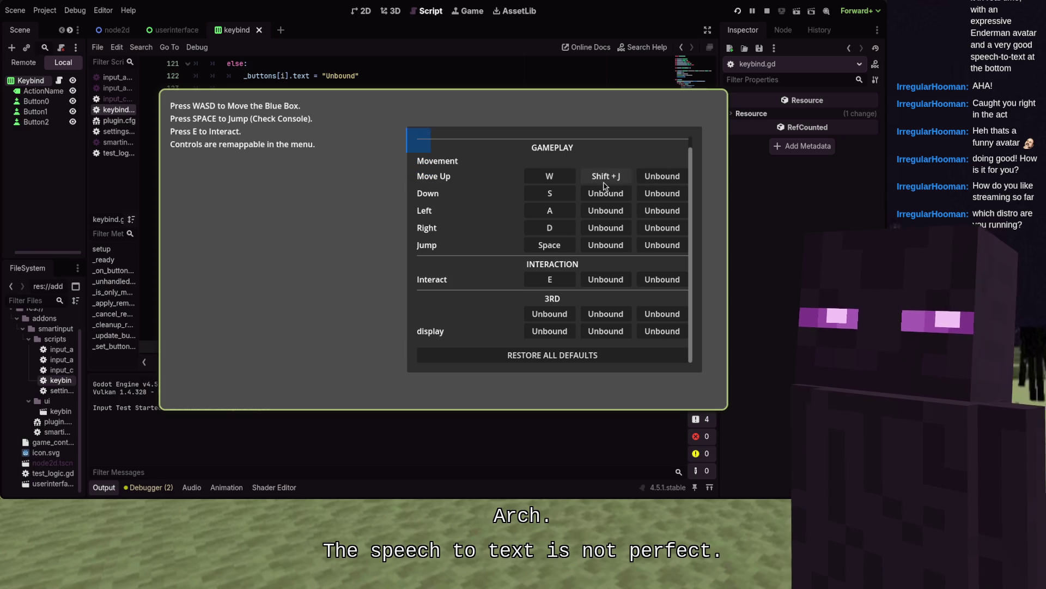
- Move the blue box around with W, A, S, D to test the new binding
key(s+a)
key(a)
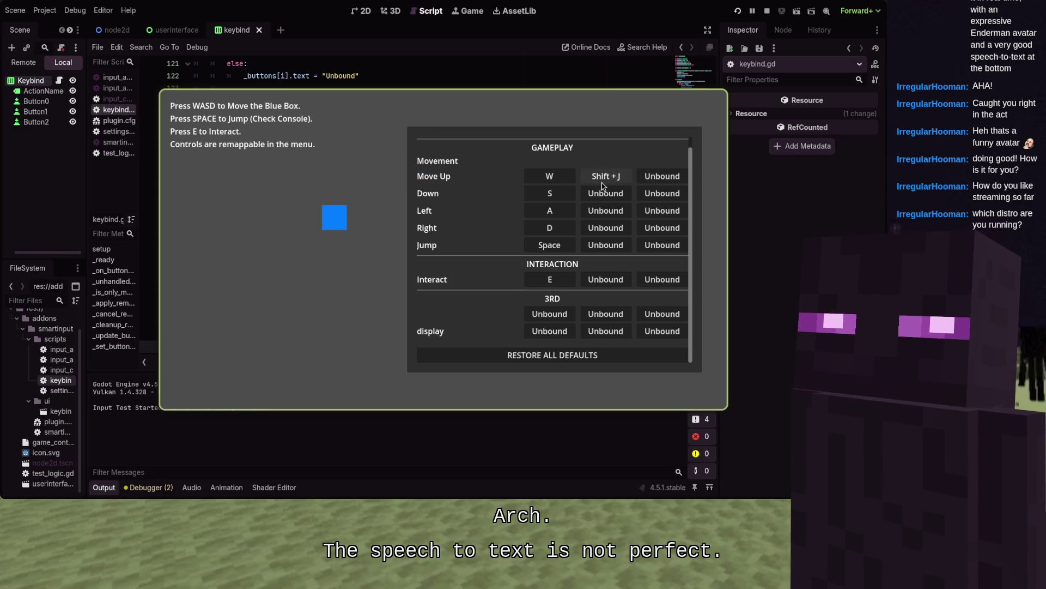
key(s+d)
key(s+d)
key(s+a)
key(w)
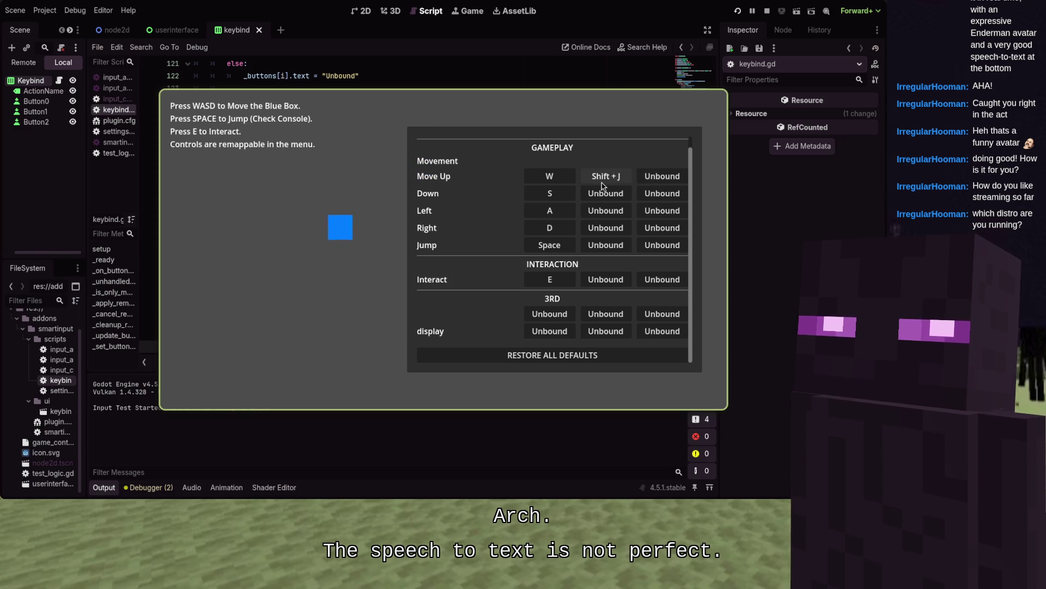
key(d)
- Clear Move Up's Shift + J secondary binding and stop the game
click(603, 186)
key(Escape)
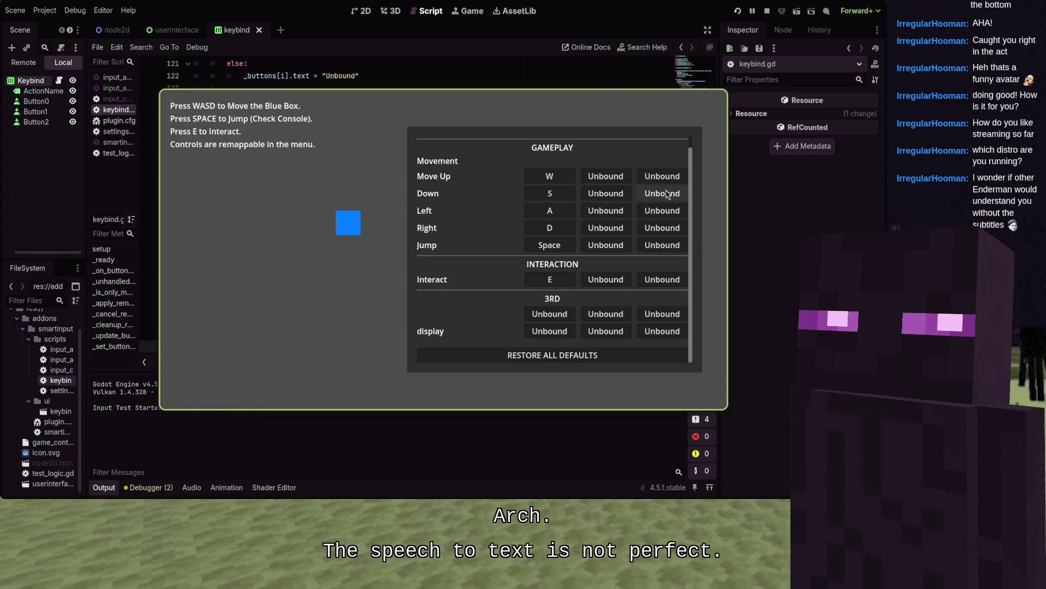
key(F8)
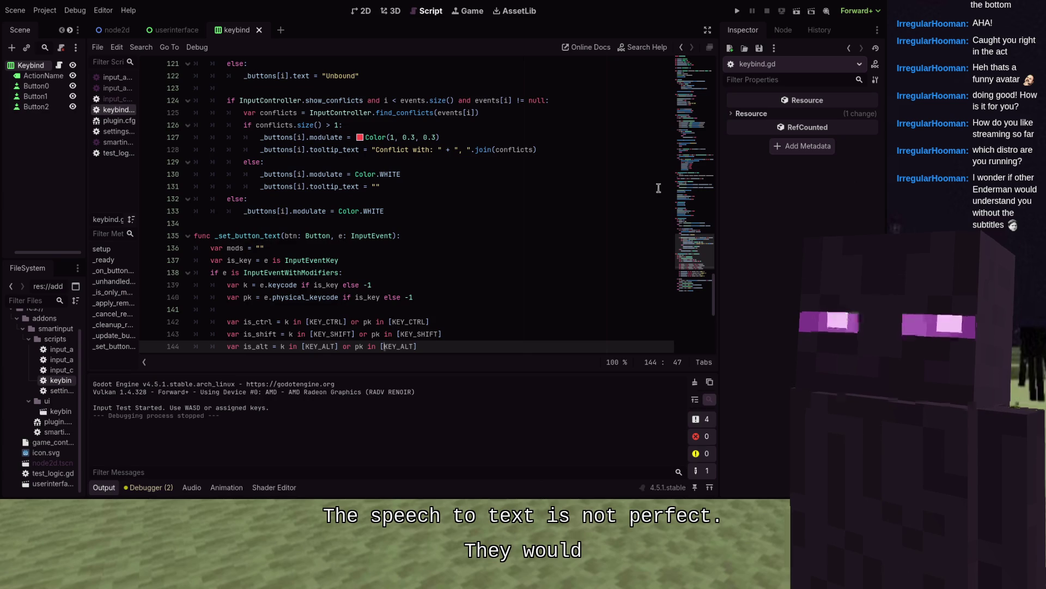
scroll(659, 188, up, 2)
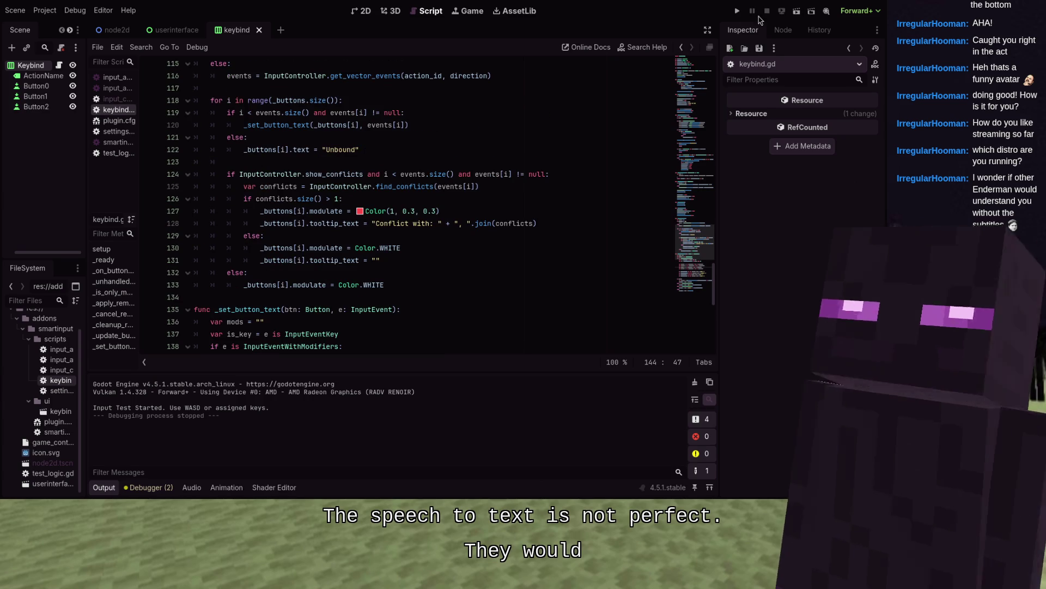
click(736, 11)
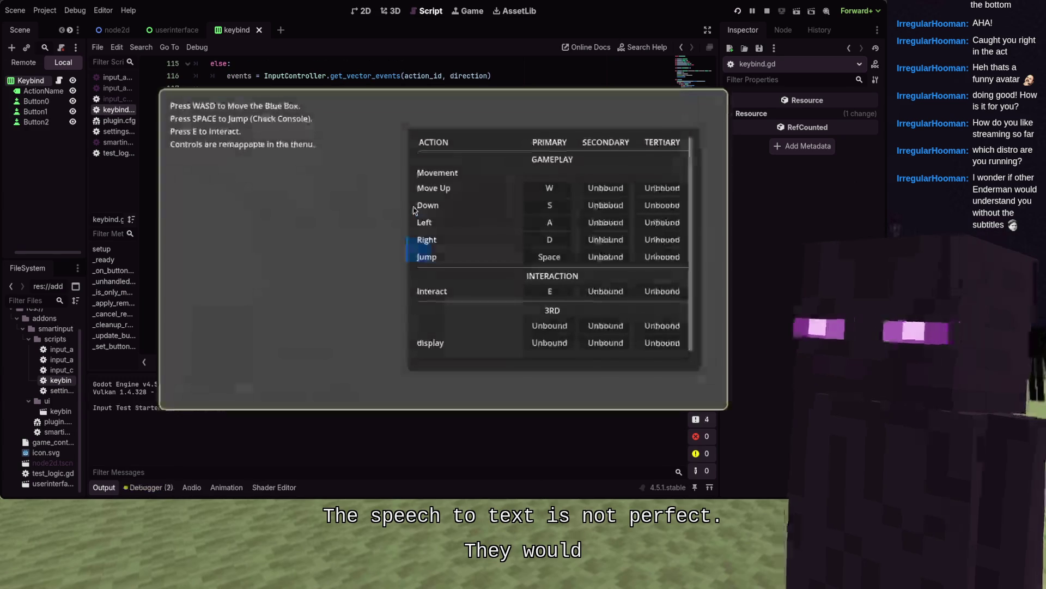
scroll(451, 241, down, 1)
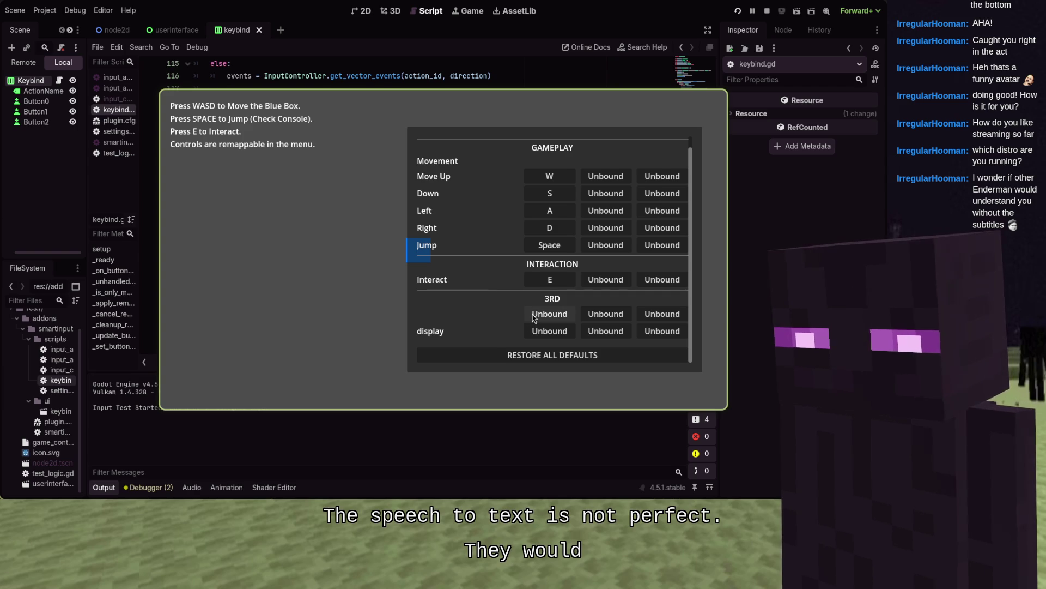
scroll(518, 313, up, 1)
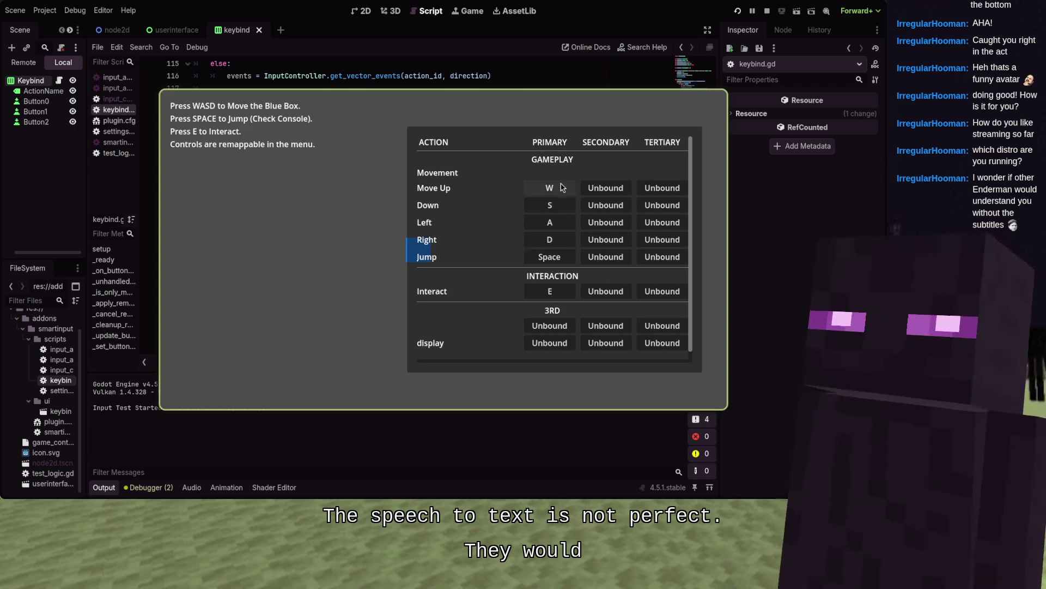
click(556, 191)
click(550, 205)
click(550, 223)
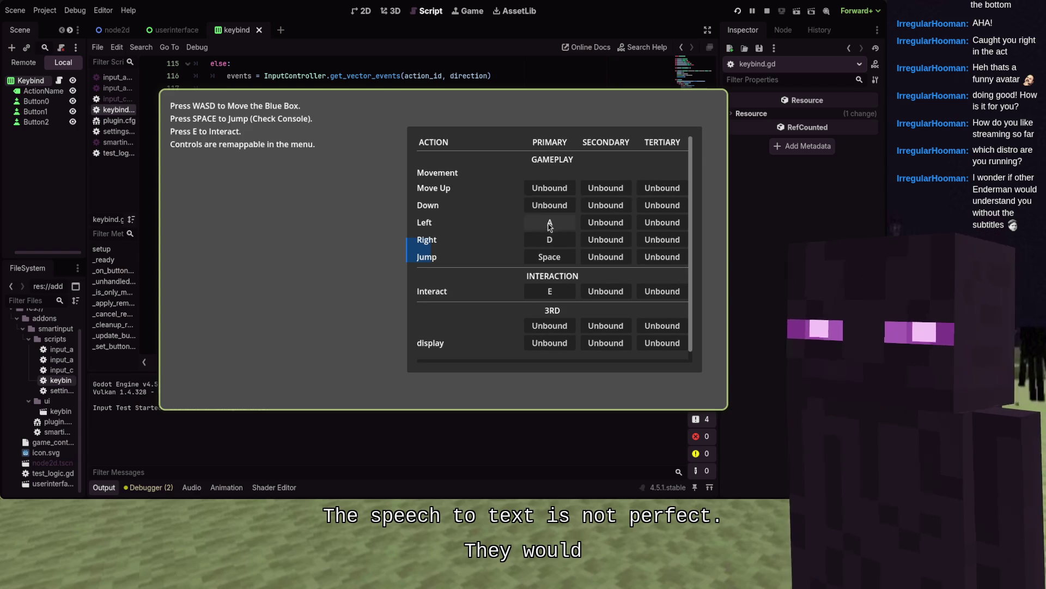
click(550, 240)
click(549, 256)
scroll(550, 256, down, 1)
click(549, 279)
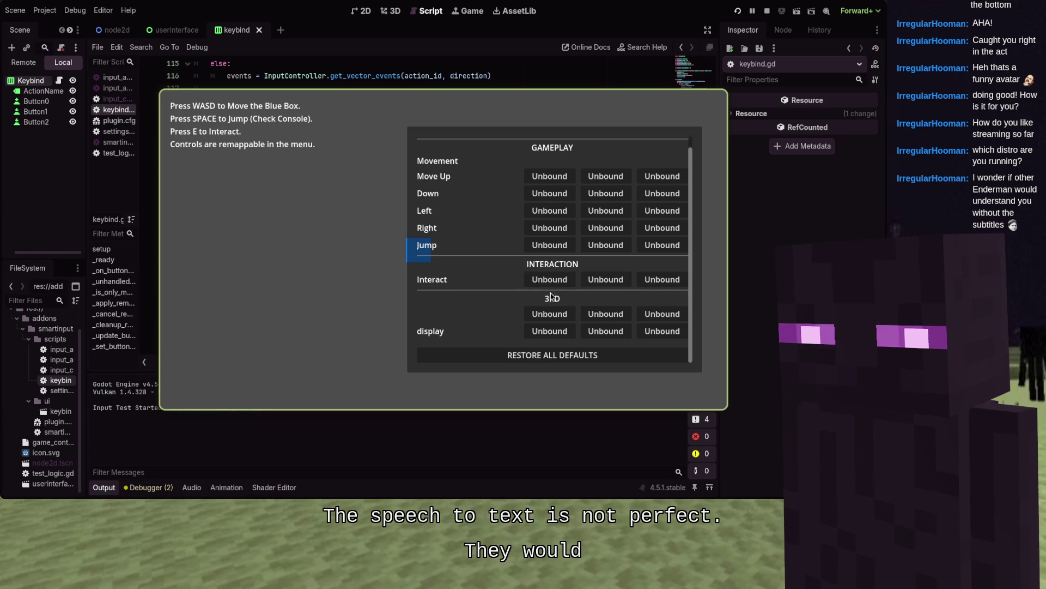
click(527, 355)
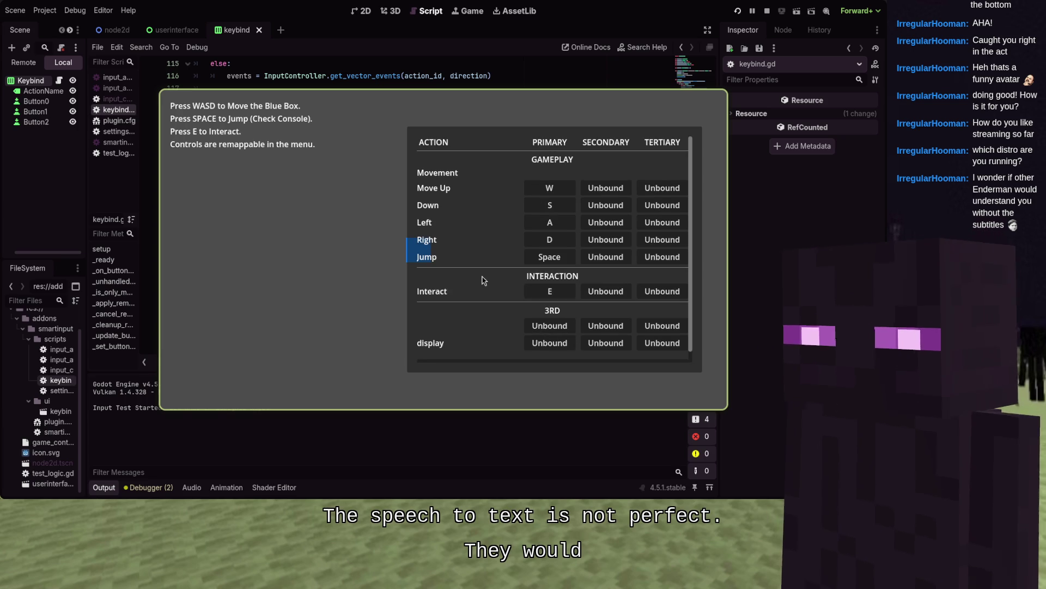
key(F8)
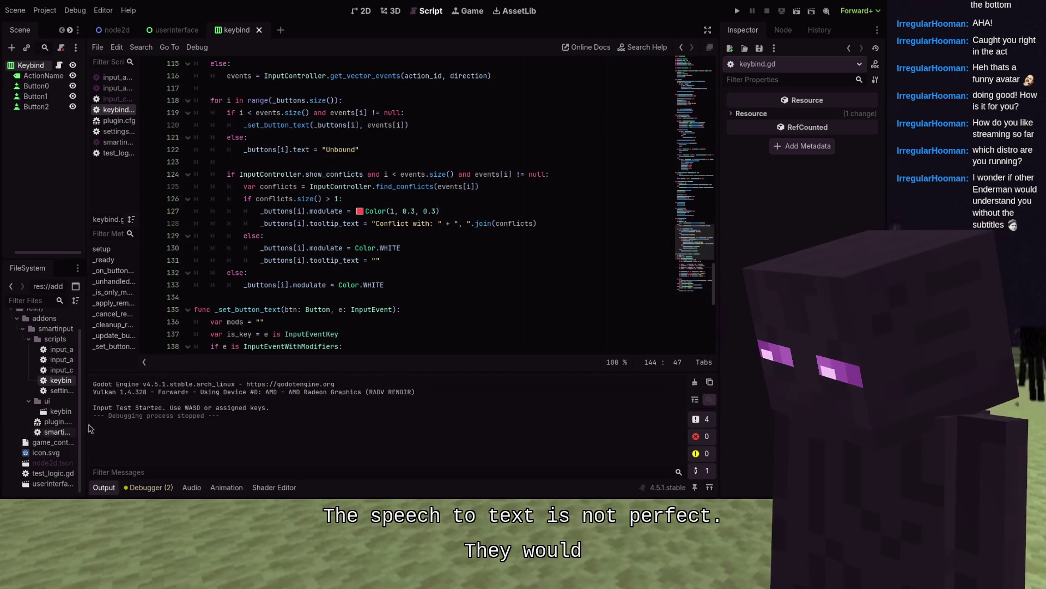
- Open test_logic.gd from FileSystem and go to the 200.0 speed value on line 10
scroll(377, 186, up, 6)
scroll(377, 186, up, 9)
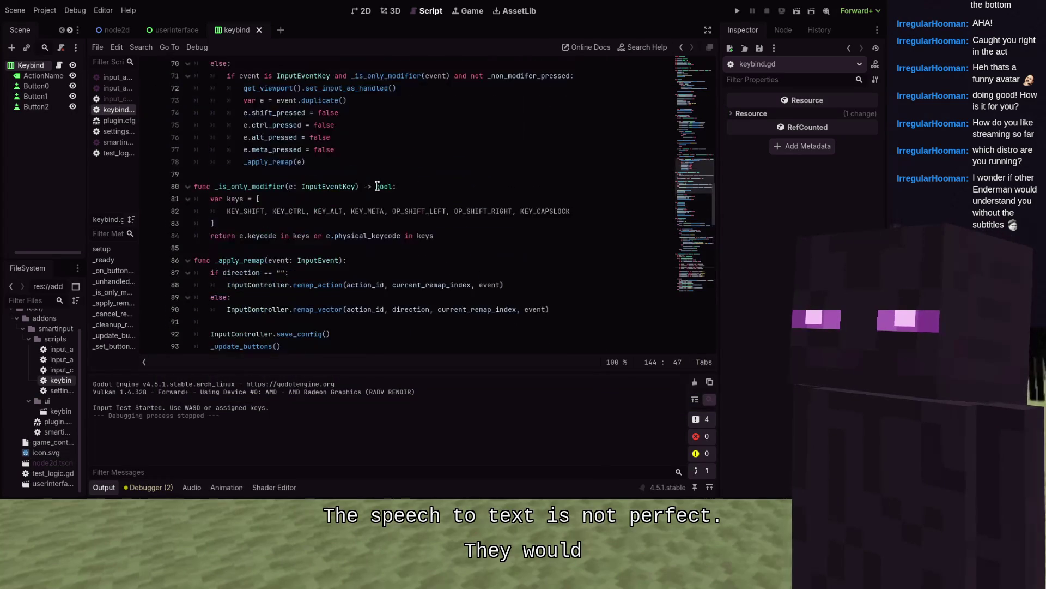
key(ctrl)
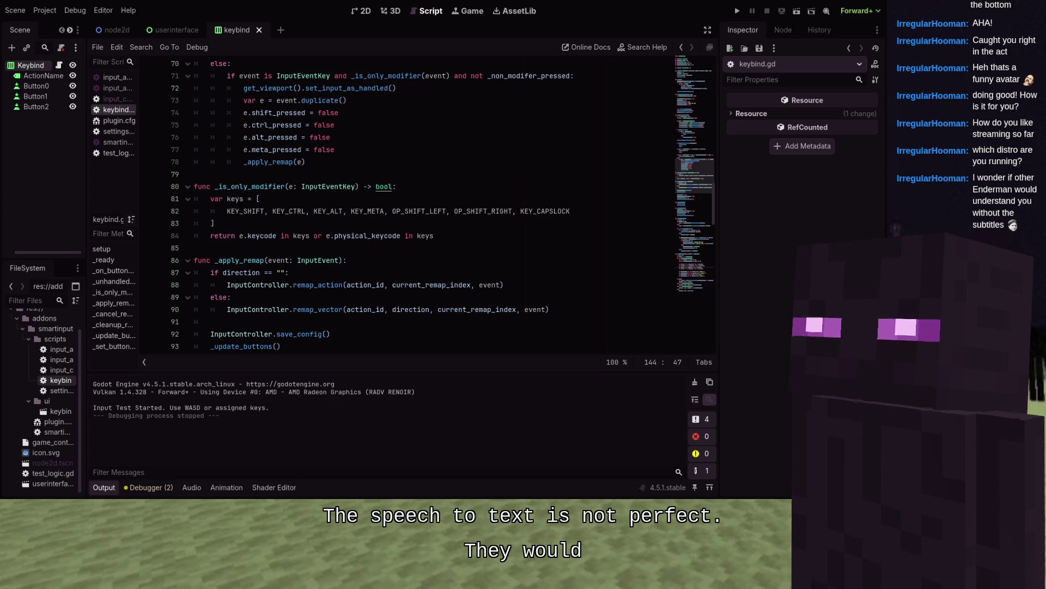
scroll(379, 189, up, 5)
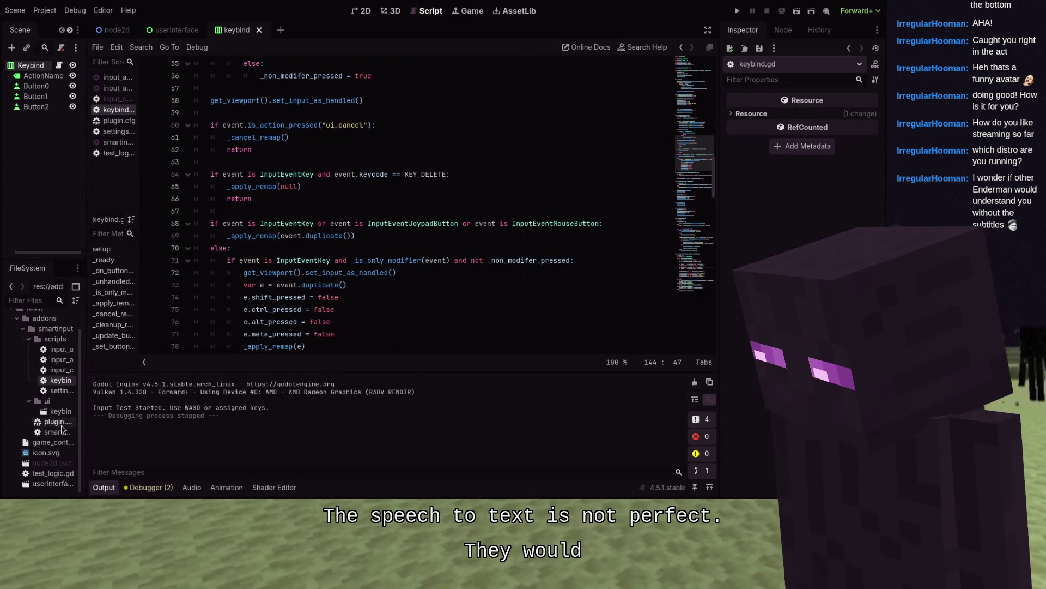
double_click(52, 473)
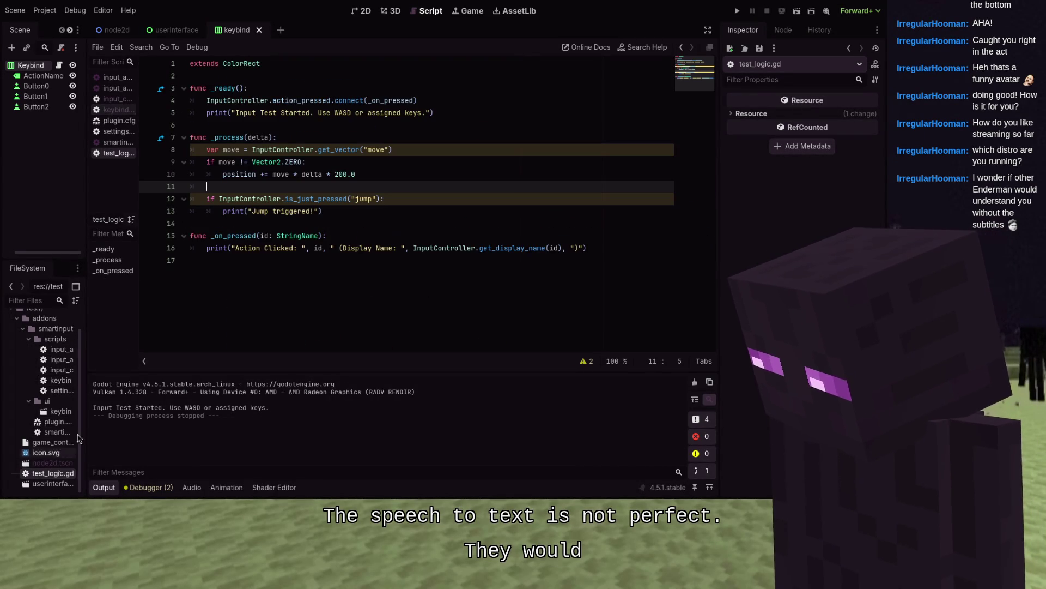
click(363, 178)
text(4)
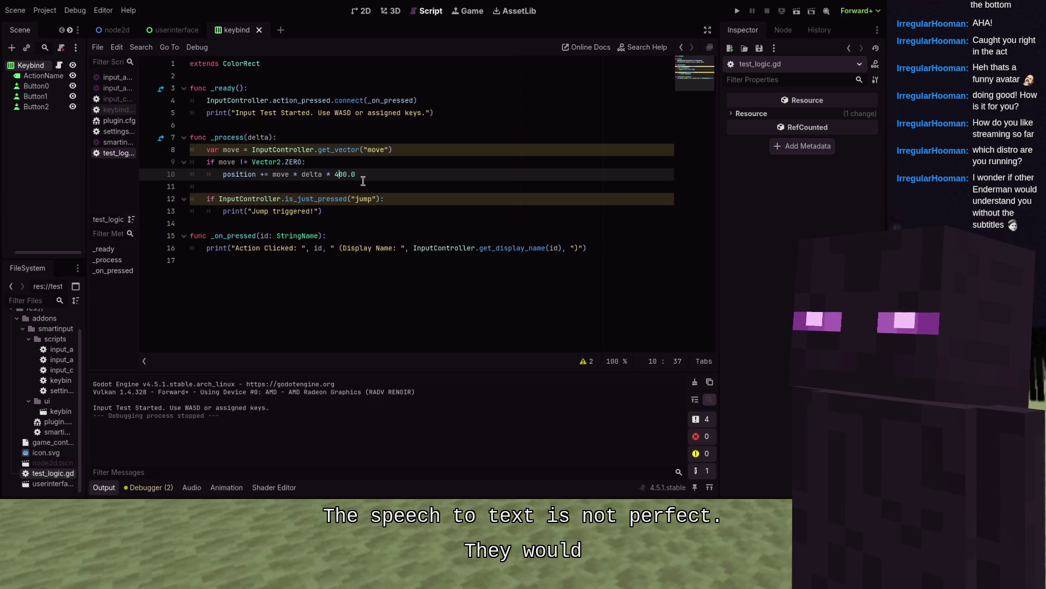
- Run the game, drive the box with W, A, S, D at the 400.0 speed, then stop it
key(F5)
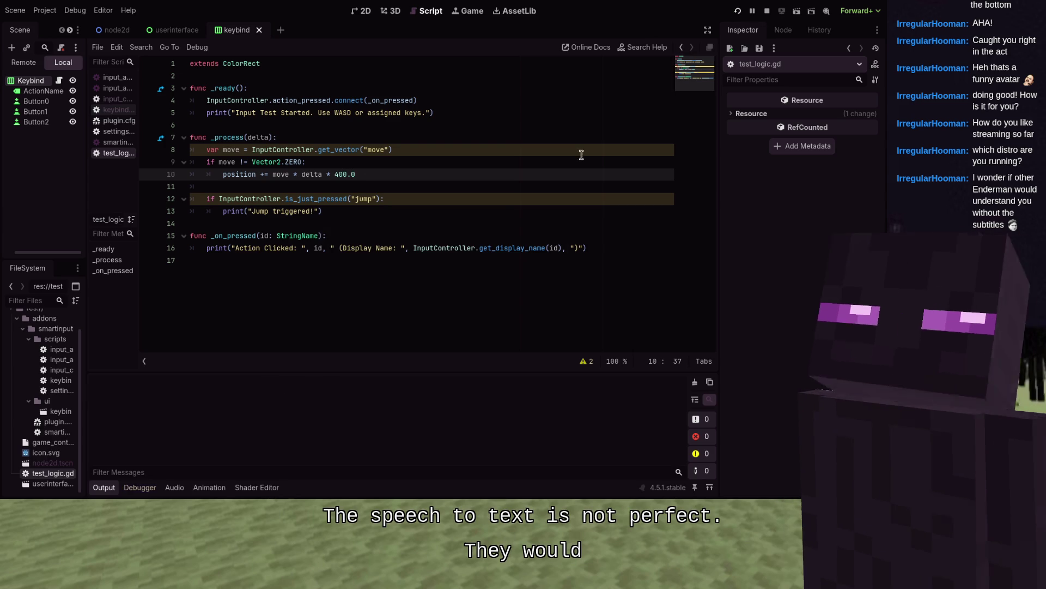
key(s)
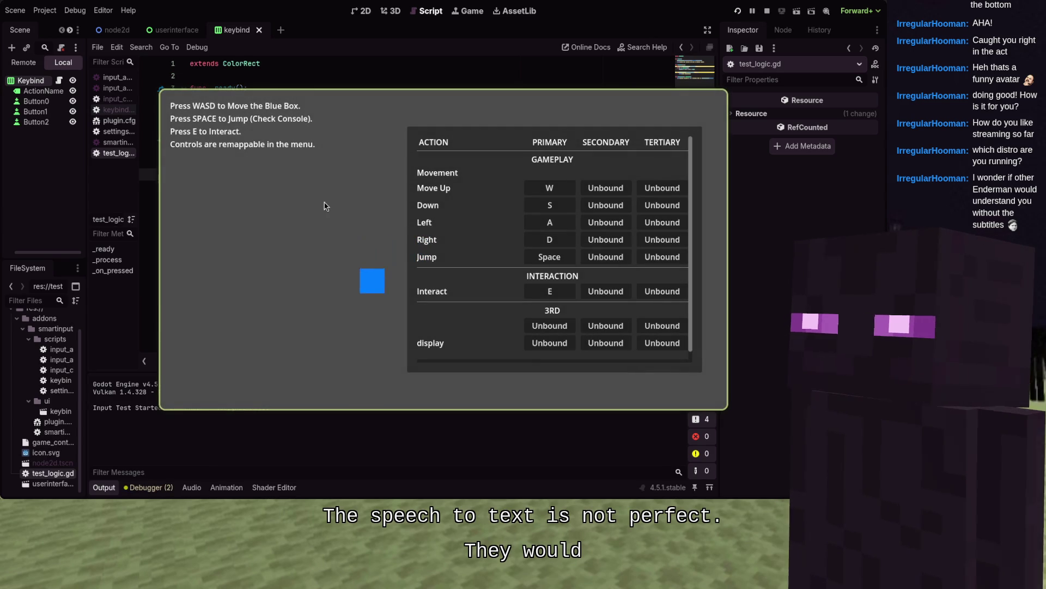
key(w)
key(a)
key(d)
key(w)
key(a)
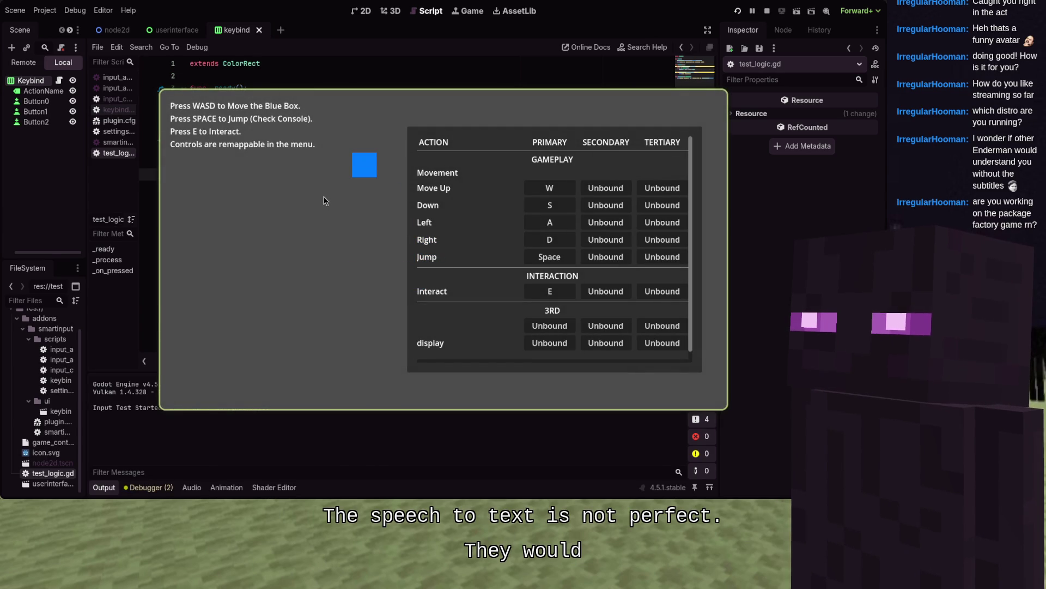
key(F8)
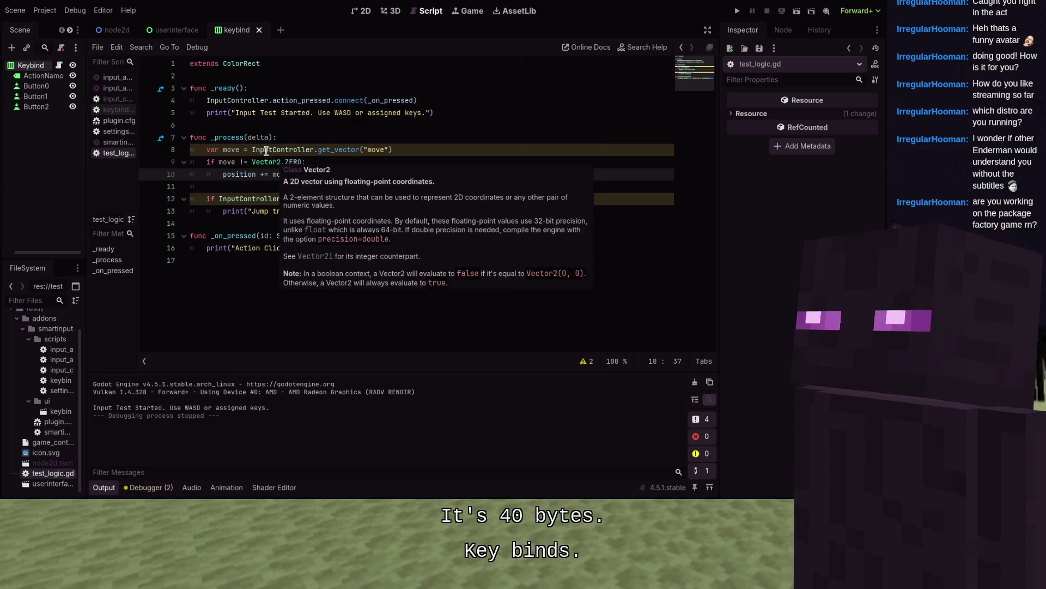
- Launch the game and set secondary keys W for Move Up, S for Down and D for Left
click(737, 11)
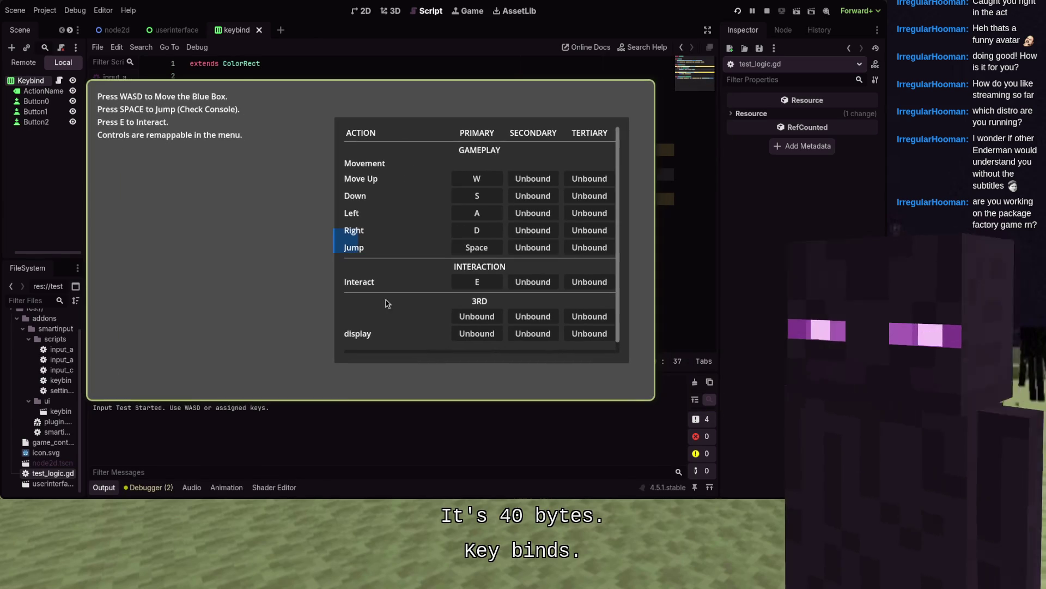
click(529, 185)
key(w)
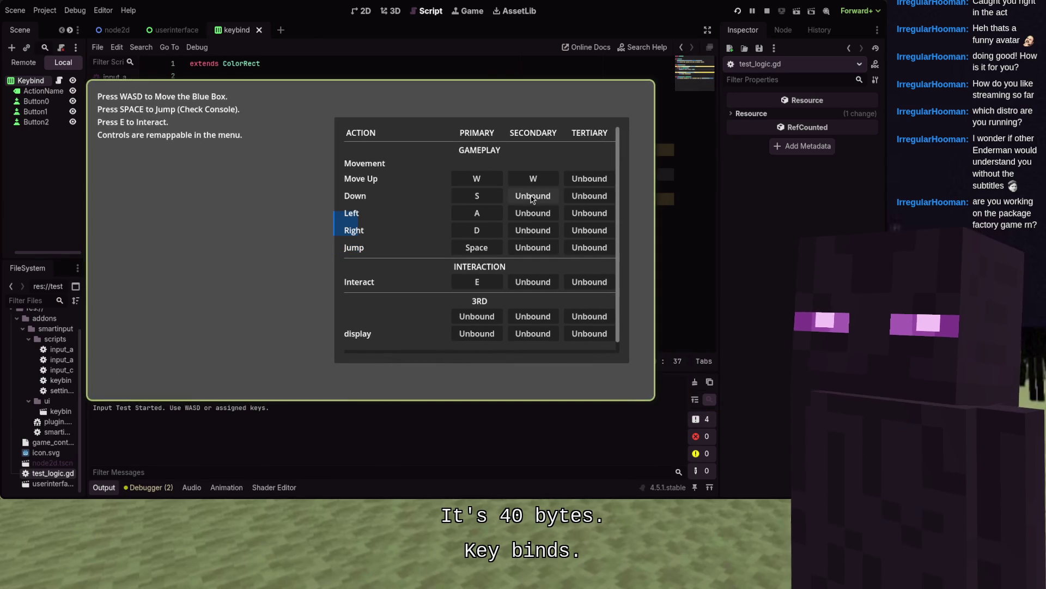
click(530, 197)
key(s)
click(529, 214)
key(d)
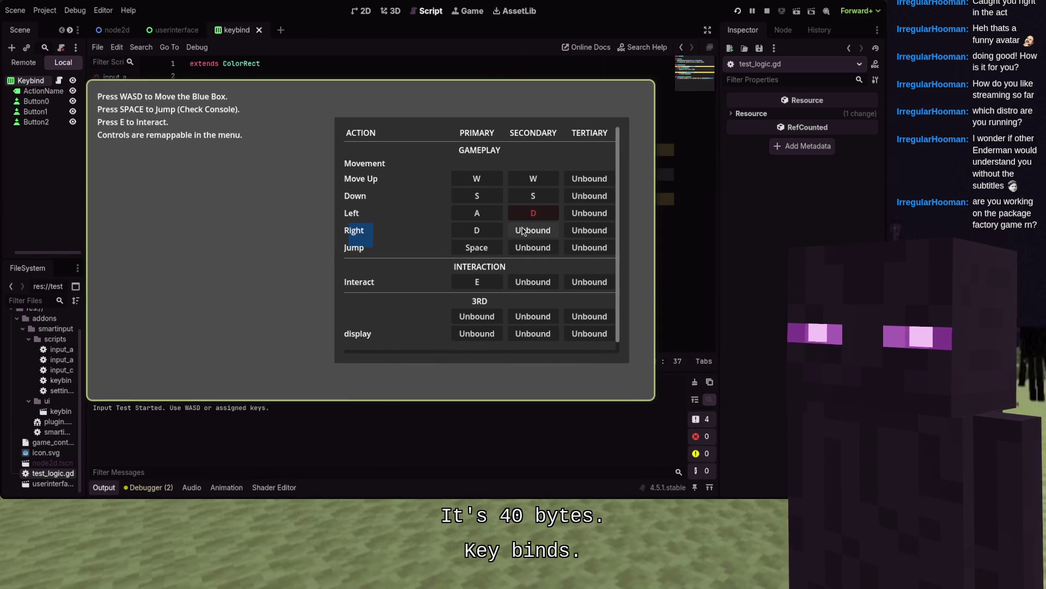
- Move the blue box with W, A and S to test the new bindings
key(w)
key(a)
key(s)
key(a)
key(w)
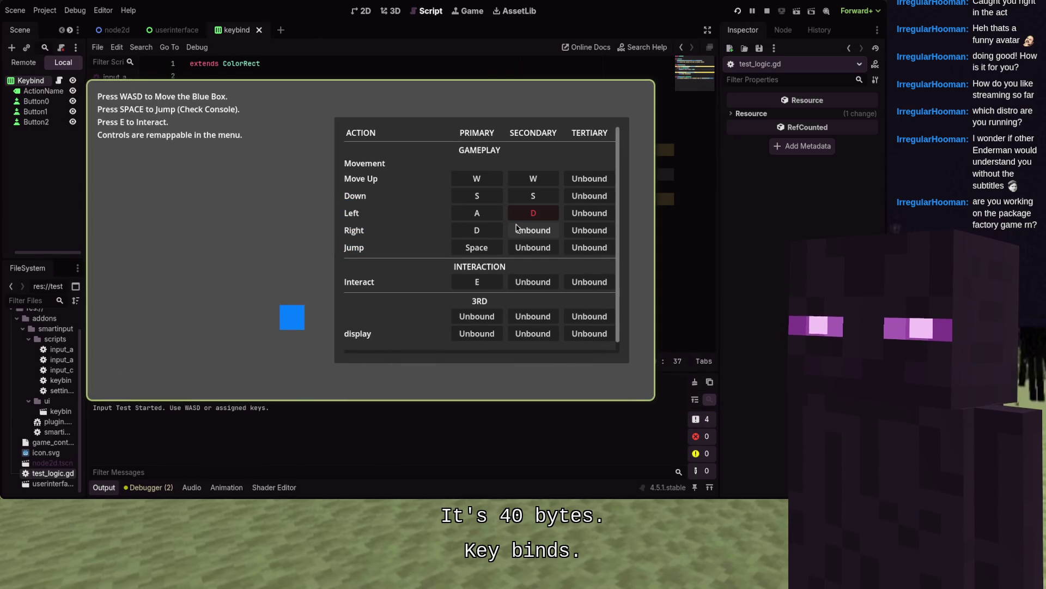
key(w)
- Clear Left's conflicting secondary binding, rebind it to D, then stop the game
right_click(543, 215)
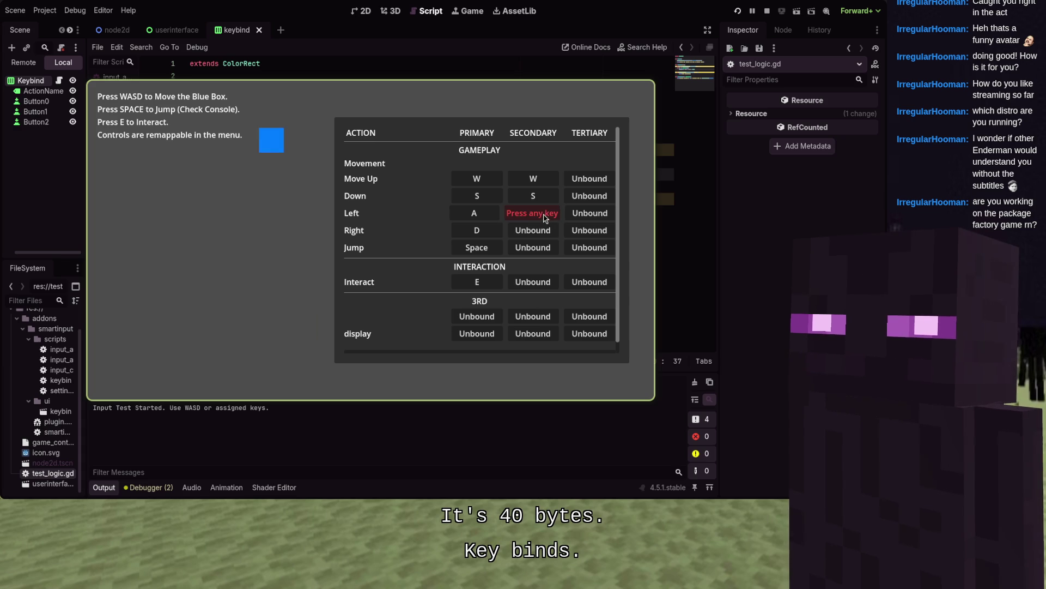
click(544, 216)
key(d)
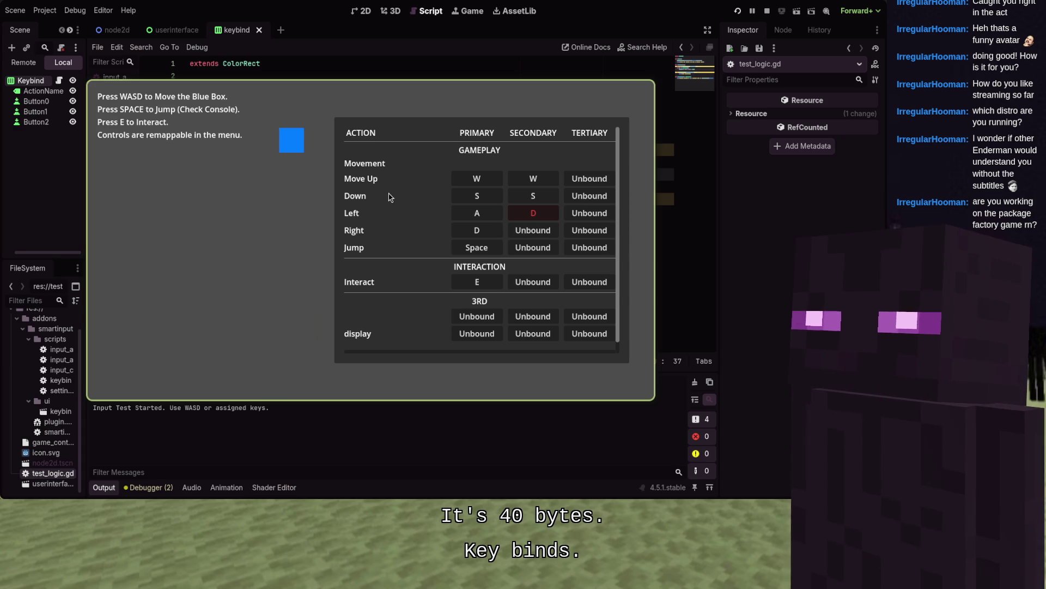
key(F11)
key(F8)
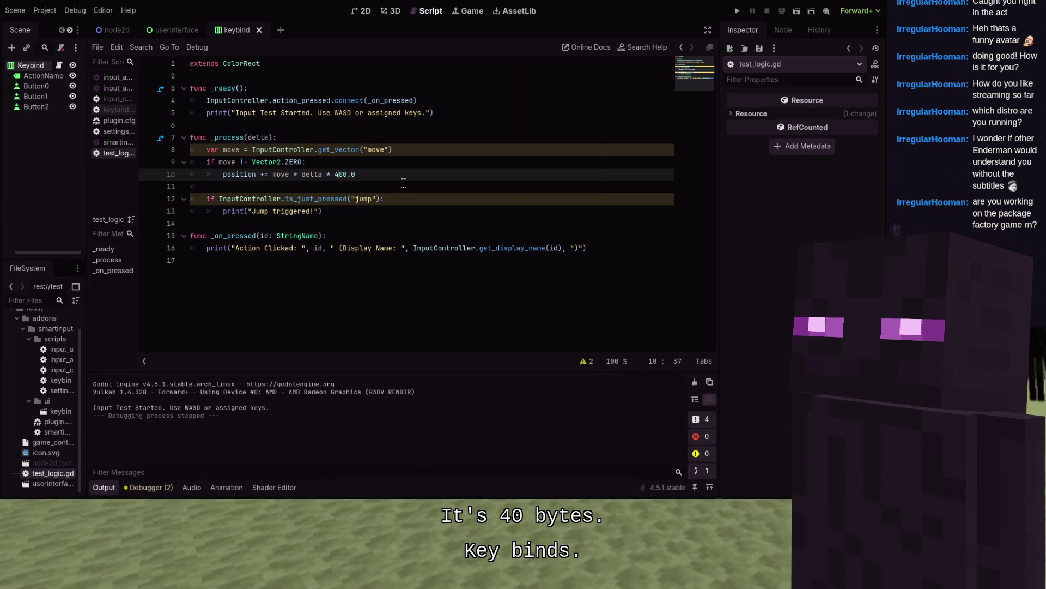
- Open input_action.gd from the FileSystem dock and scroll down the file list
click(402, 180)
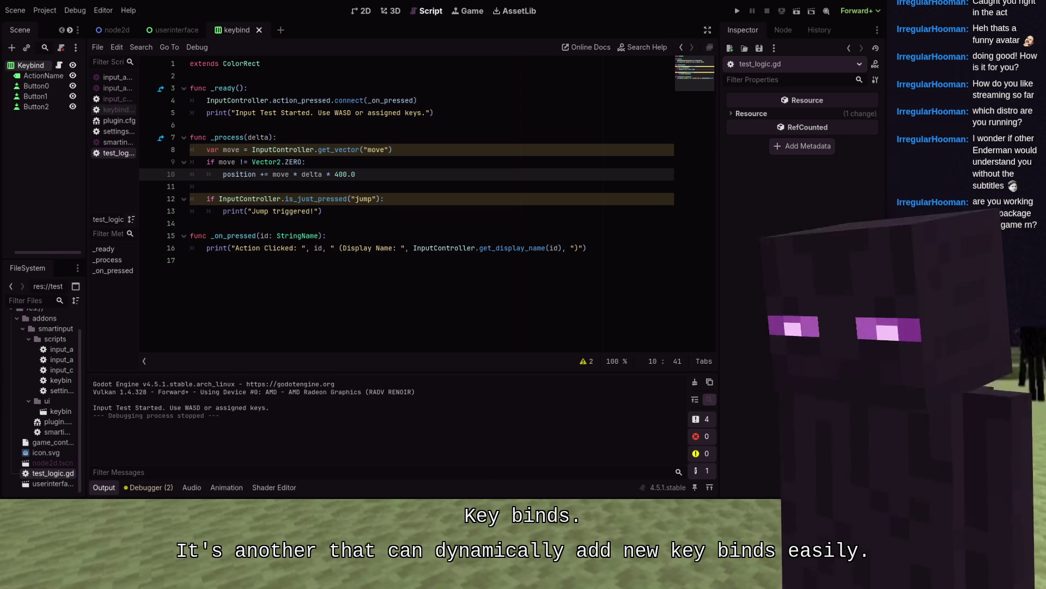
double_click(61, 349)
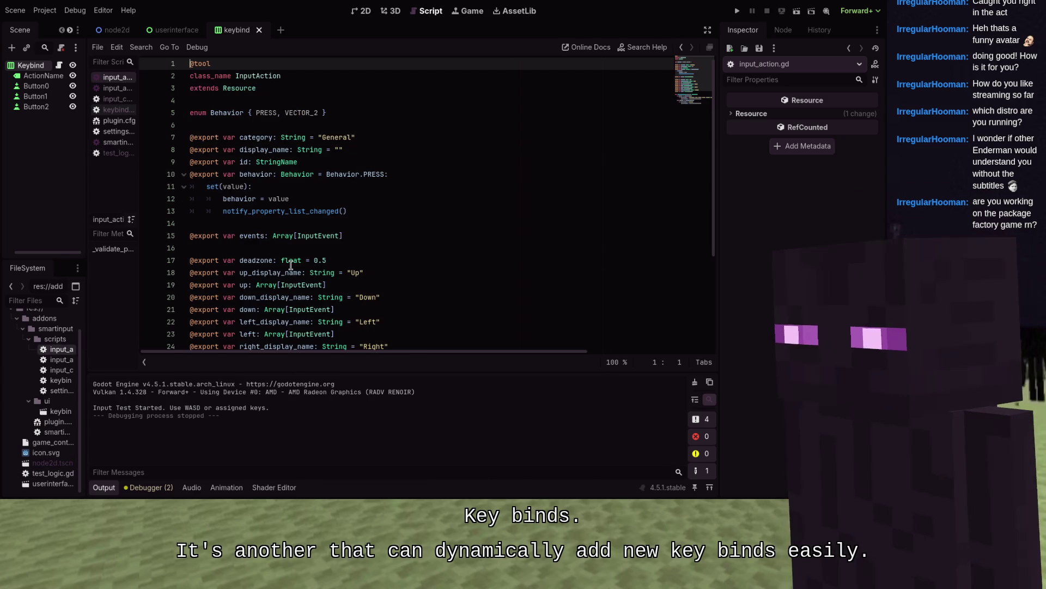
scroll(292, 265, down, 4)
- Inspect game_controls.tres action 0's Up binding, W (Physical), then collapse it and widen the script editor
click(53, 442)
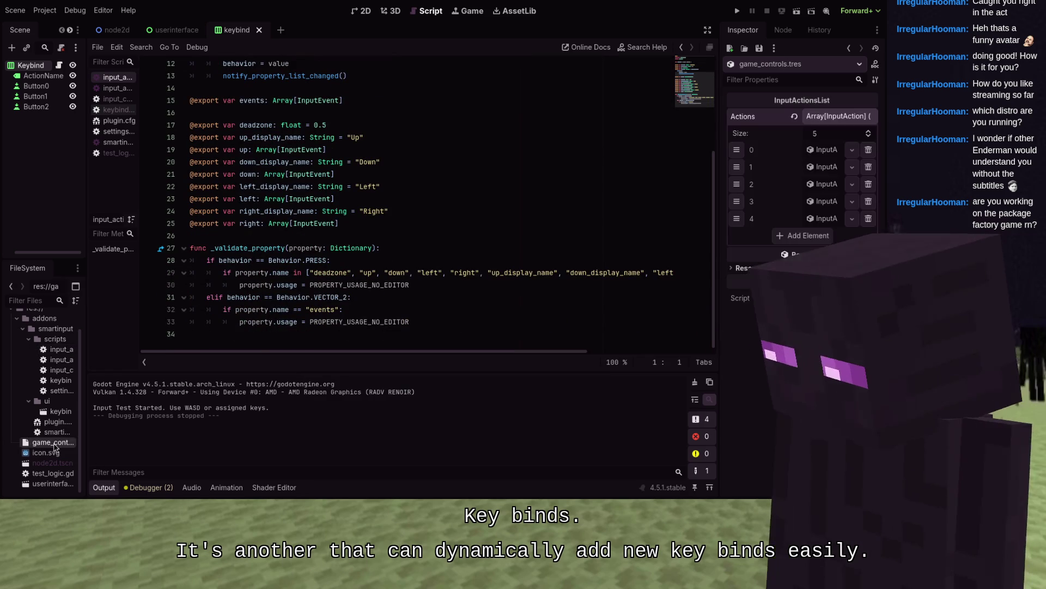
drag(722, 213, 375, 185)
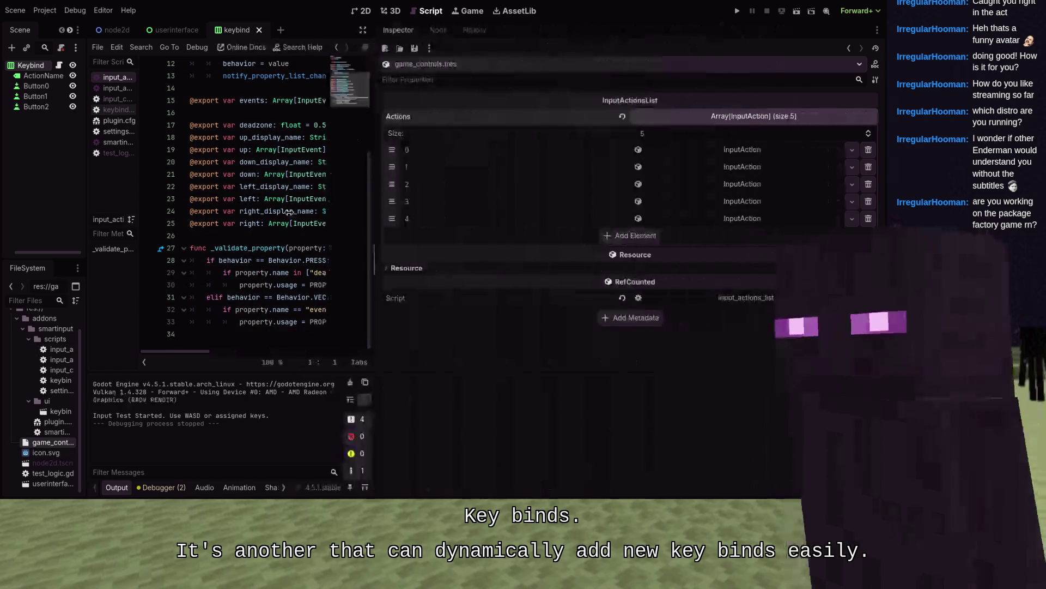
click(665, 150)
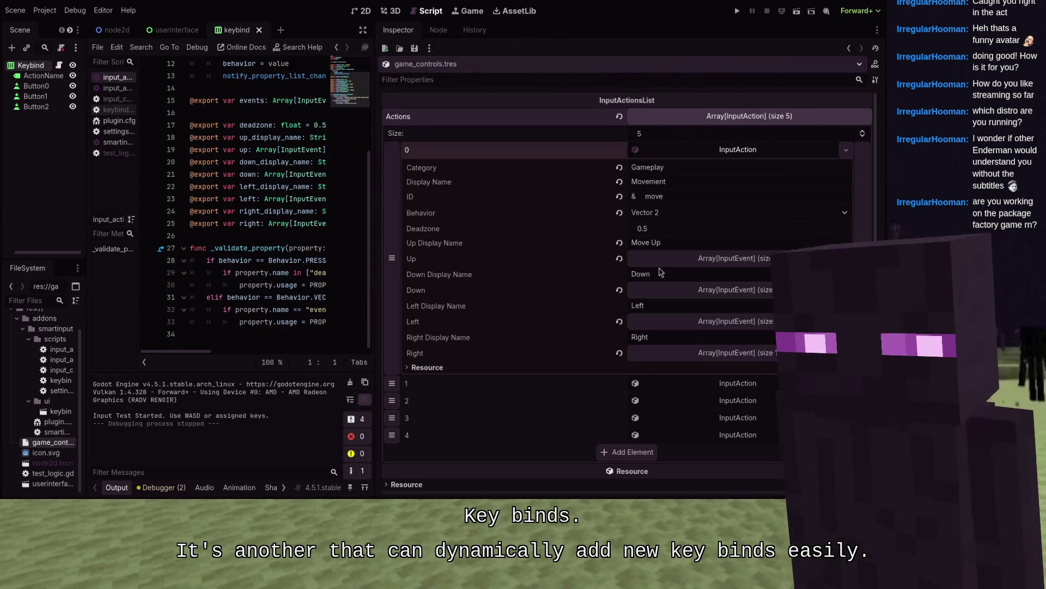
click(681, 258)
click(678, 295)
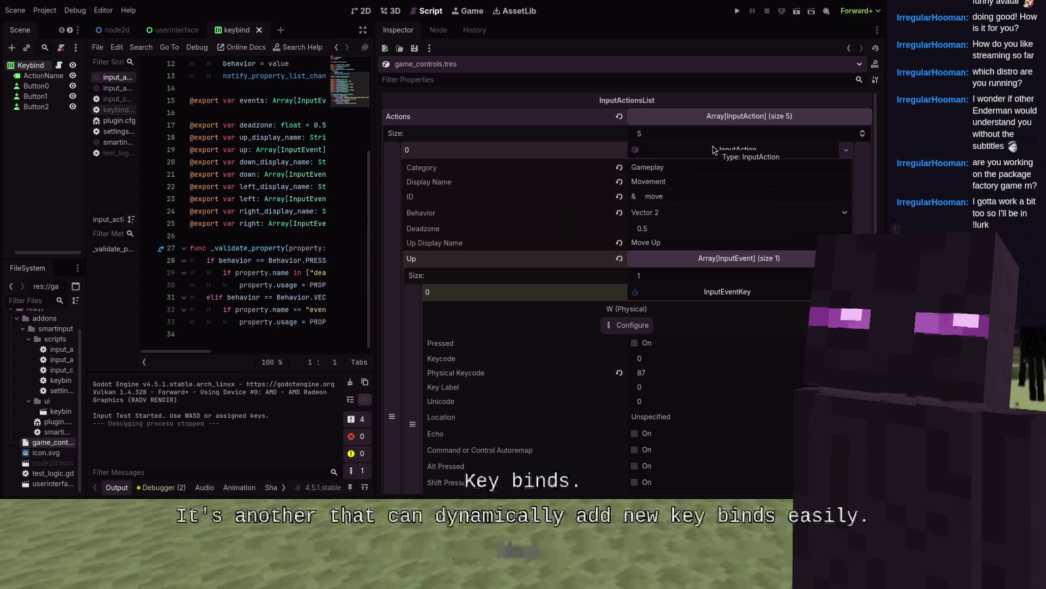
click(713, 150)
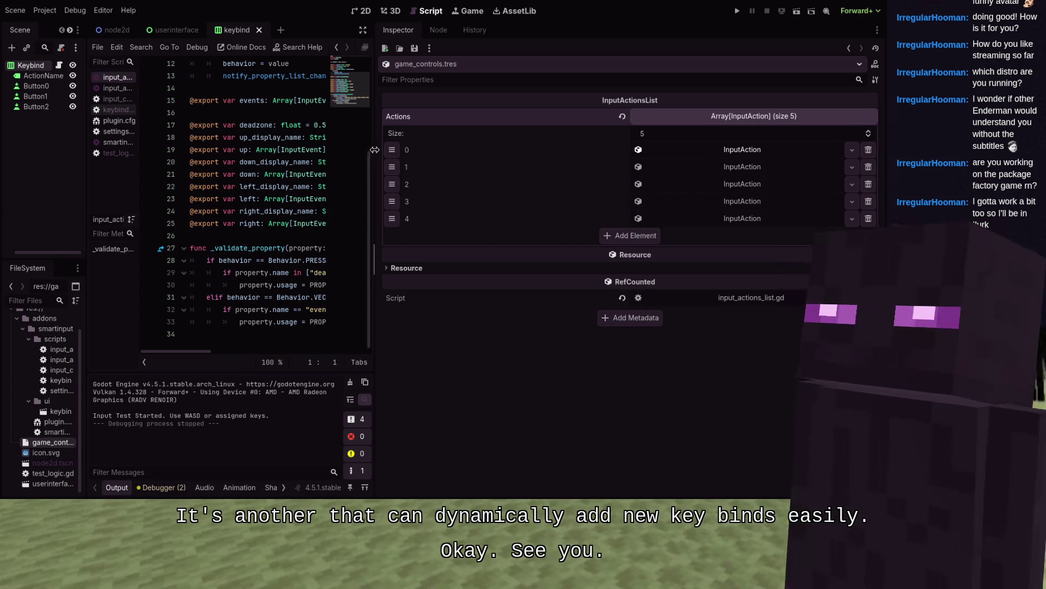
drag(371, 157, 776, 164)
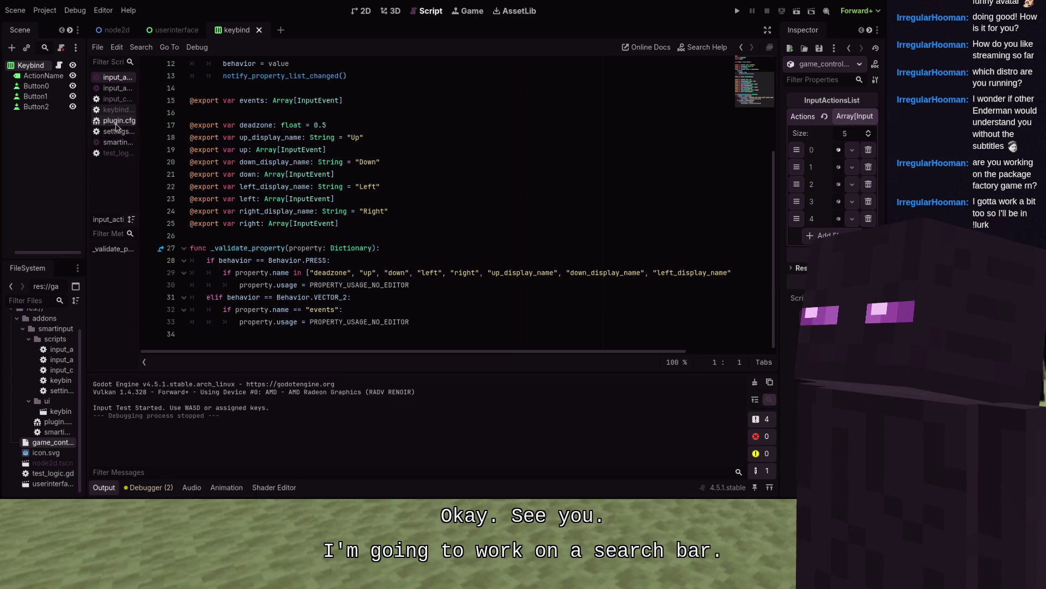
- Open keybind.gd from FileSystem and scroll to its top
double_click(58, 380)
scroll(262, 290, up, 15)
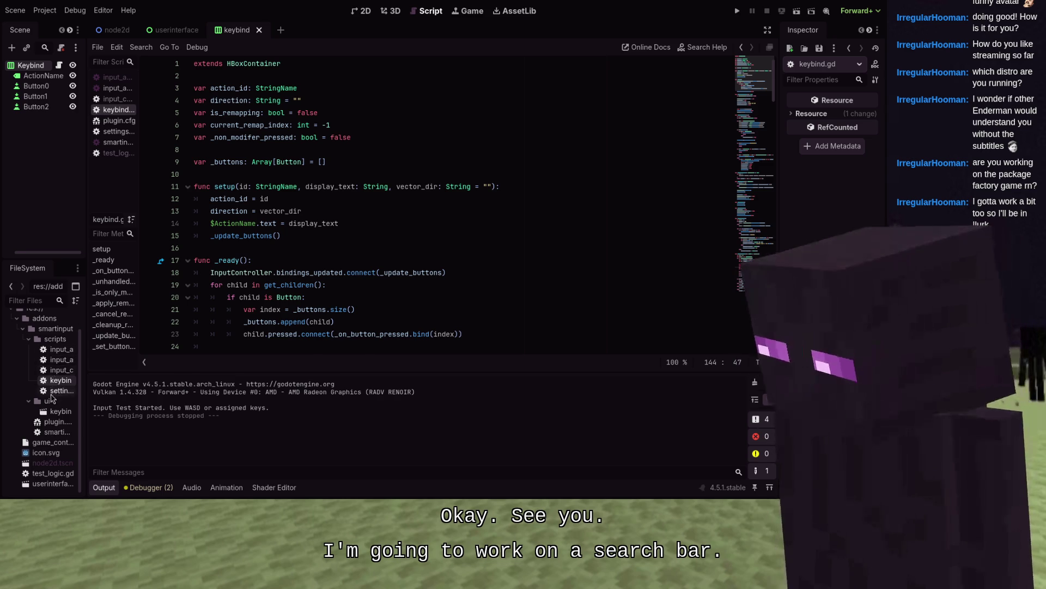
double_click(55, 390)
scroll(281, 242, up, 5)
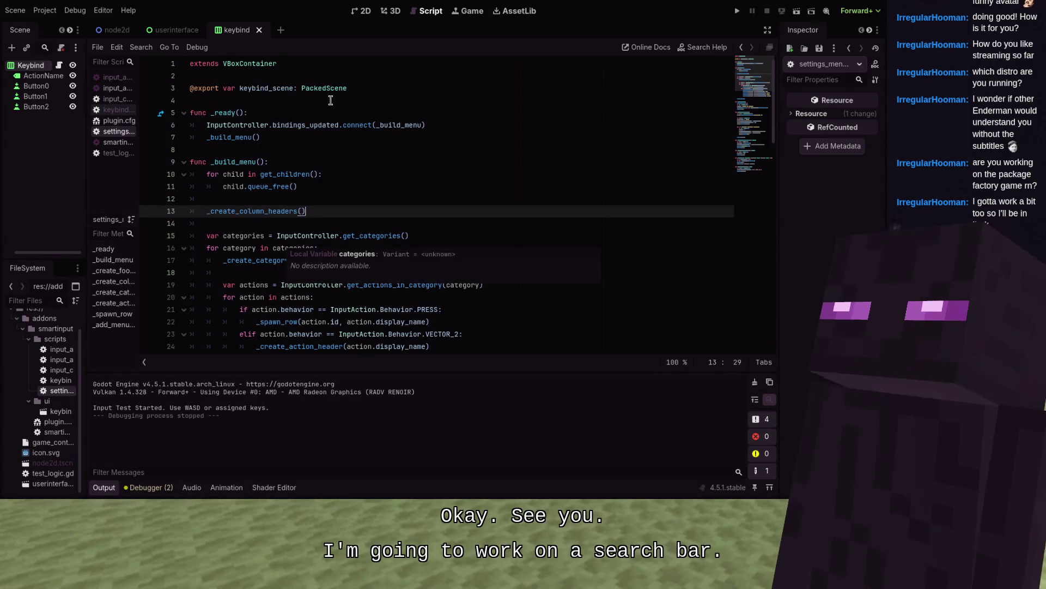
click(397, 98)
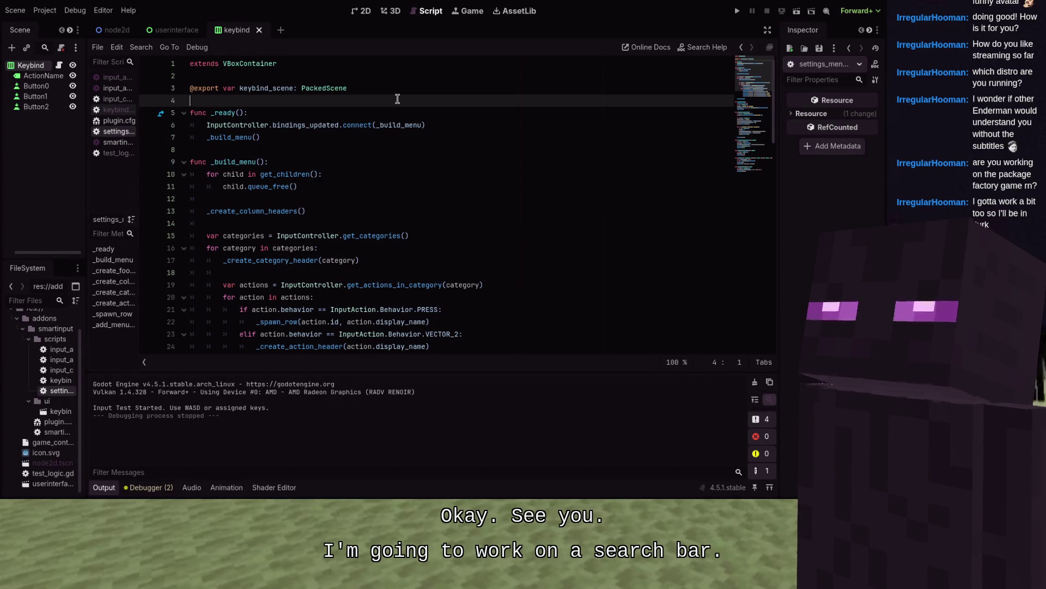
text(@export vv)
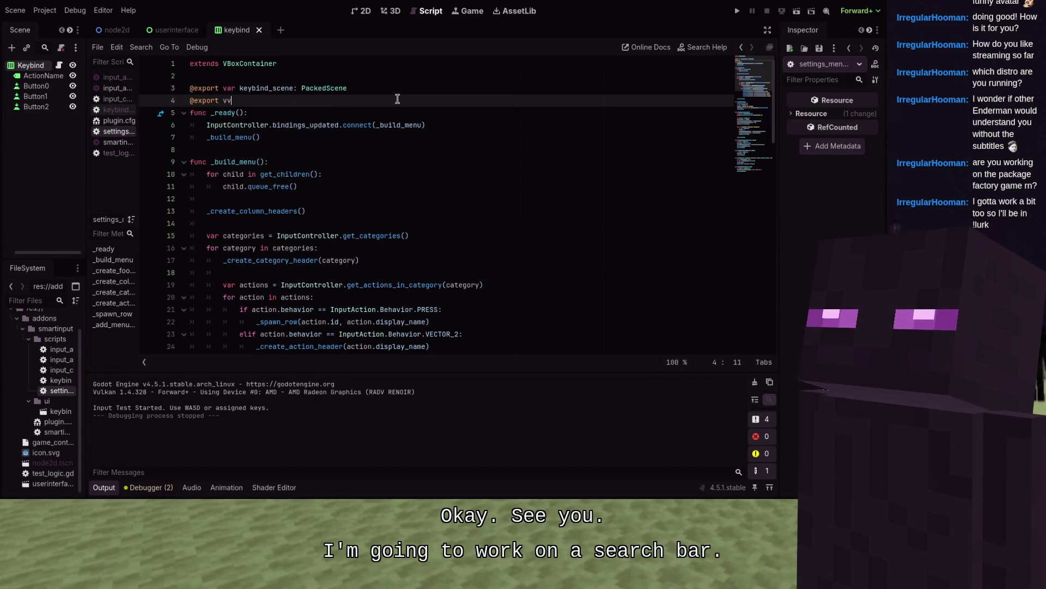
key(BackSpace)
text(ar show_se)
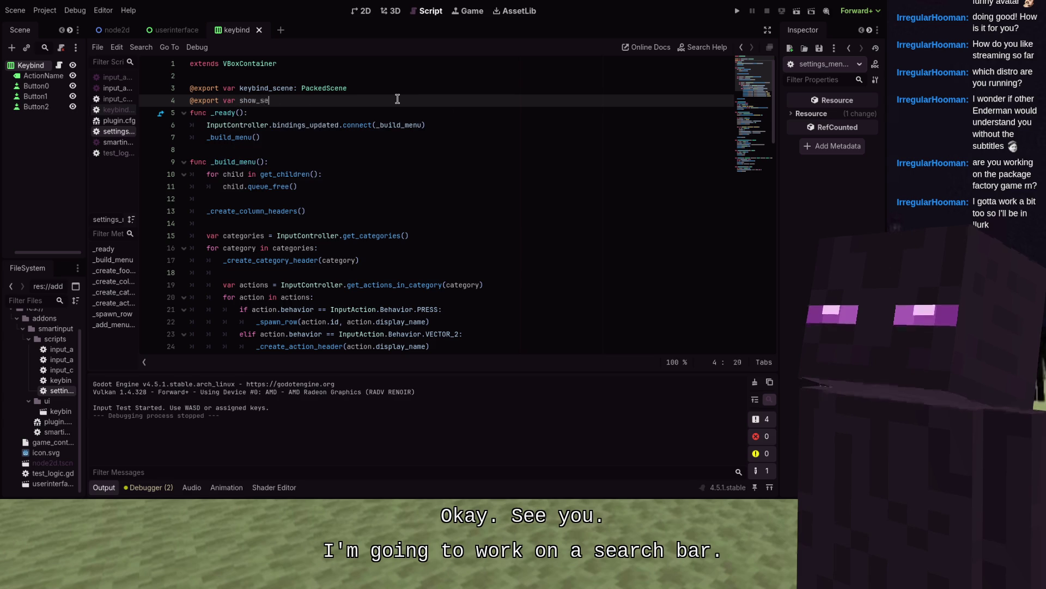
text(arch)
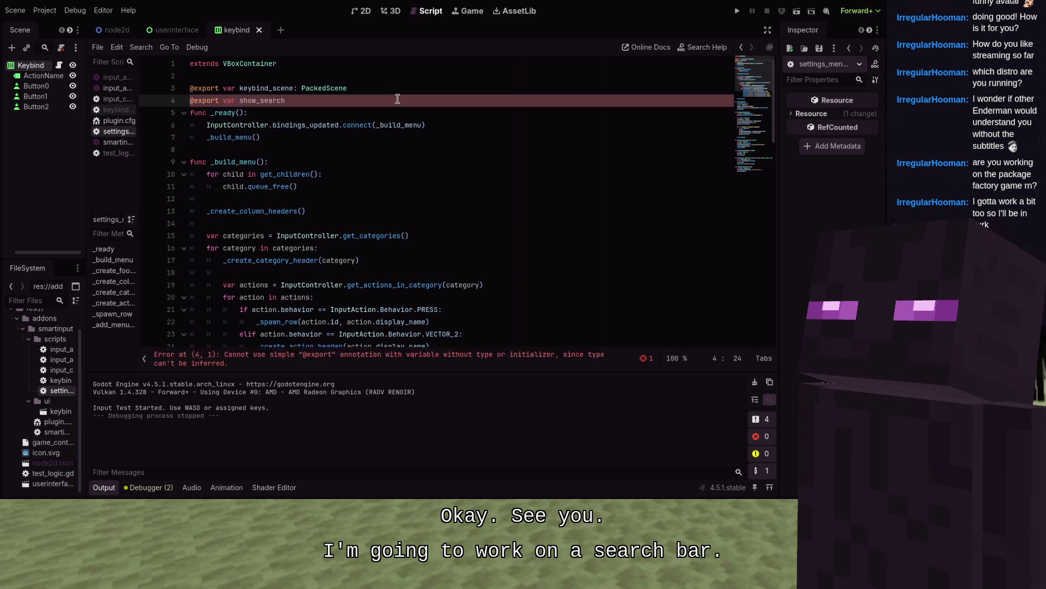
text(: bool )
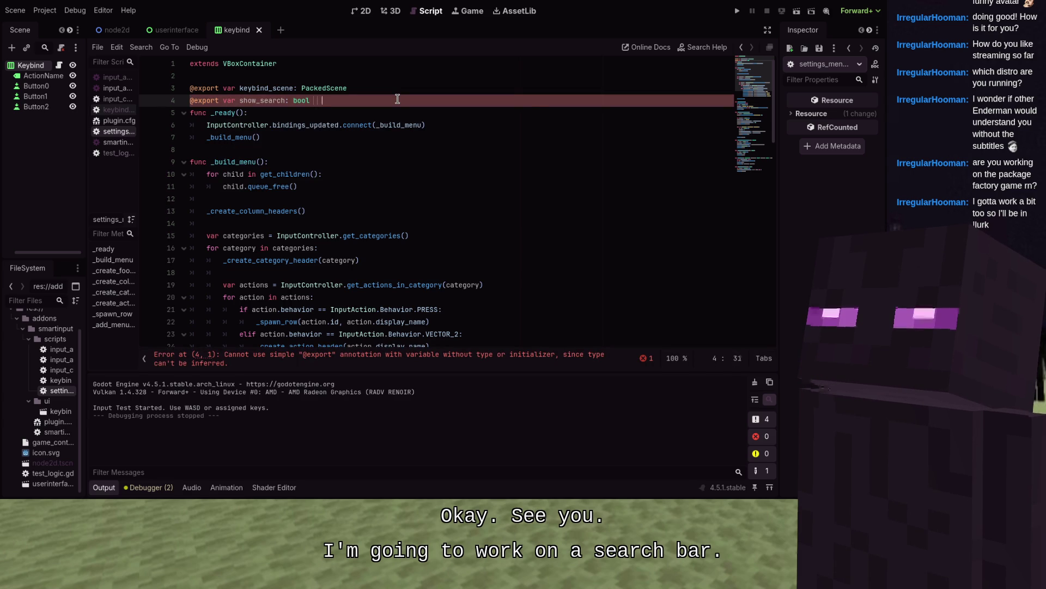
text(= tr)
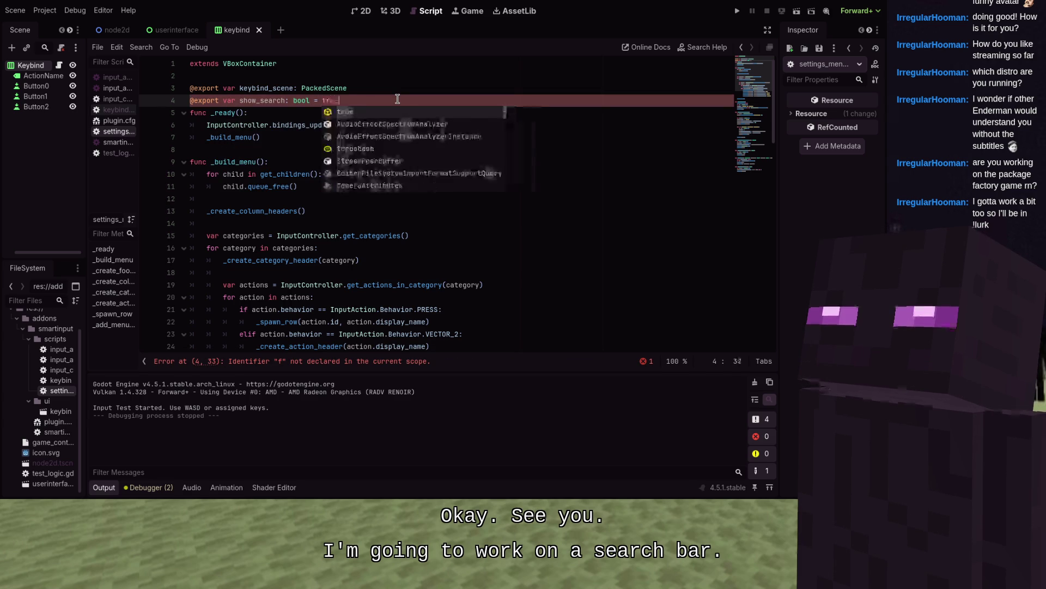
key(Return)
key(ctrl+s)
key(Return)
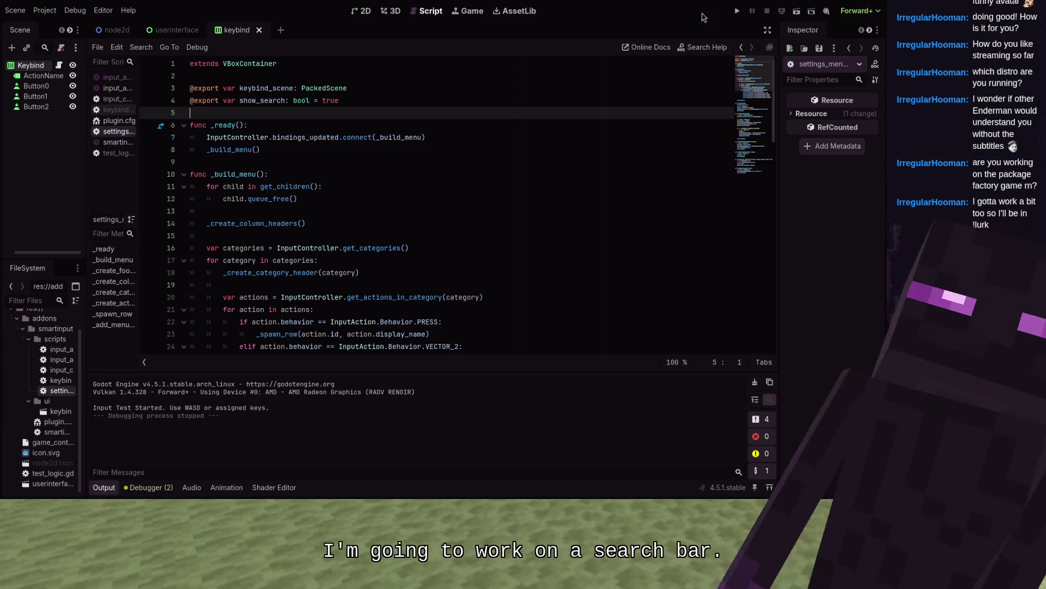
click(737, 11)
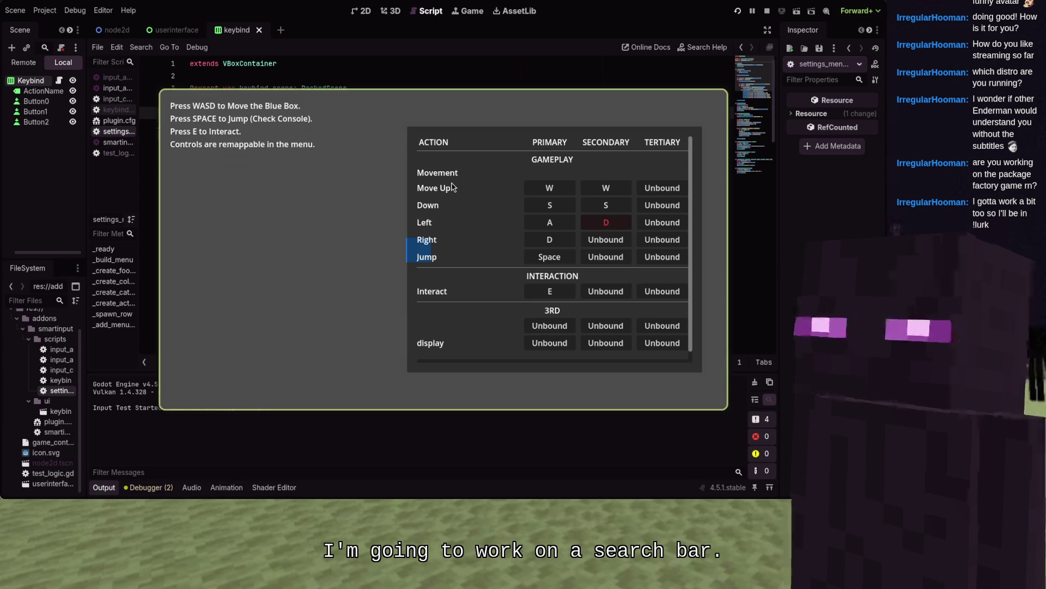
key(F8)
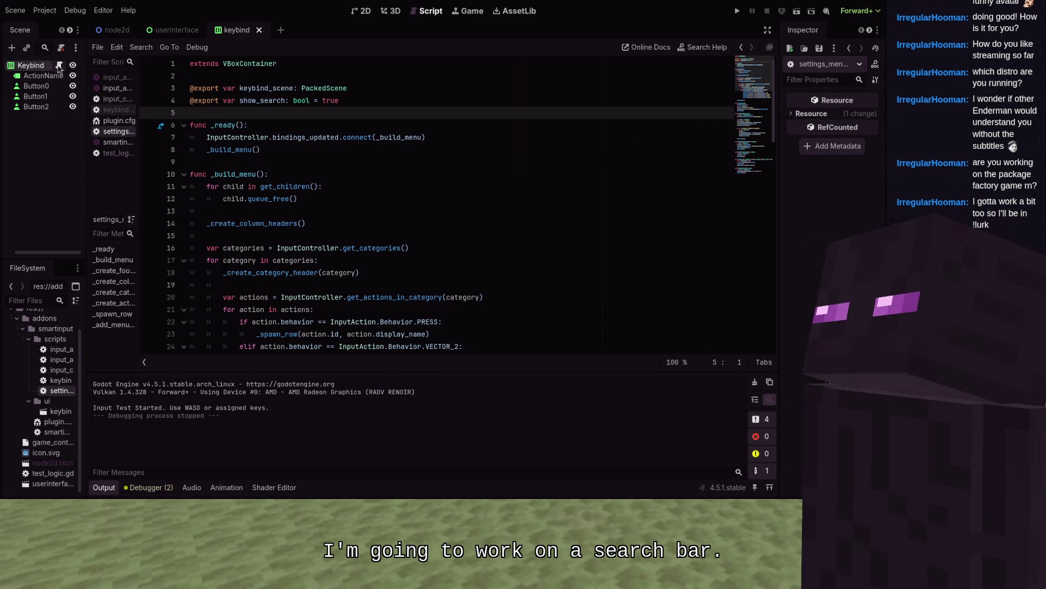
scroll(280, 140, down, 2)
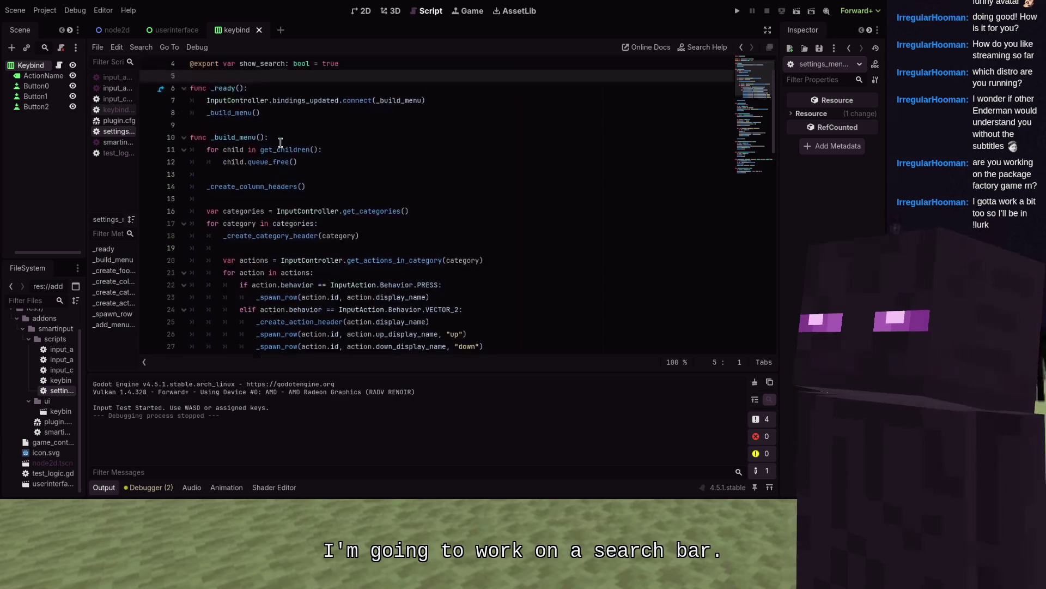
scroll(280, 141, up, 2)
mouse_move(279, 141)
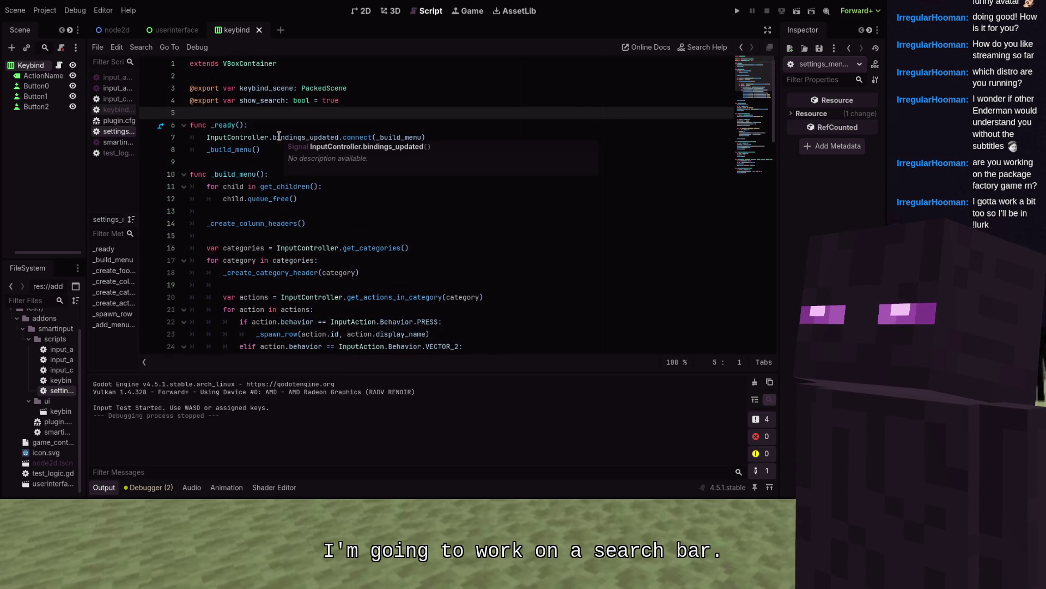
scroll(279, 136, down, 19)
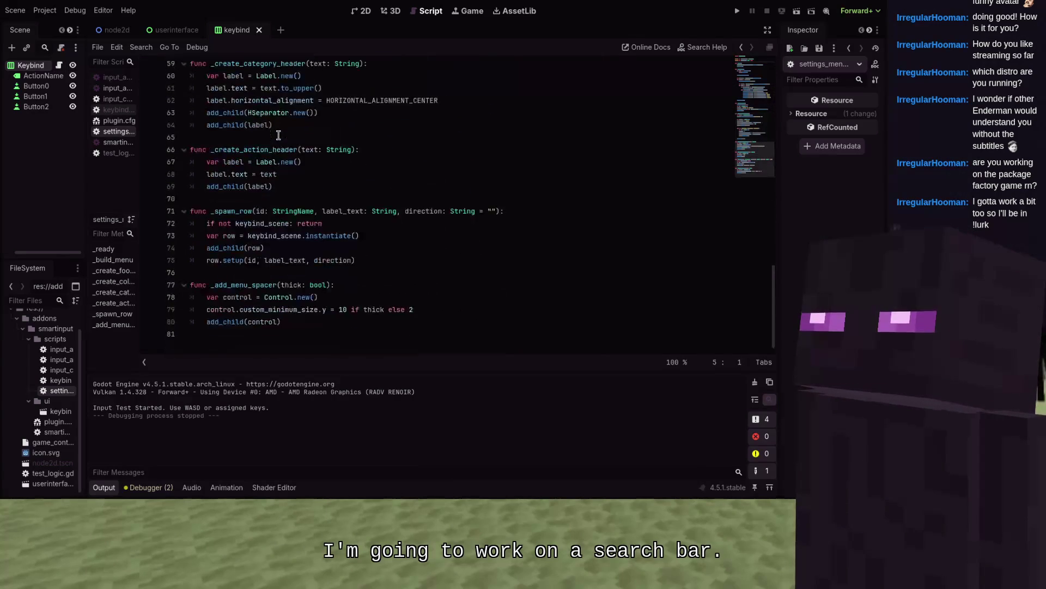
scroll(285, 304, up, 5)
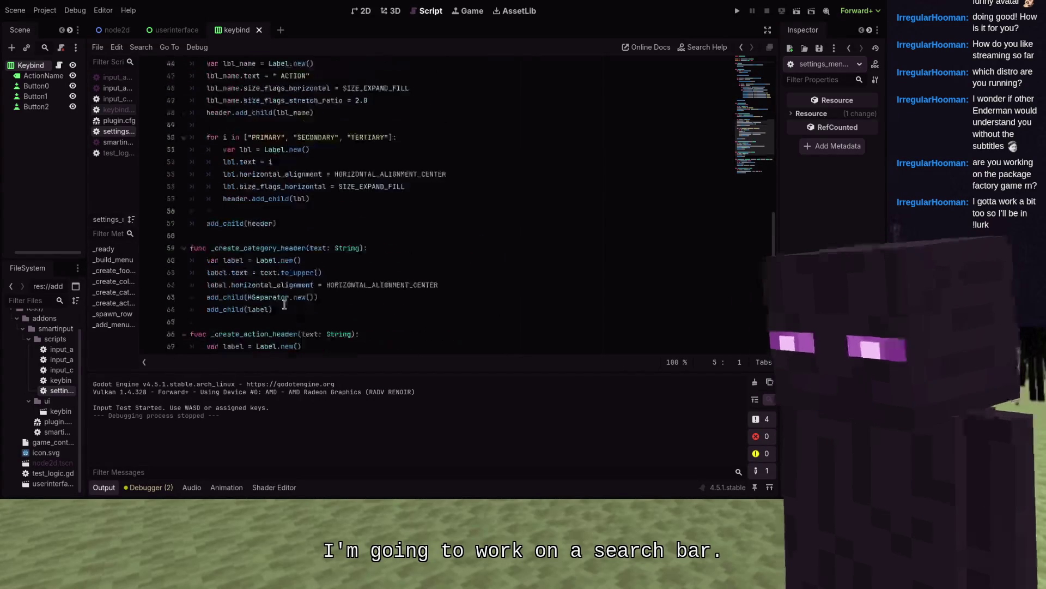
scroll(284, 304, down, 5)
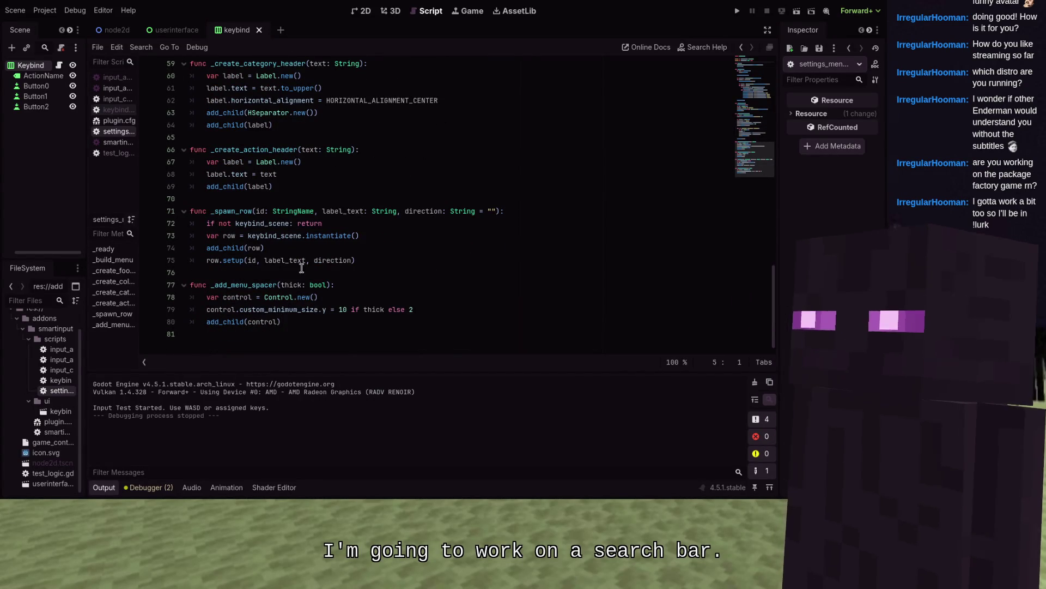
click(339, 345)
- Start a _create_search_bar() function that creates a new LineEdit named search
key(Return)
text(func )
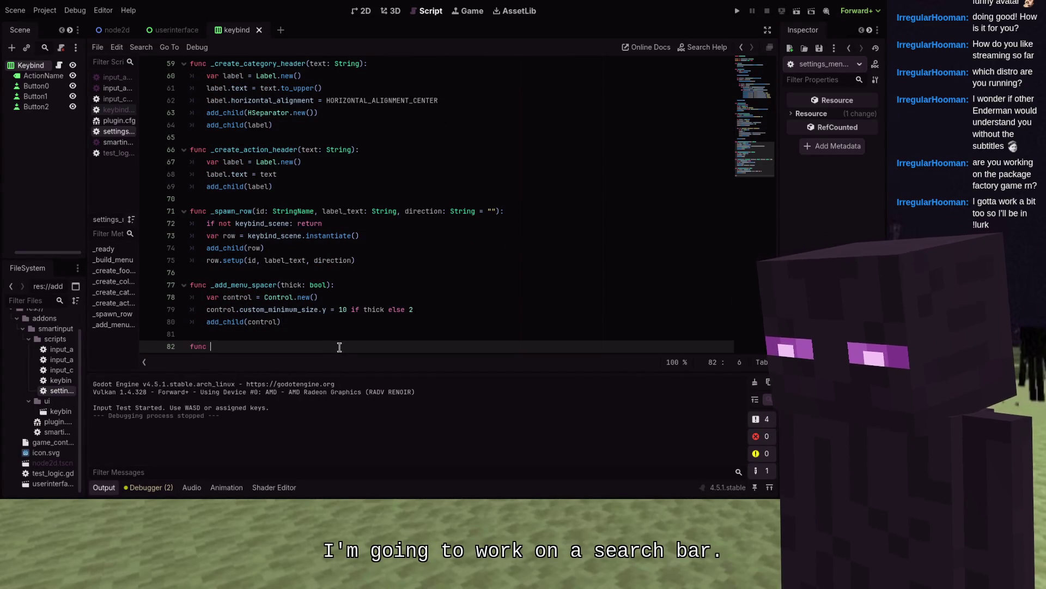
text(_creat)
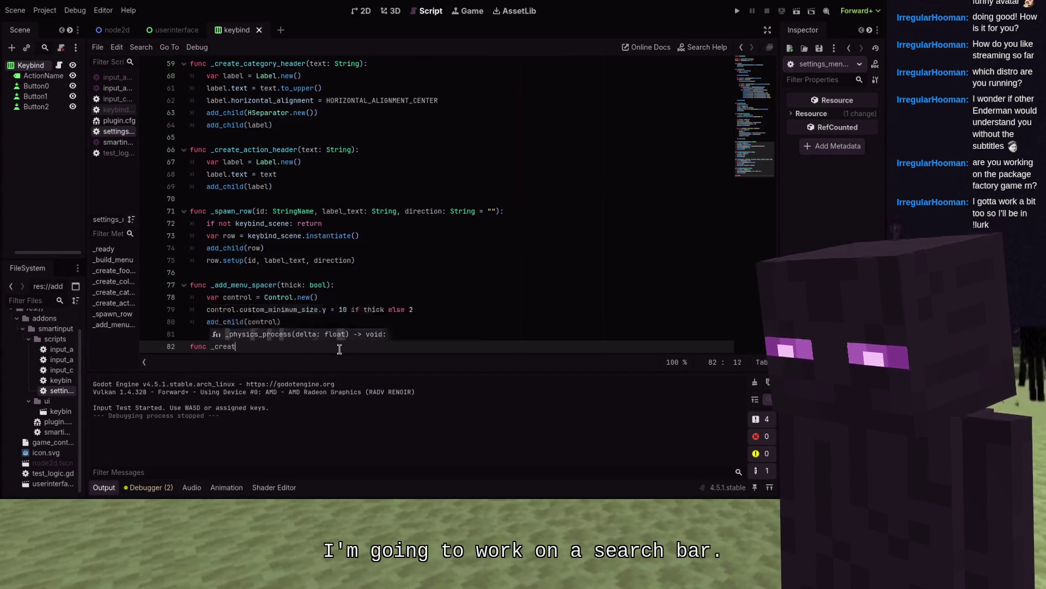
text(e_search_bar()
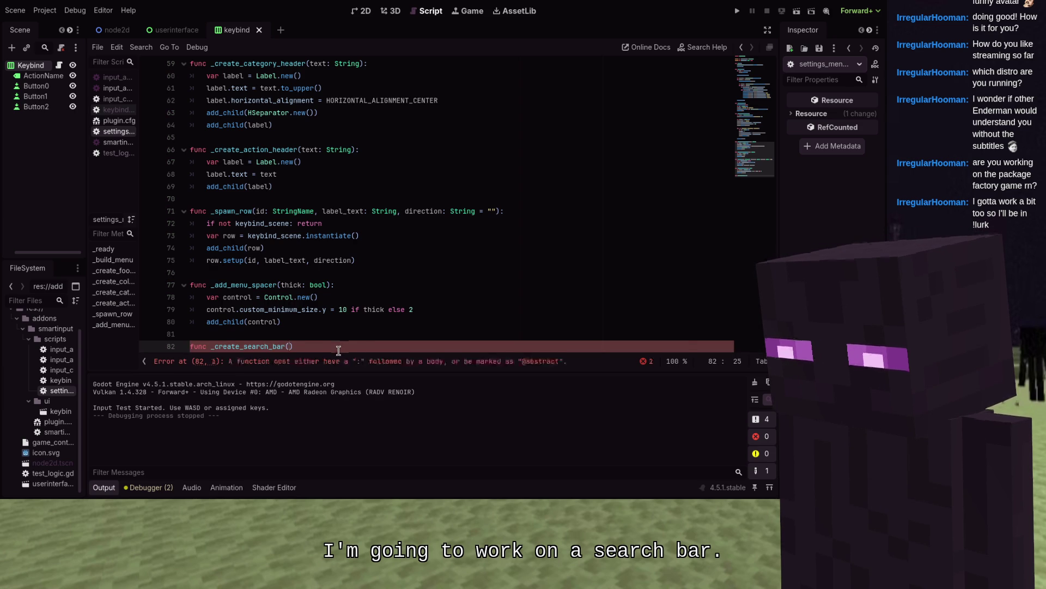
text():)
key(Return)
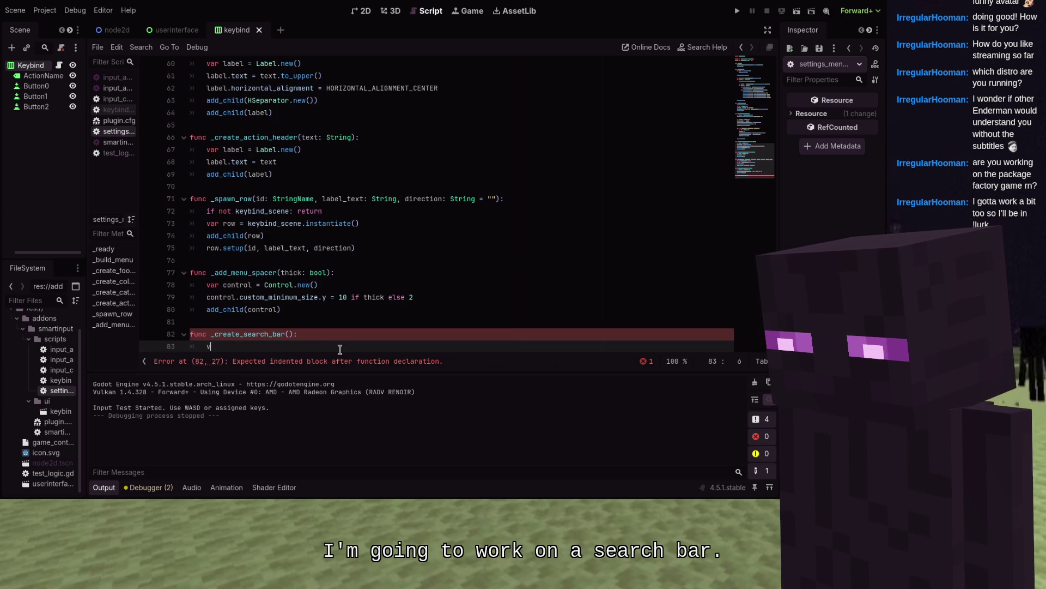
text(ar search = Li)
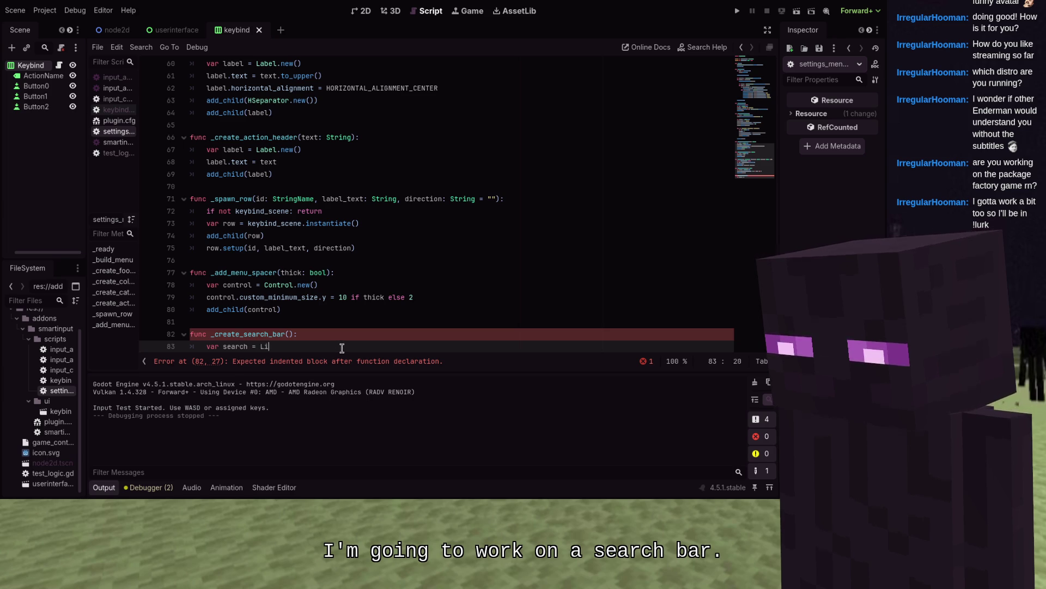
text(neEdit.new)
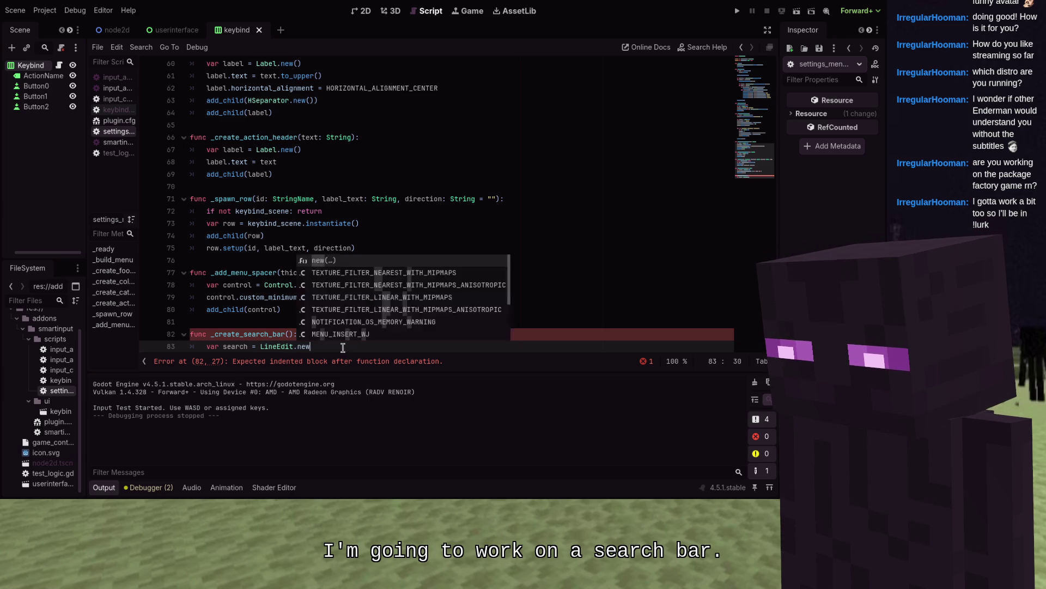
text(())
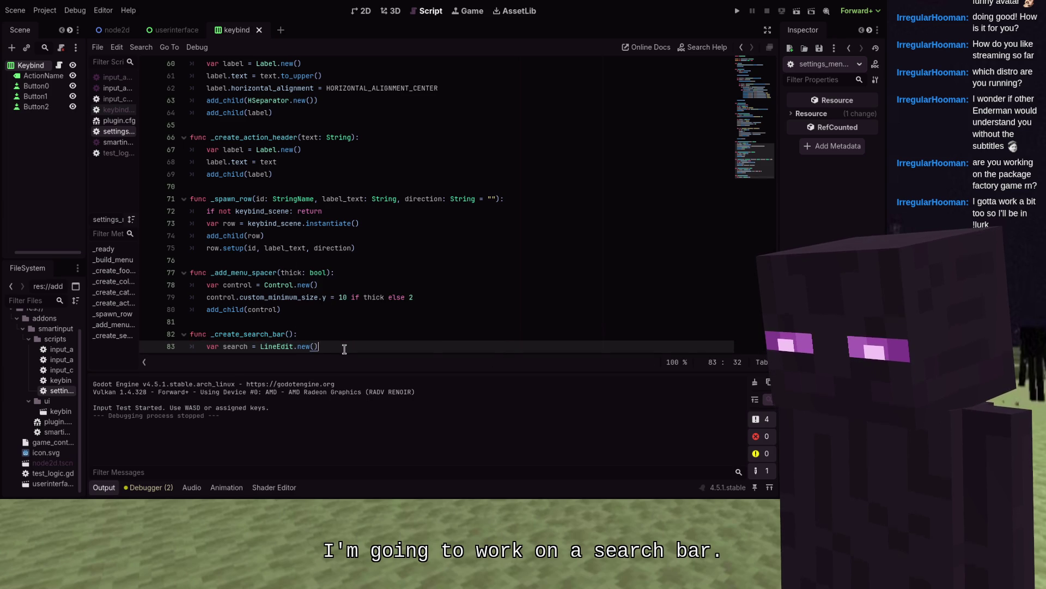
- Give the field placeholder 'Search actions...', a clear button, text _search_query and a text_changed lambda
key(Return)
text(search)
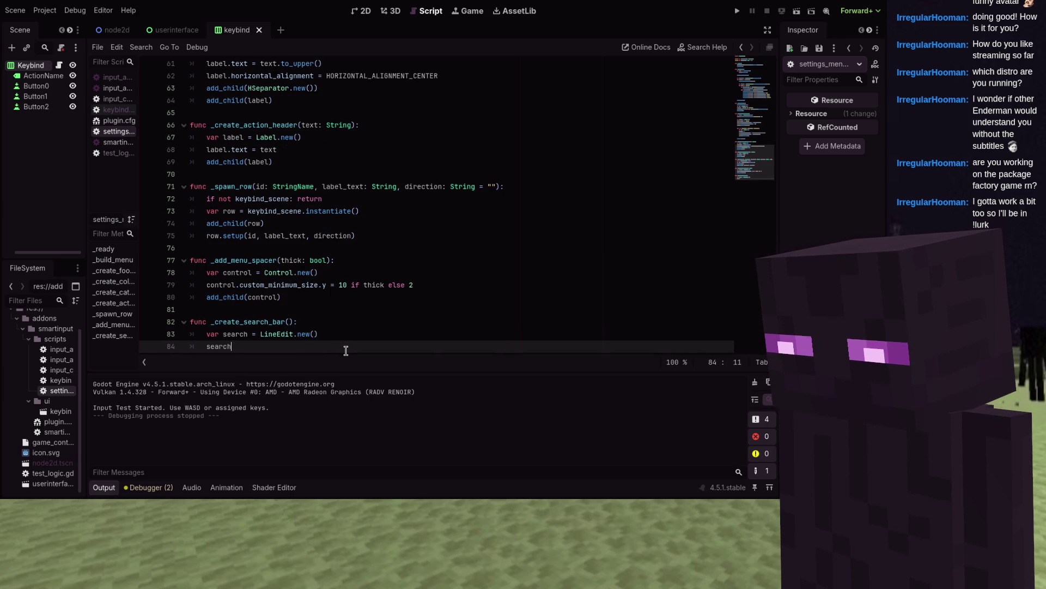
text(.placehold)
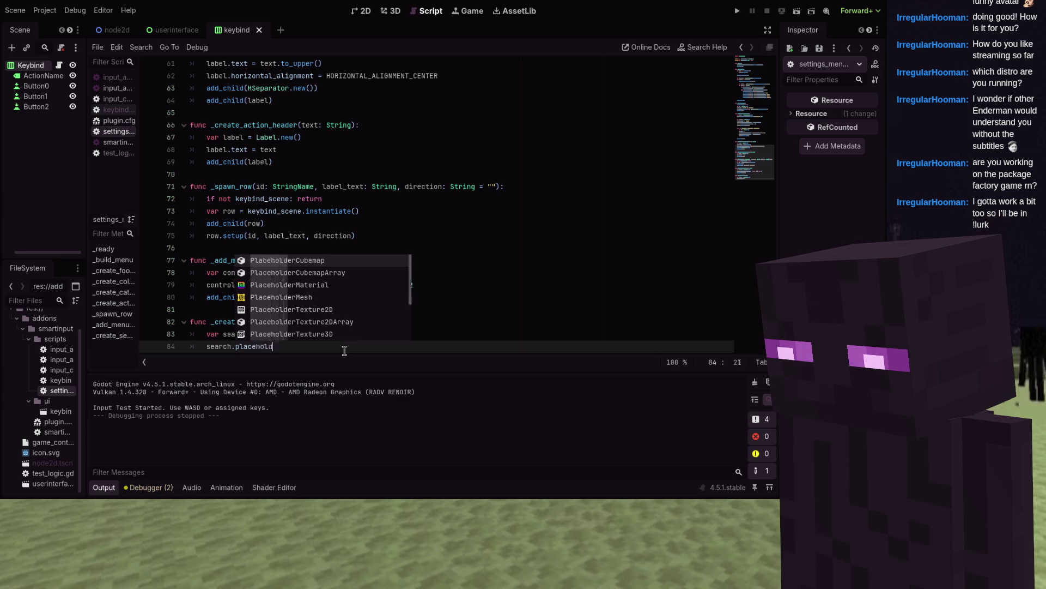
text(er_te)
key(Return)
text(=)
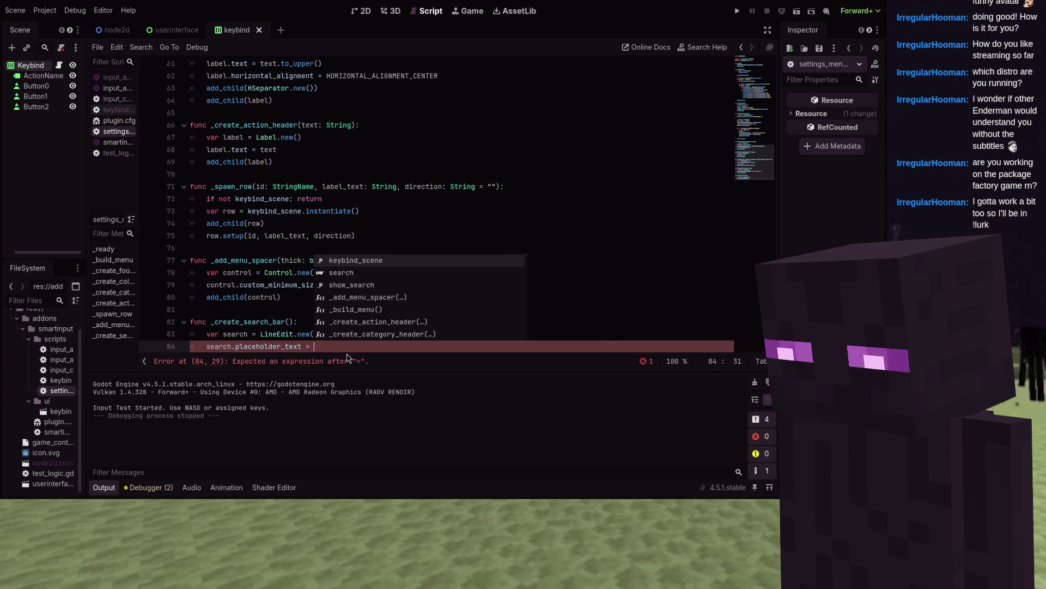
text( "Search a)
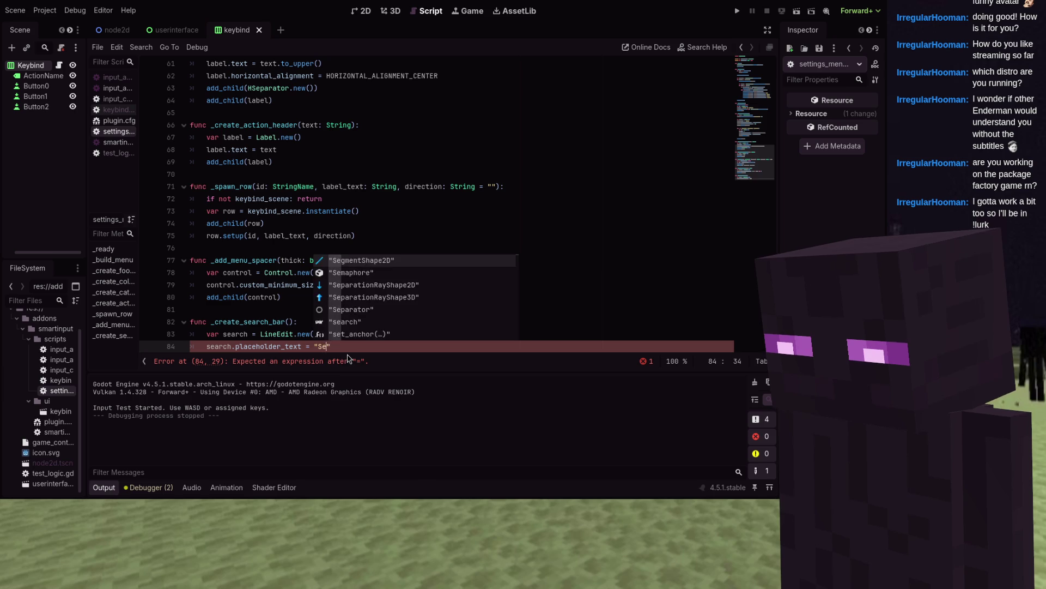
text(ction)
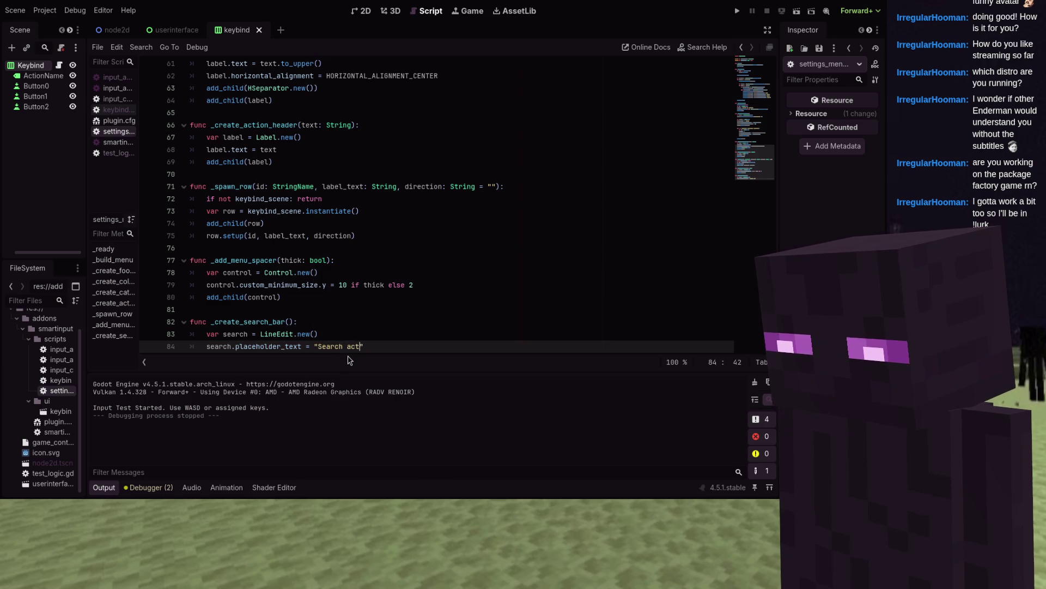
text(s...)
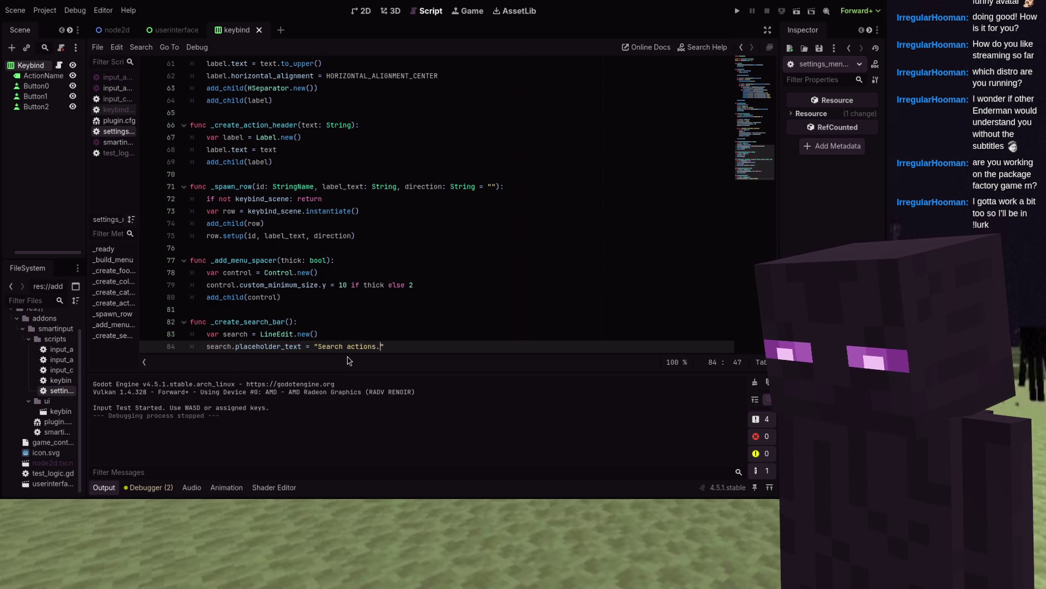
key(Return)
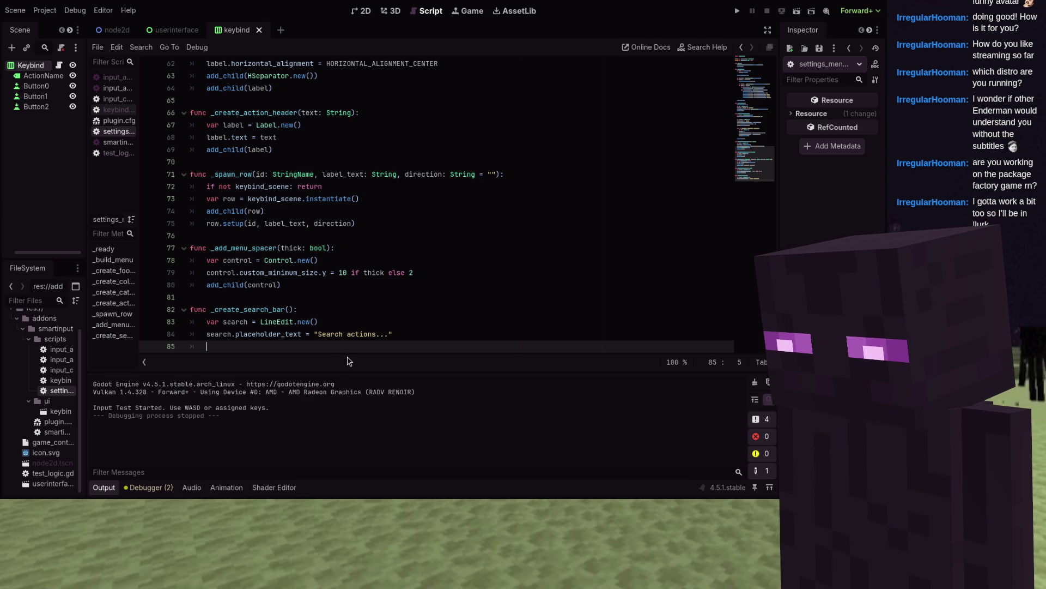
text(se)
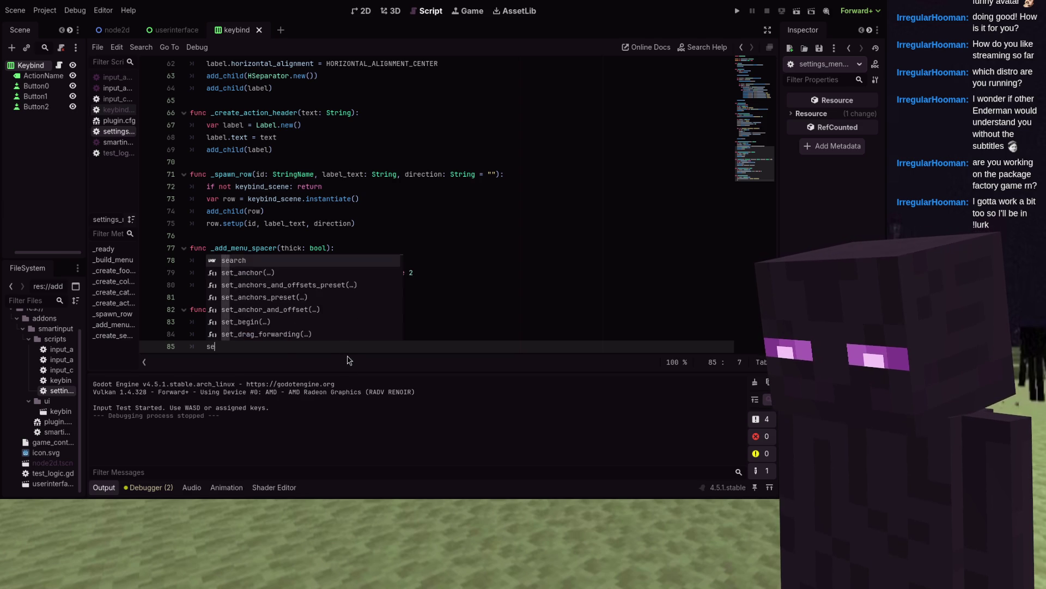
text(arch.clea)
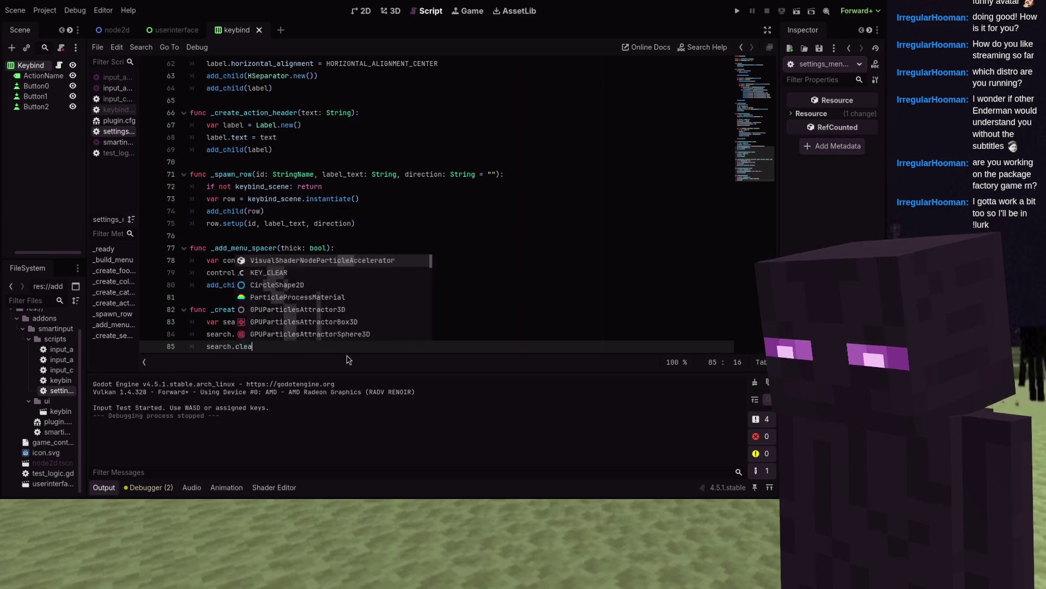
text(r_button_enab)
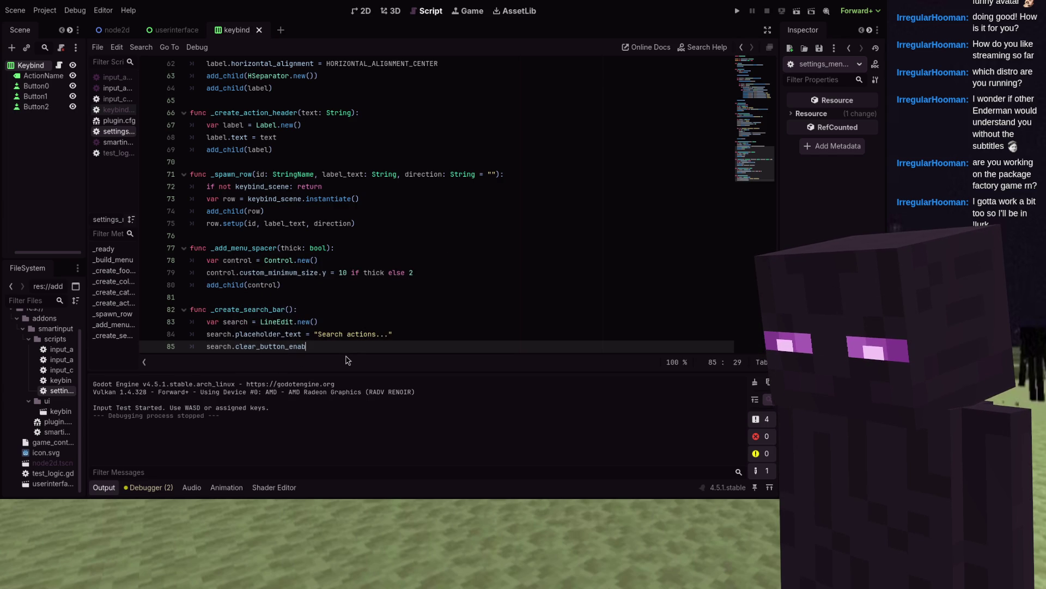
text(led = true)
key(Return)
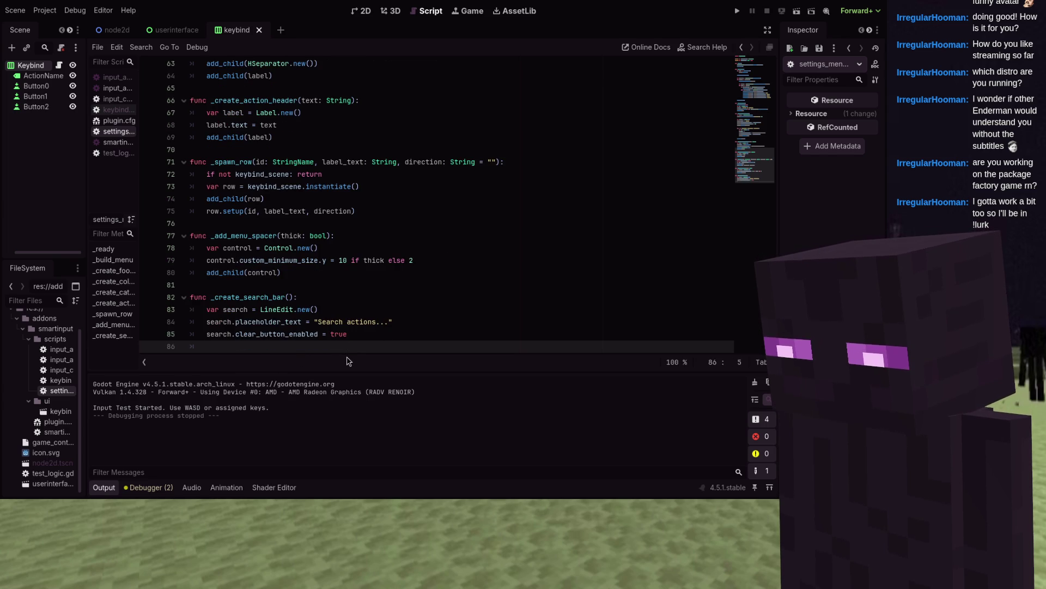
text(search.text = _sear)
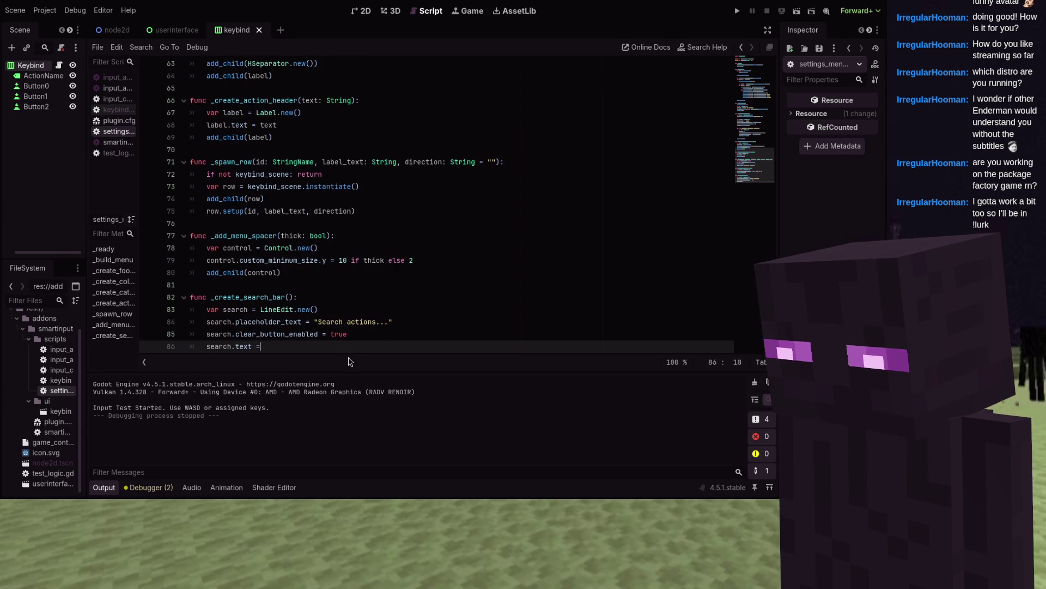
text(ch_query)
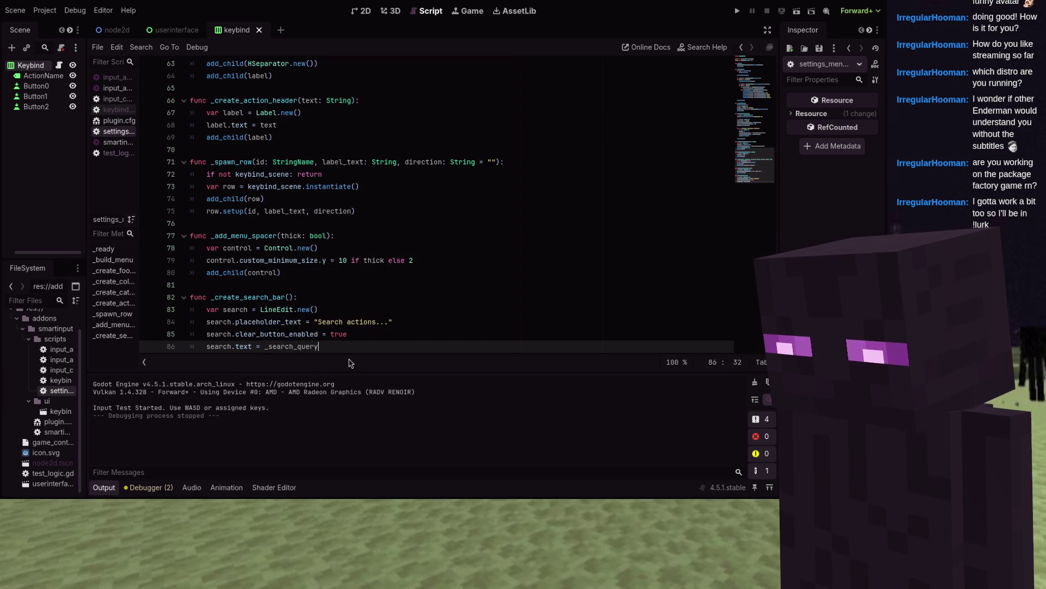
key(Return)
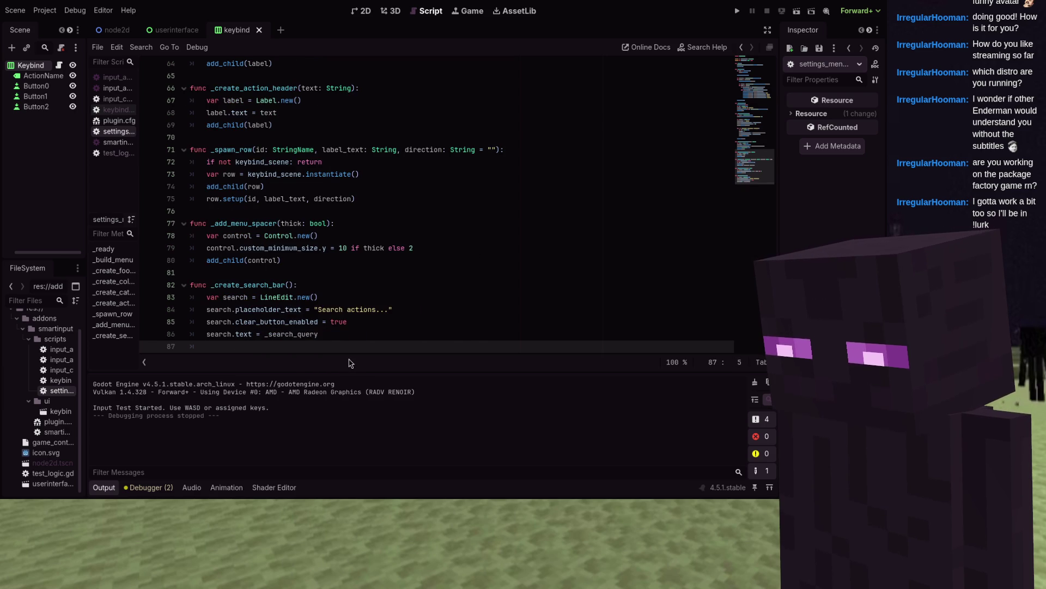
text(search.text_)
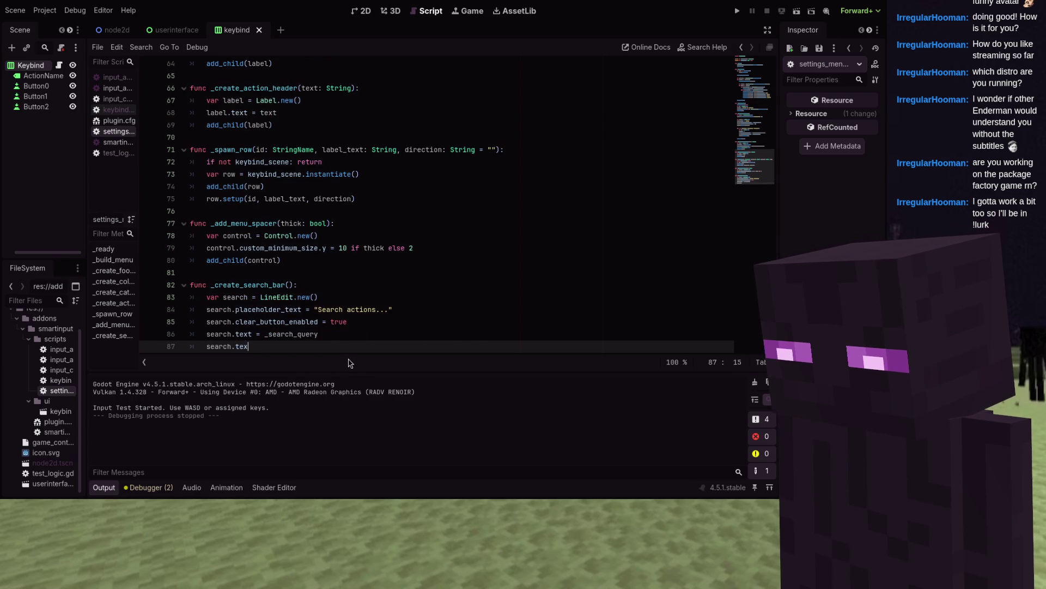
text(changed.conn)
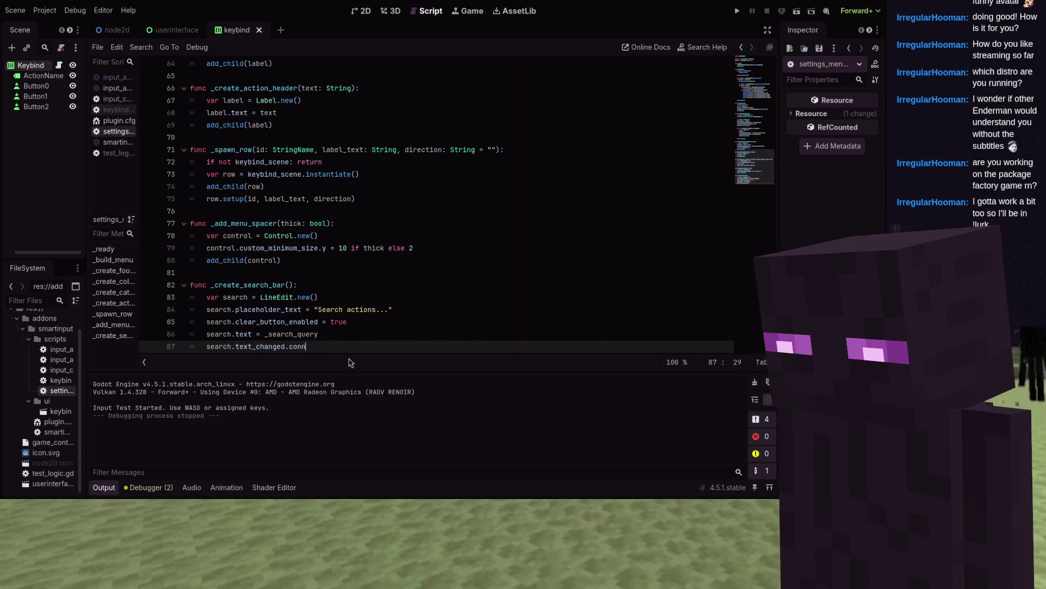
text(ect(func(new_)
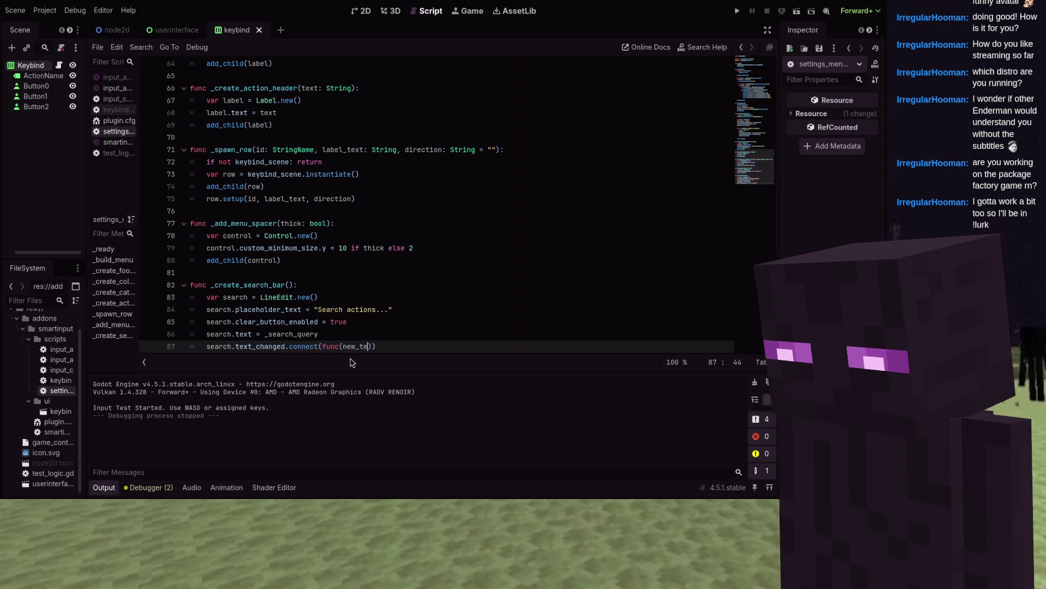
text(text):)
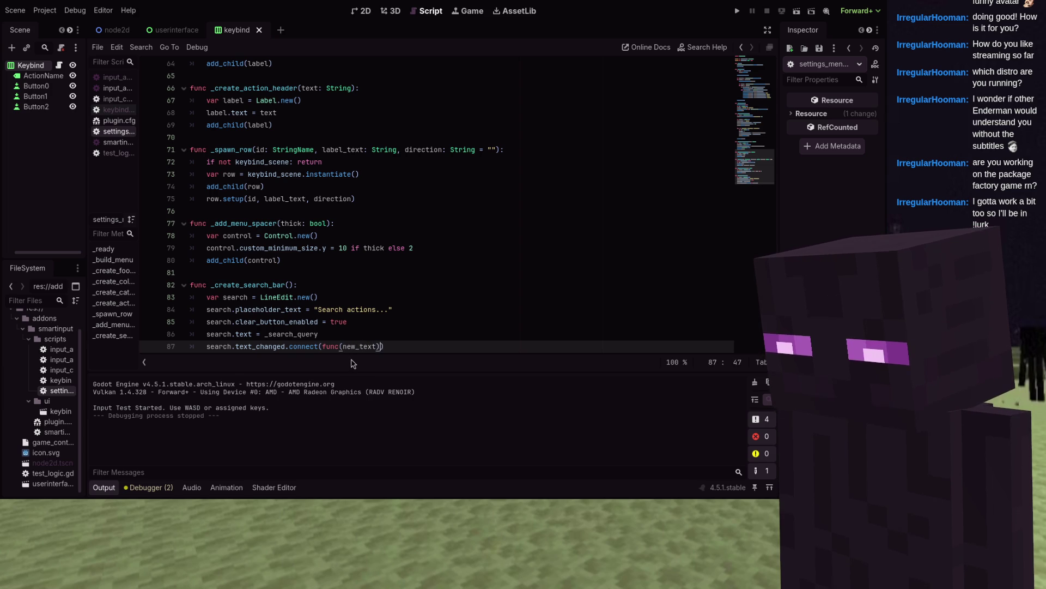
- Make the text_changed callback store new_text in _search_query and call _build_menu()
key(Return)
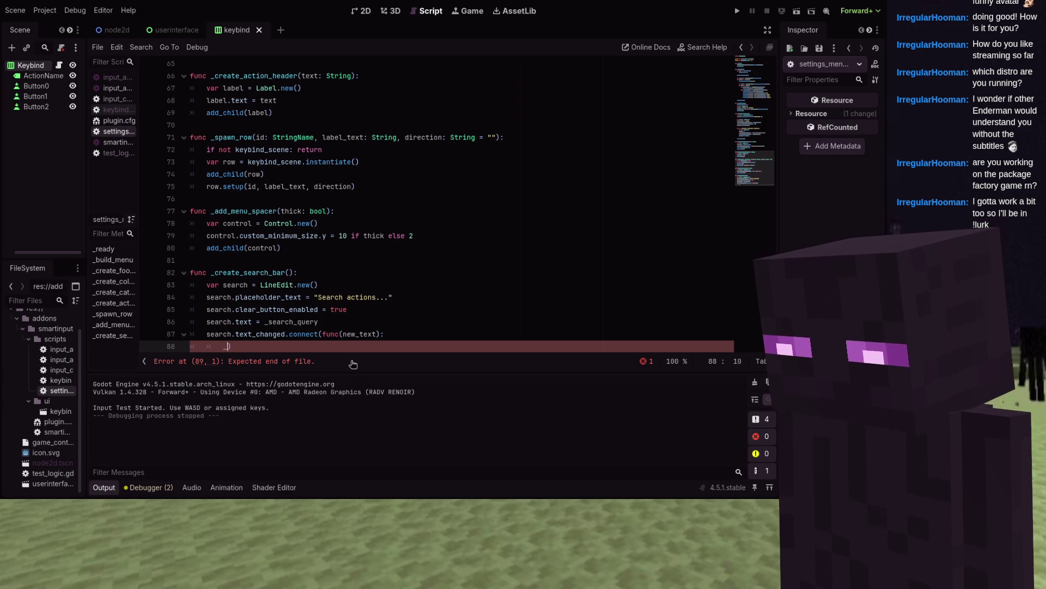
text(search_q)
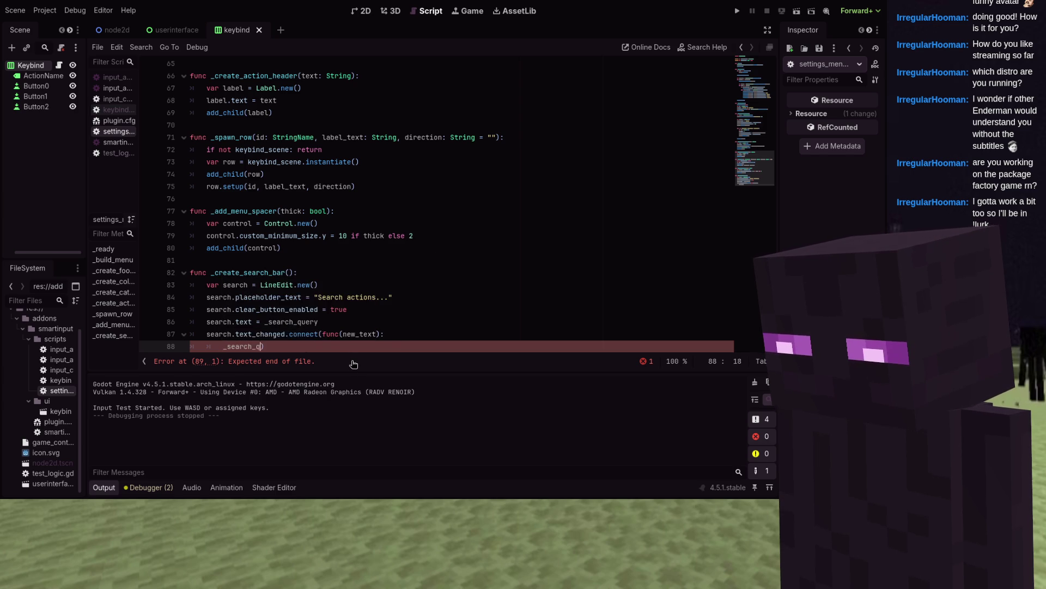
text(uery = new)
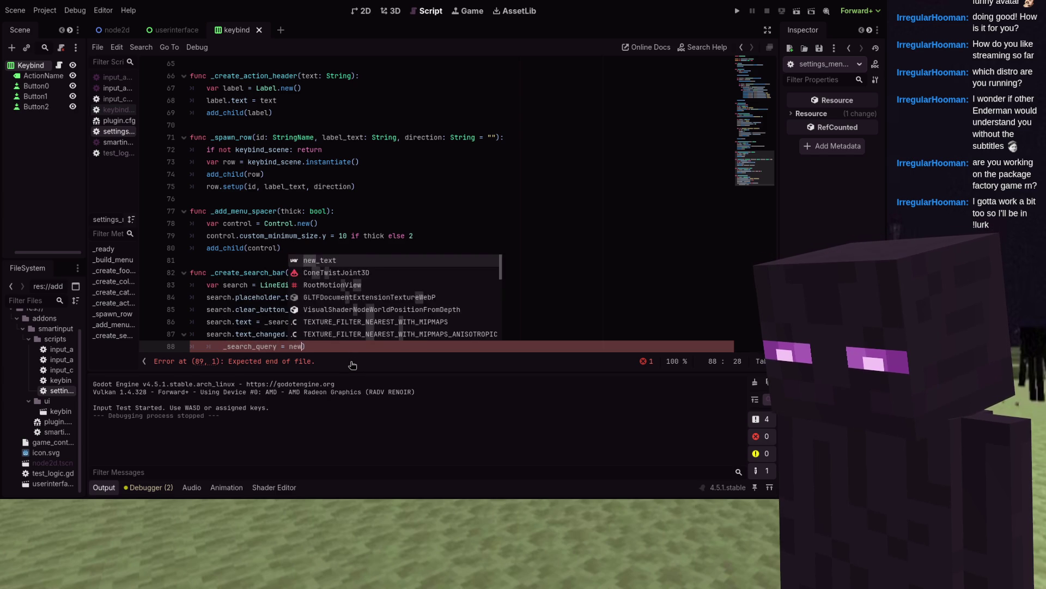
text(_text)
key(Return)
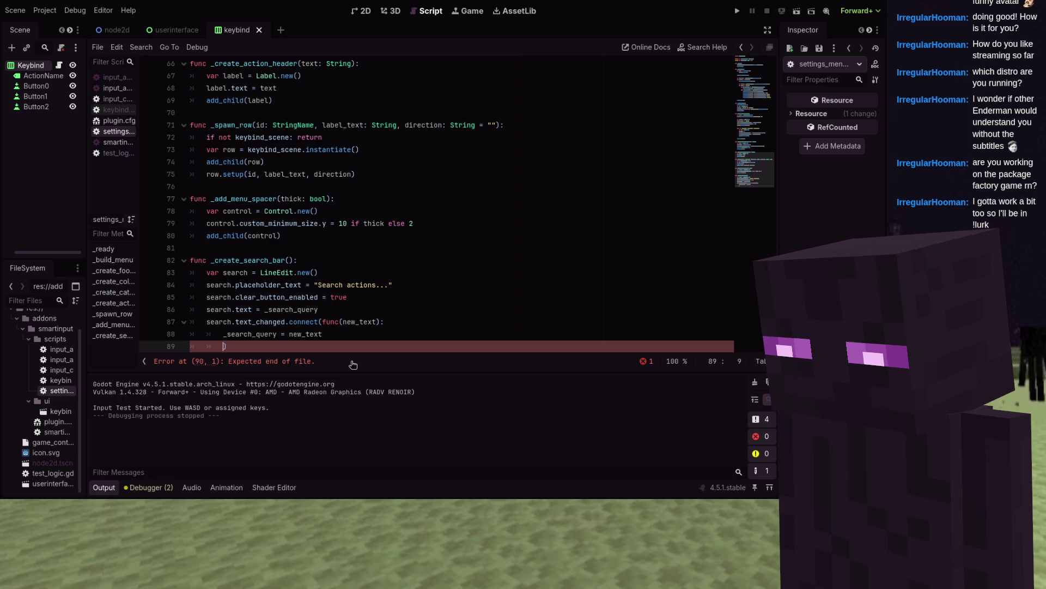
text(_build_menu()
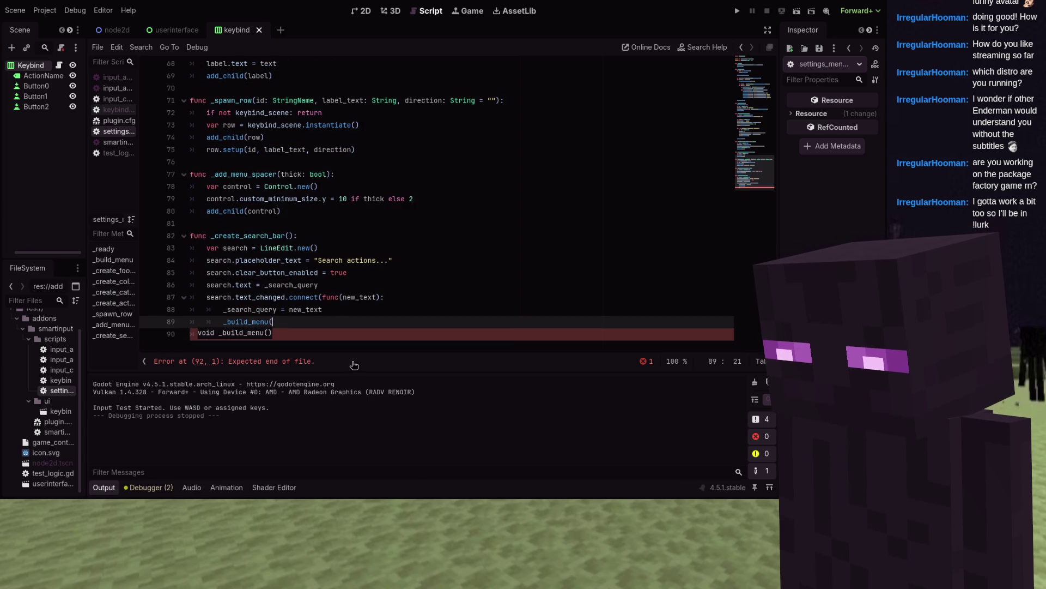
key(Escape)
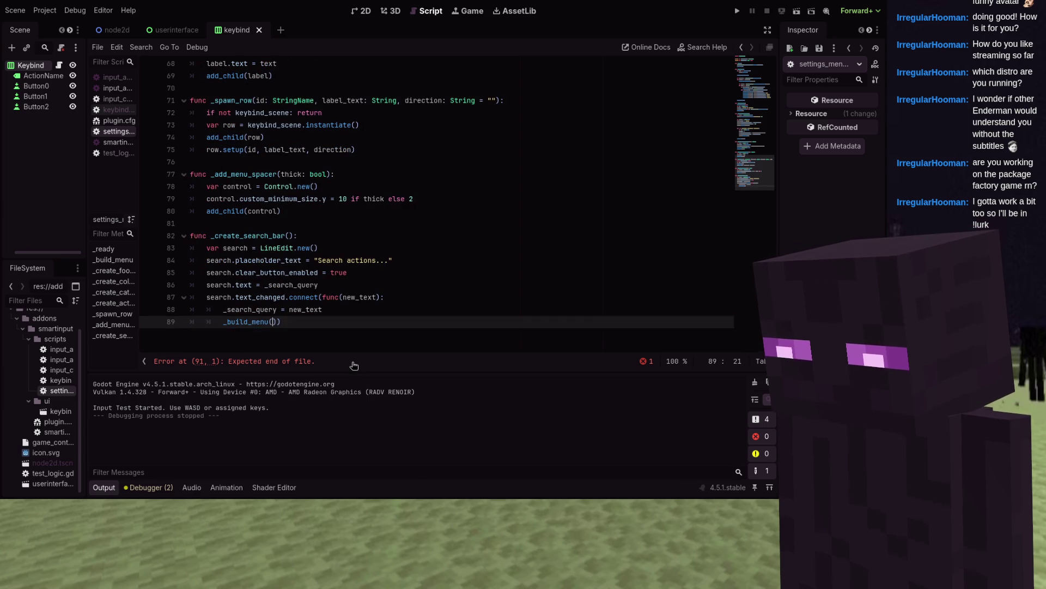
key(Right)
key(Return)
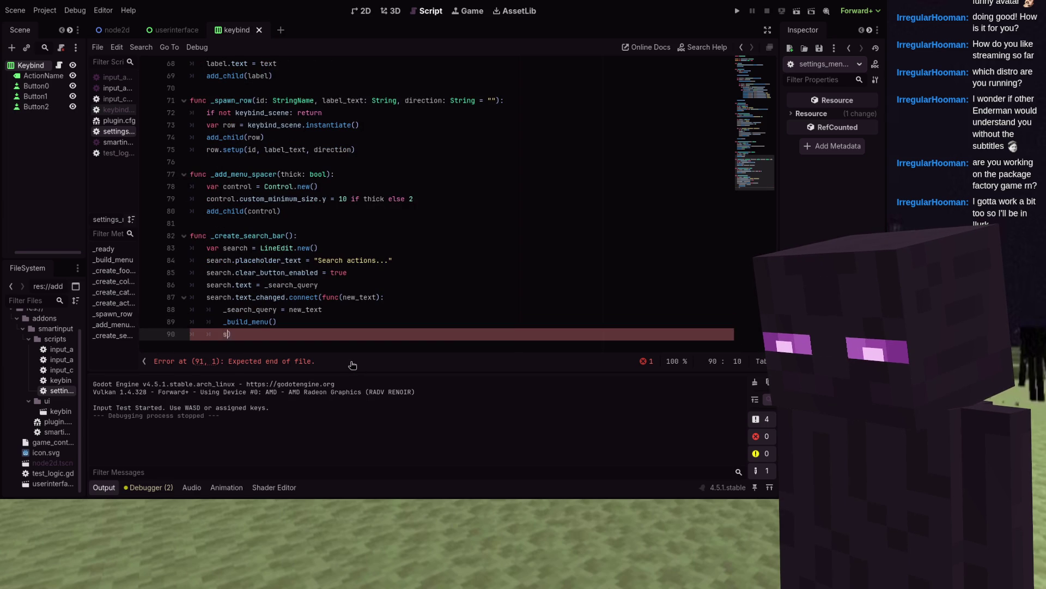
- Refocus the search field, set caret_column to new_text.length(), and close the callback
text(earch.gr)
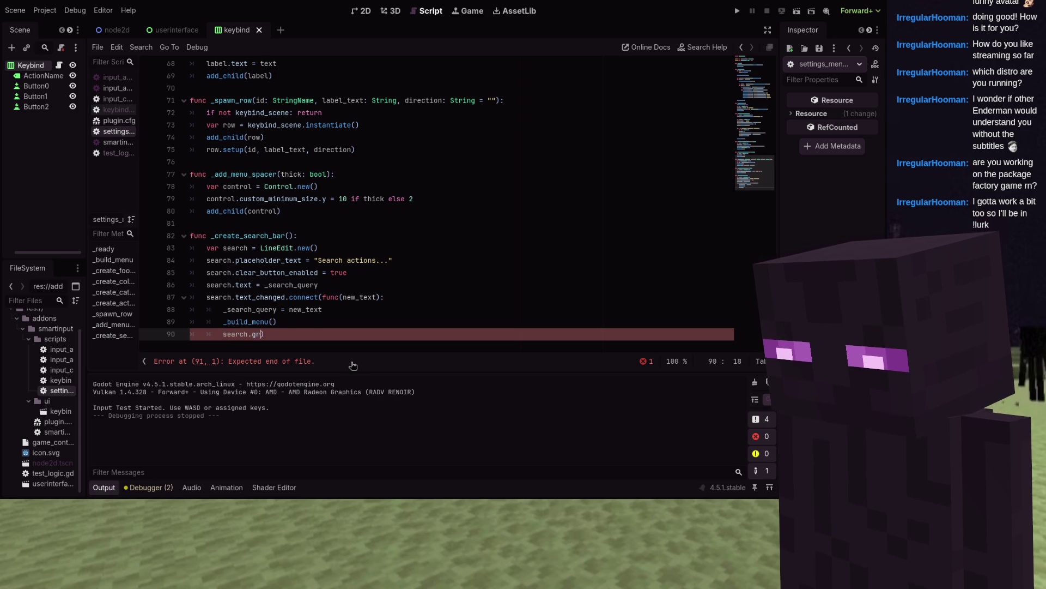
text(ab_focus()
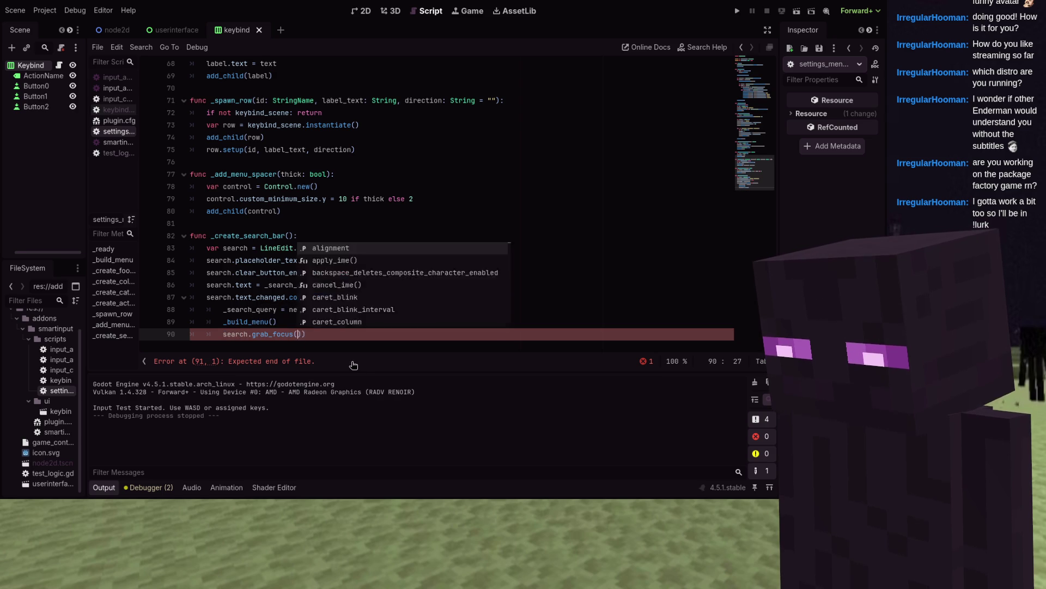
key(Return)
key(Return)
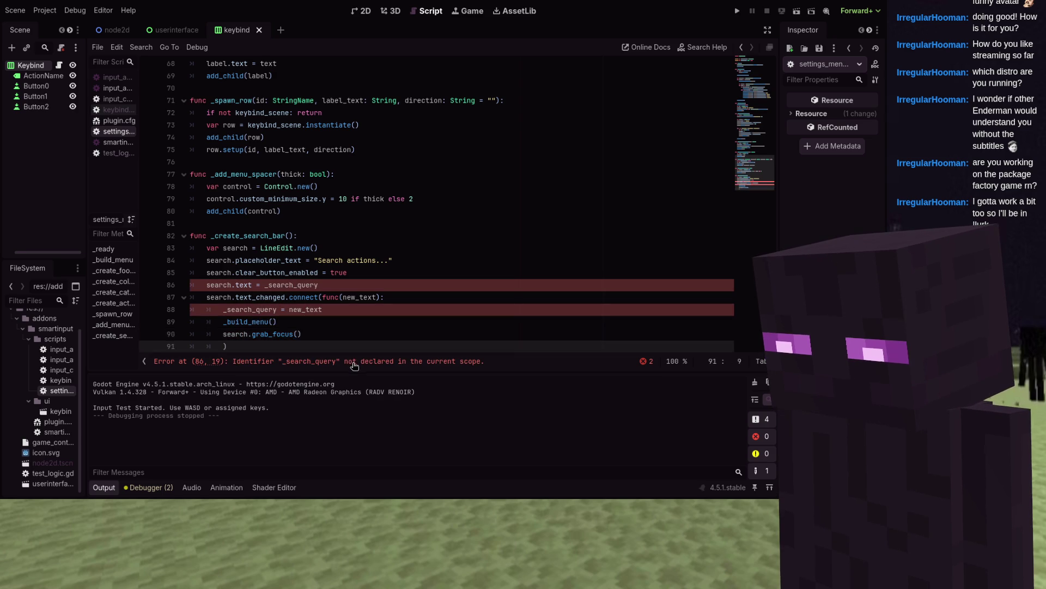
text(sera)
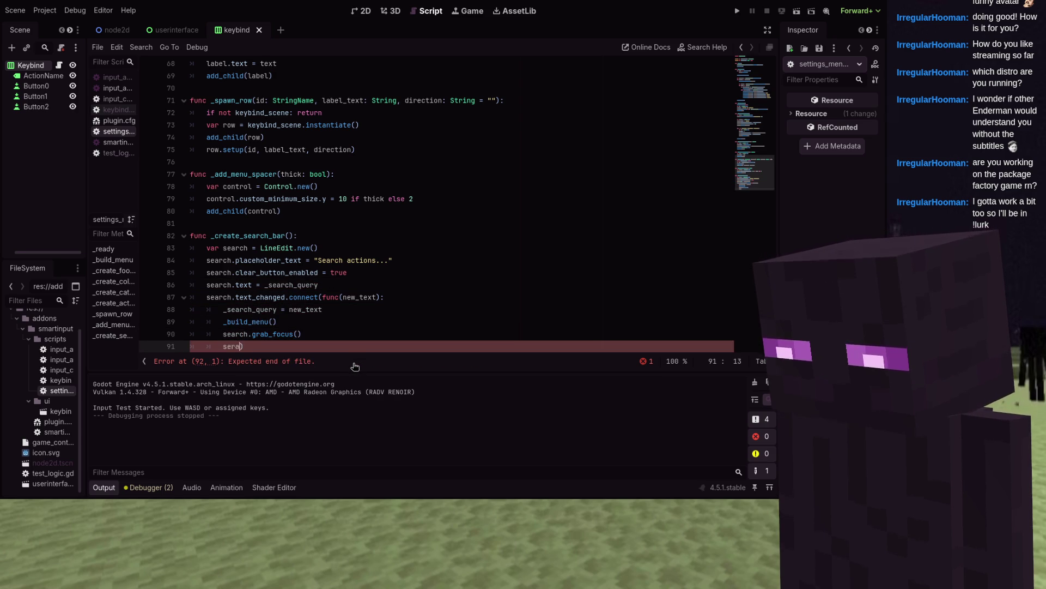
key(BackSpace)
key(BackSpace)
text(arch.c)
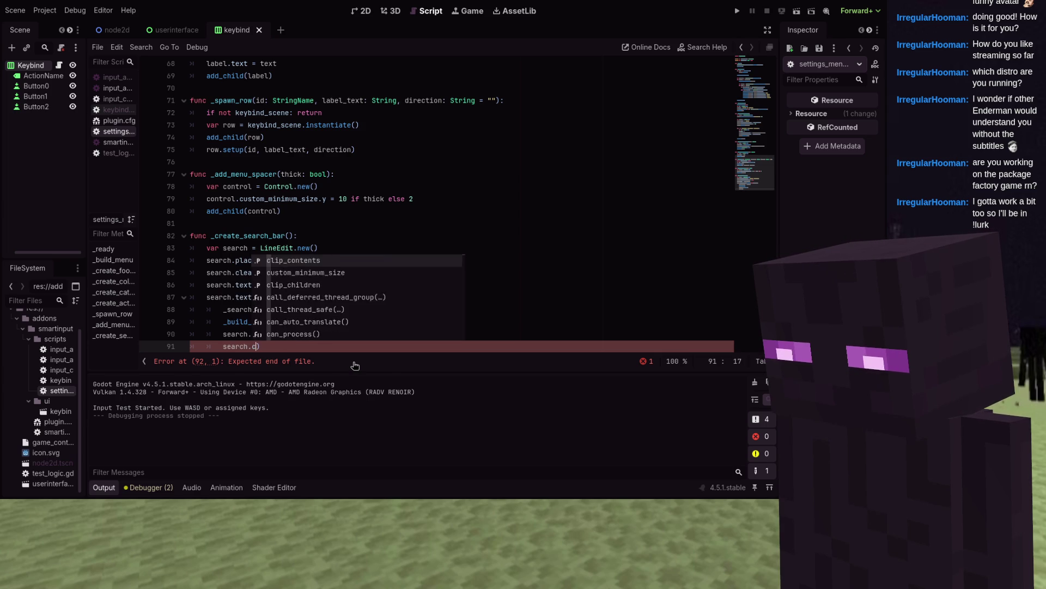
text(aret)
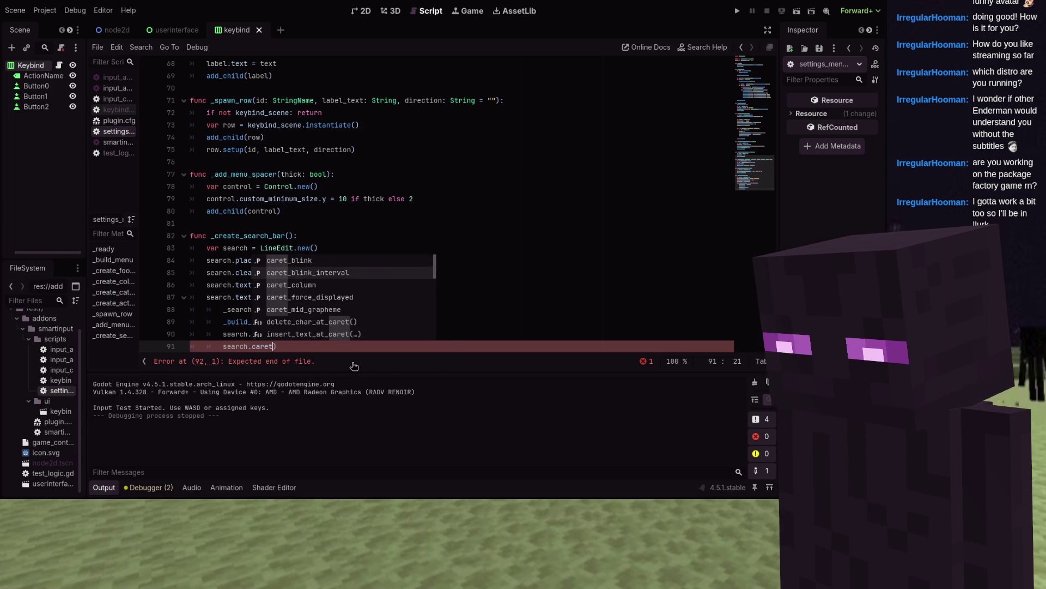
text(_)
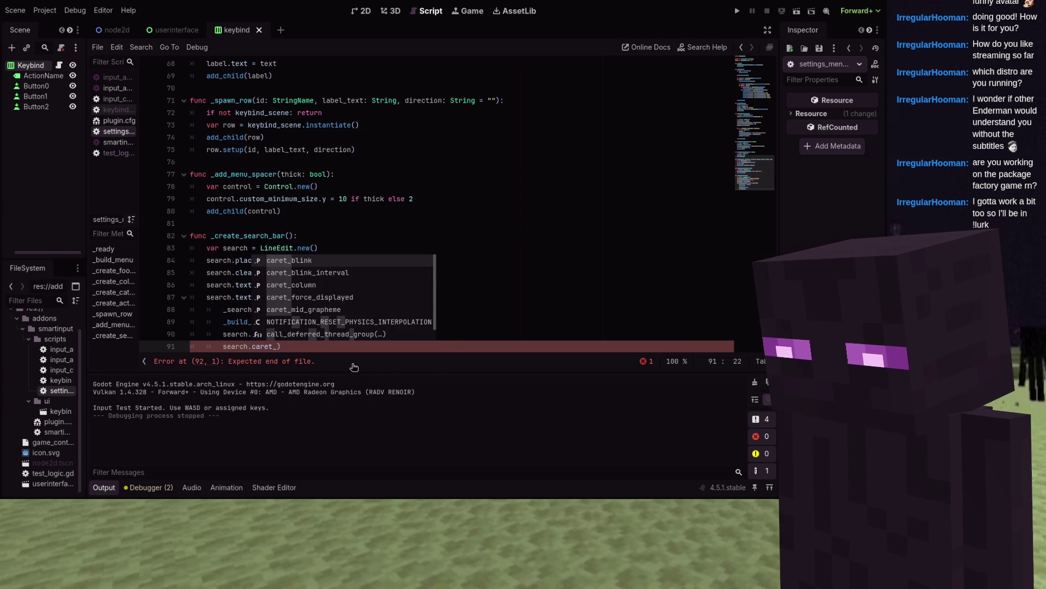
text(co)
key(Return)
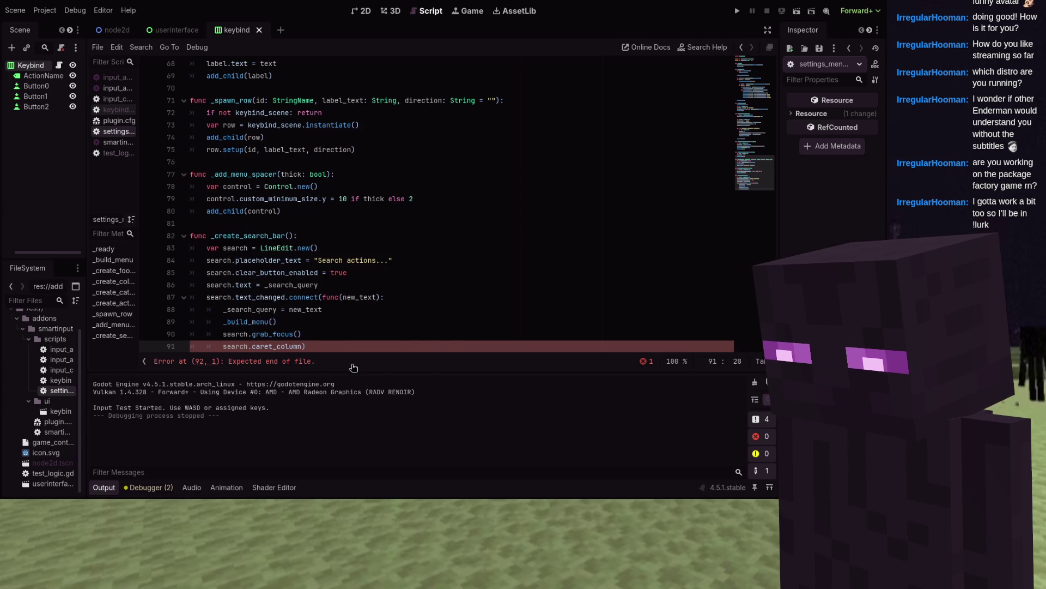
text(= new_)
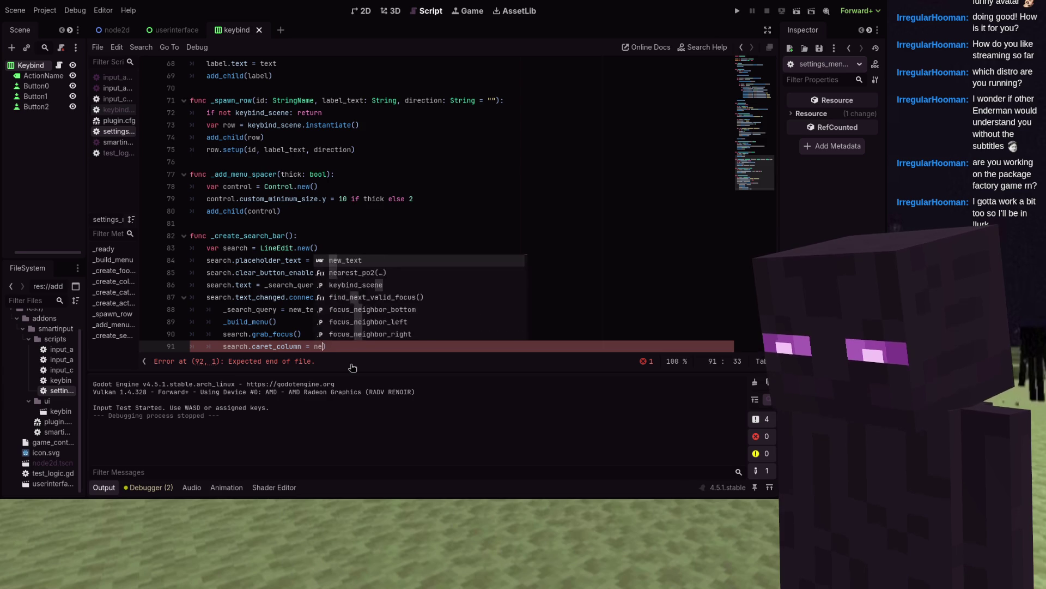
text(text.length)
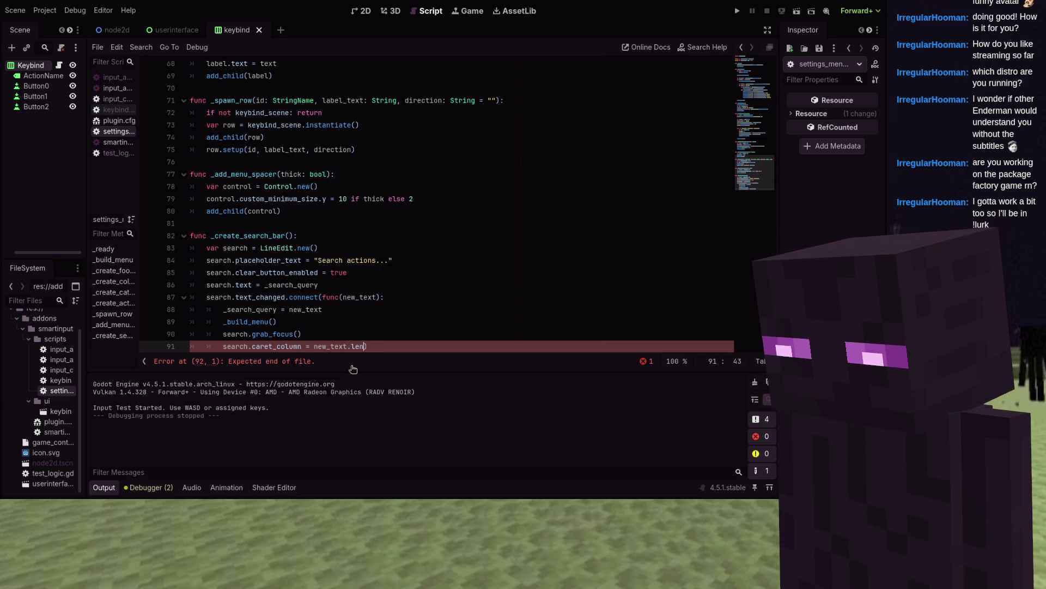
text(())
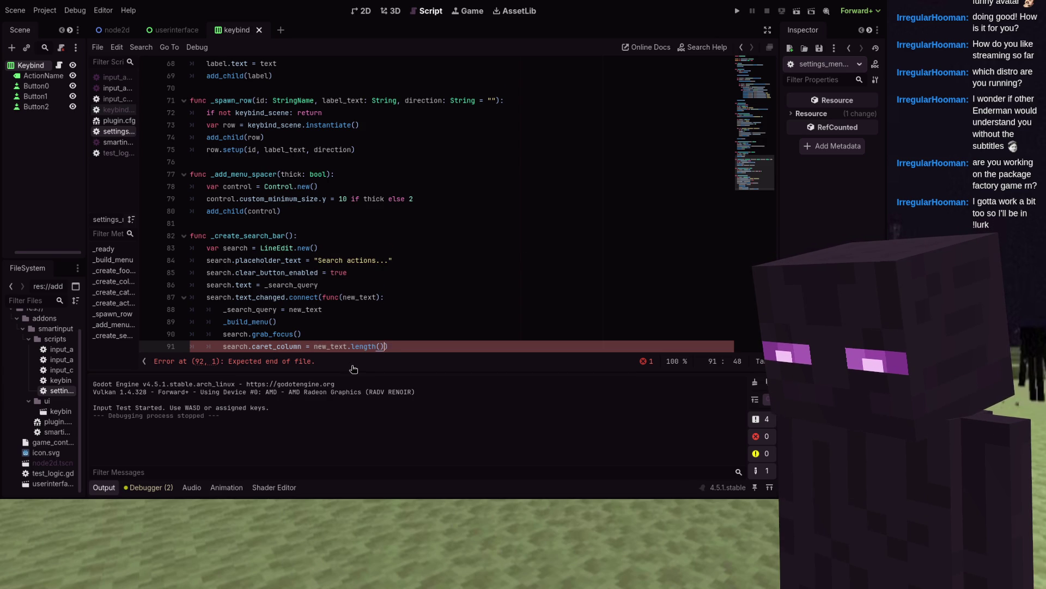
key(Return)
key(End)
key(Return)
- Add add_child(search) and add_child(HSeparator.new()) after the text_changed callback
text(dd)
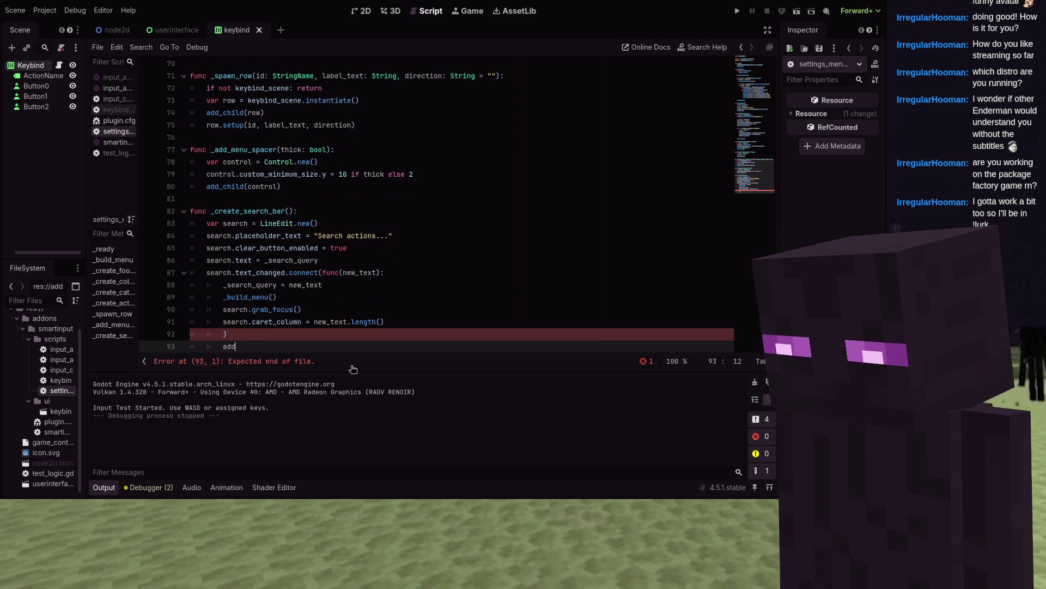
text(_child(sear)
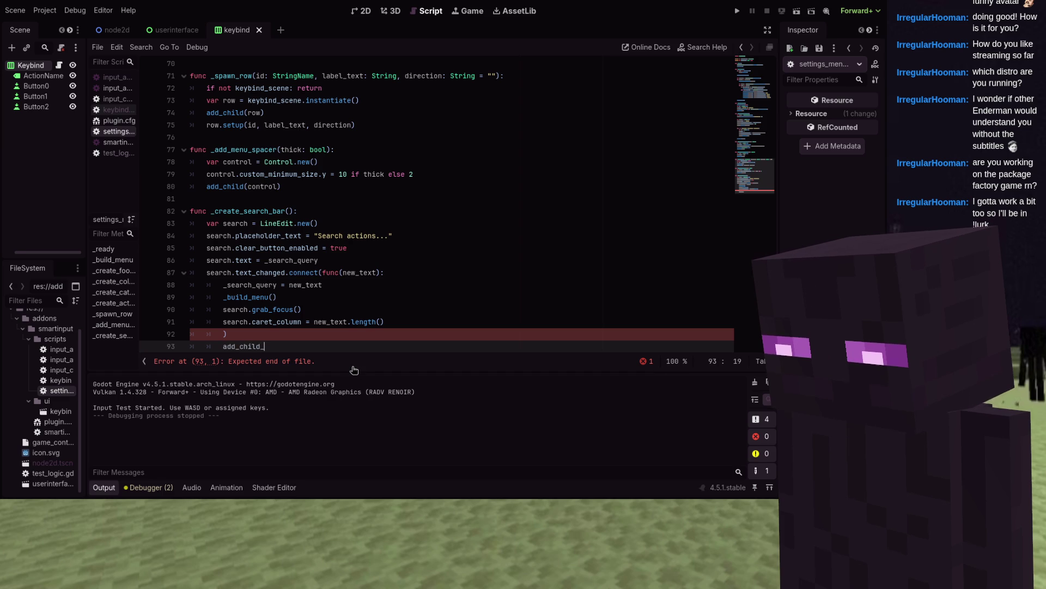
text(ch)
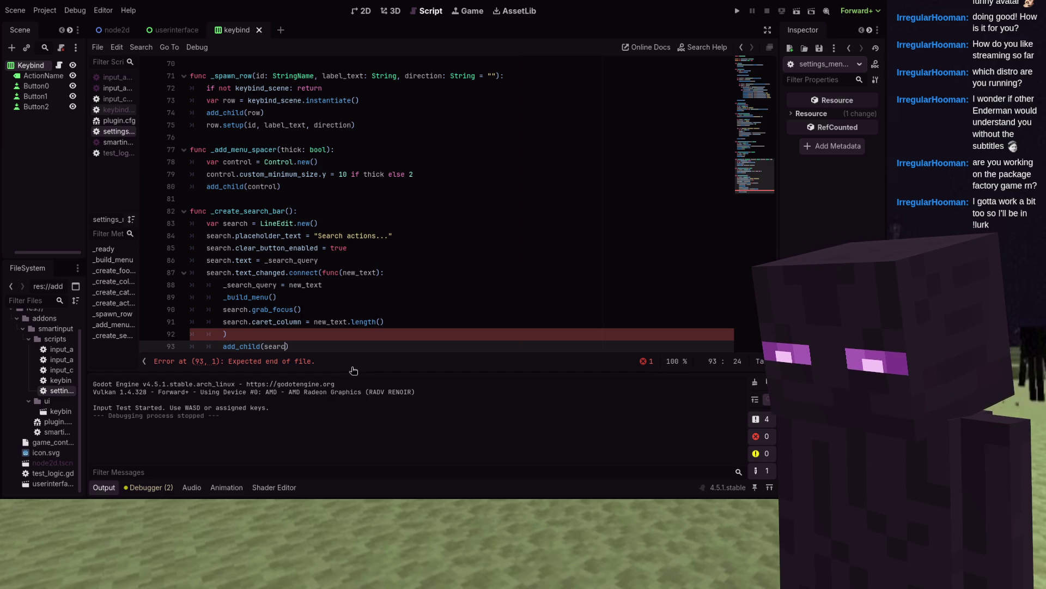
key(End)
key(Return)
text(a)
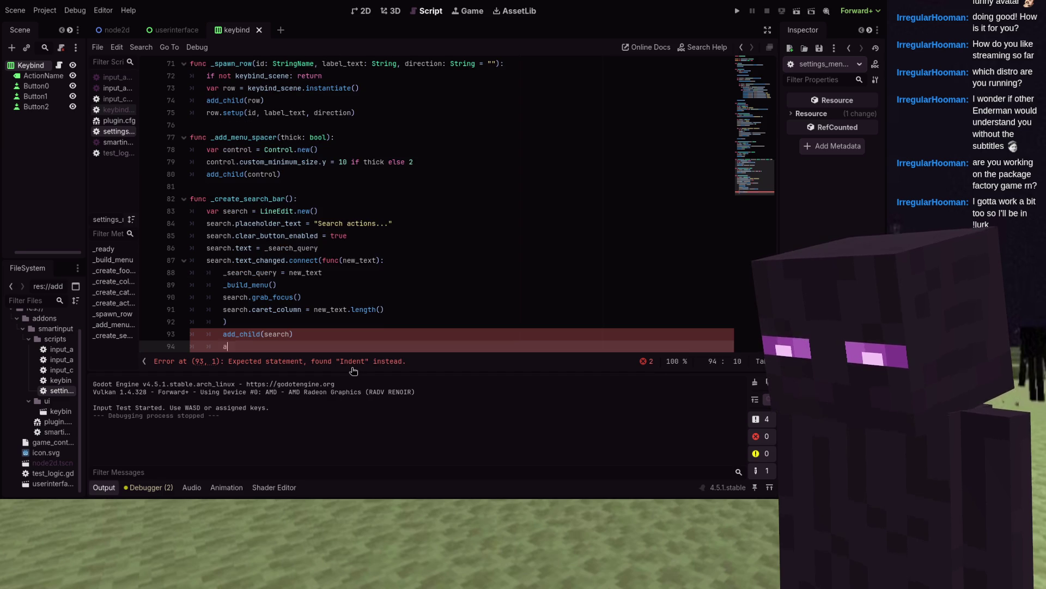
text(dd_child)
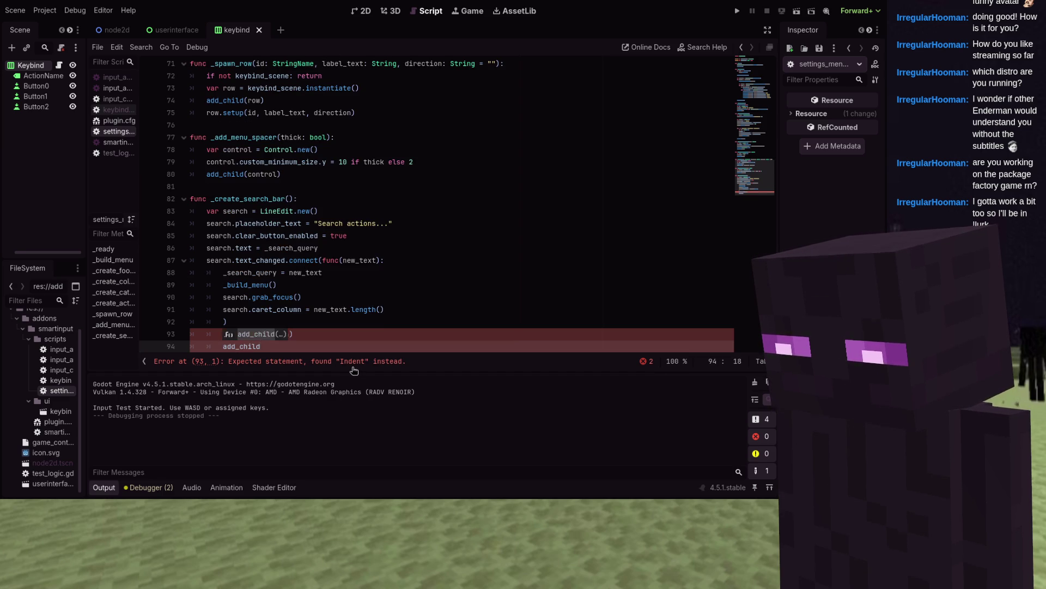
text((H)
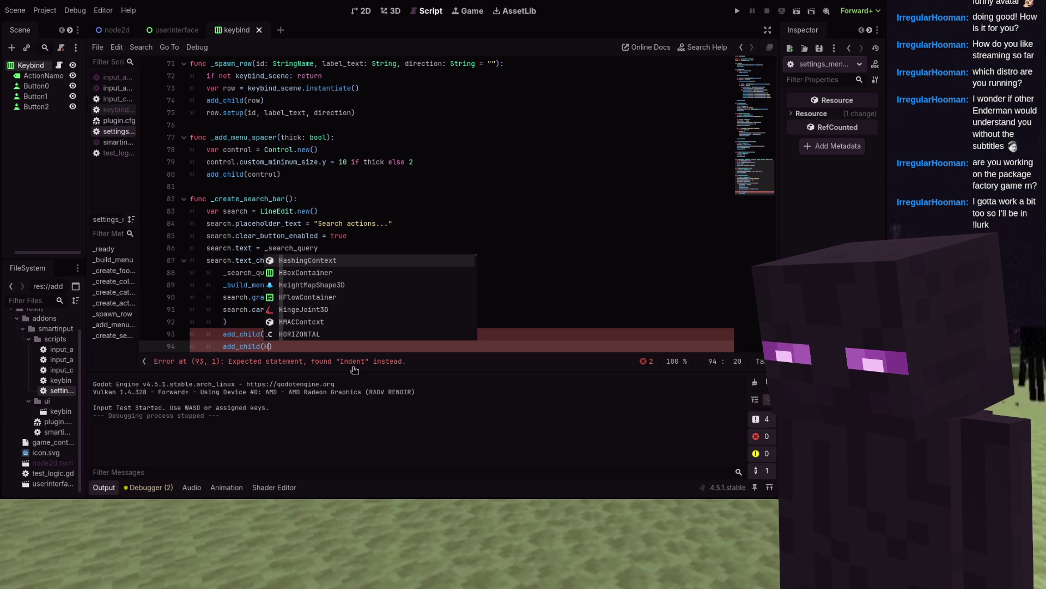
text(Separator.)
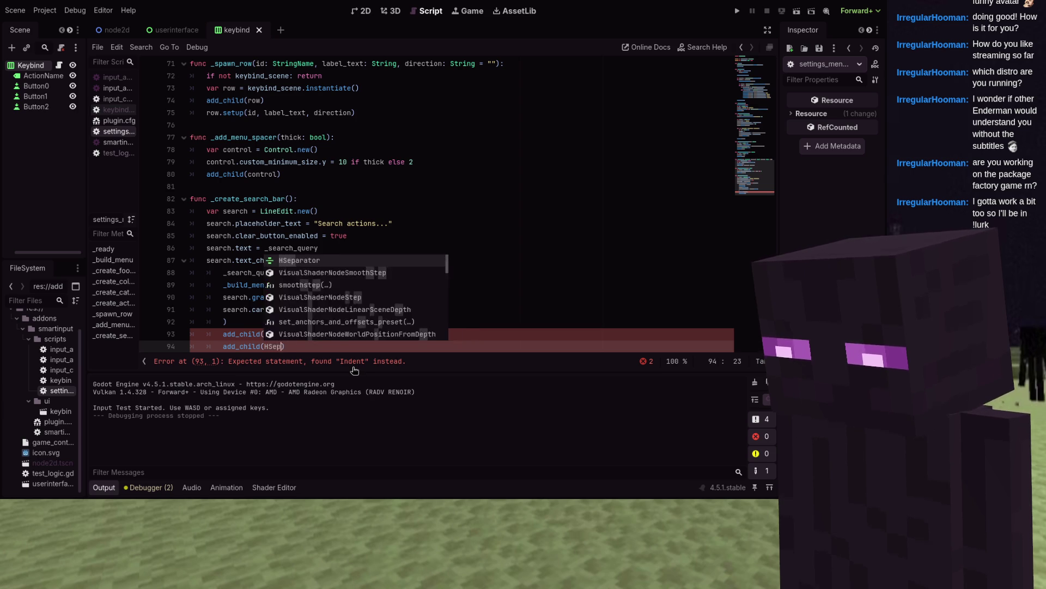
text(new())
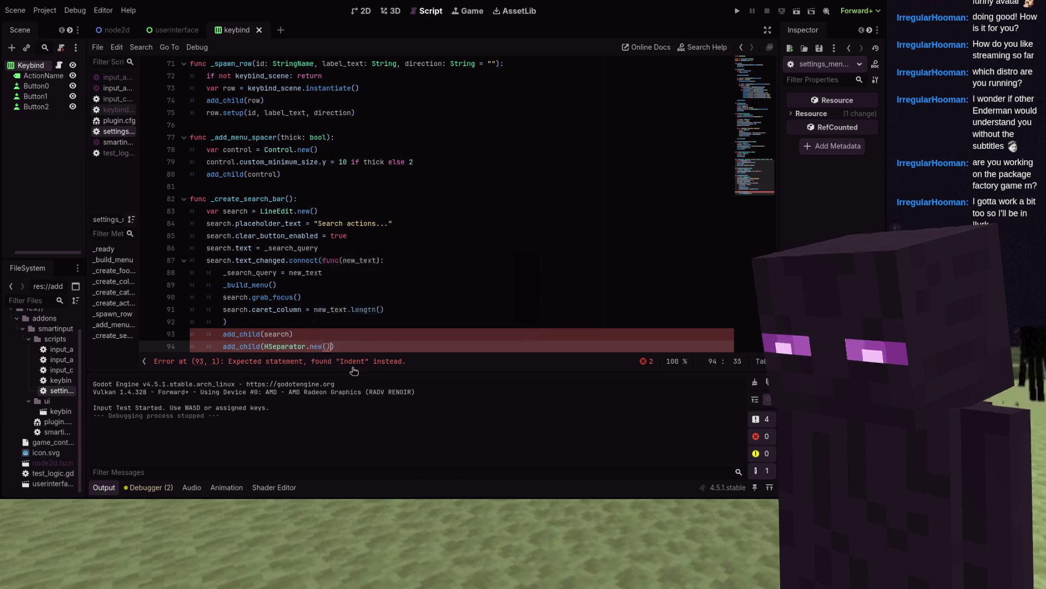
scroll(365, 313, down, 1)
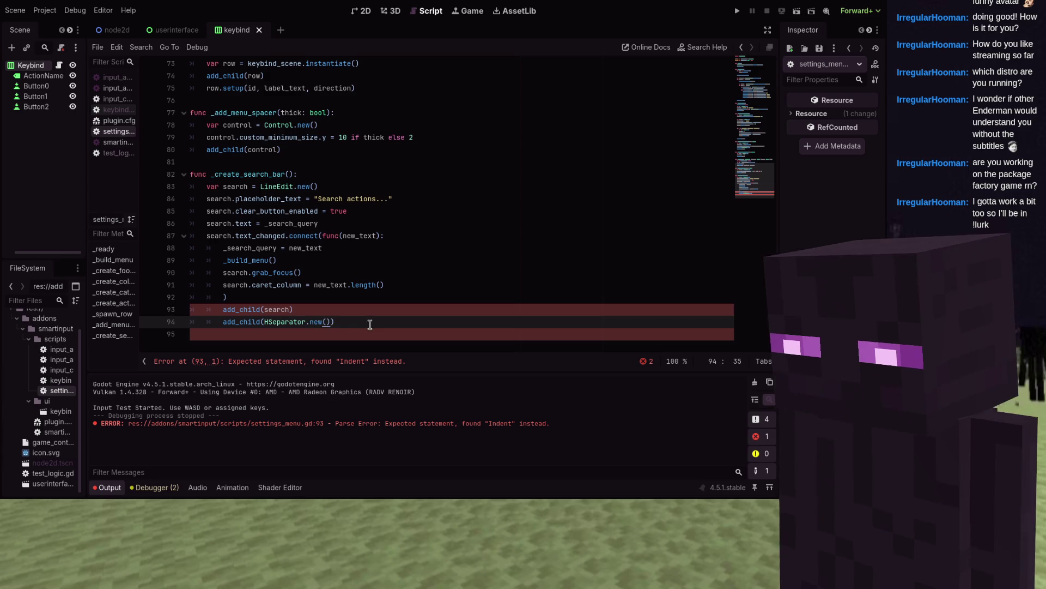
- Unindent both add_child lines to function level
drag(294, 309, 178, 307)
key(shift+Tab)
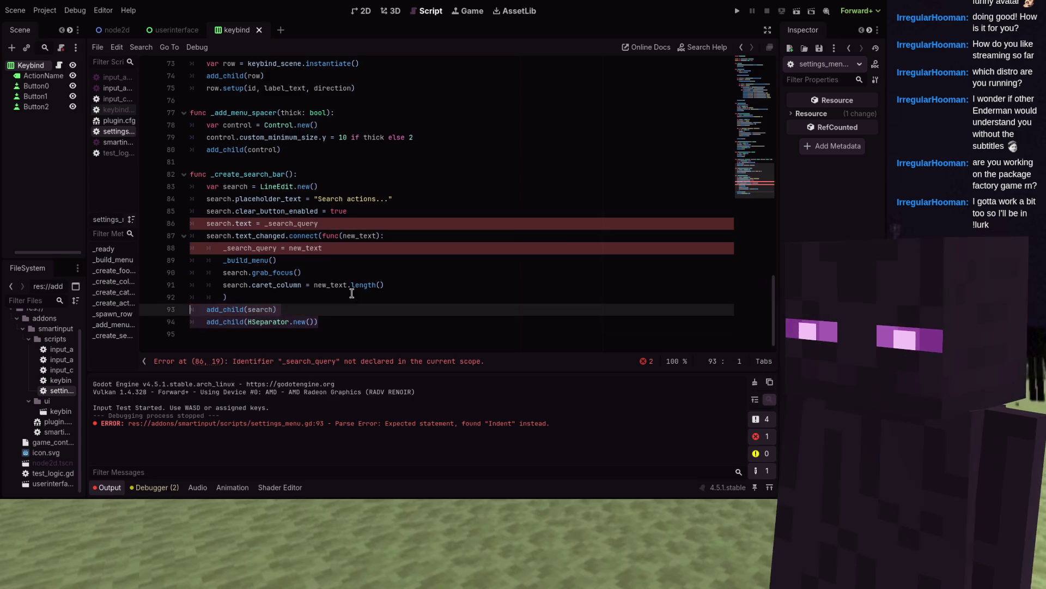
click(349, 294)
scroll(349, 294, up, 3)
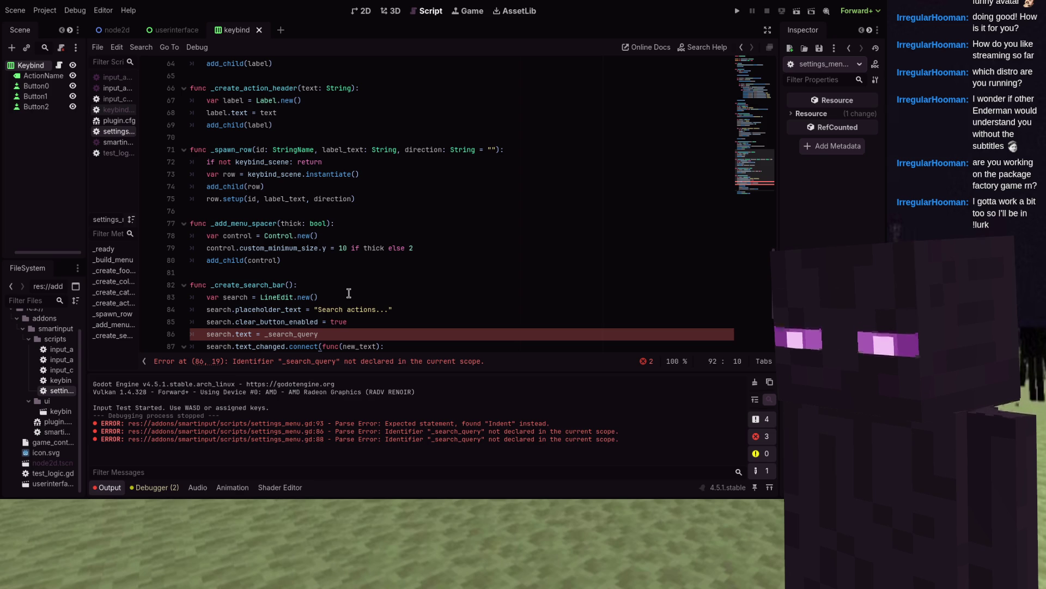
- Declare var _search_query: String = "" on line 6, above func _ready()
scroll(349, 294, up, 20)
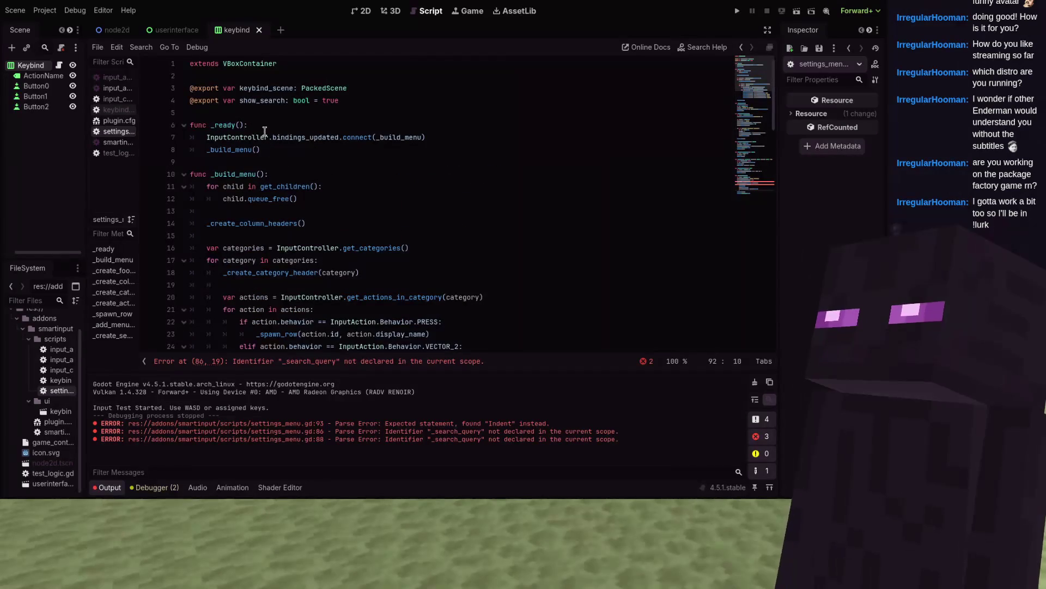
click(265, 112)
key(Return)
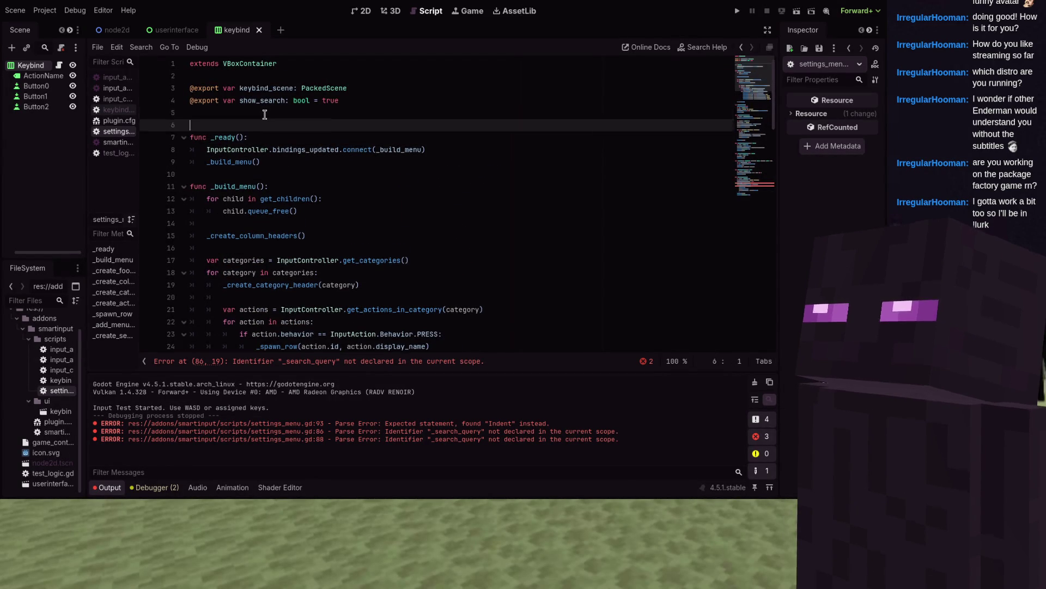
text(var s)
key(BackSpace)
text(_sear)
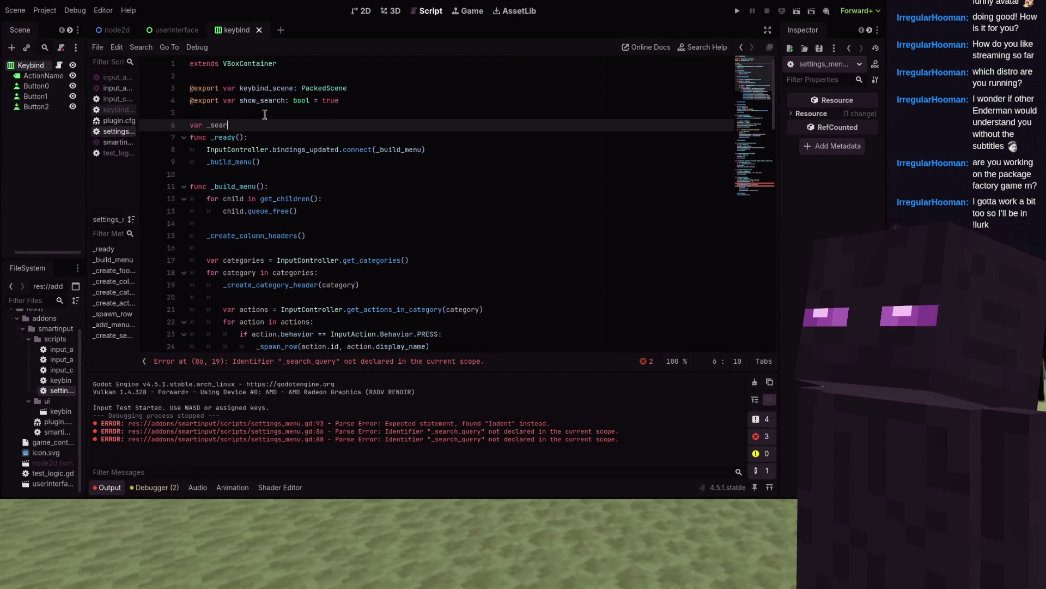
text(ch_query = S)
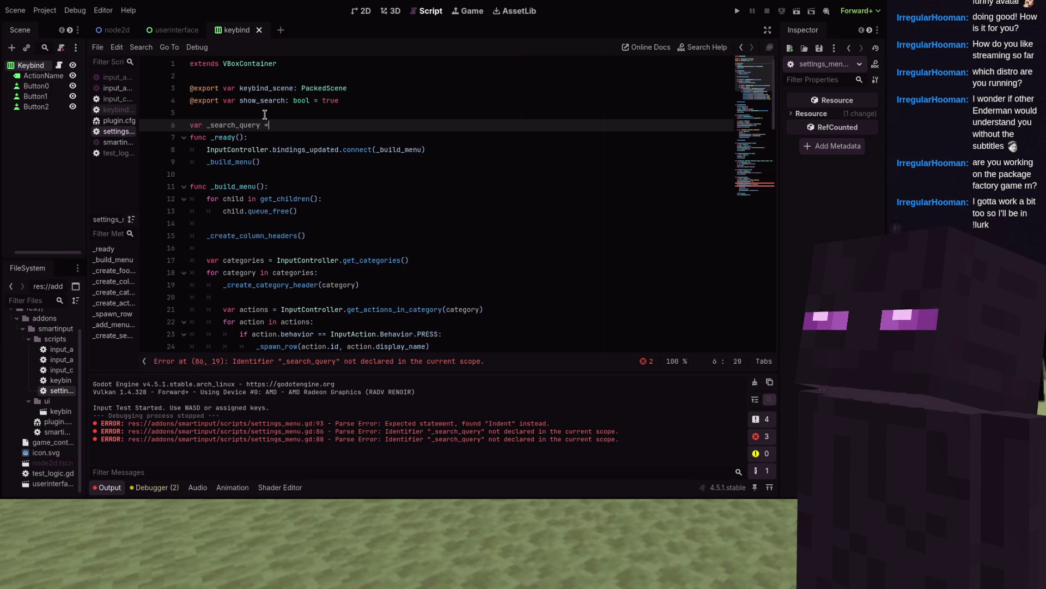
key(BackSpace)
key(BackSpace)
key(BackSpace)
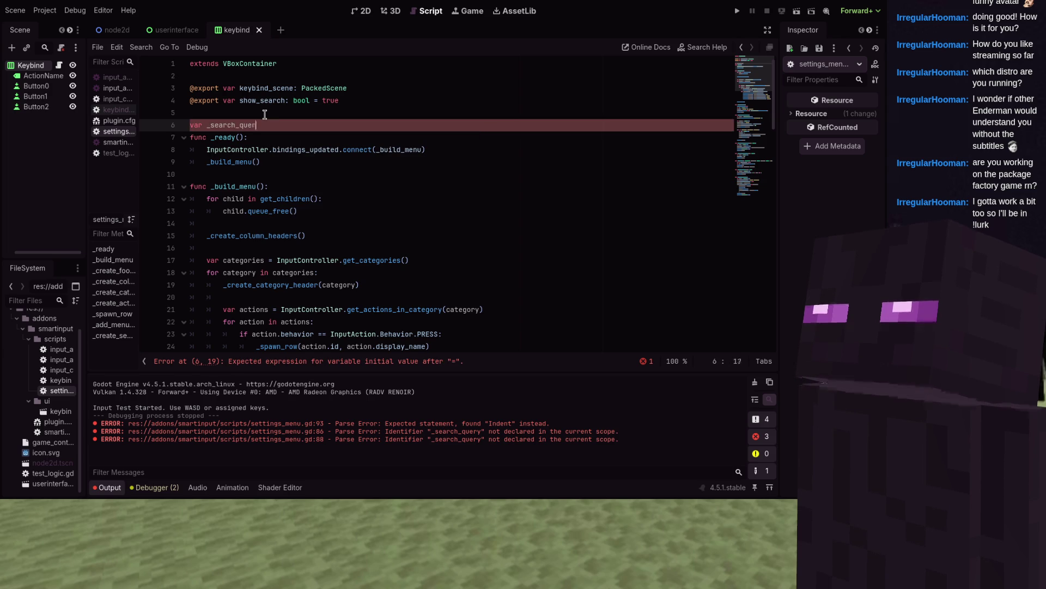
text(y: String = ")
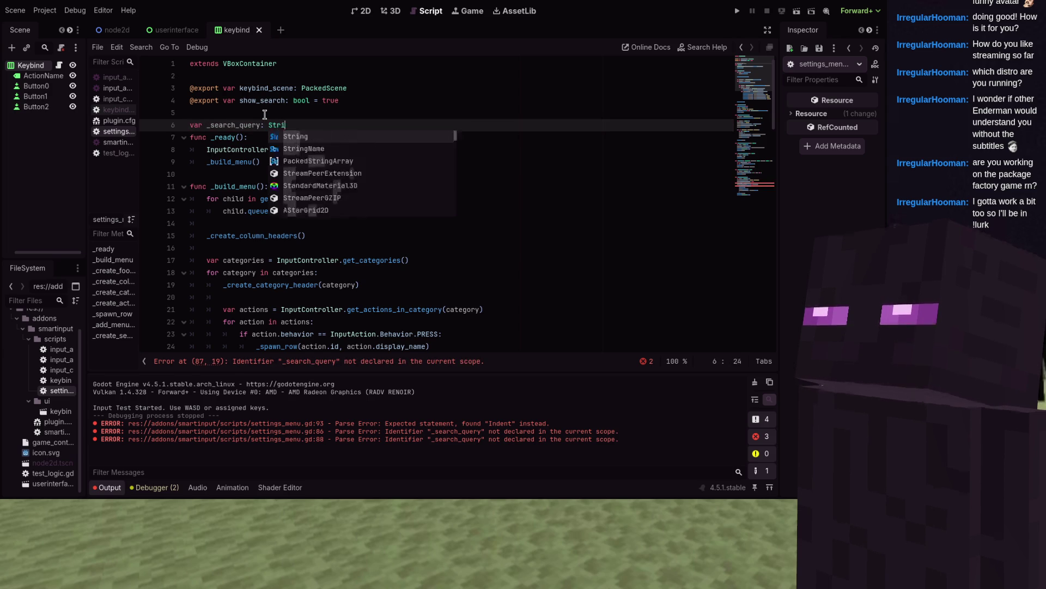
text(")
key(Return)
key(Return)
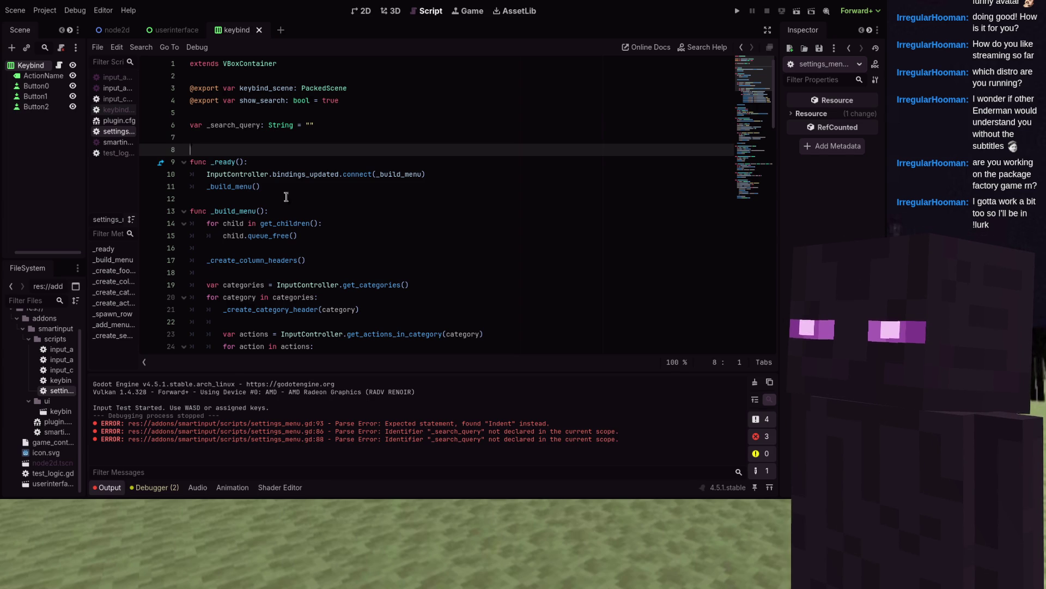
scroll(288, 199, down, 1)
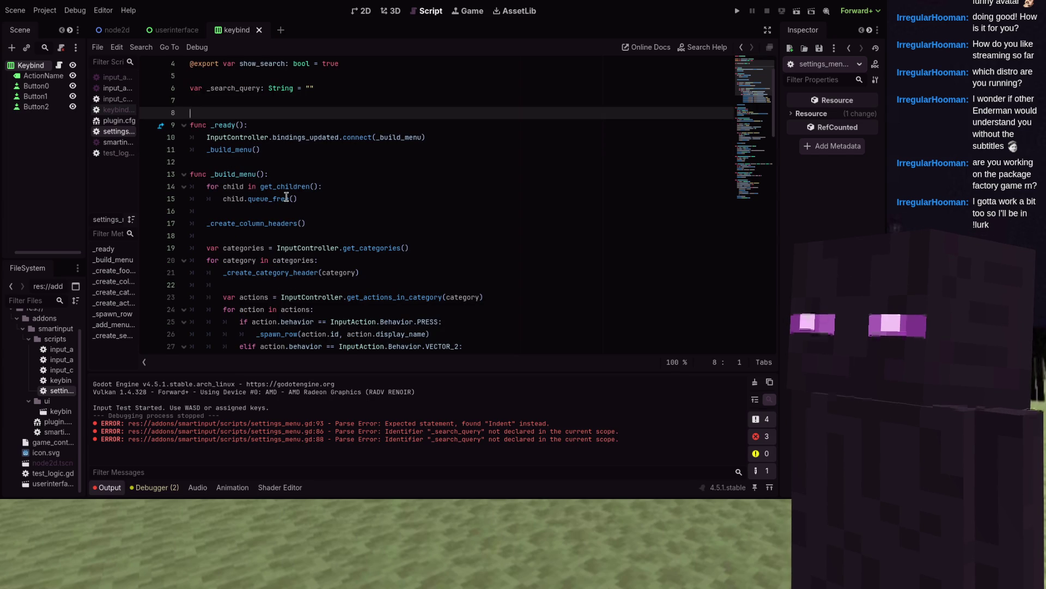
scroll(287, 198, down, 1)
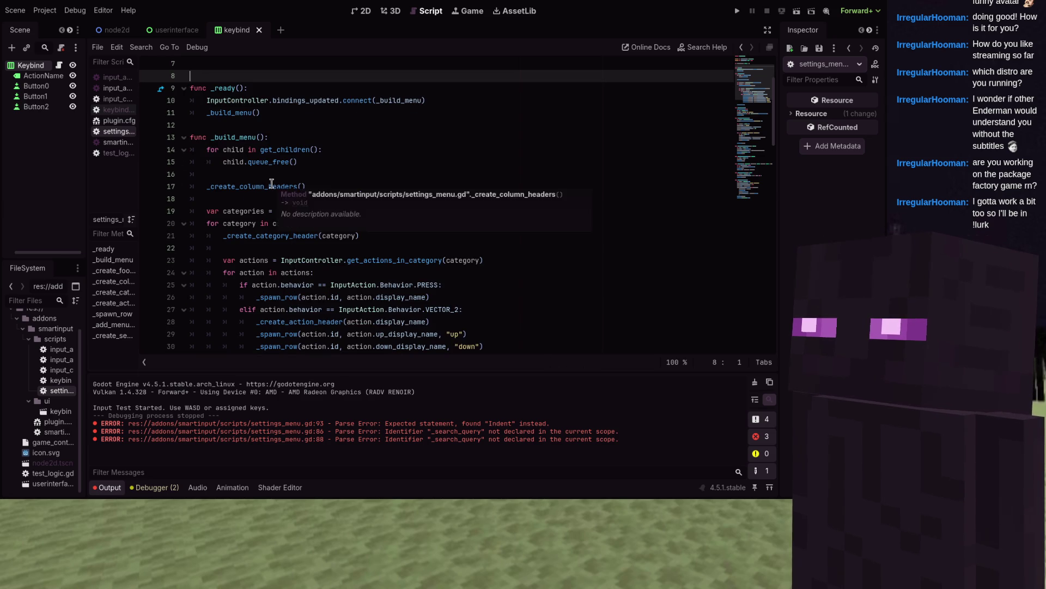
- Insert 'if show_search: _create_search_bar()' above _create_column_headers() in _build_menu and save
click(272, 182)
key(Up)
key(Return)
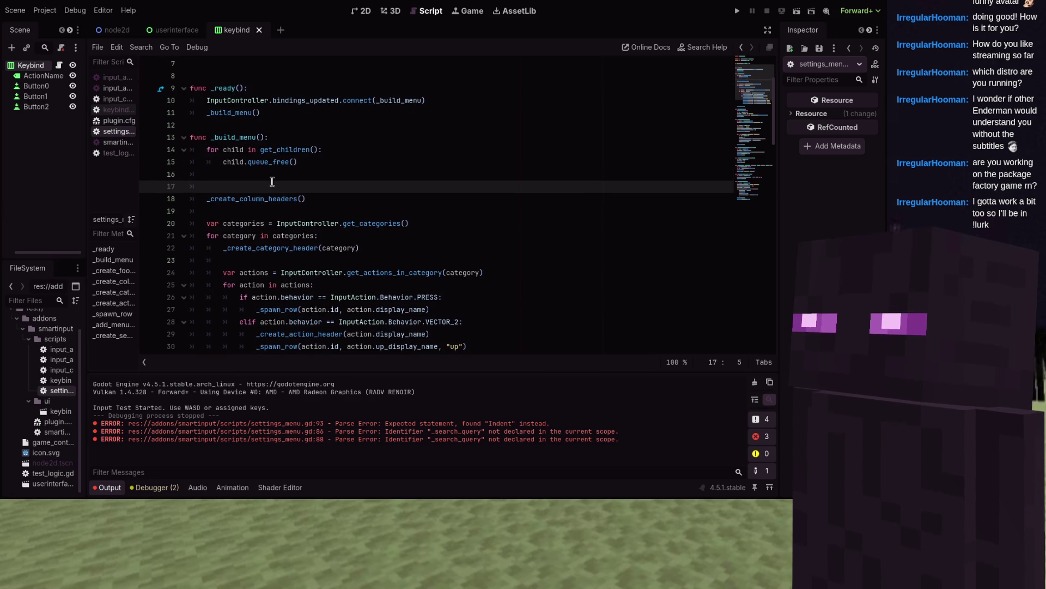
text(if show_)
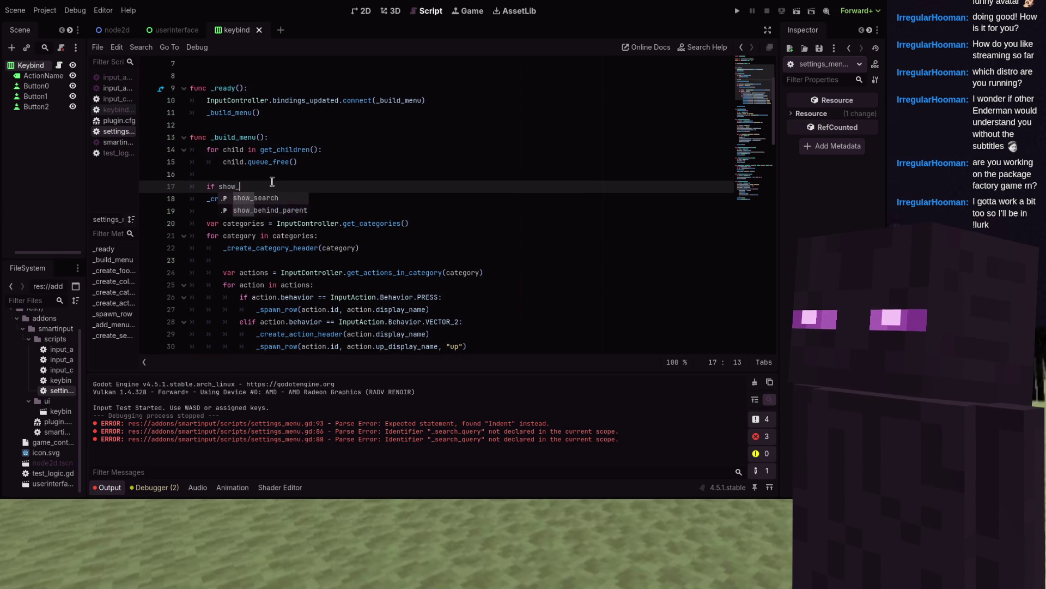
text(seea)
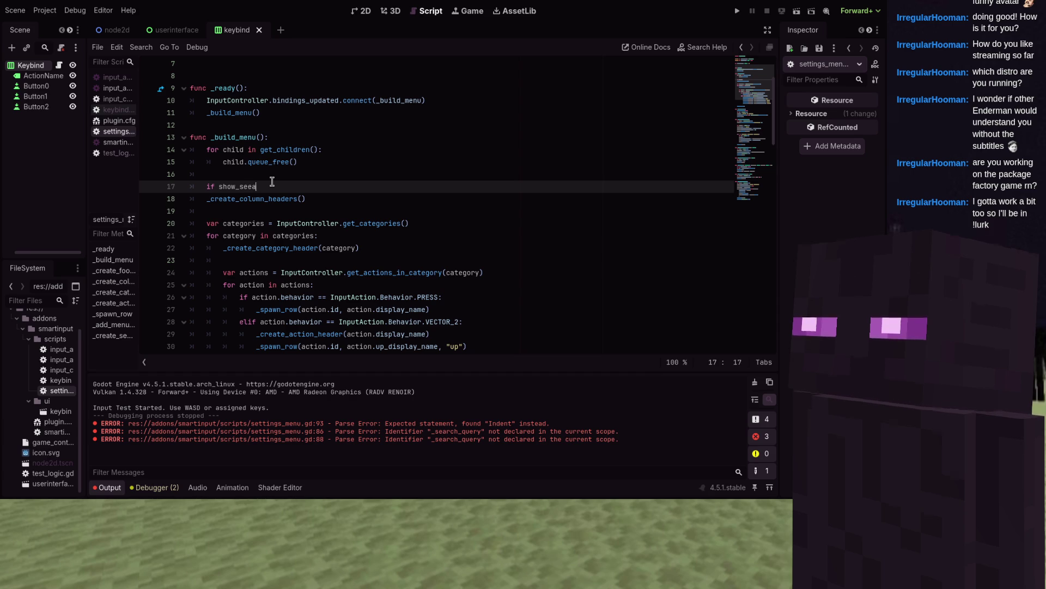
key(BackSpace)
key(BackSpace)
text(ar)
key(Return)
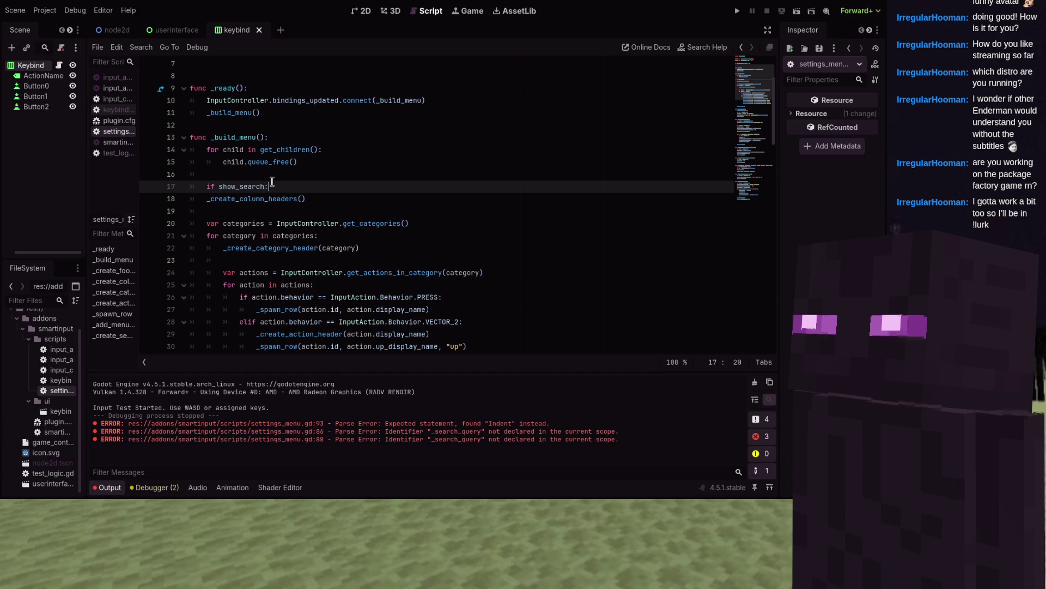
key(Return)
text(_creat)
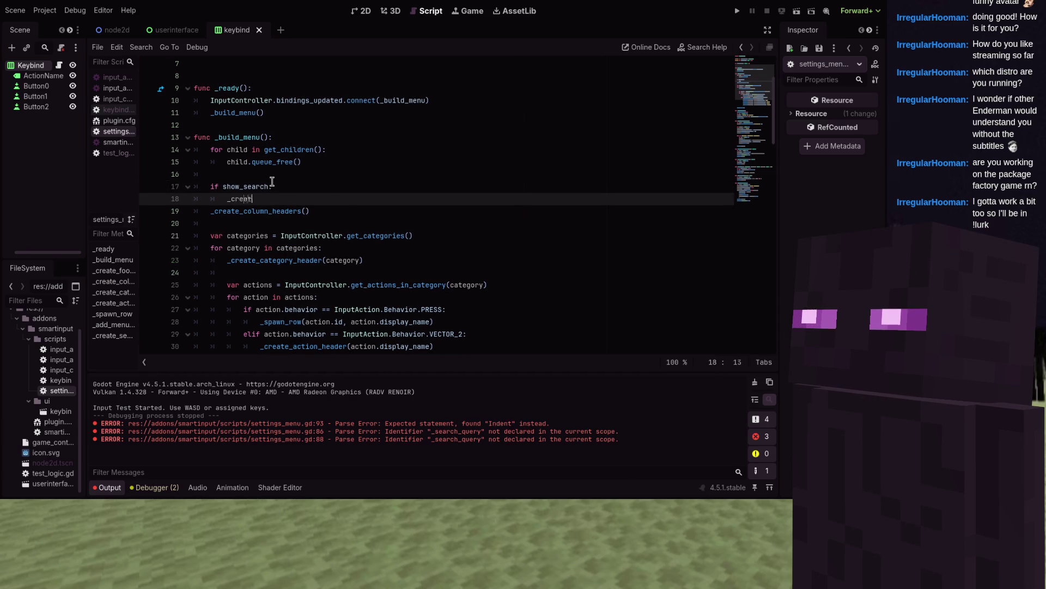
text(e_x)
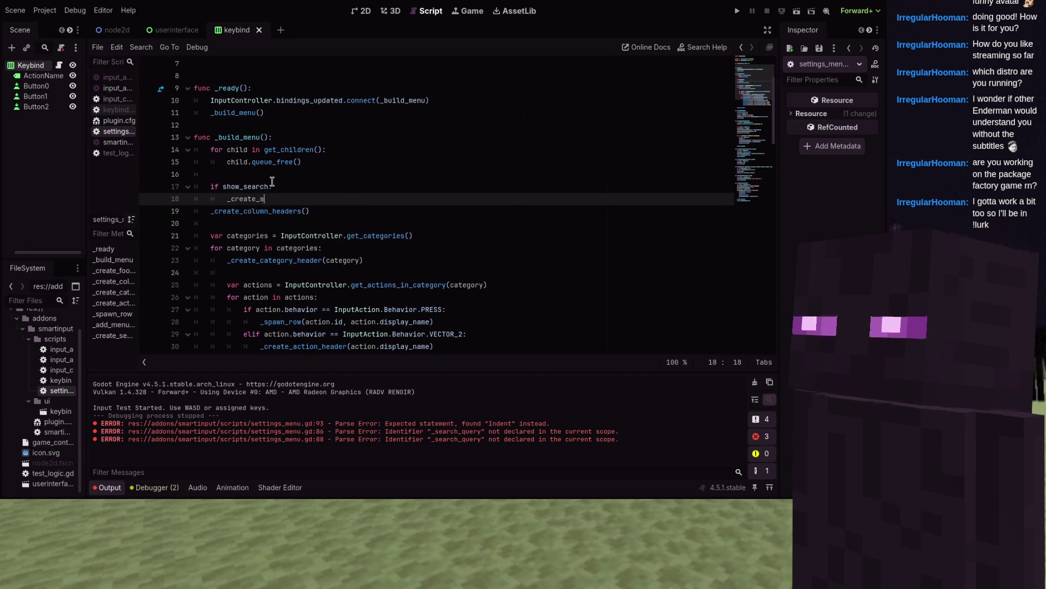
text(e)
key(Return)
key(Return)
key(ctrl+s)
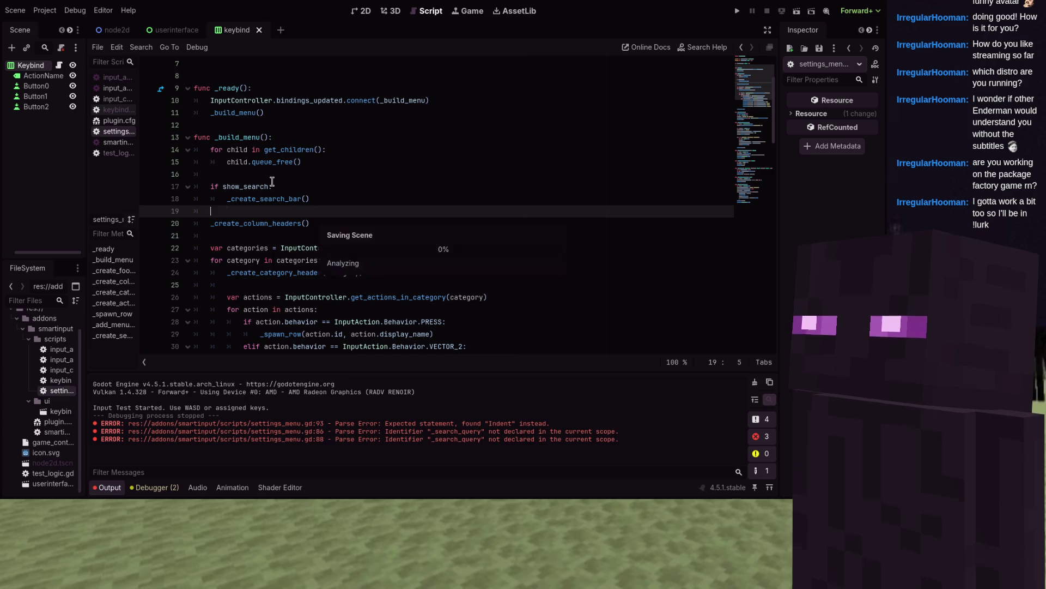
scroll(271, 178, down, 4)
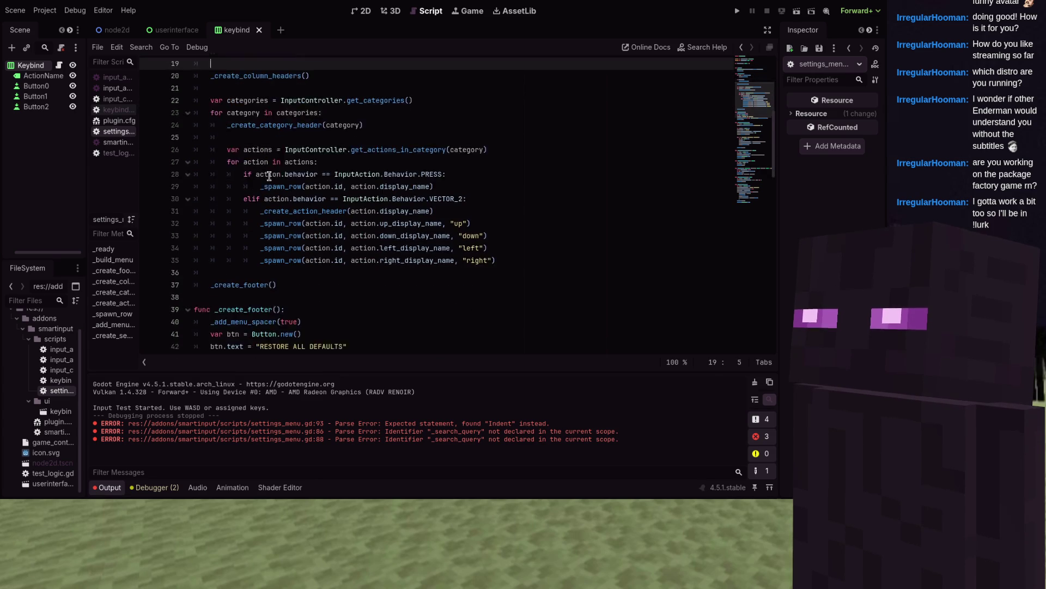
- Add var actions = InputController.get_actions_in_category(category) at the start of the category loop
scroll(269, 176, down, 1)
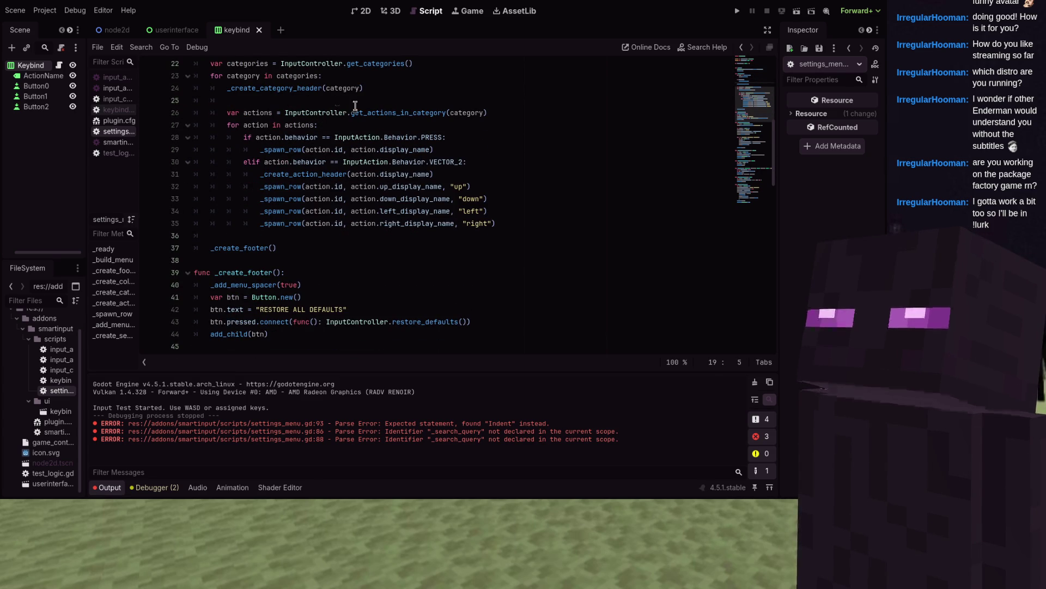
click(373, 82)
key(Return)
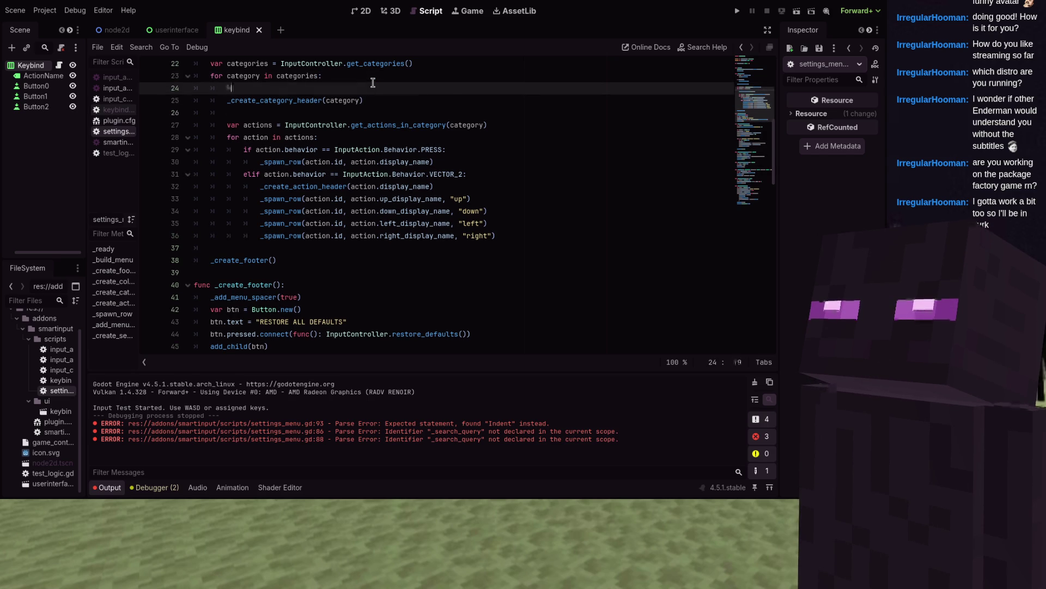
text(var actions = )
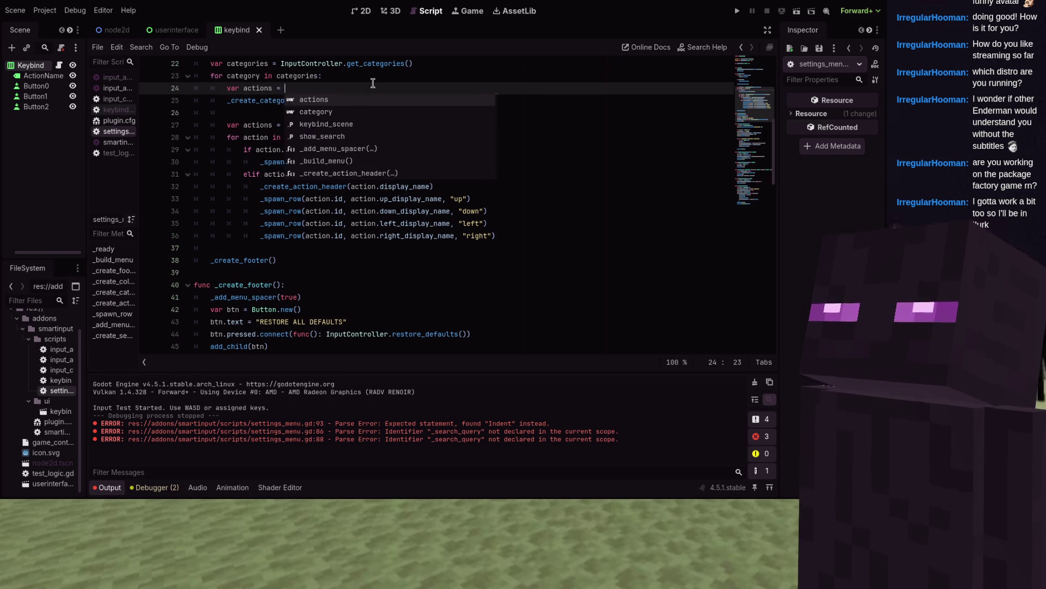
text(InputController)
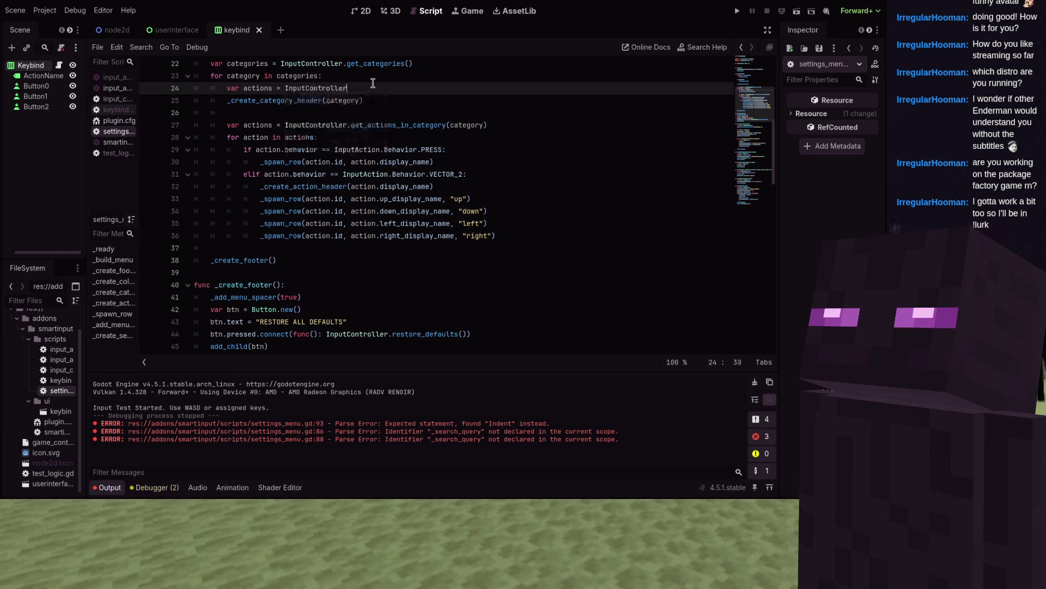
text(.get_ac)
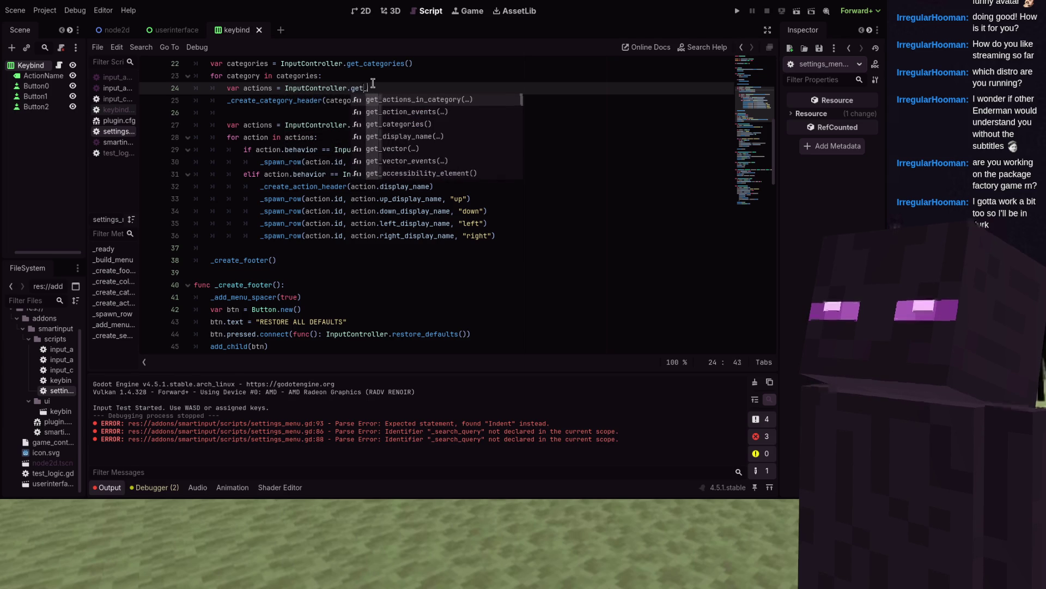
key(Return)
text(category(c)
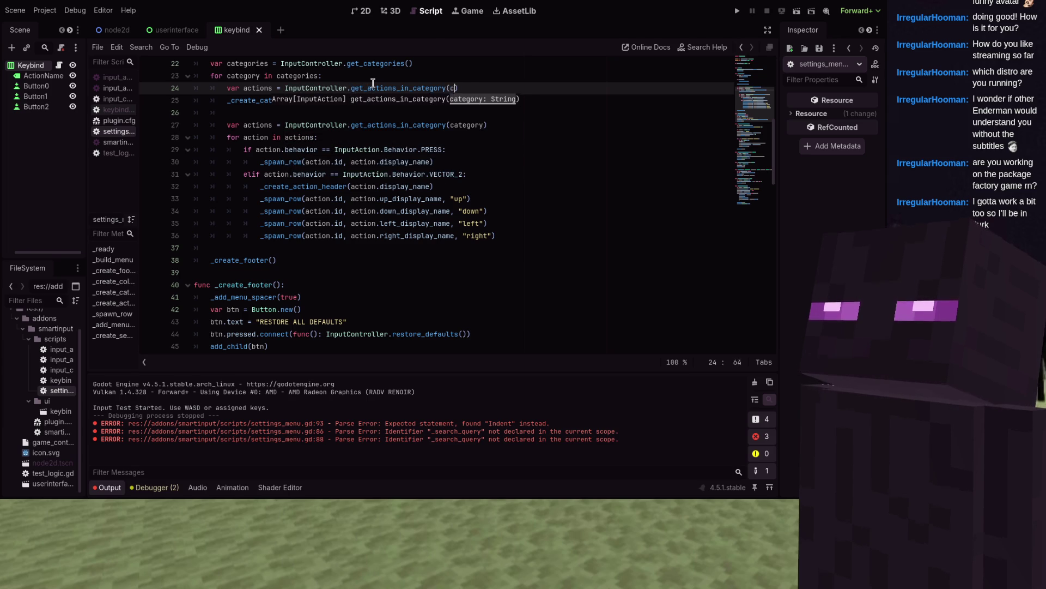
text())
key(Return)
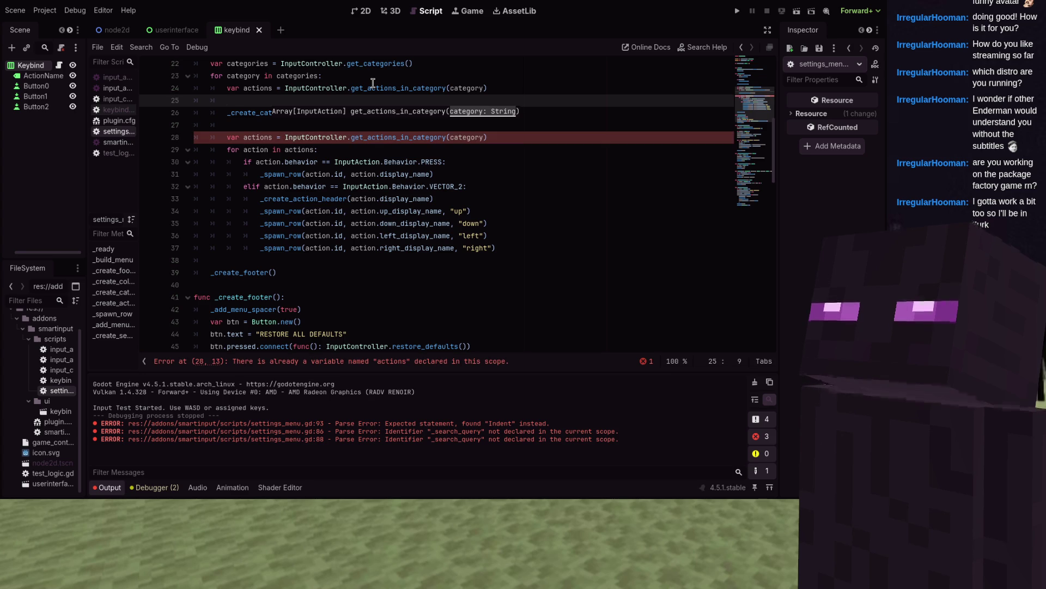
- Delete the duplicate var actions declaration further down and its leftover empty line
key(Down)
key(Down)
key(Down)
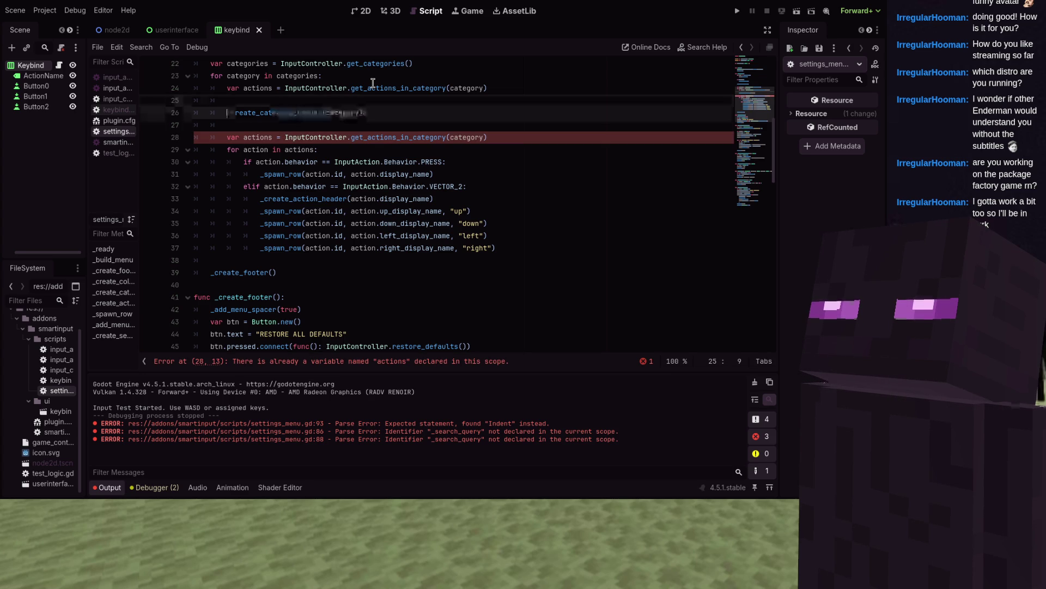
key(ctrl+Right)
key(ctrl+Right)
key(ctrl+Right)
key(shift+Home)
key(BackSpace)
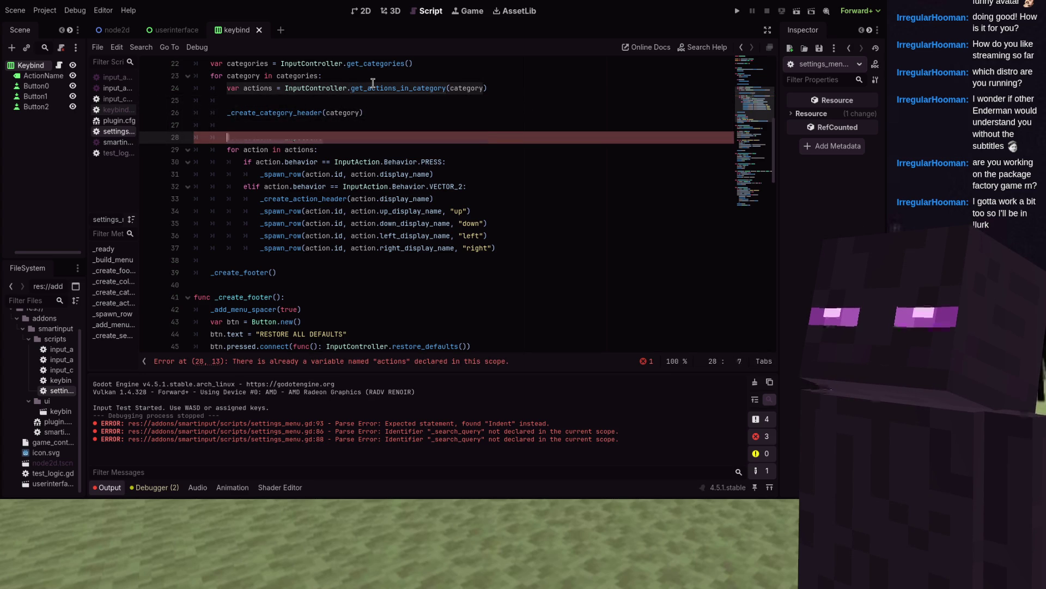
key(BackSpace)
key(Up)
key(Up)
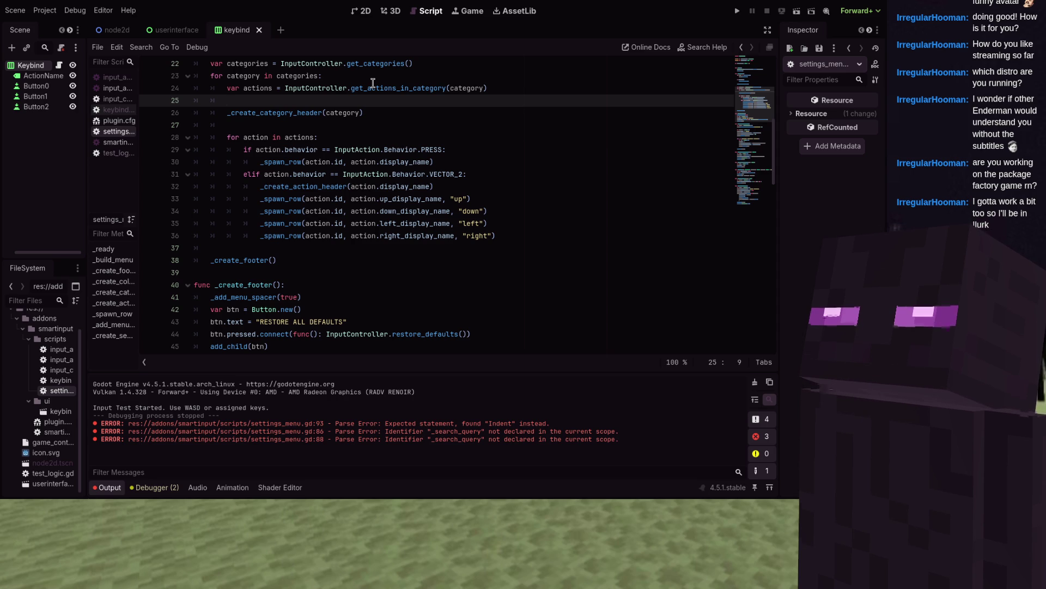
- Add var filtered_actions = actions.filter(func(a): returning true when _search_query.is_empty()
click(304, 137)
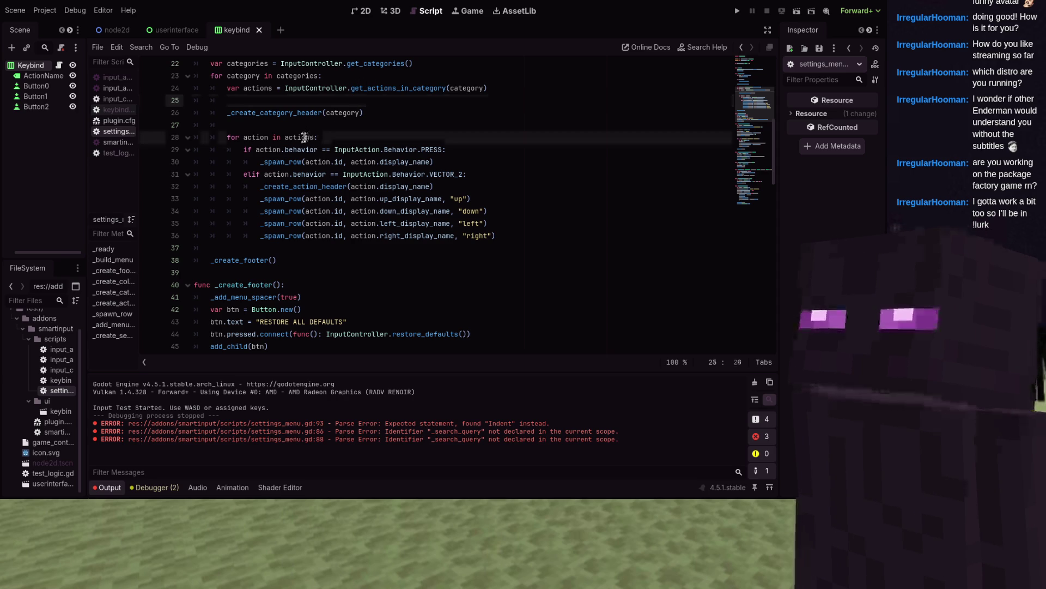
mouse_move(304, 137)
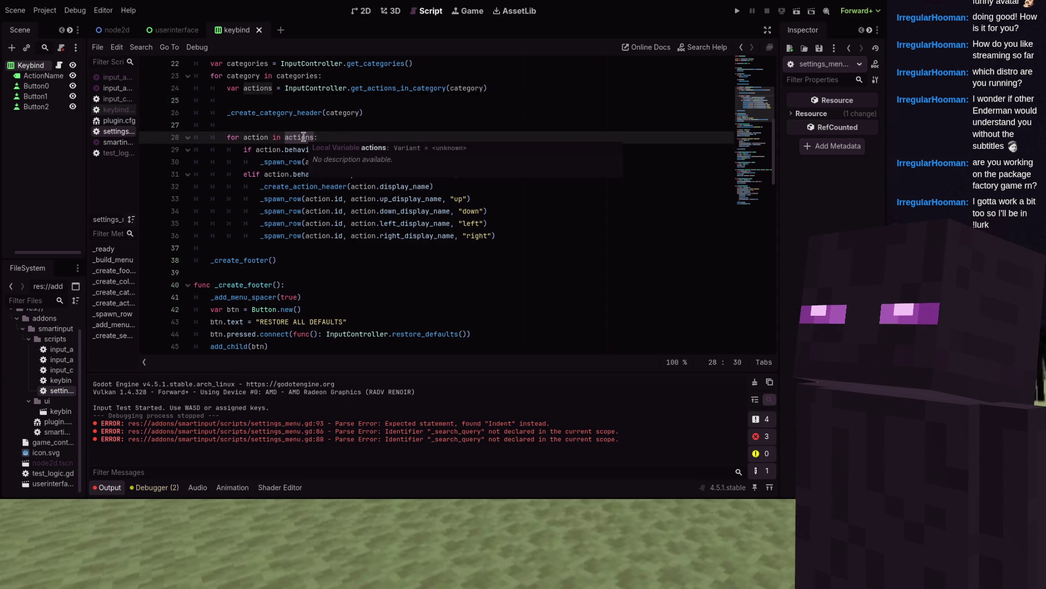
key(Up)
key(Return)
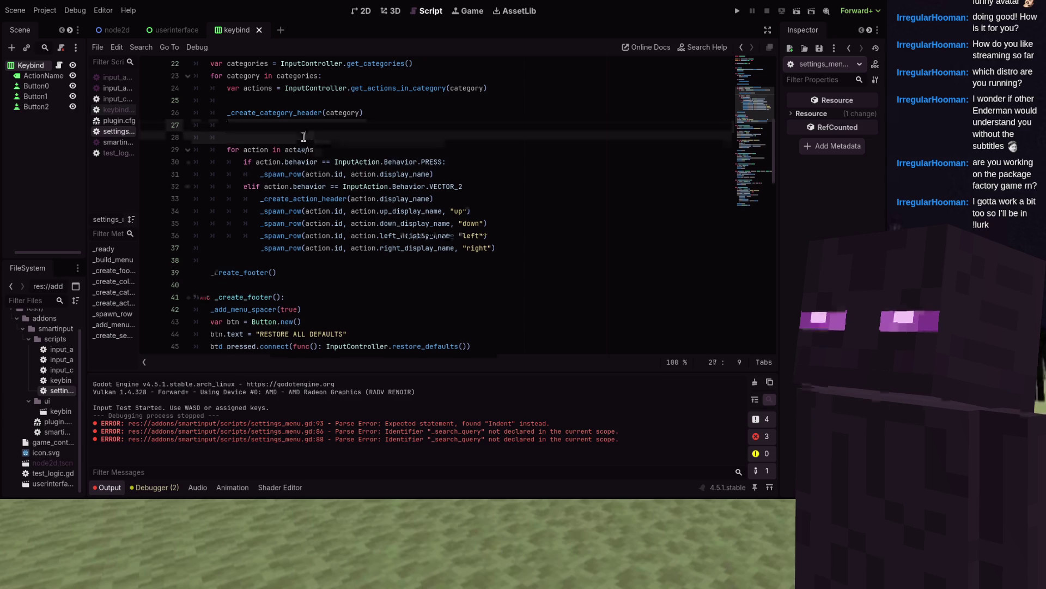
key(Up)
key(Up)
key(Return)
key(Return)
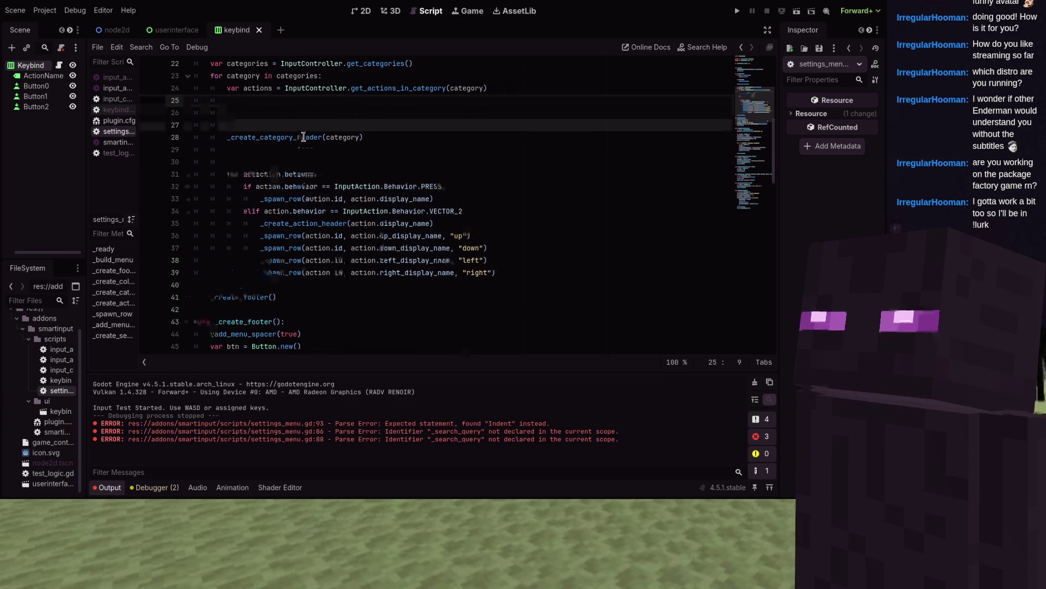
key(Up)
text(var fi)
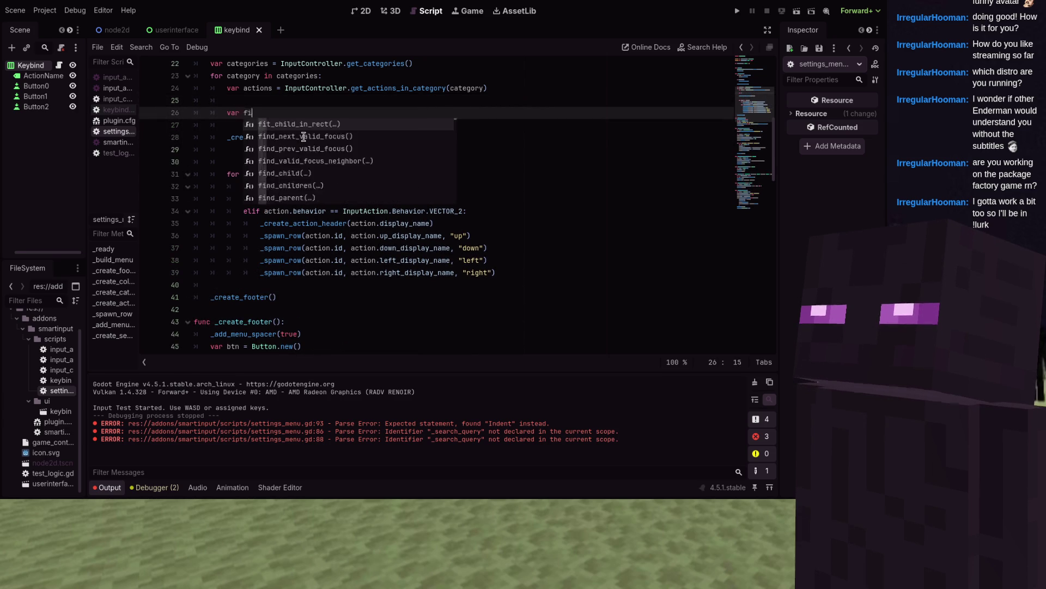
text(ltered_a)
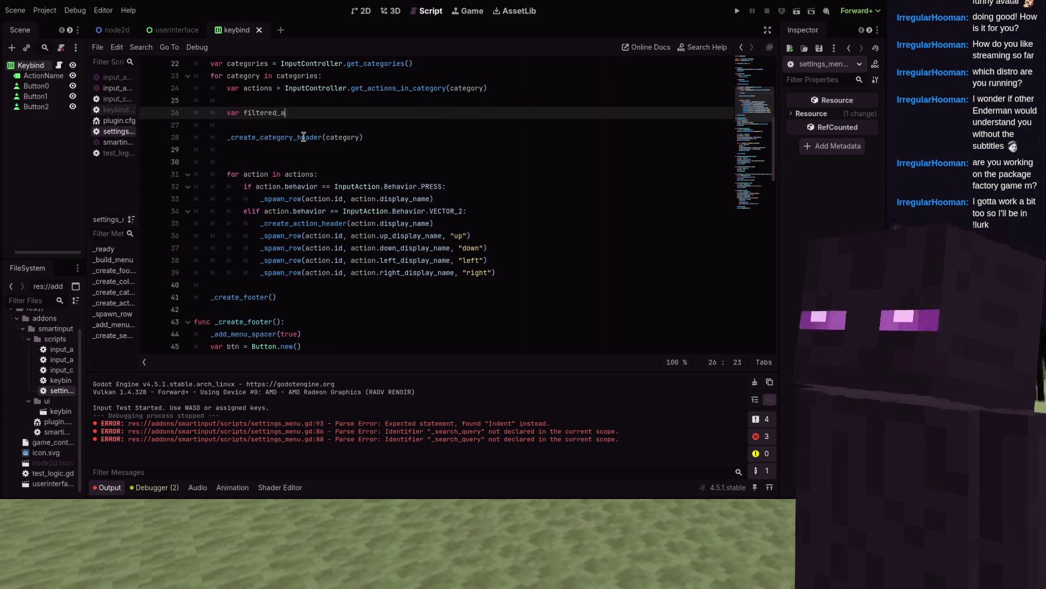
text(ctions = actions.)
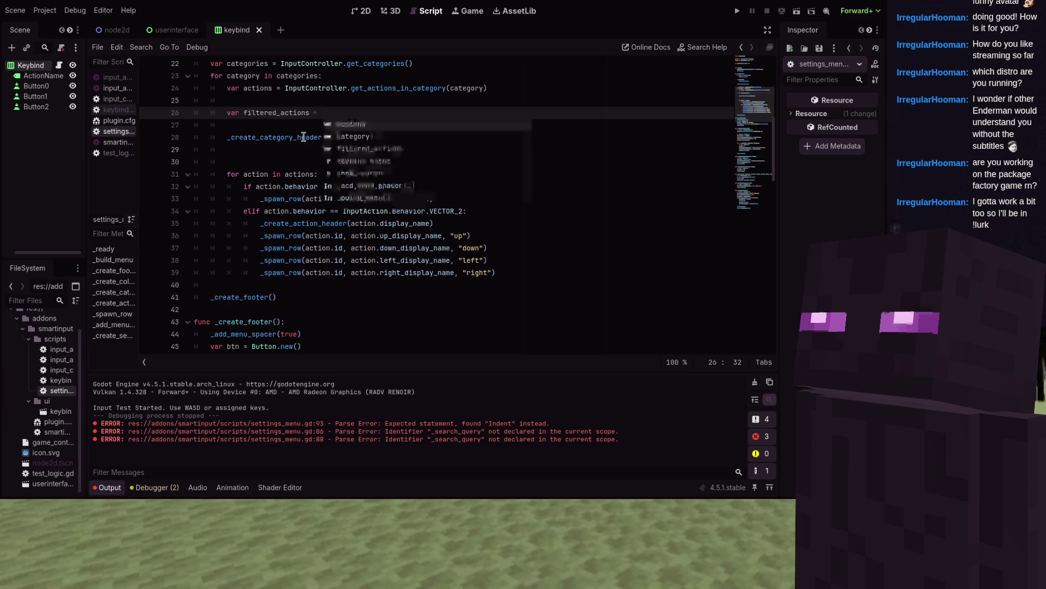
text(filt)
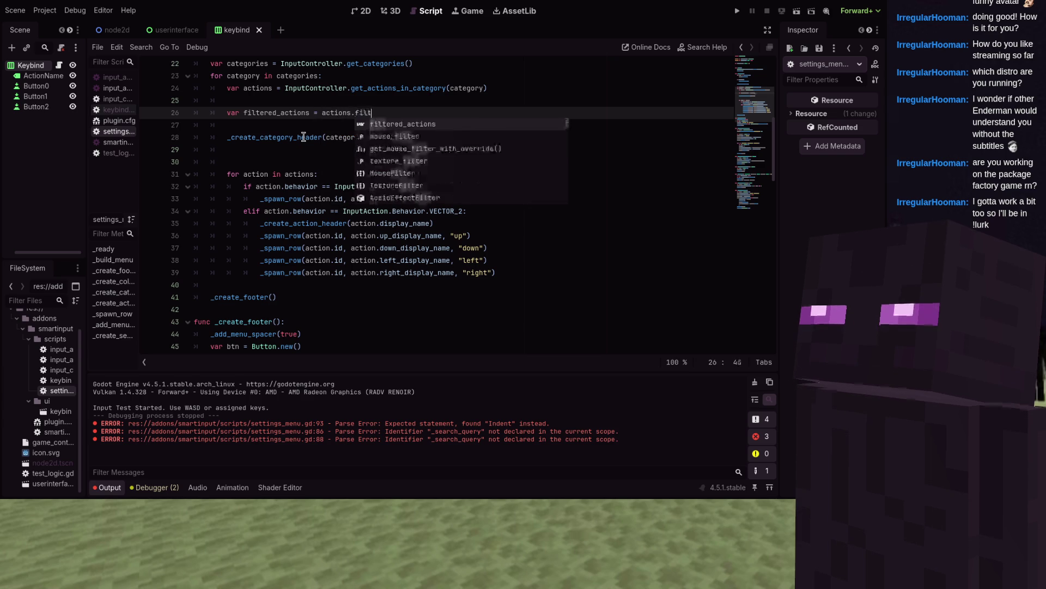
text(er(func(a):)
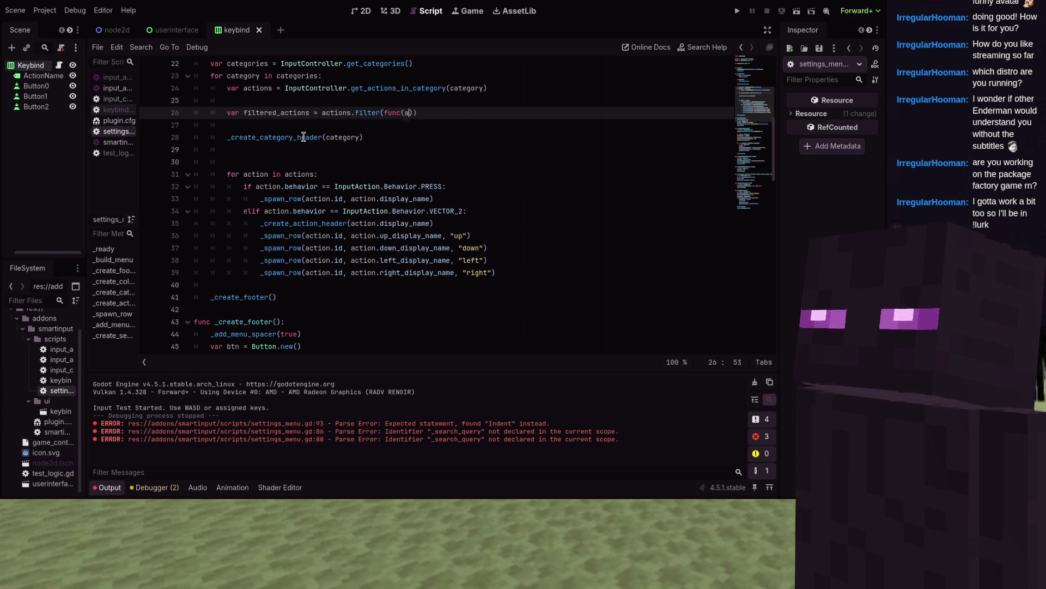
key(Return)
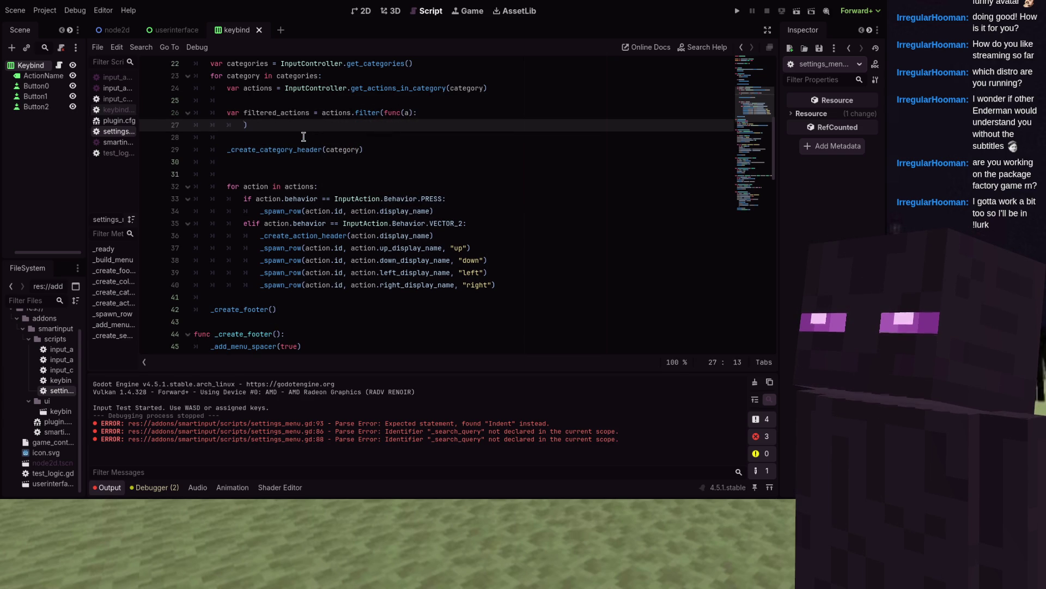
text(return _s)
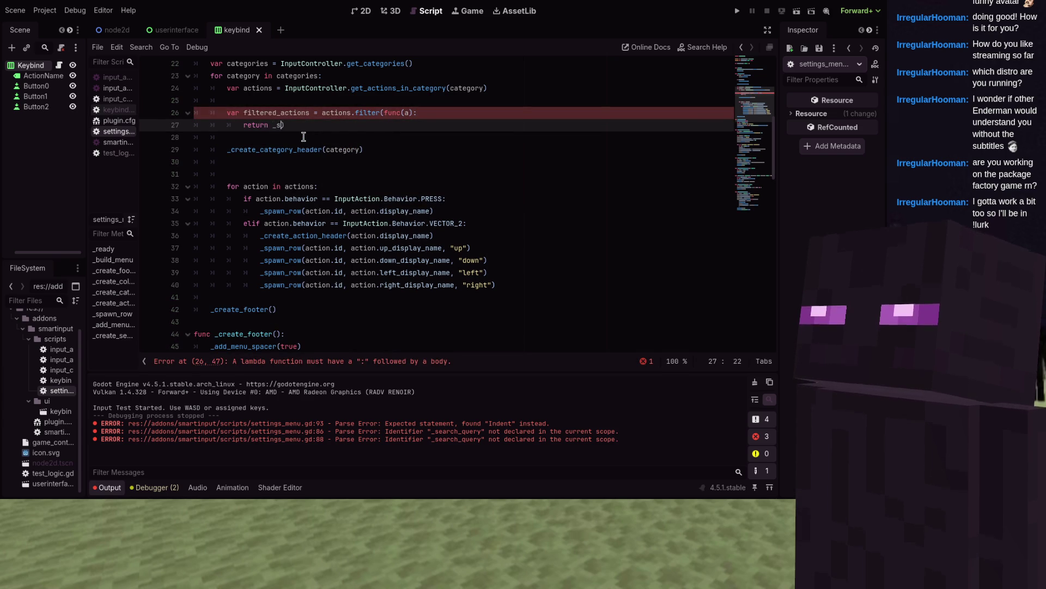
text(earch_qu)
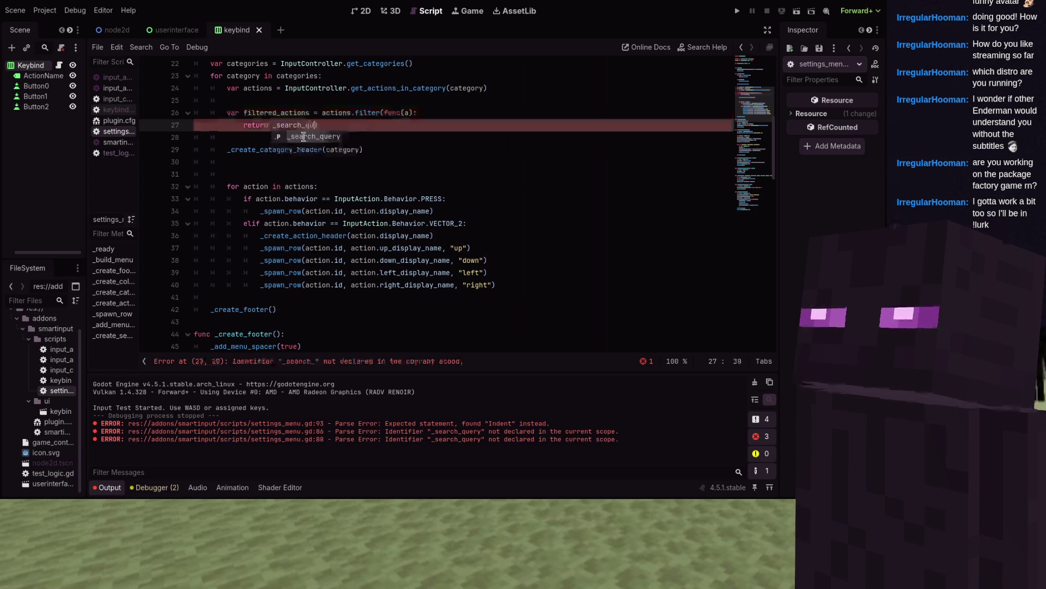
text(ery)
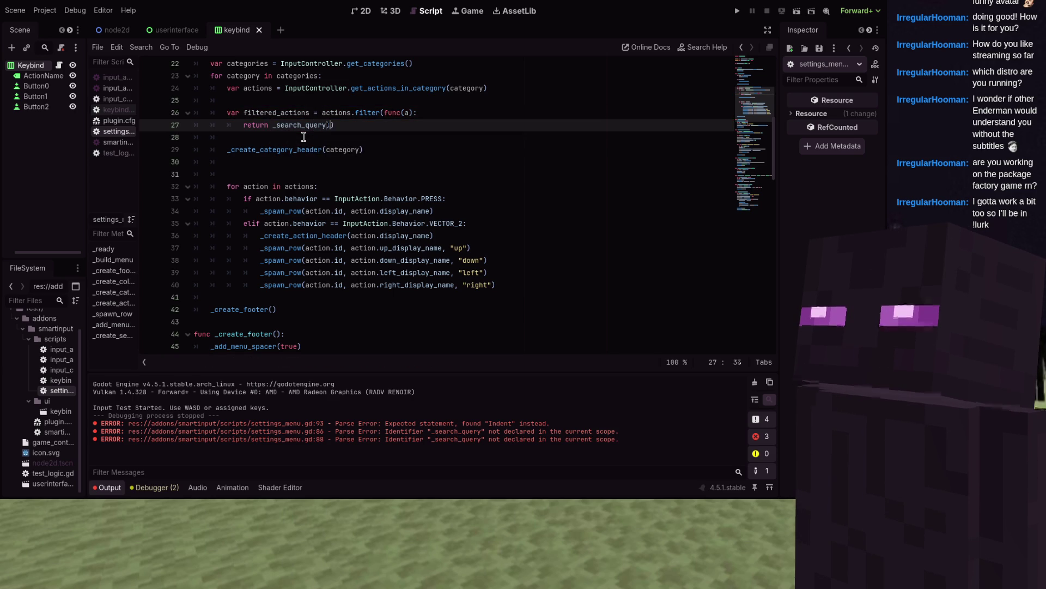
text(.is_emmmpty)
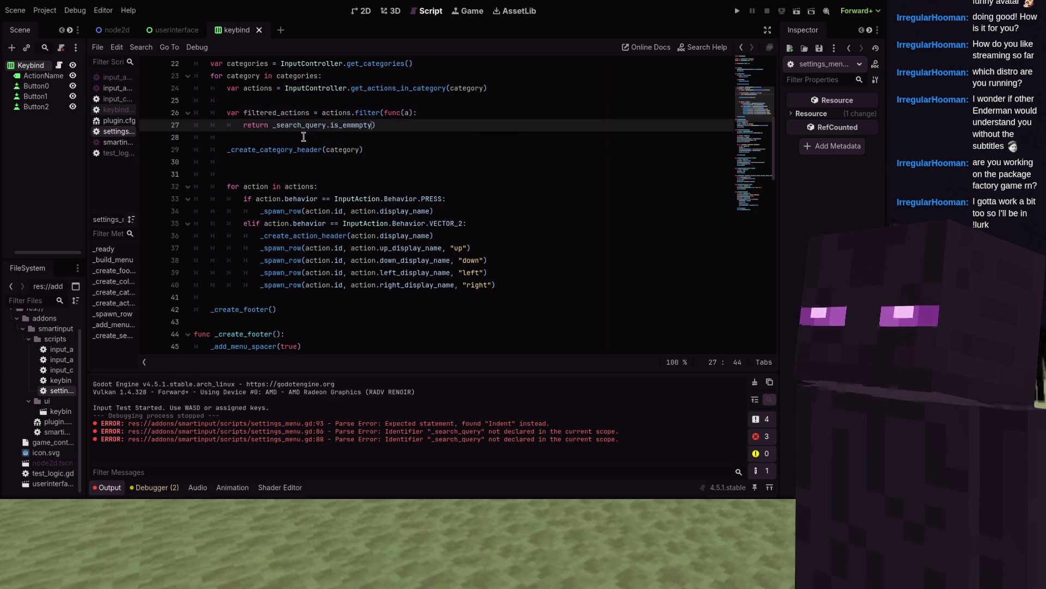
key(BackSpace)
key(BackSpace)
key(BackSpace)
text(pty())
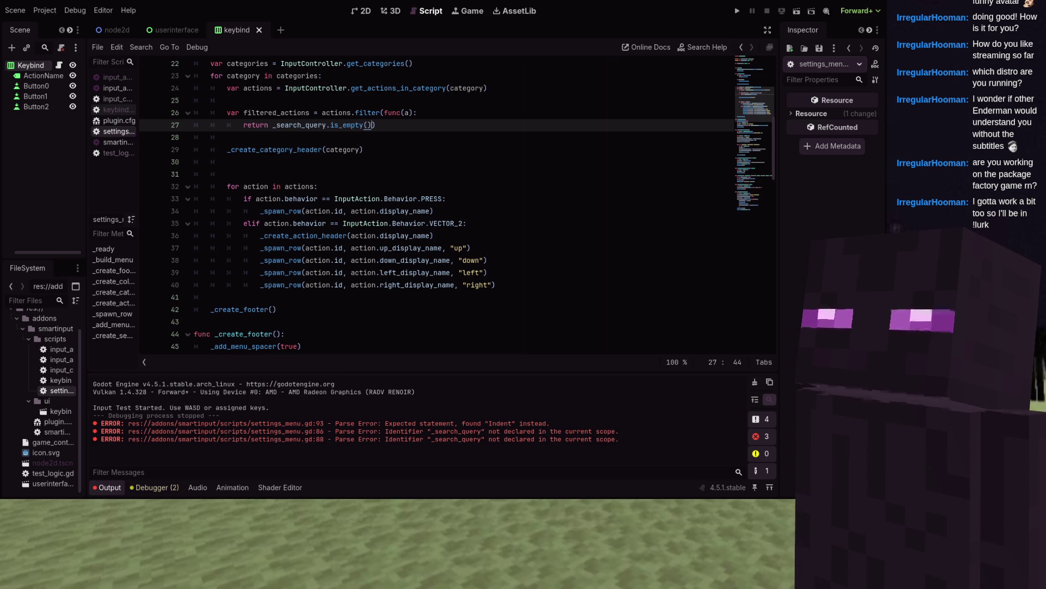
key(Return)
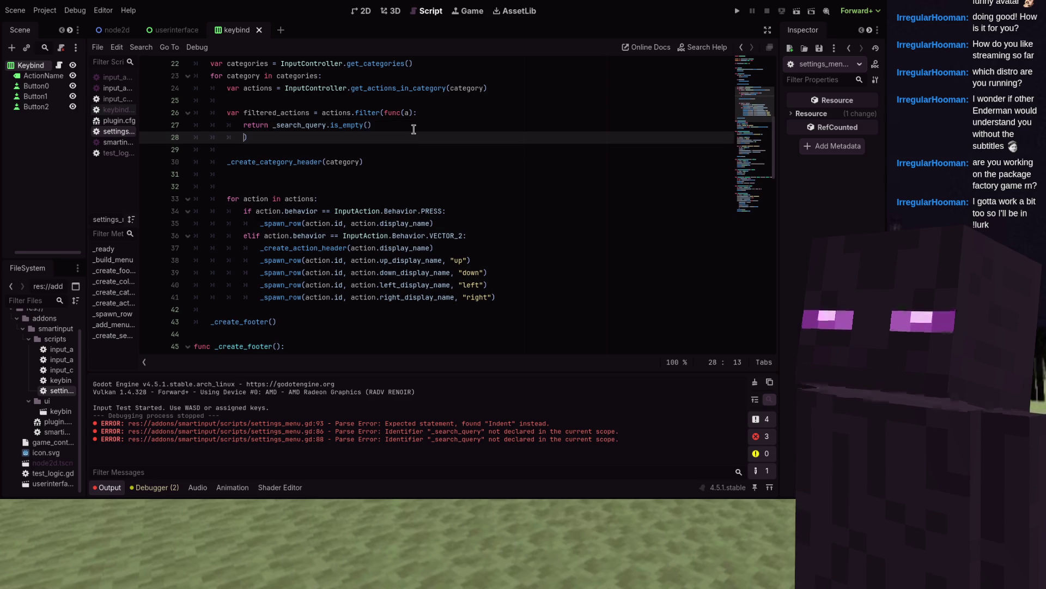
key(BackSpace)
key(BackSpace)
key(BackSpace)
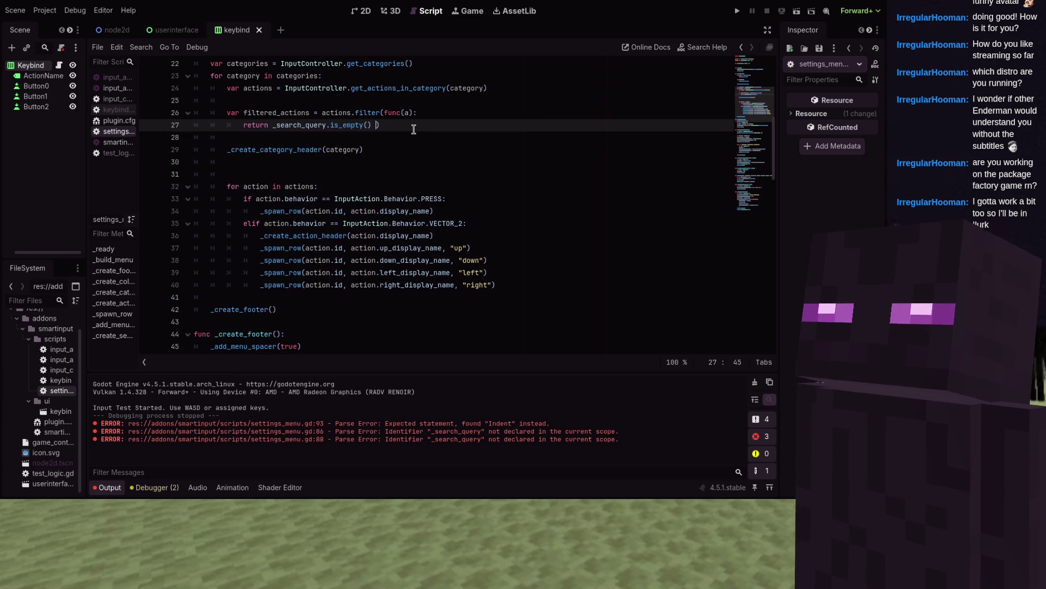
- Extend the filter with 'or a.display_name.to_lower().contains(_search_query.to_lower())'
text(or displ)
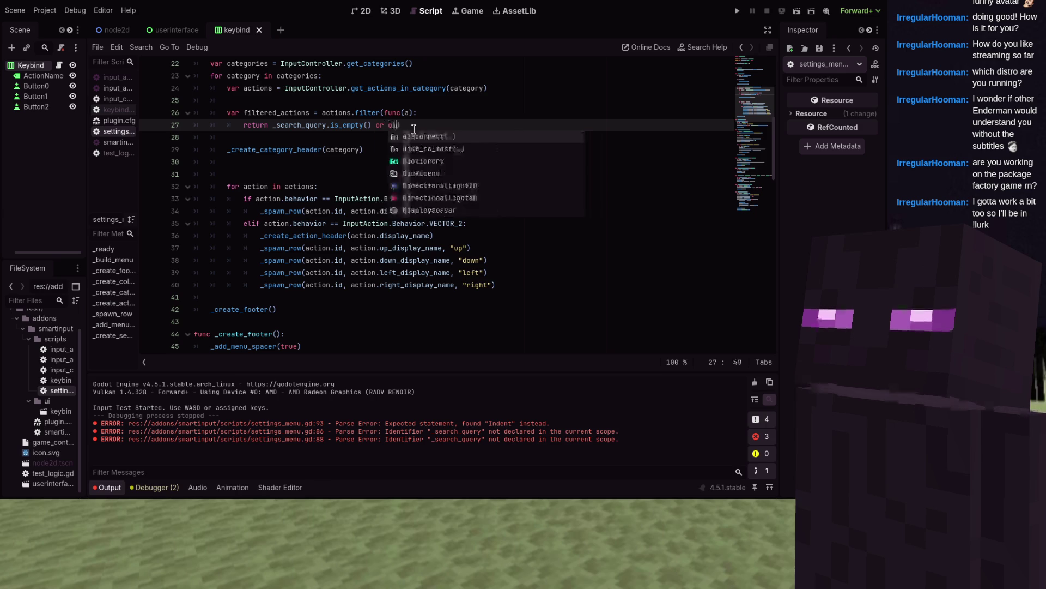
key(BackSpace)
key(BackSpace)
key(BackSpace)
text(a.displa)
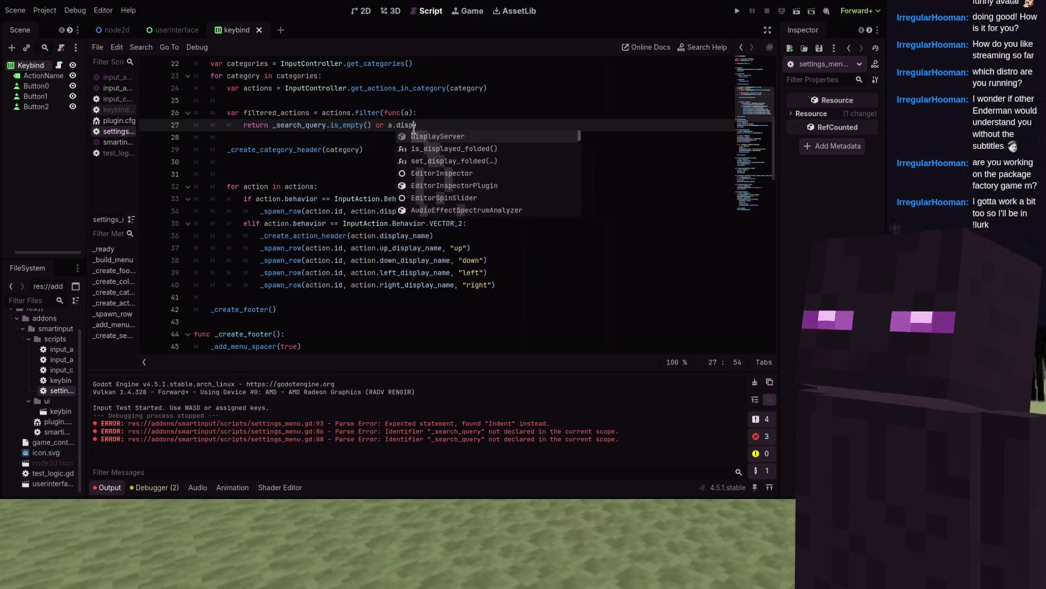
key(Escape)
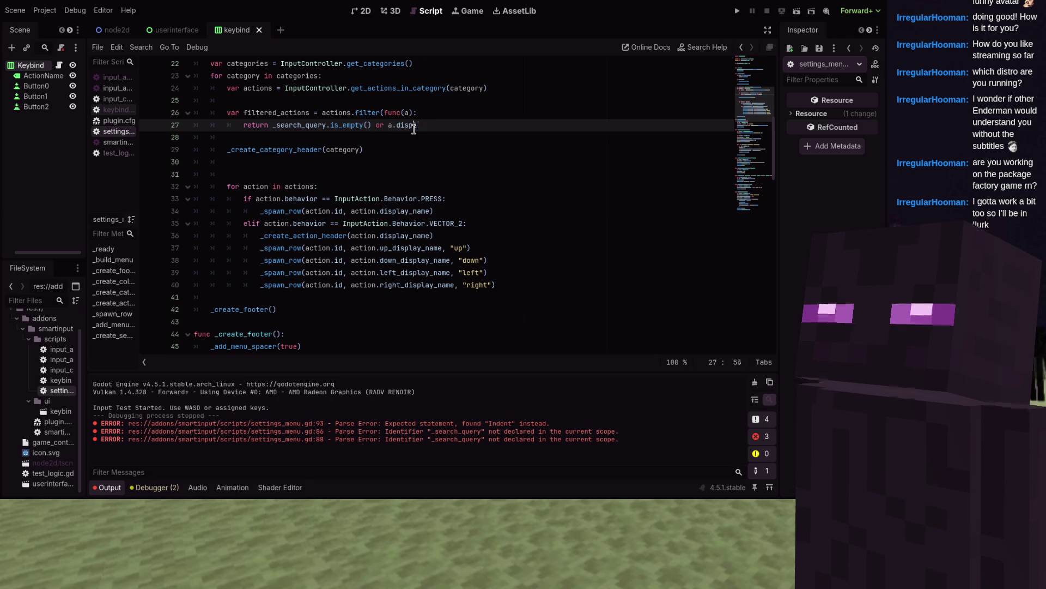
text(ay_nam)
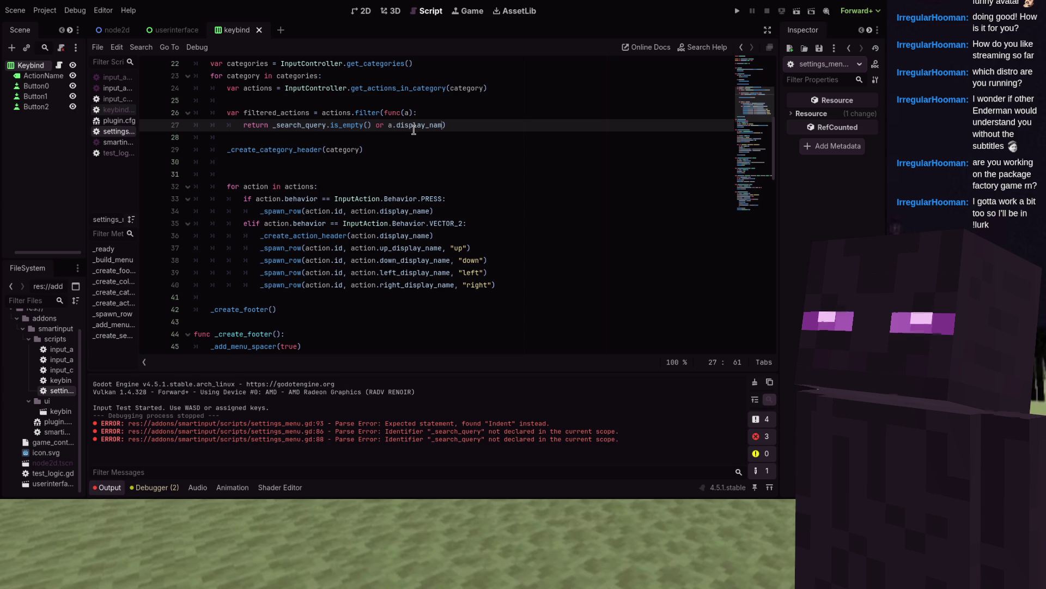
text(e.)
text(to_lower())
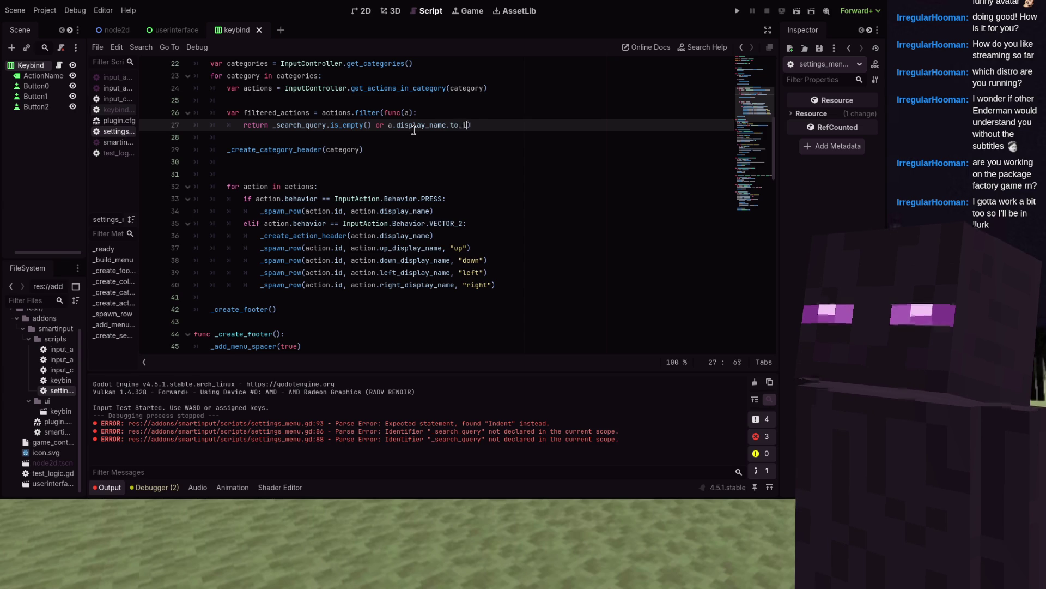
text(.contain)
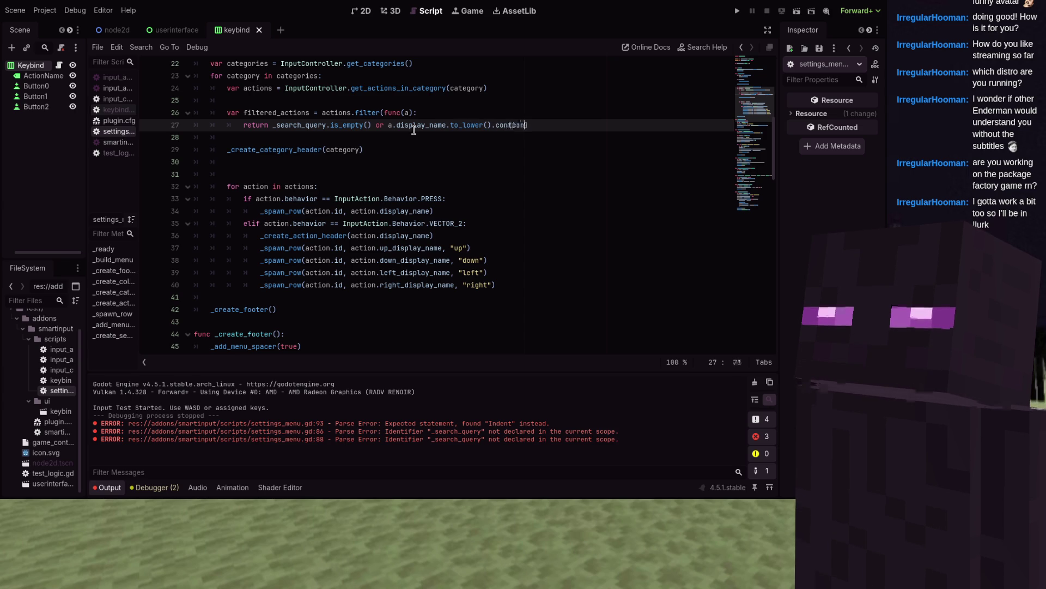
text(()
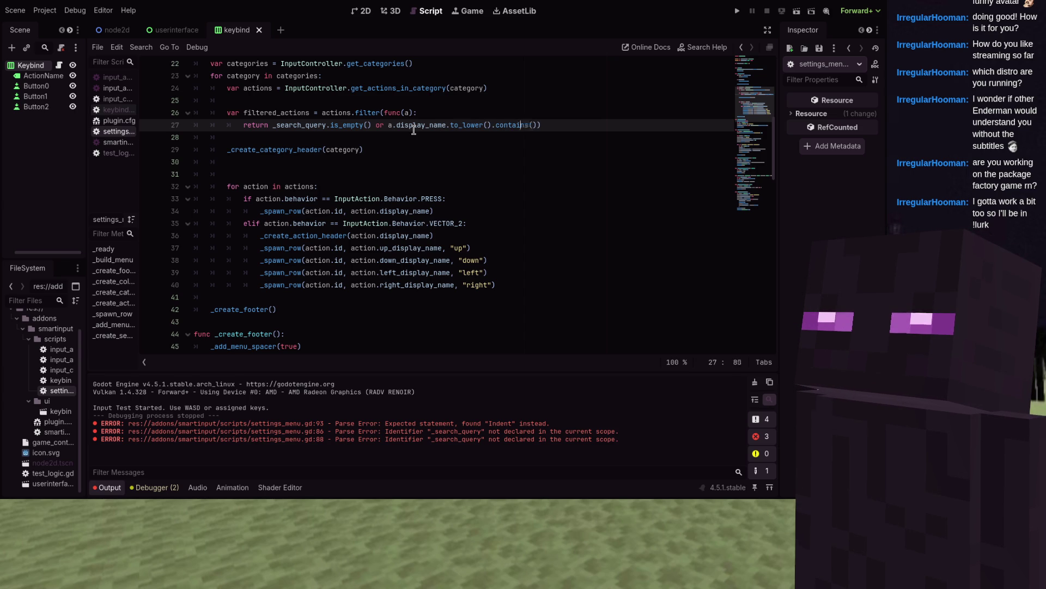
text(\)
key(Return)
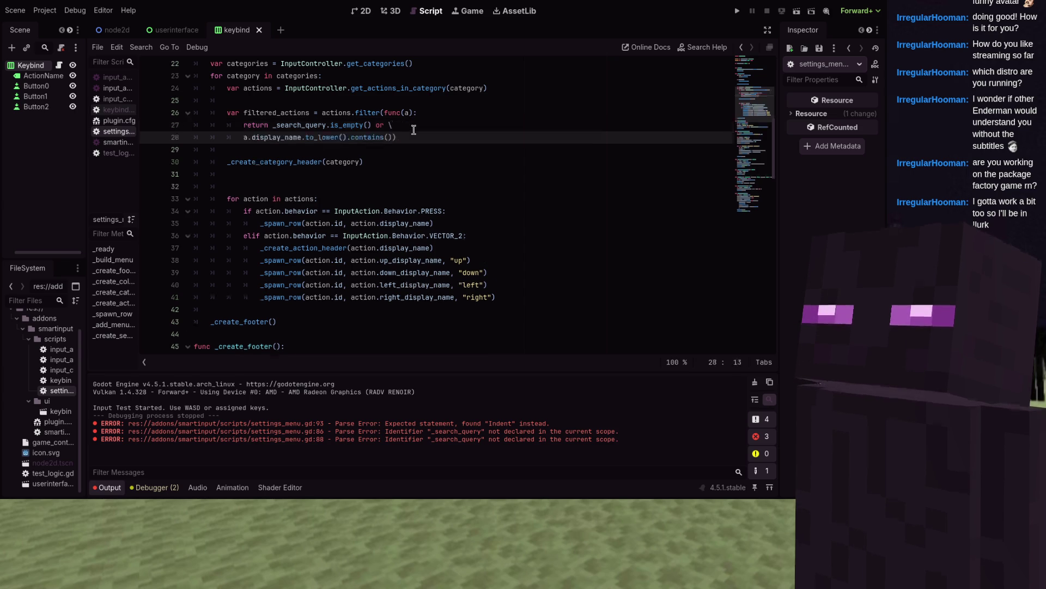
key(ctrl+Right)
key(ctrl+Right)
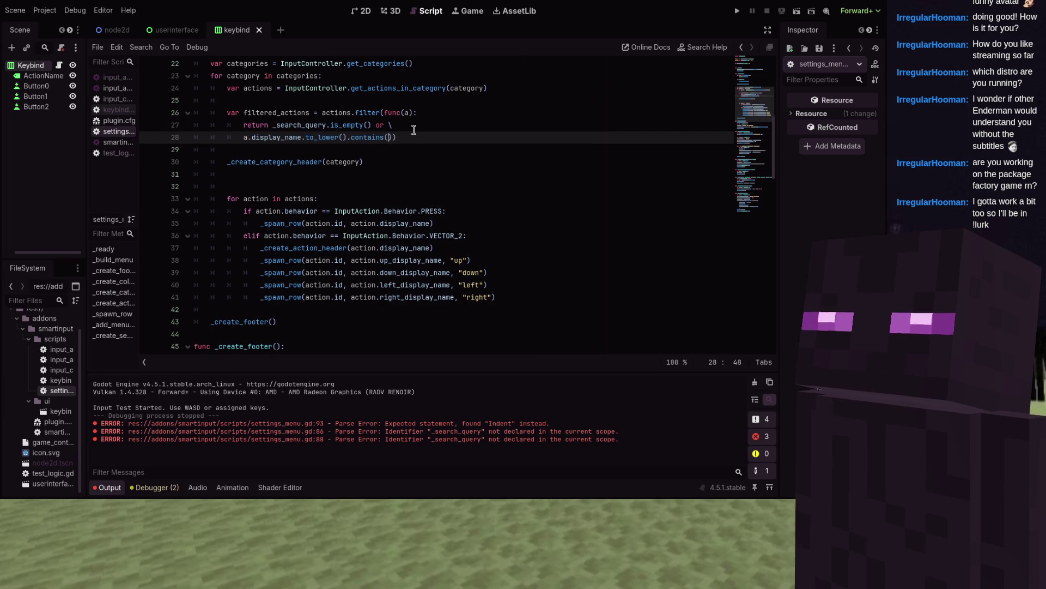
text(_search)
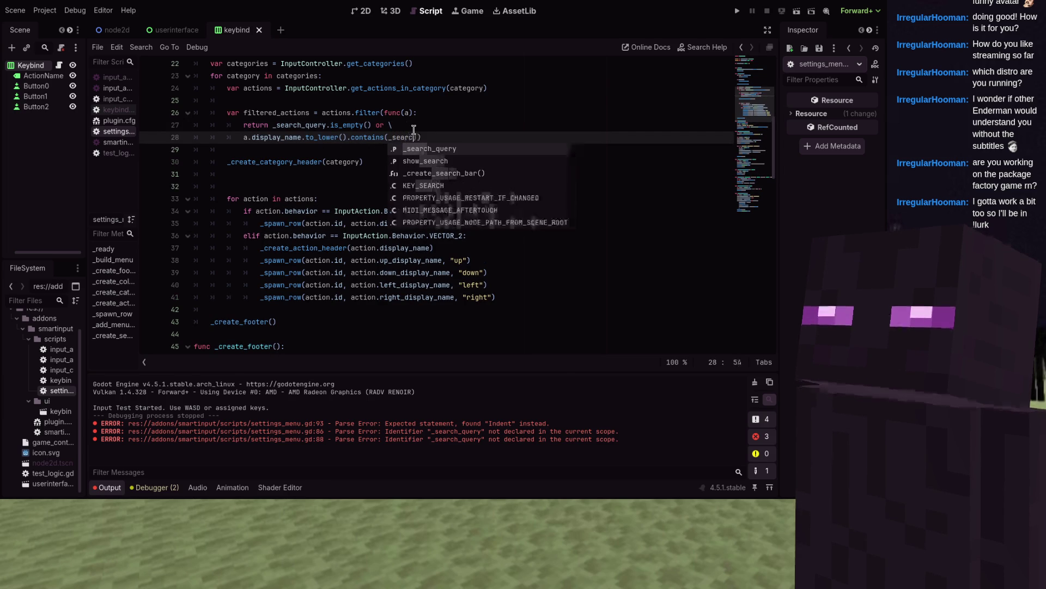
text(_q)
key(Return)
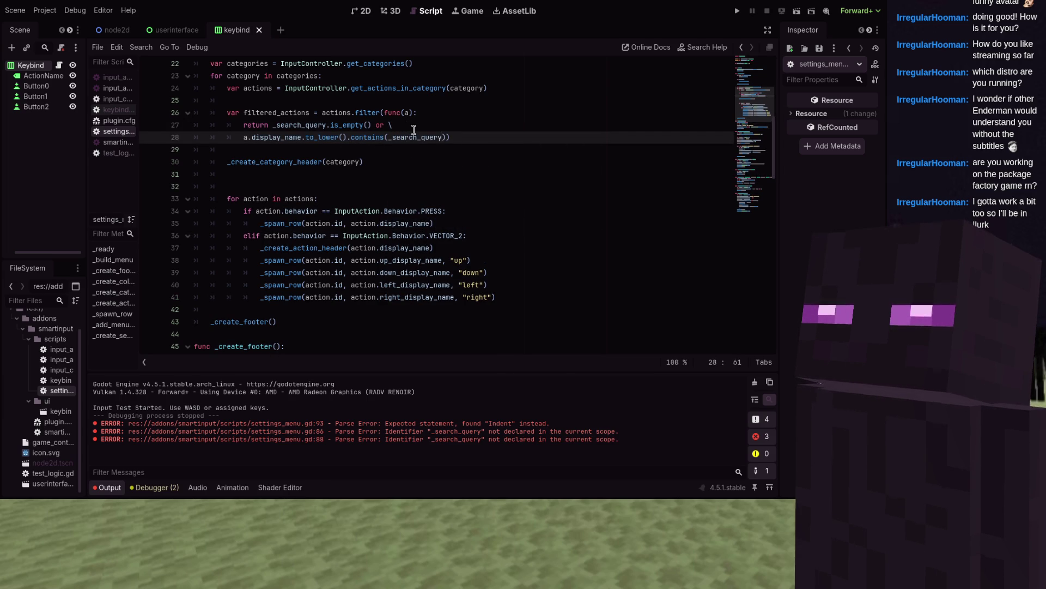
text(.to_lower)
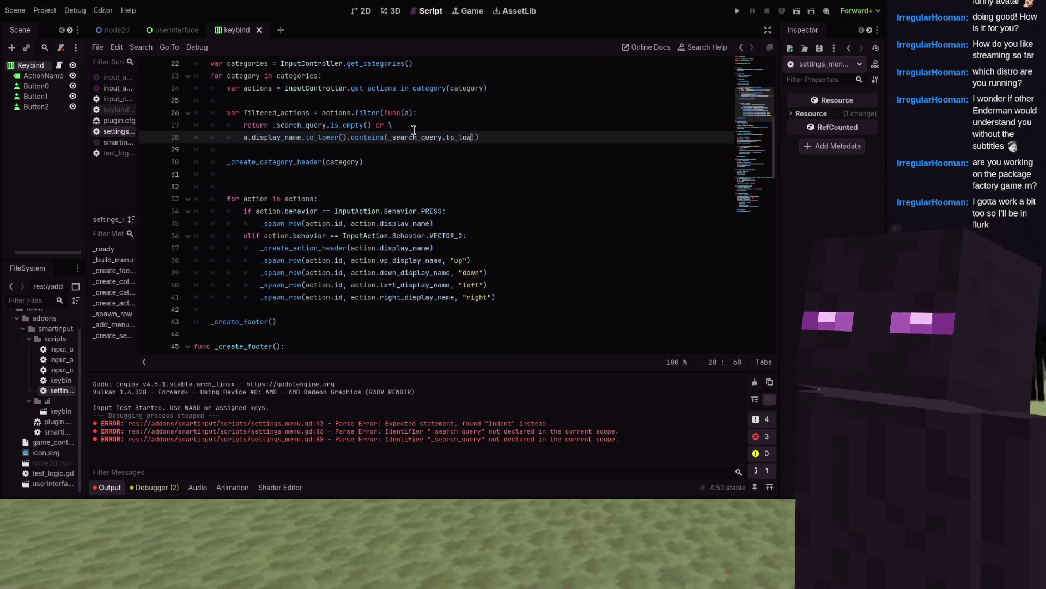
text(()) )
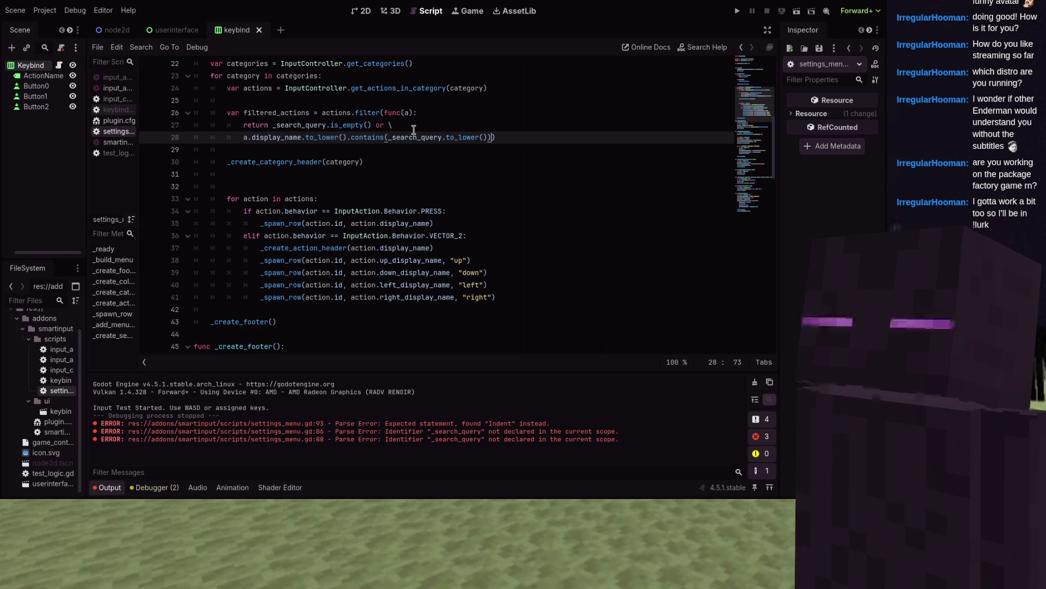
text(or \)
- Add 'or str(a.id).to_lower().contains(_search_query.to_lower())' and close the filter lambda
key(Return)
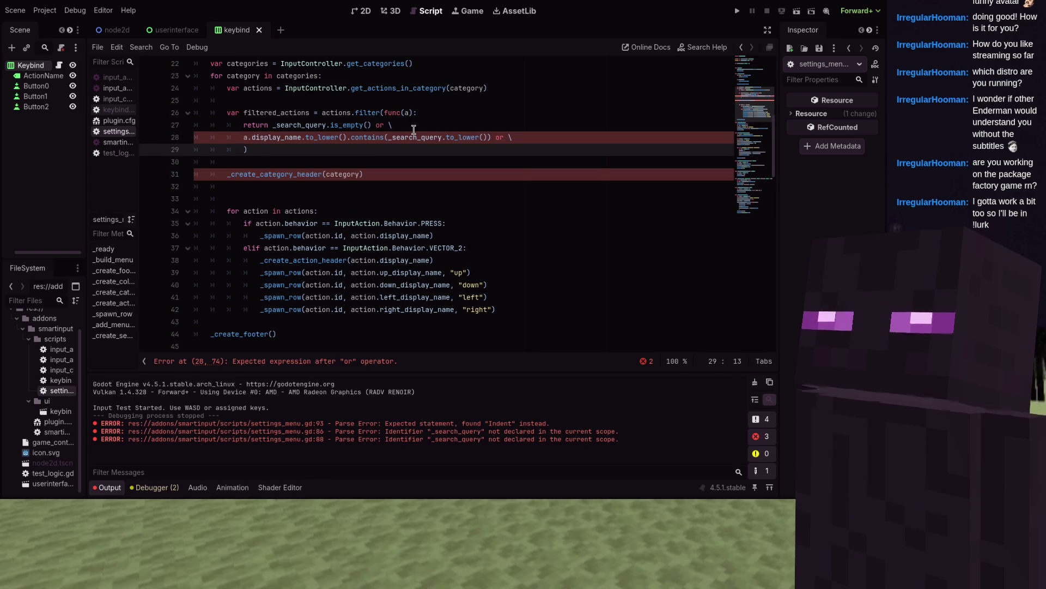
text(str)
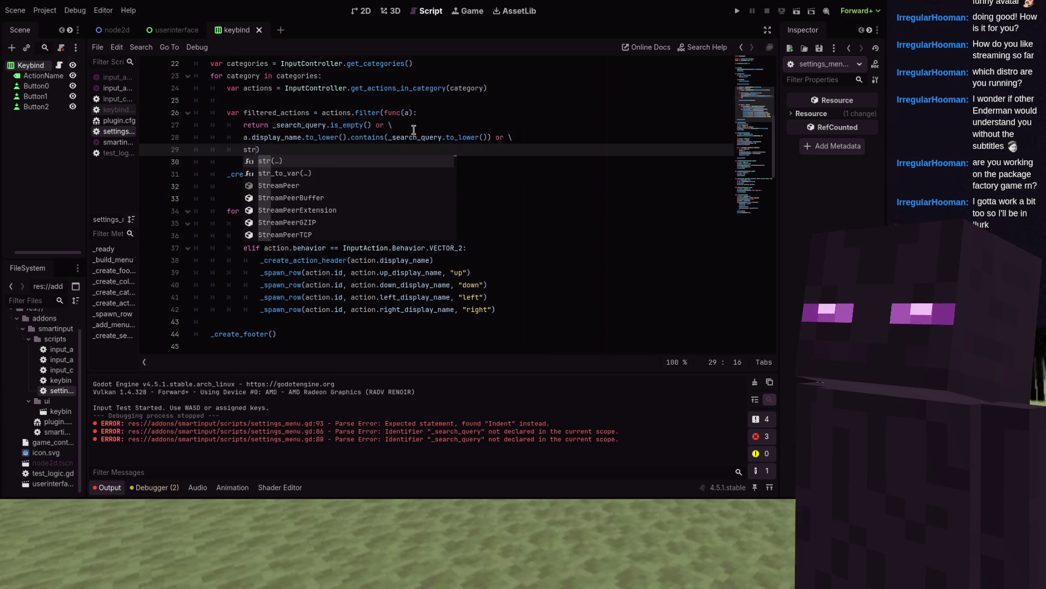
text((a.id).)
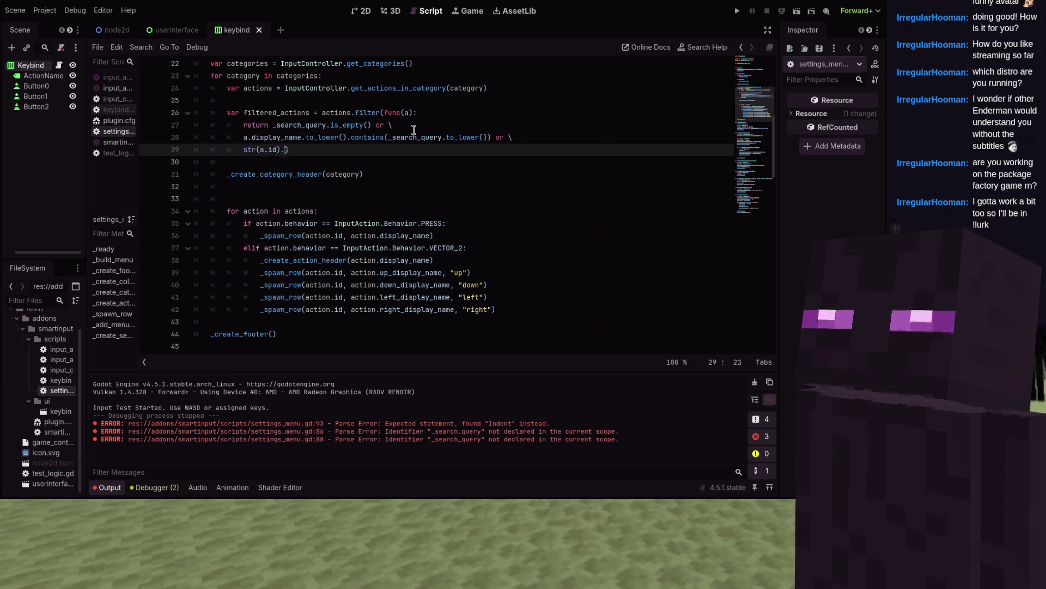
text(to_lower)
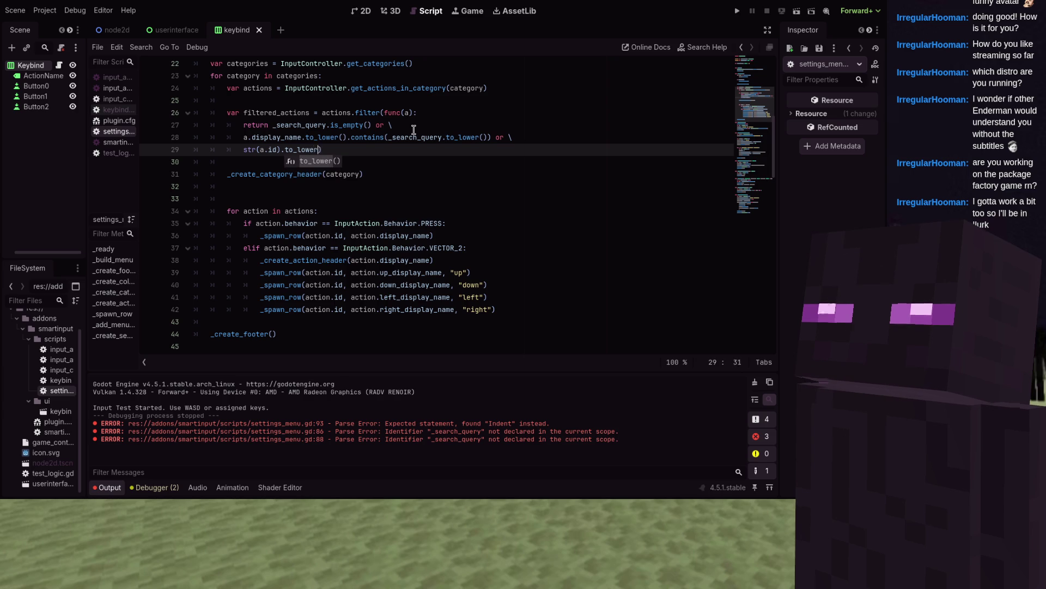
key(Return)
text(.contai)
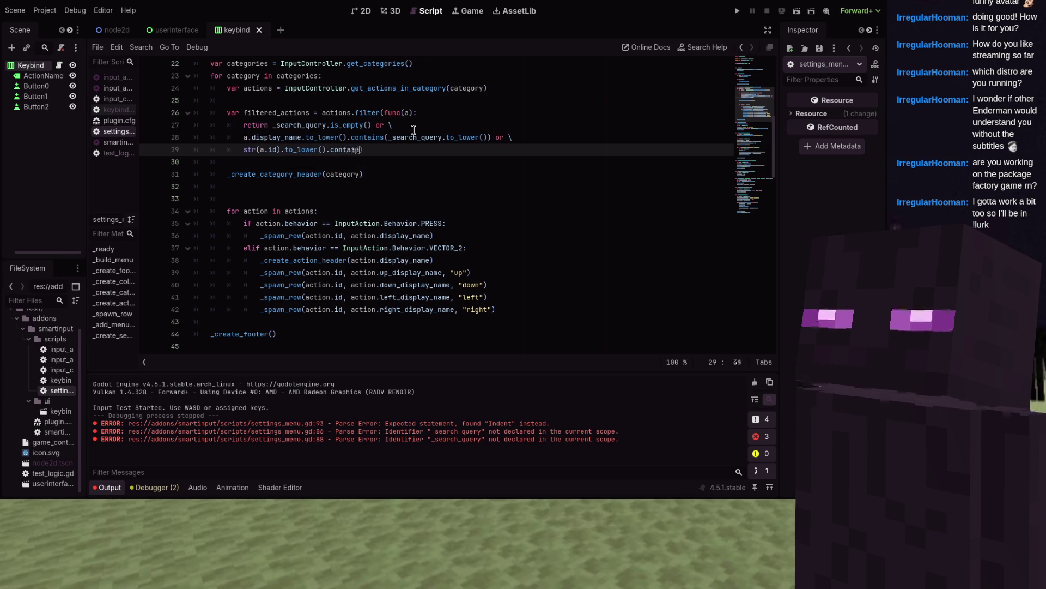
text(ns()
key(Return)
text(_search_w)
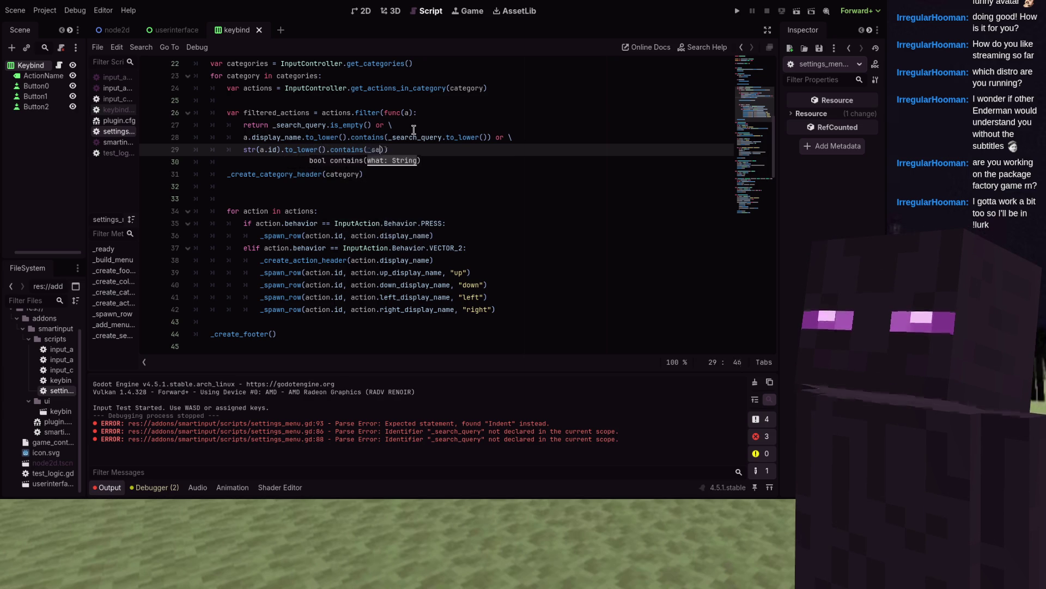
key(BackSpace)
text(query)
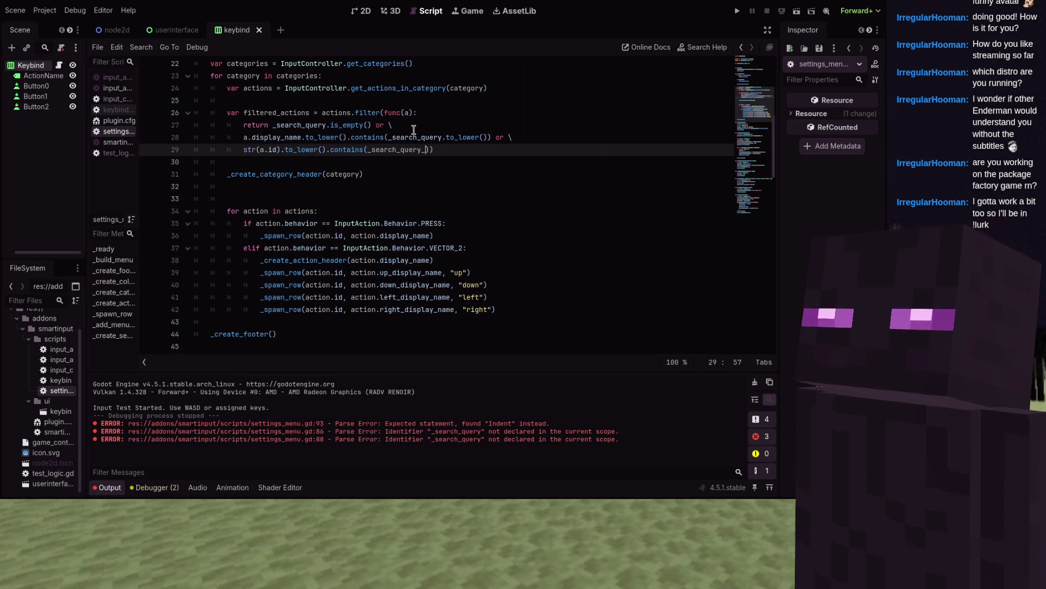
key(BackSpace)
text(.to_to)
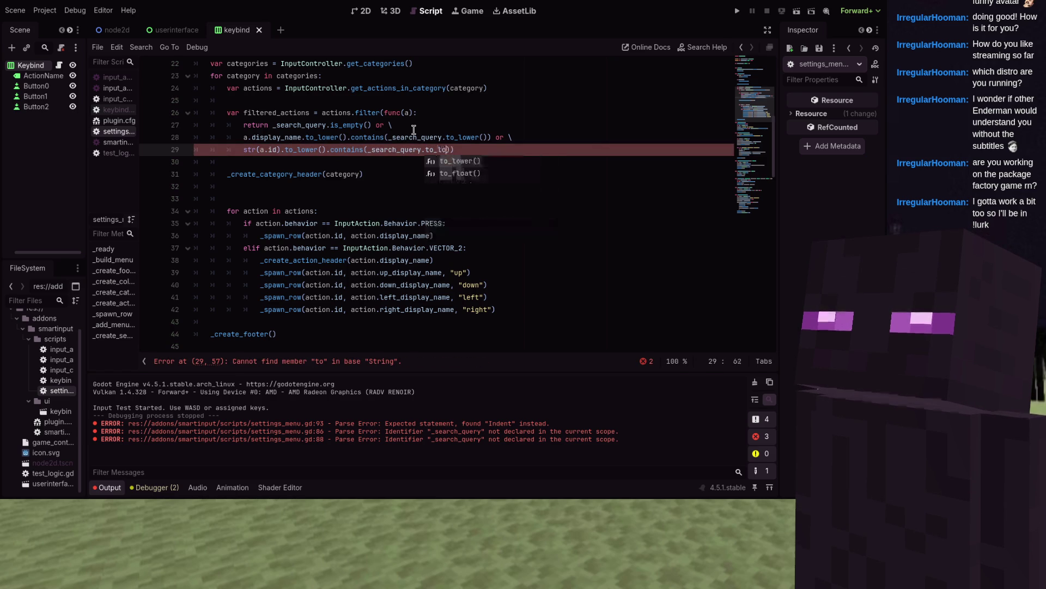
key(Return)
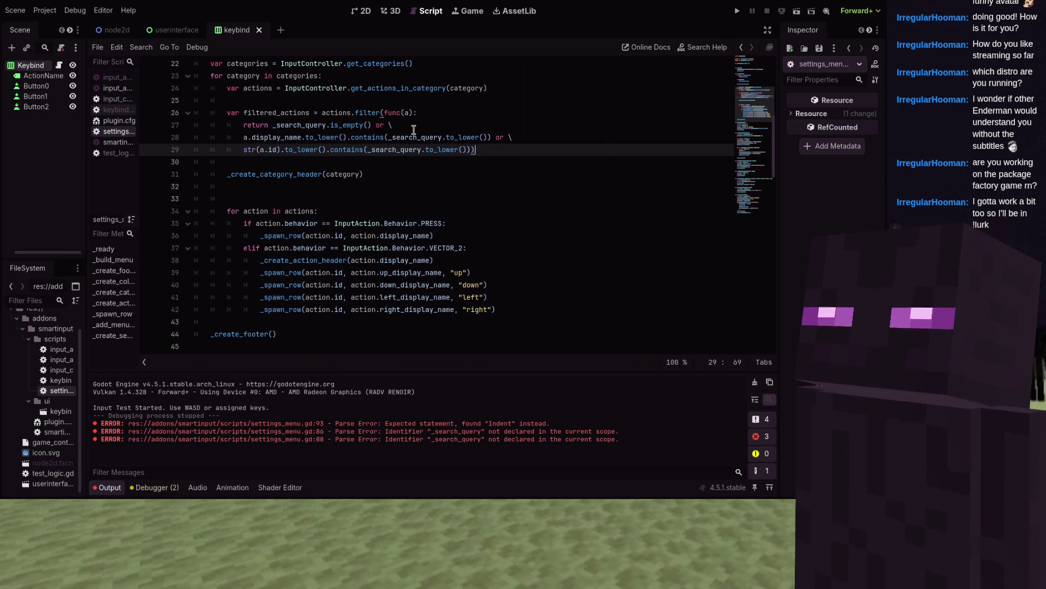
key(Return)
key(Down)
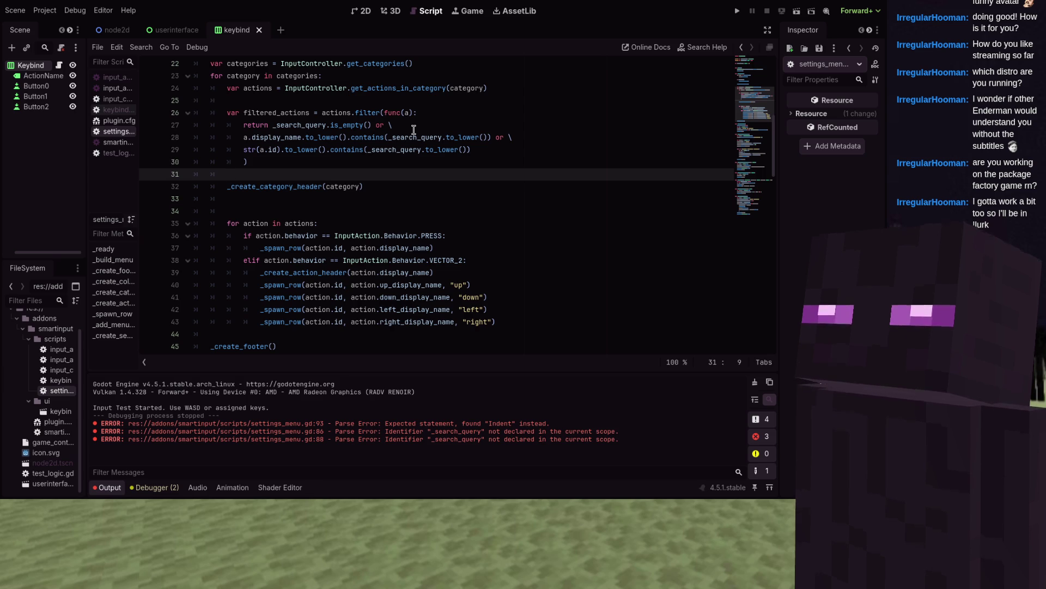
- Add 'if filtered_actions.is_empty(): continue' after the filter
text(if filtere)
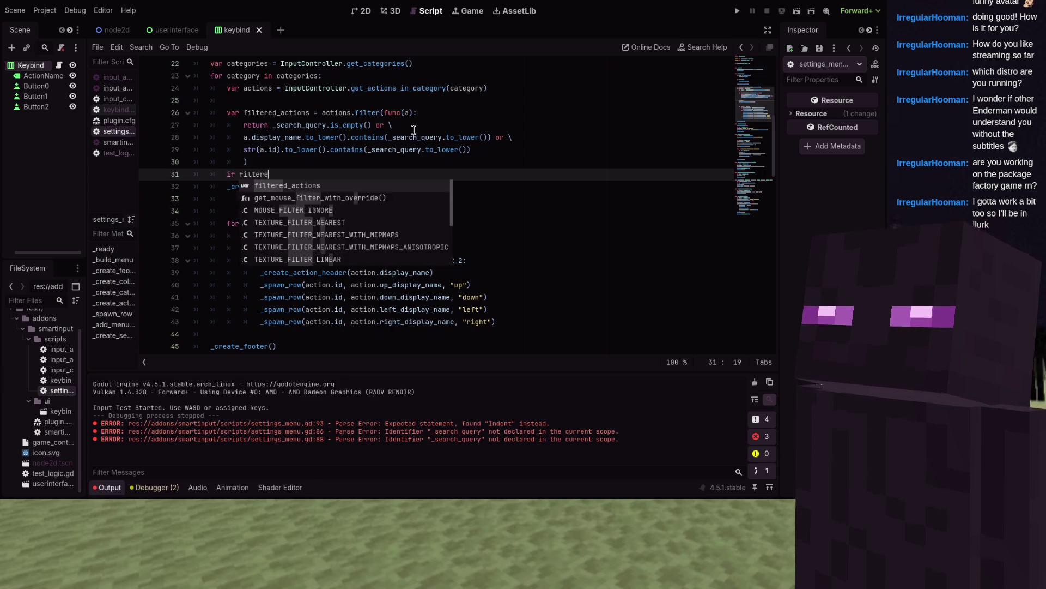
key(Return)
text(s_emp)
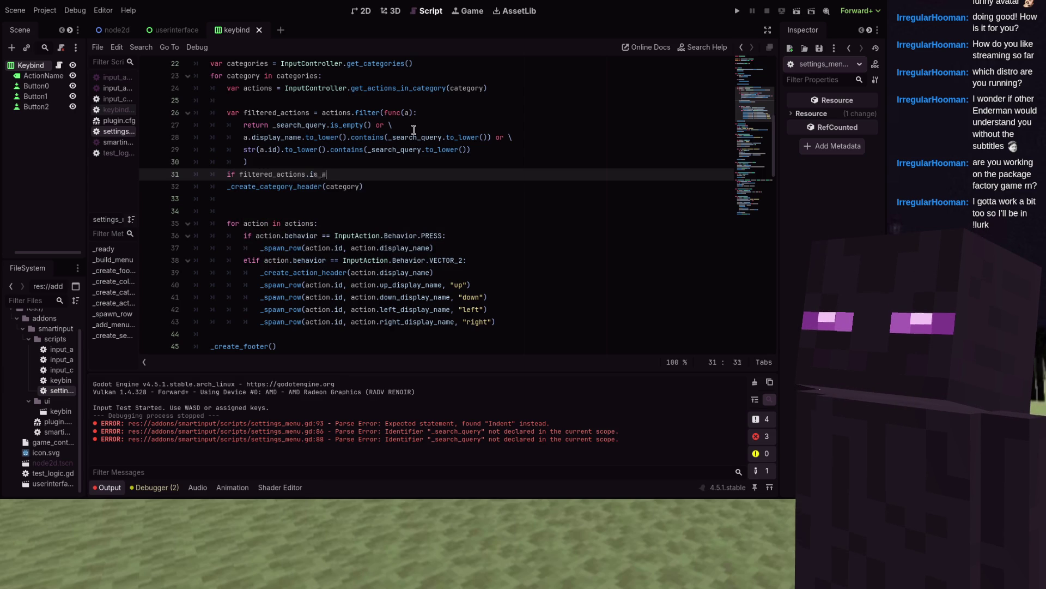
key(Return)
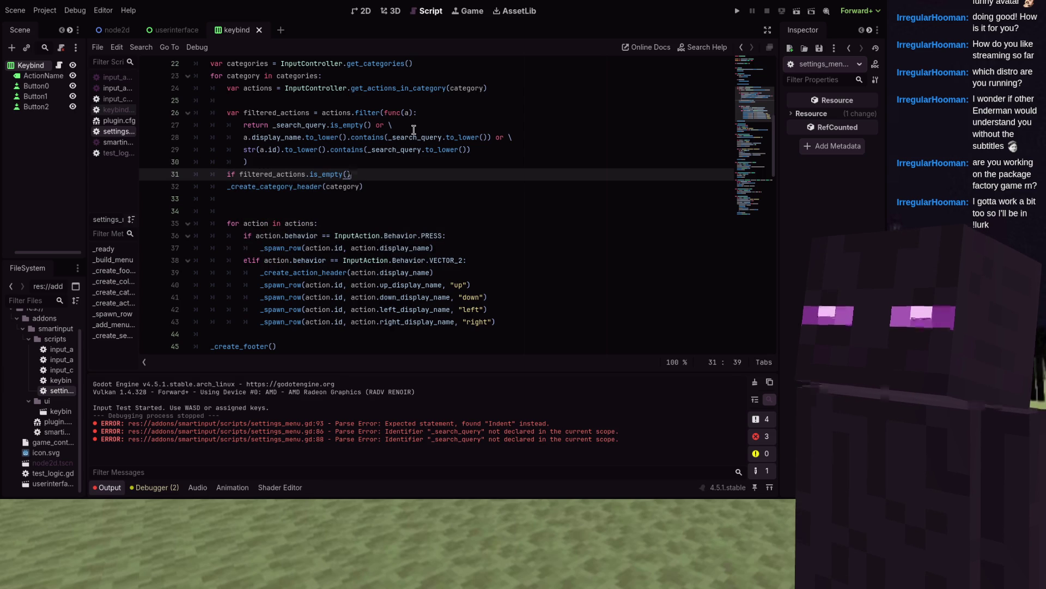
text(: continue)
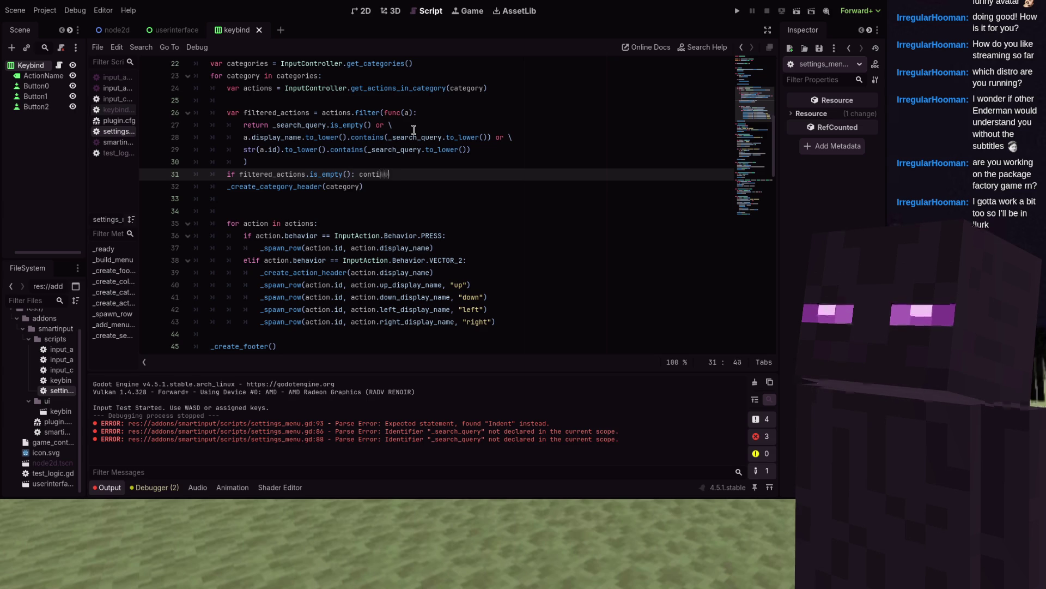
key(Return)
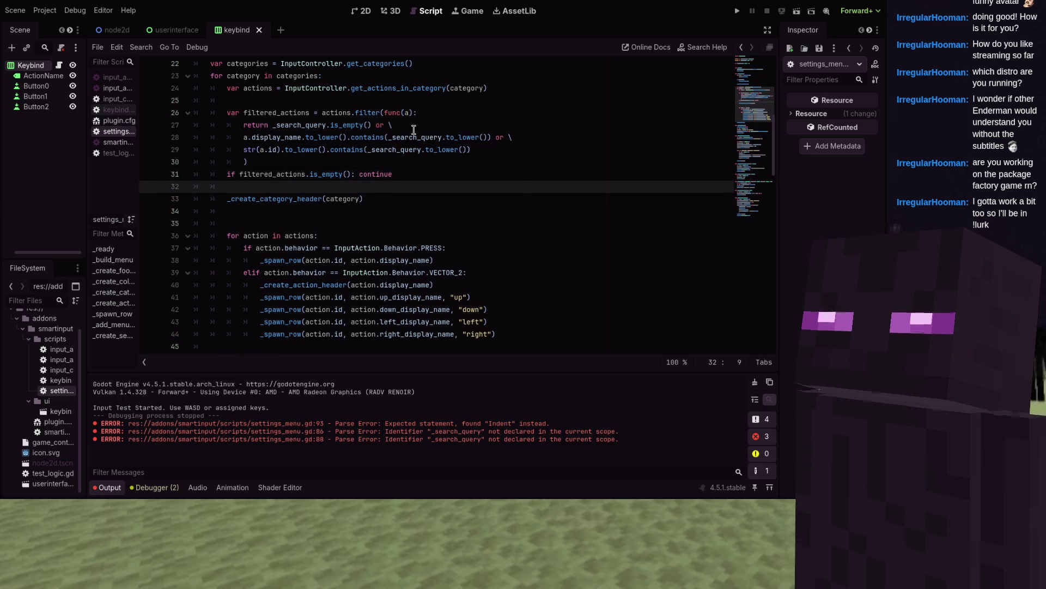
- Change the action for loop to iterate over filtered_actions instead of actions
key(Down)
key(Down)
key(Down)
key(Down)
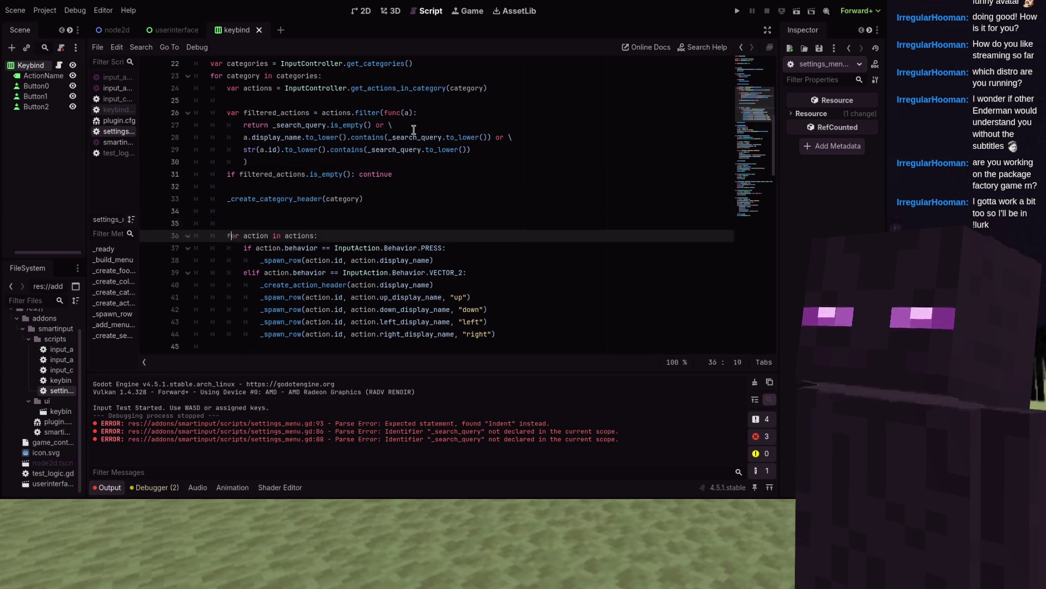
key(End)
key(Left)
key(ctrl+shift+Left)
text(filtered_action)
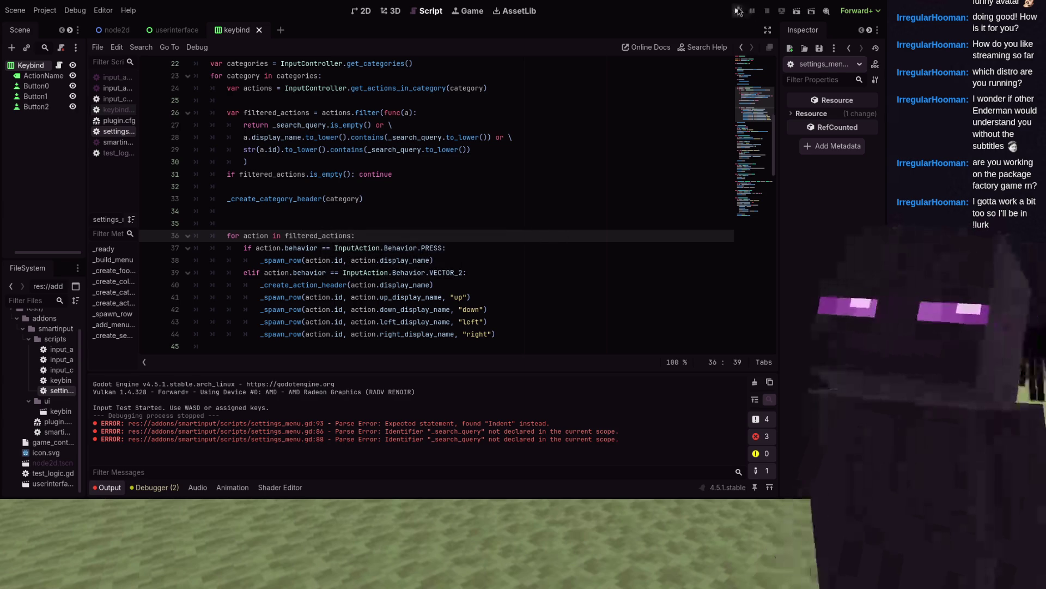
- Run the game, filter by 'move', clear it, filter by 'm', then stop the game
key(F5)
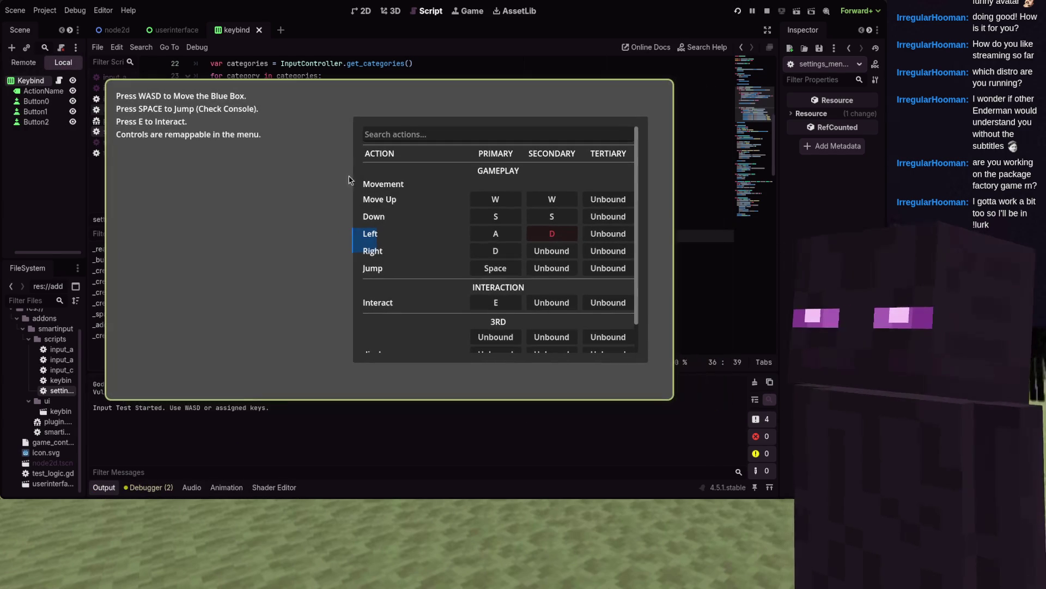
click(418, 132)
text(m)
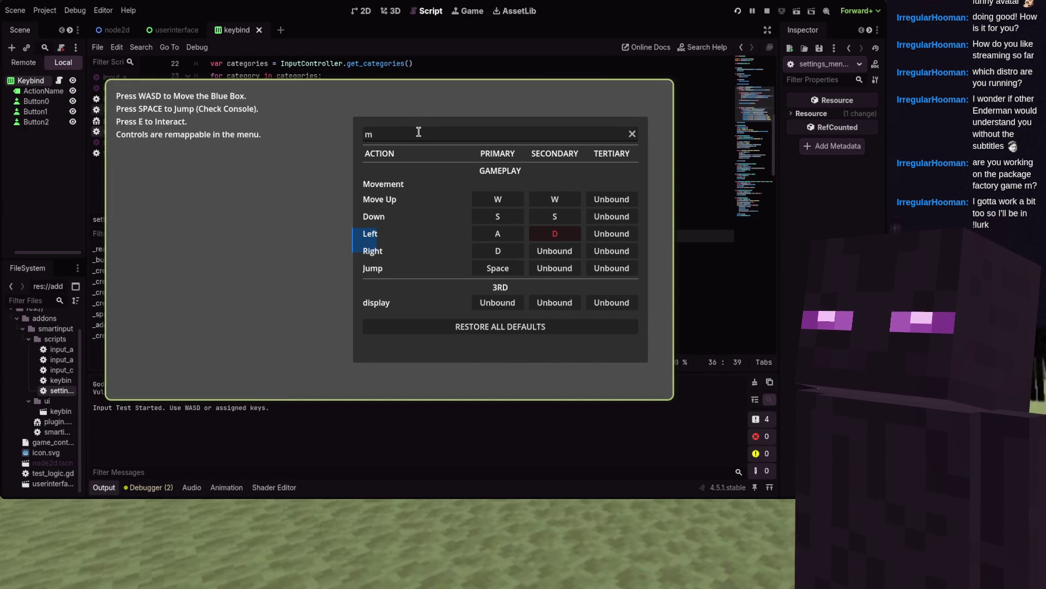
text(o)
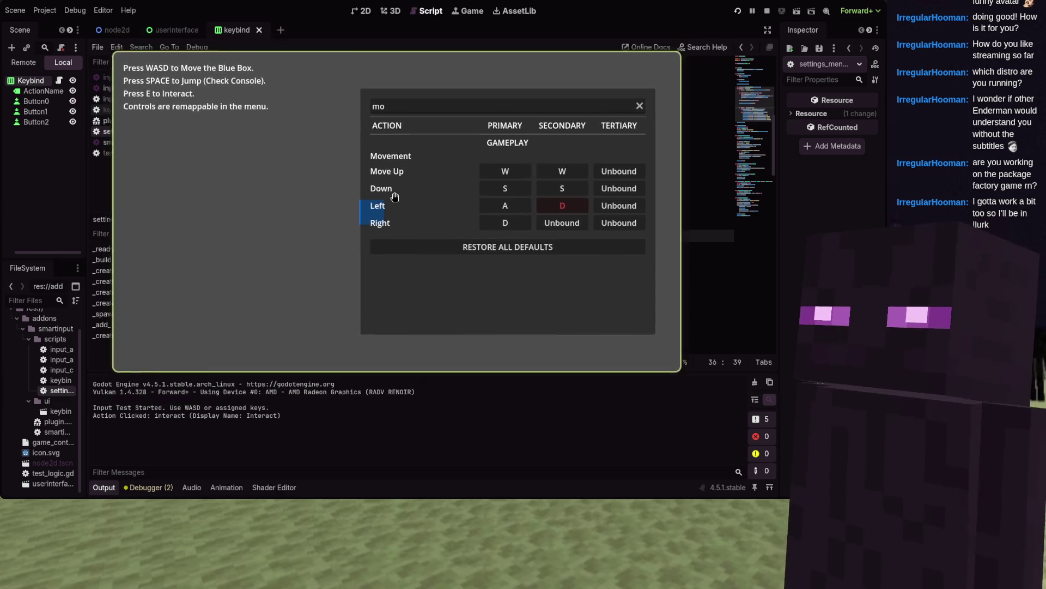
text(ve)
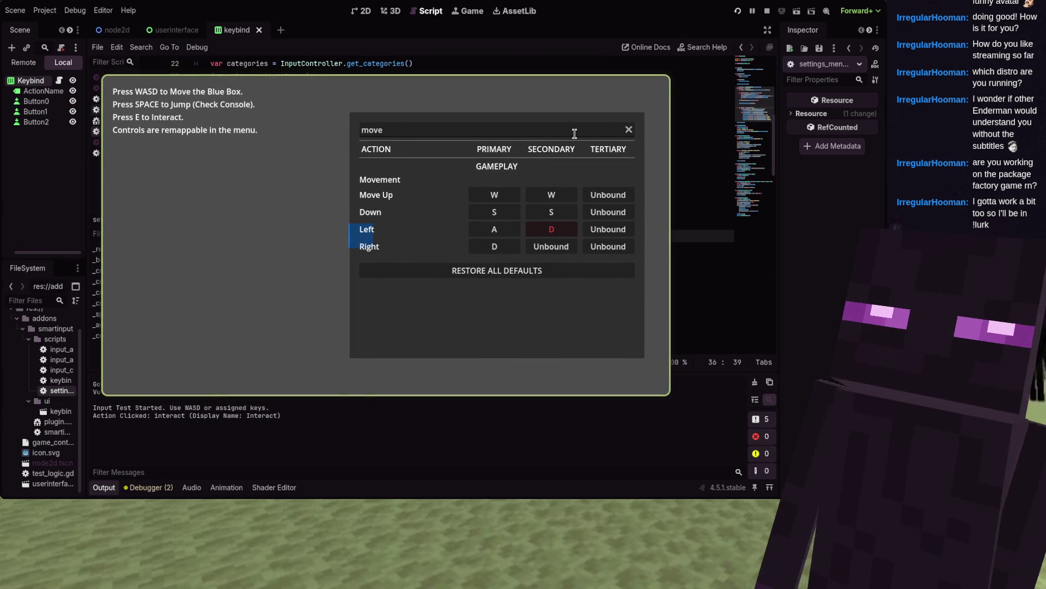
click(628, 130)
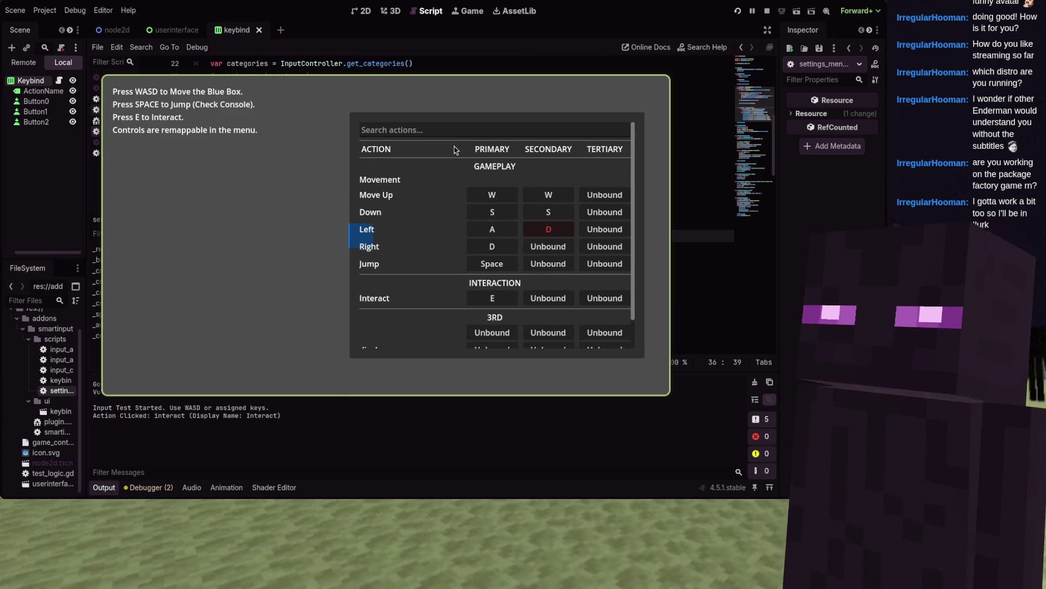
click(443, 129)
text(m)
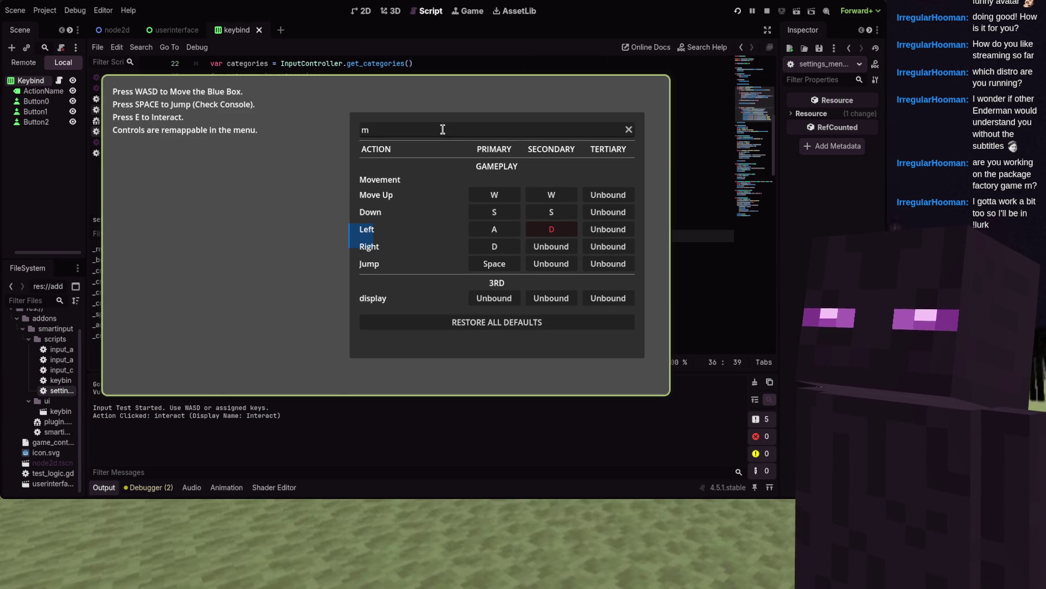
key(F8)
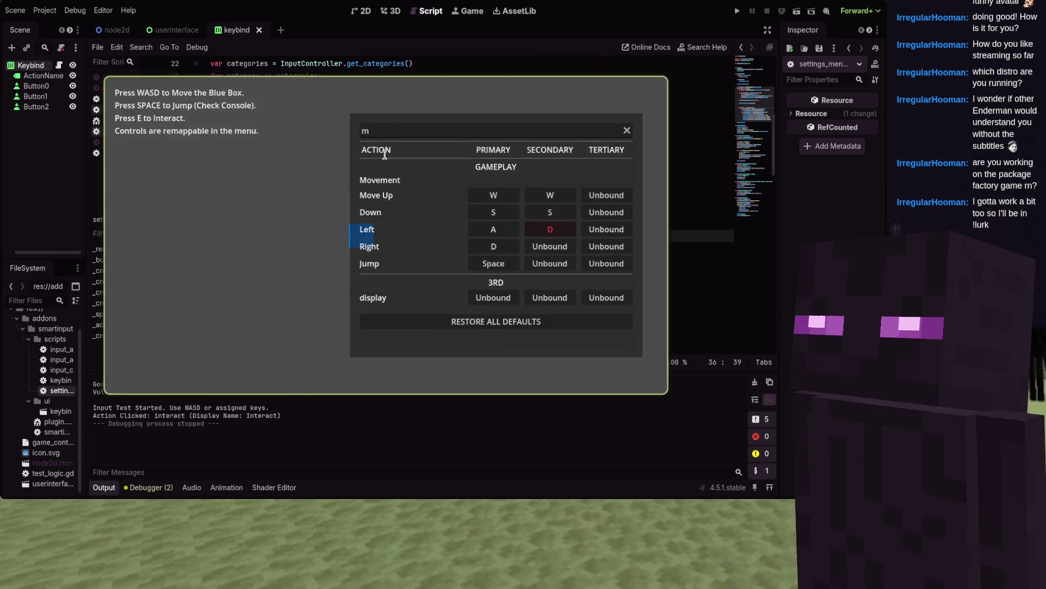
scroll(385, 154, up, 3)
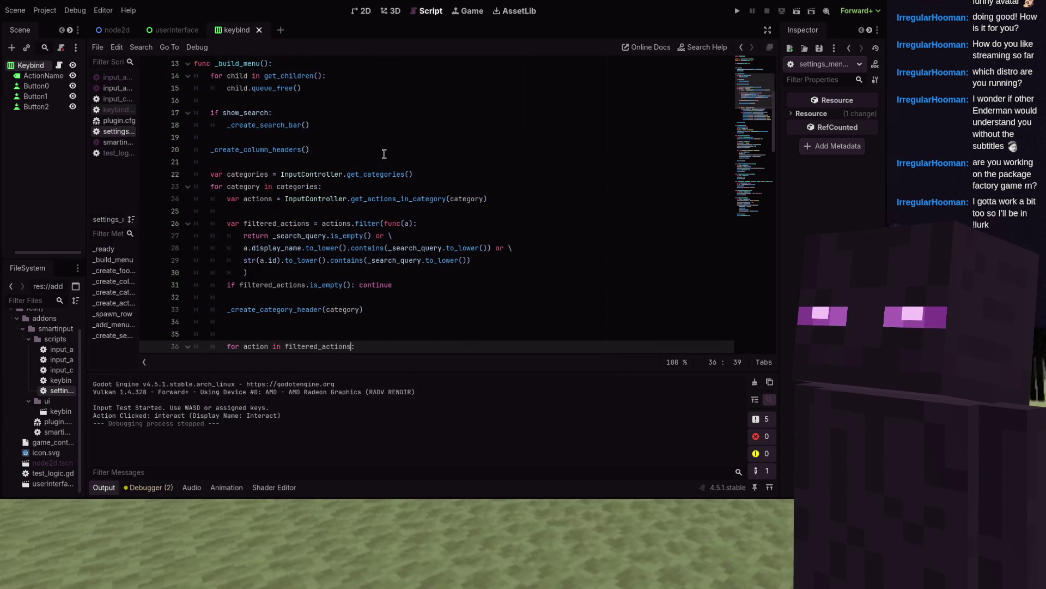
scroll(384, 154, up, 4)
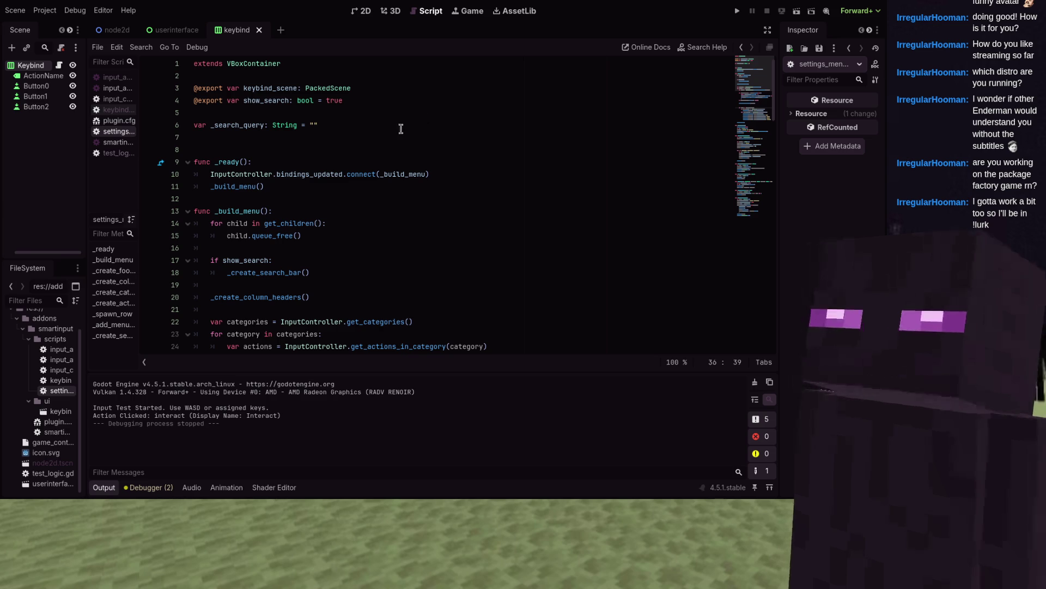
scroll(387, 147, down, 5)
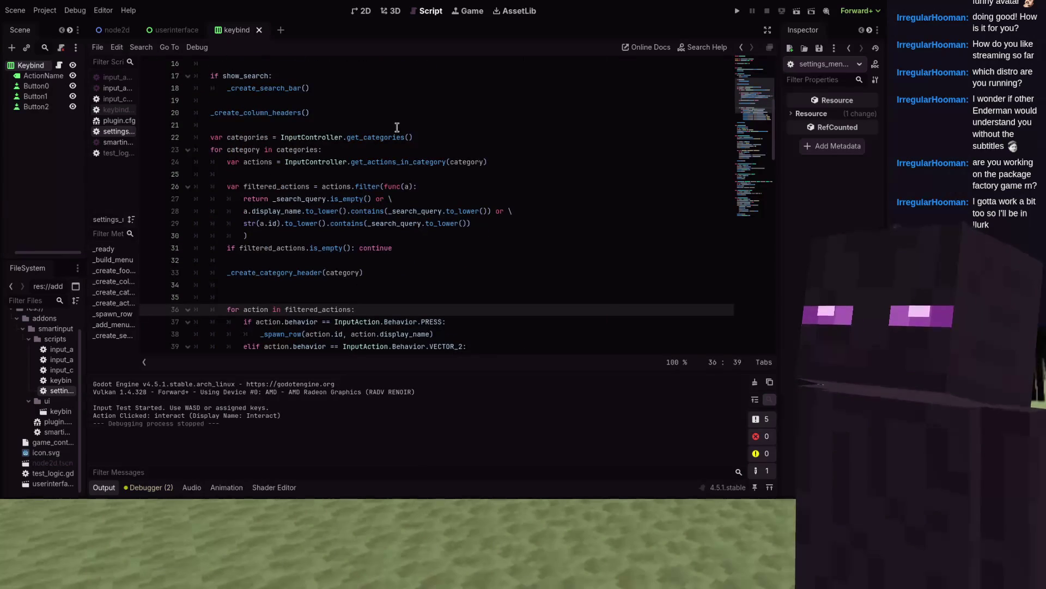
scroll(397, 127, down, 1)
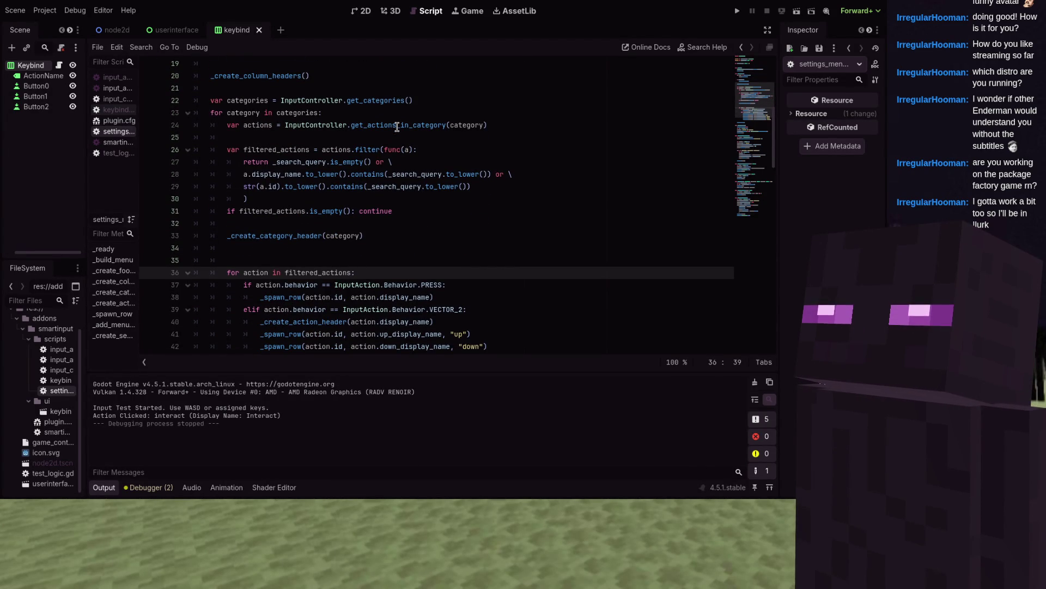
scroll(396, 126, down, 2)
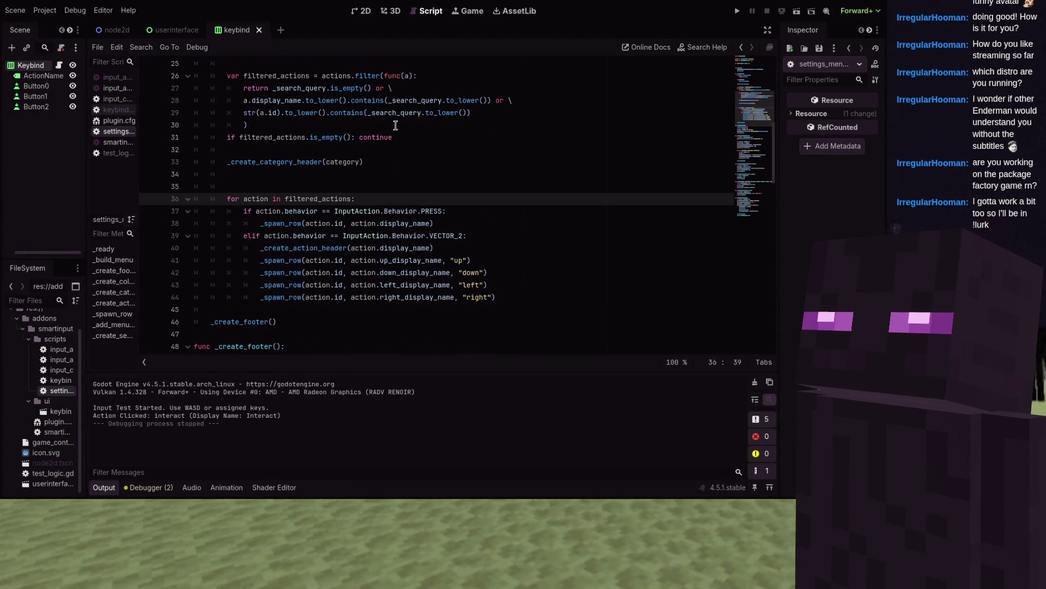
scroll(395, 123, down, 20)
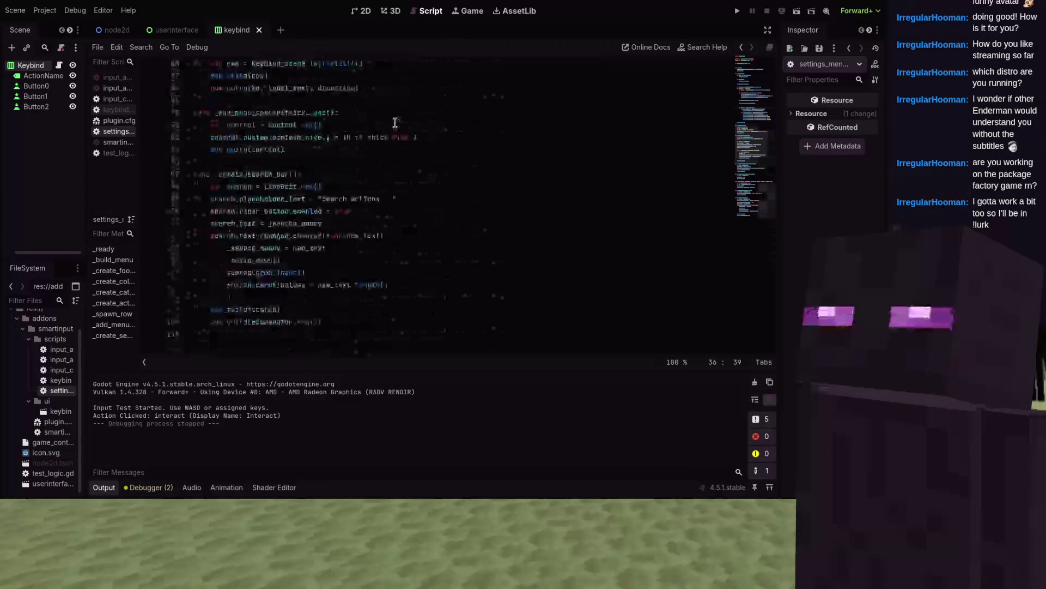
scroll(395, 122, up, 10)
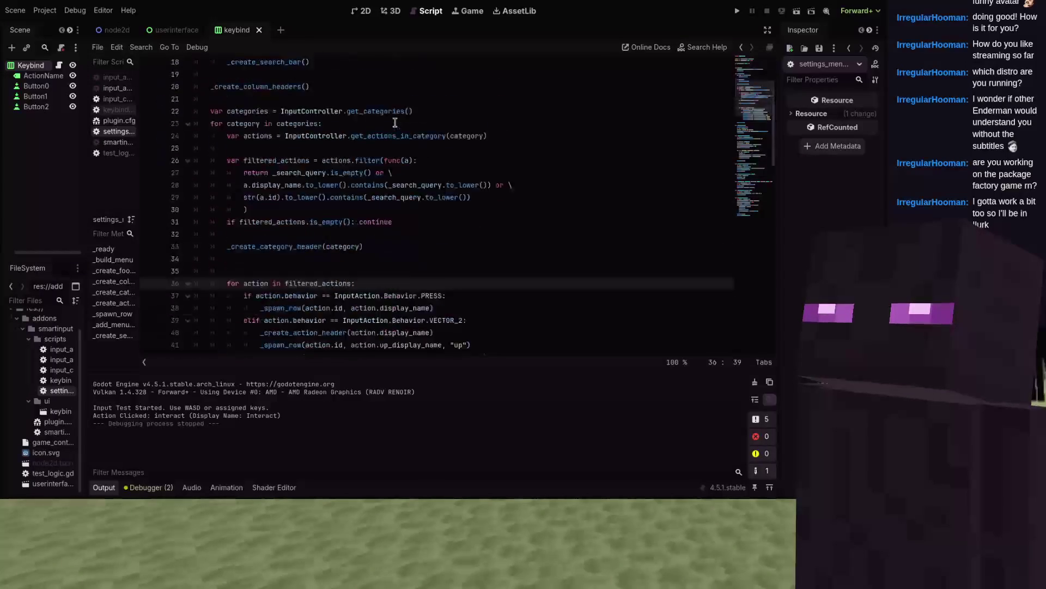
scroll(396, 122, down, 10)
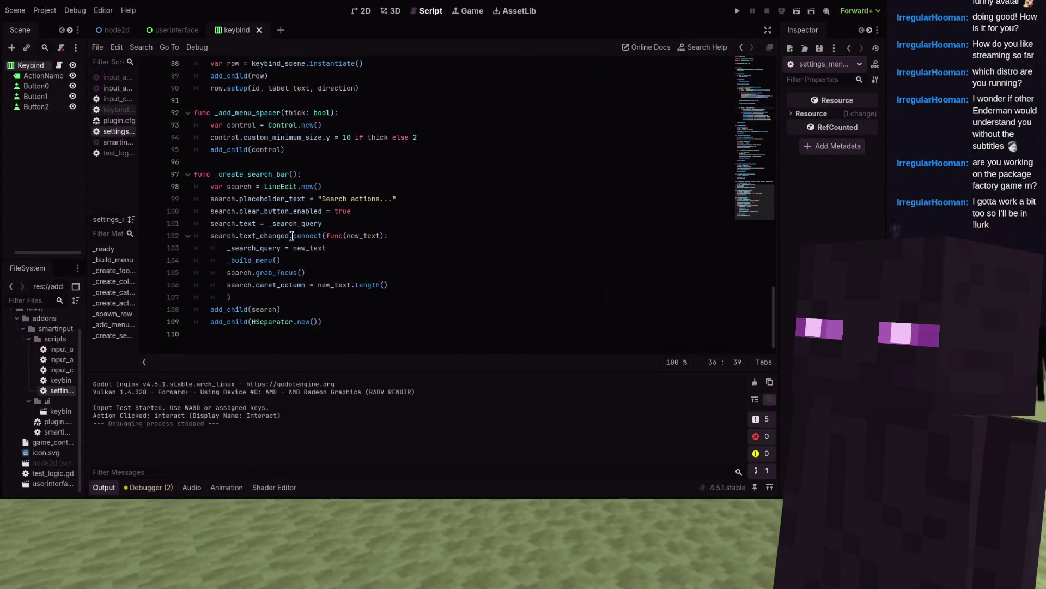
- Copy search.grab_focus() from line 105 onto a new line 108 after the handler, then run the game
click(326, 273)
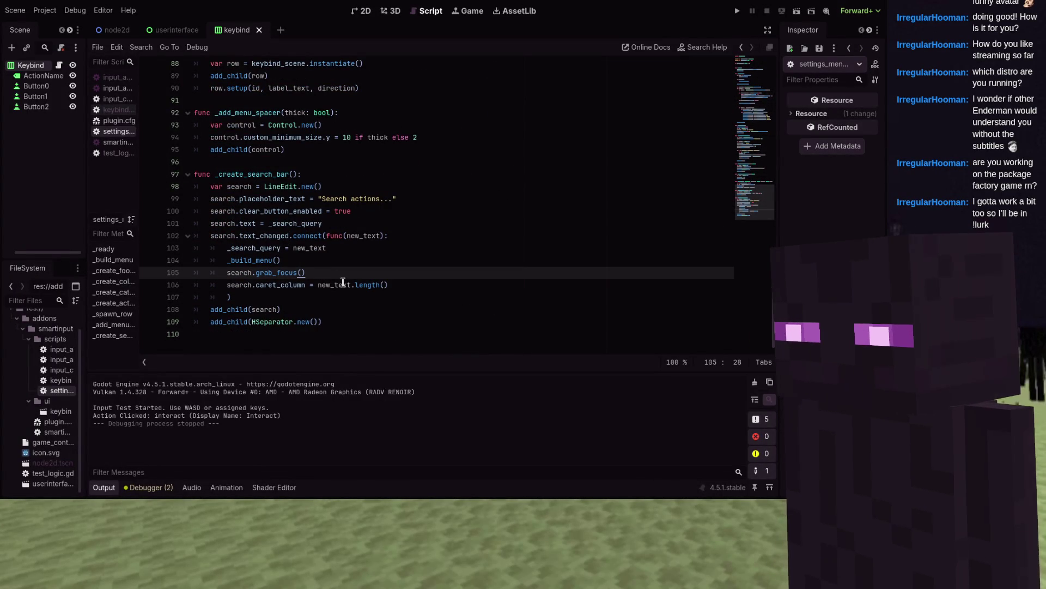
drag(306, 272, 227, 273)
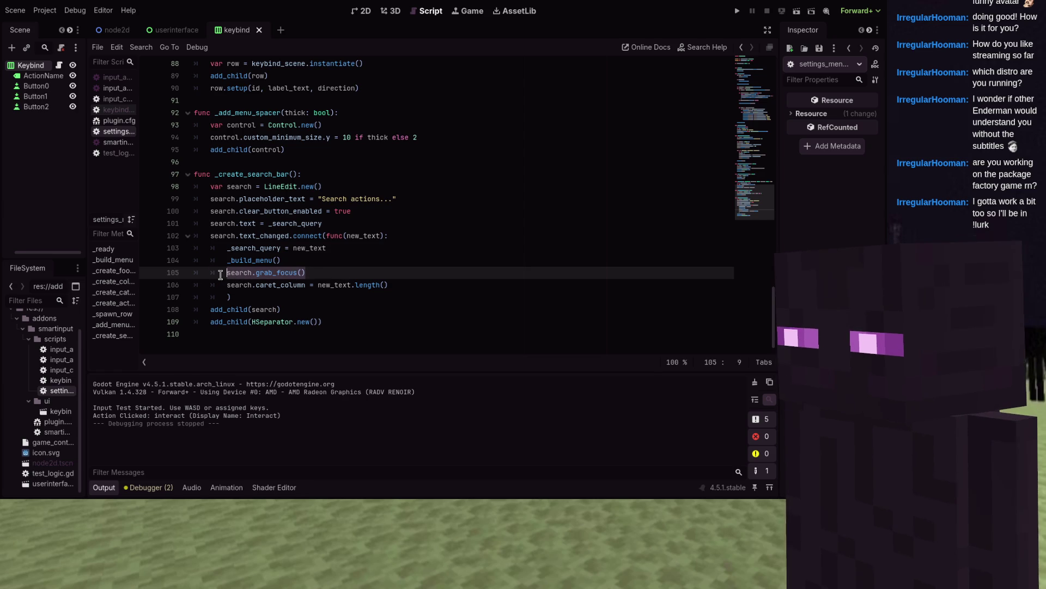
key(ctrl+c)
click(250, 297)
key(Return)
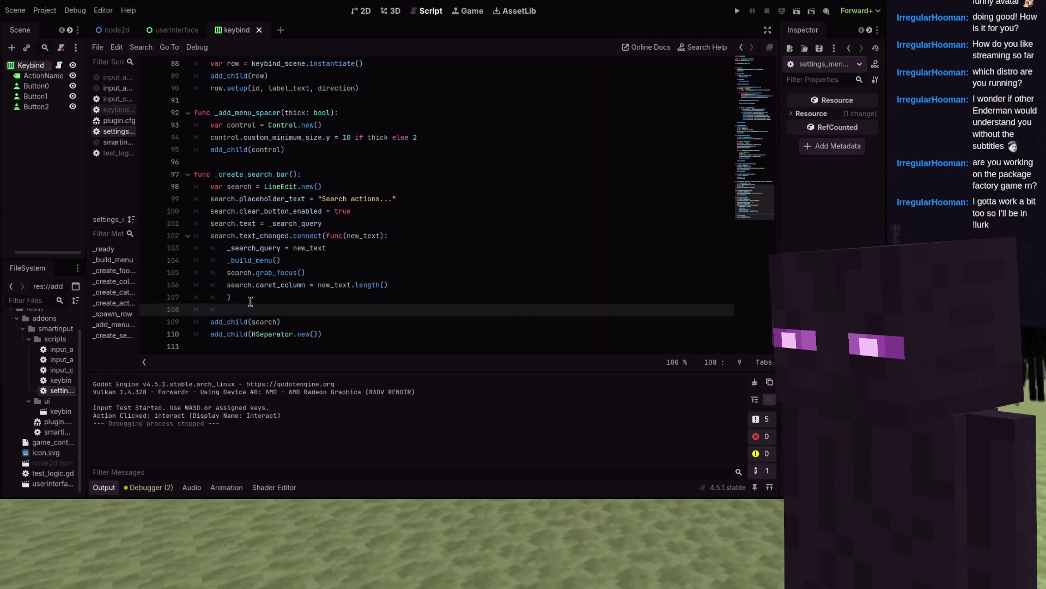
key(ctrl+v)
key(Left)
key(Left)
key(Left)
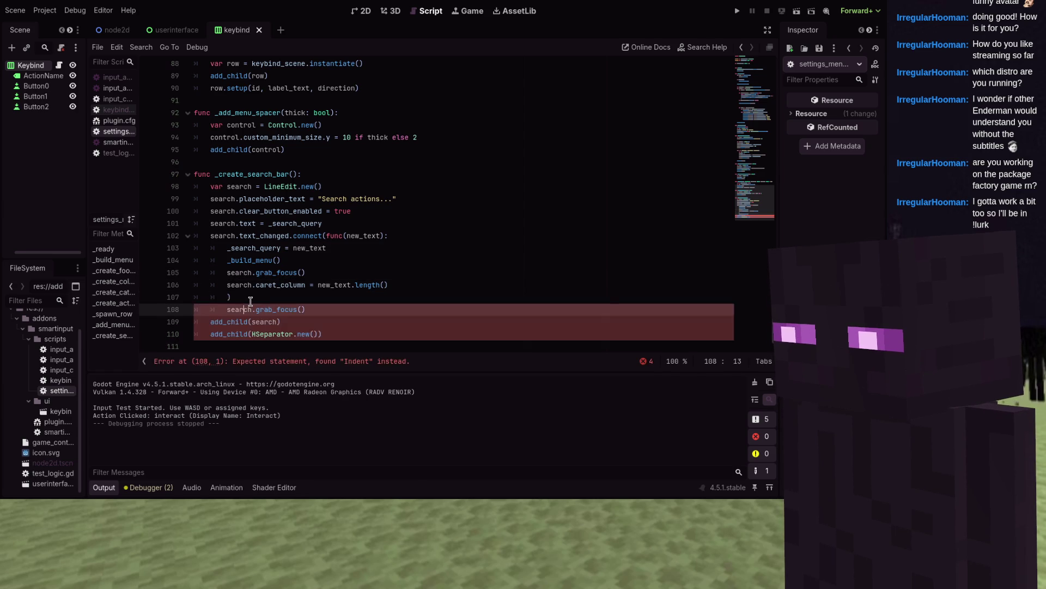
key(BackSpace)
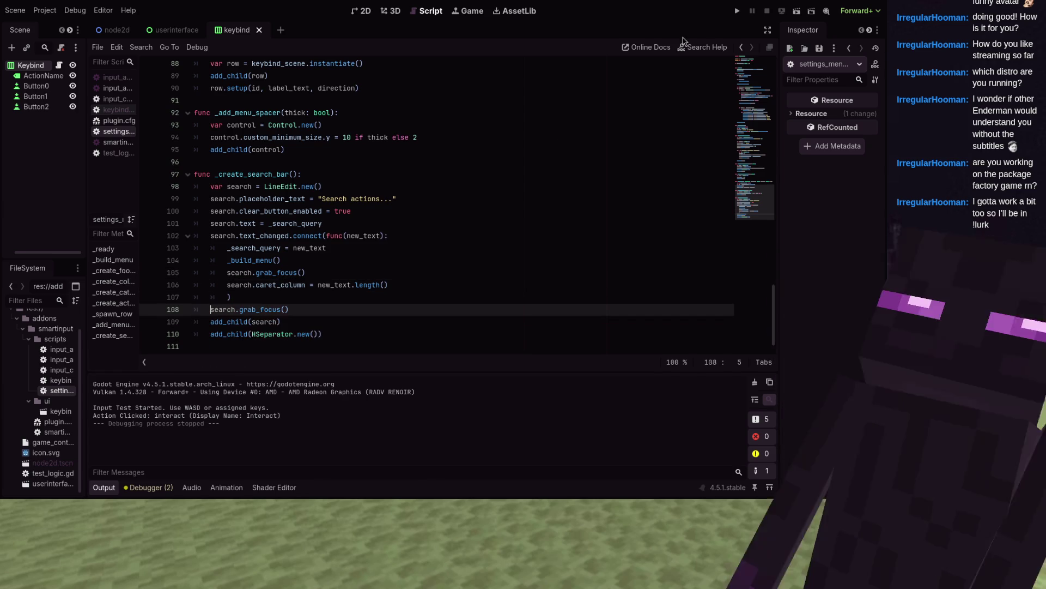
key(F5)
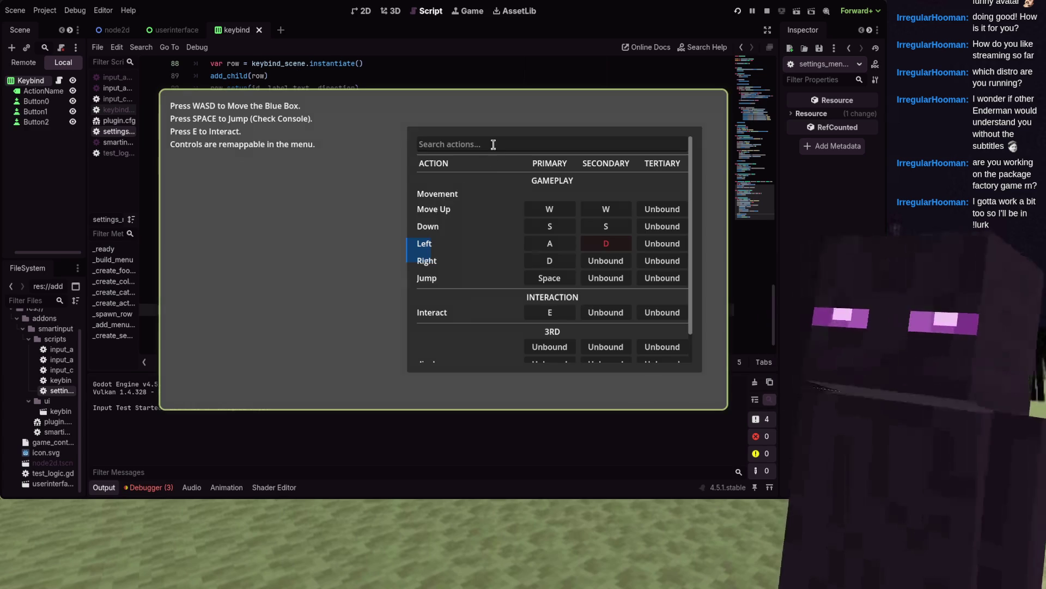
- Type 'd' into the game's search field, then stop the game and save the script
text(d)
key(F8)
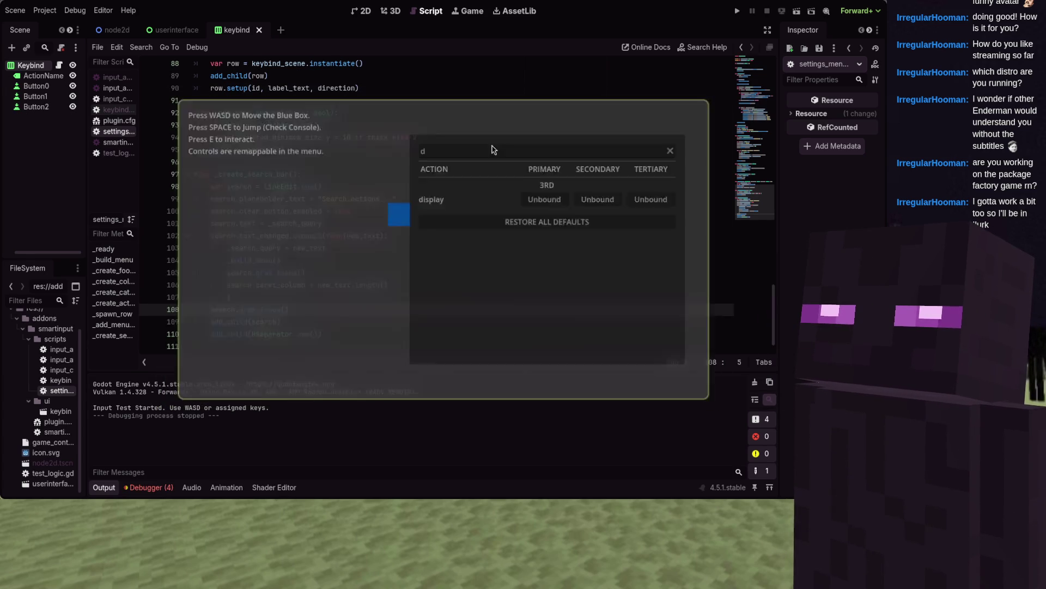
key(ctrl+s)
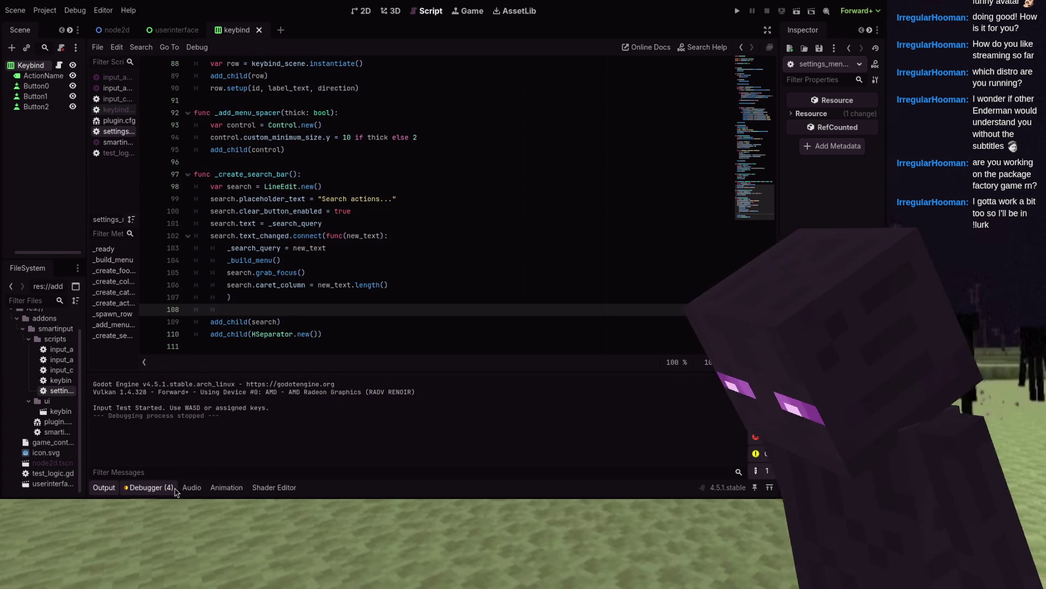
- Review the debugger's !is_inside_tree() errors, then delete the extra grab_focus line 108 and save
click(148, 487)
mouse_move(212, 446)
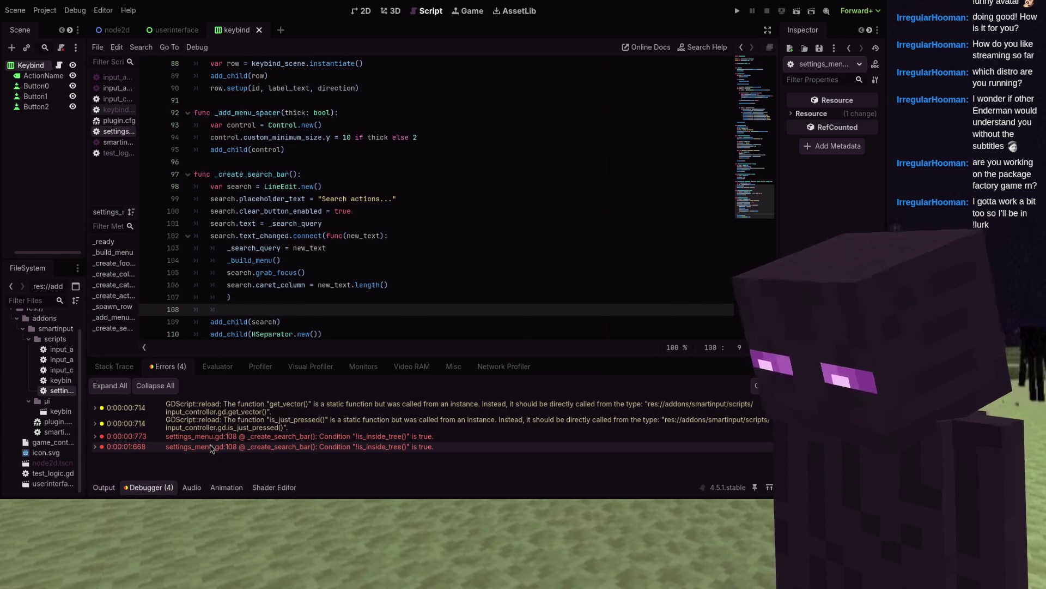
scroll(265, 321, down, 1)
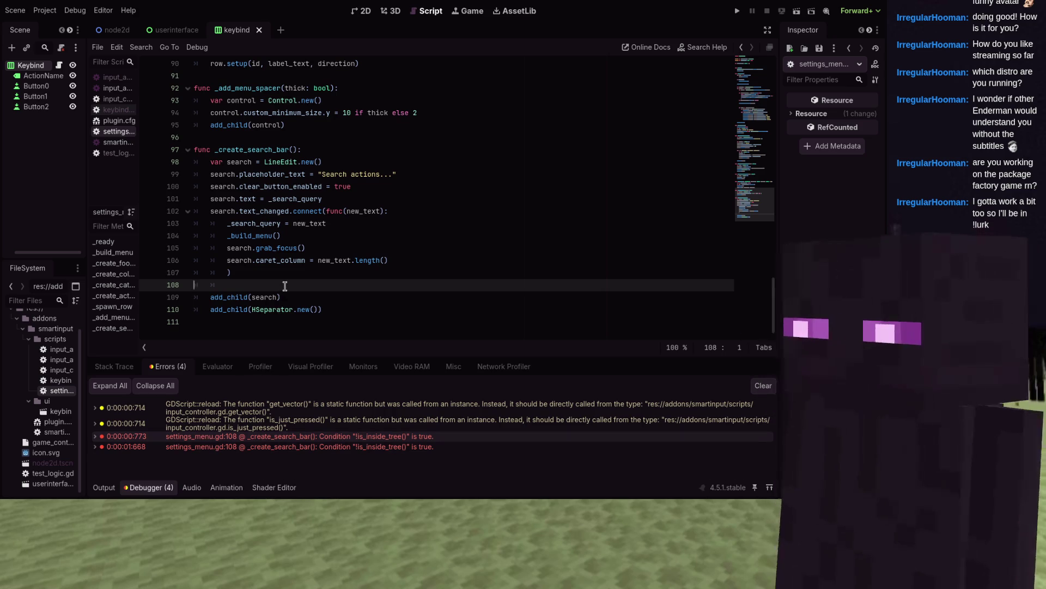
key(BackSpace)
key(ctrl+s)
scroll(284, 286, up, 20)
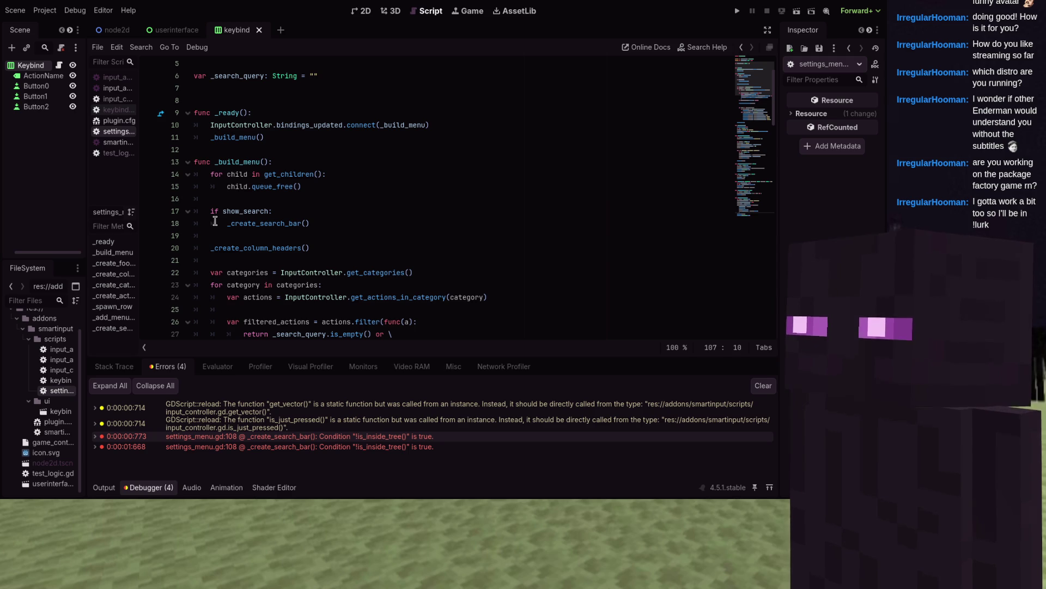
scroll(292, 232, up, 2)
mouse_move(293, 233)
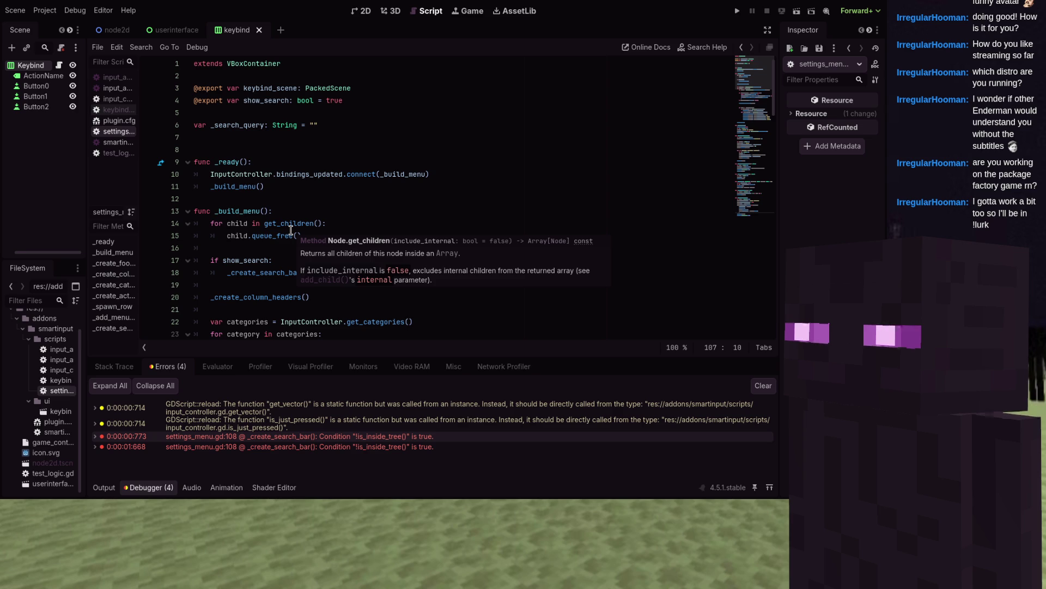
scroll(291, 229, down, 5)
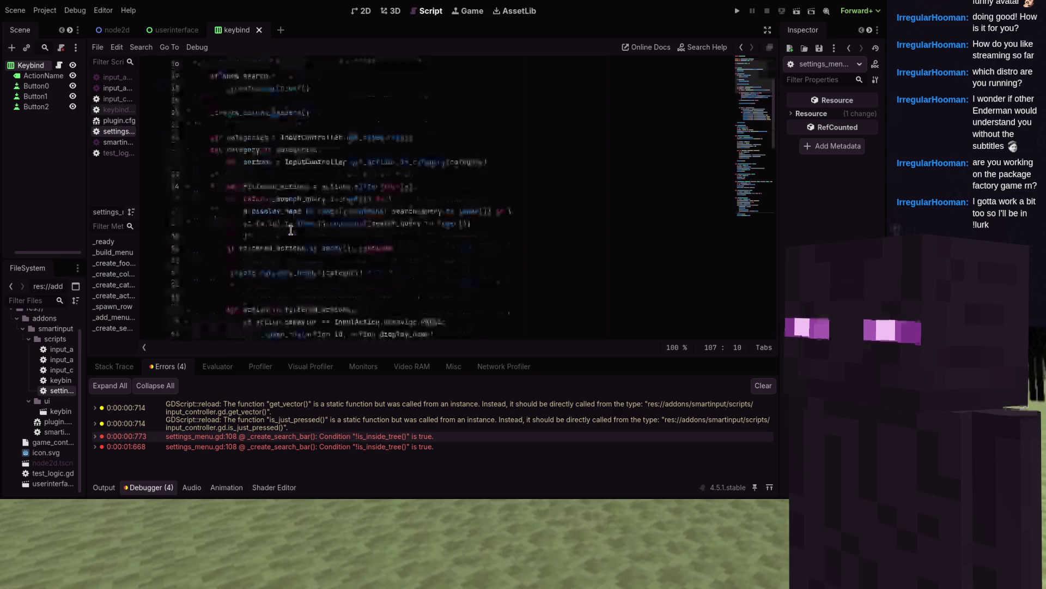
scroll(290, 229, down, 3)
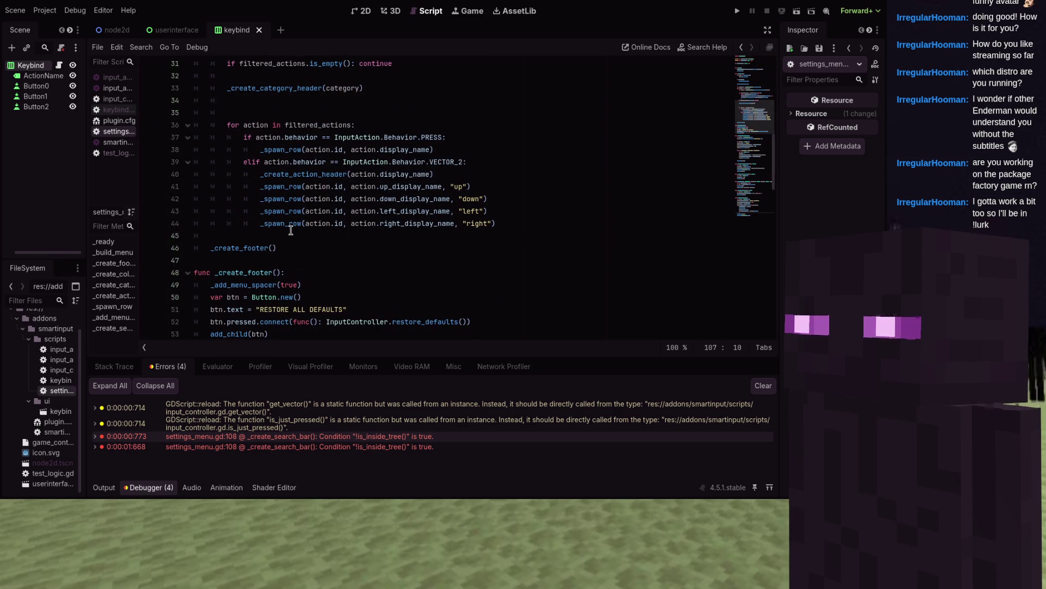
scroll(290, 230, down, 2)
scroll(290, 229, down, 3)
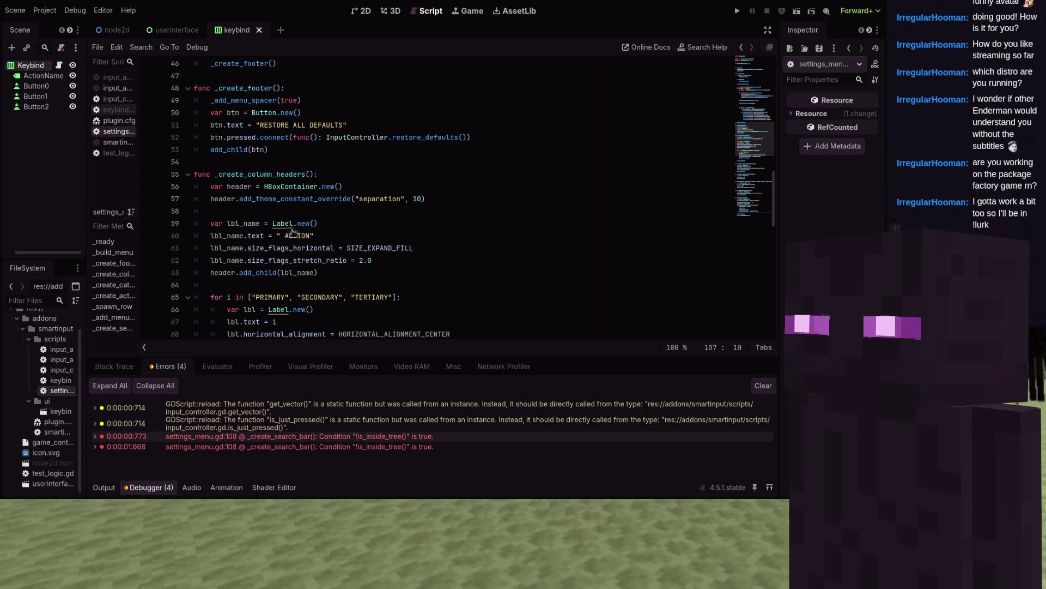
scroll(290, 228, up, 15)
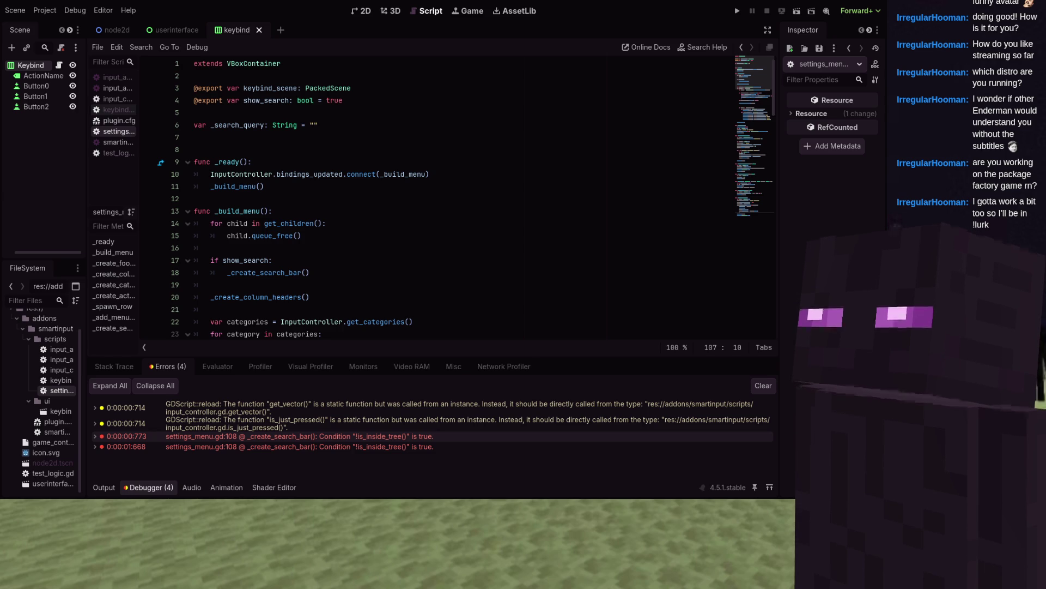
- Declare var _search_edit: LineEdit and var _rows_container: VBoxContainer below _search_query
click(271, 138)
text(var _s)
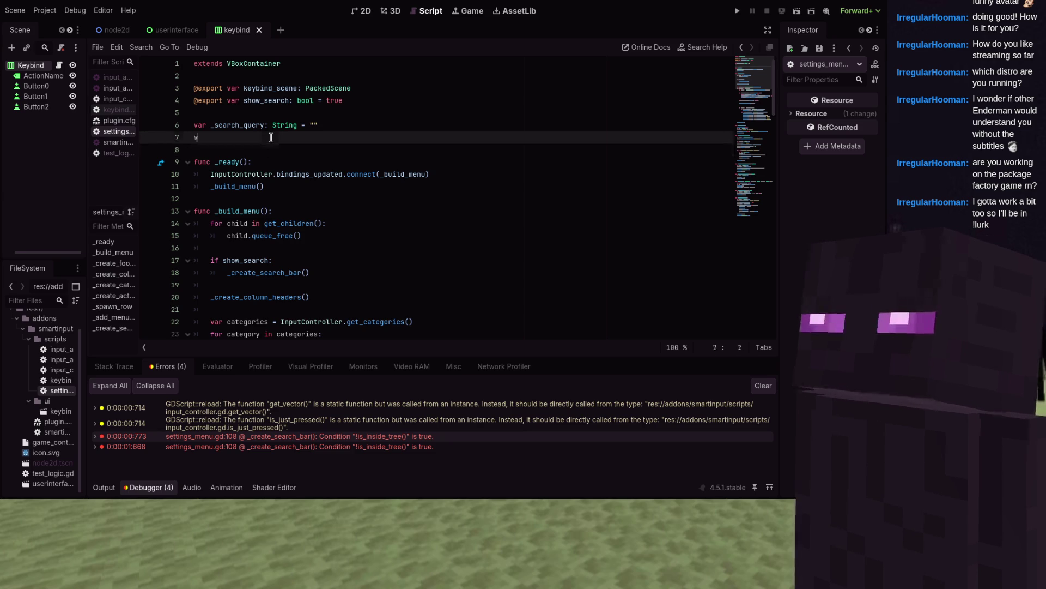
text(earch)
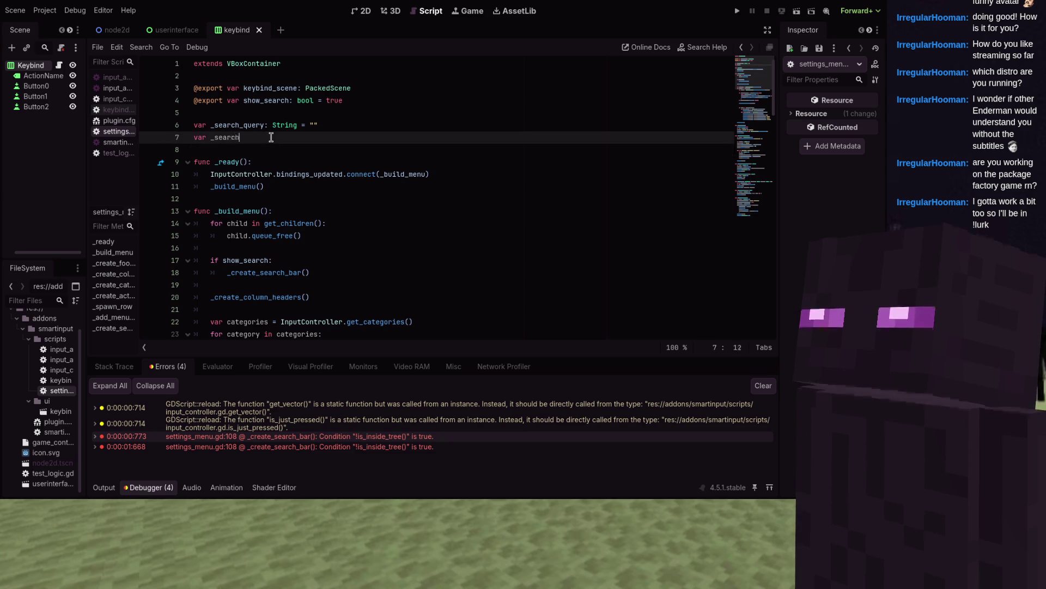
text(_edit: Li)
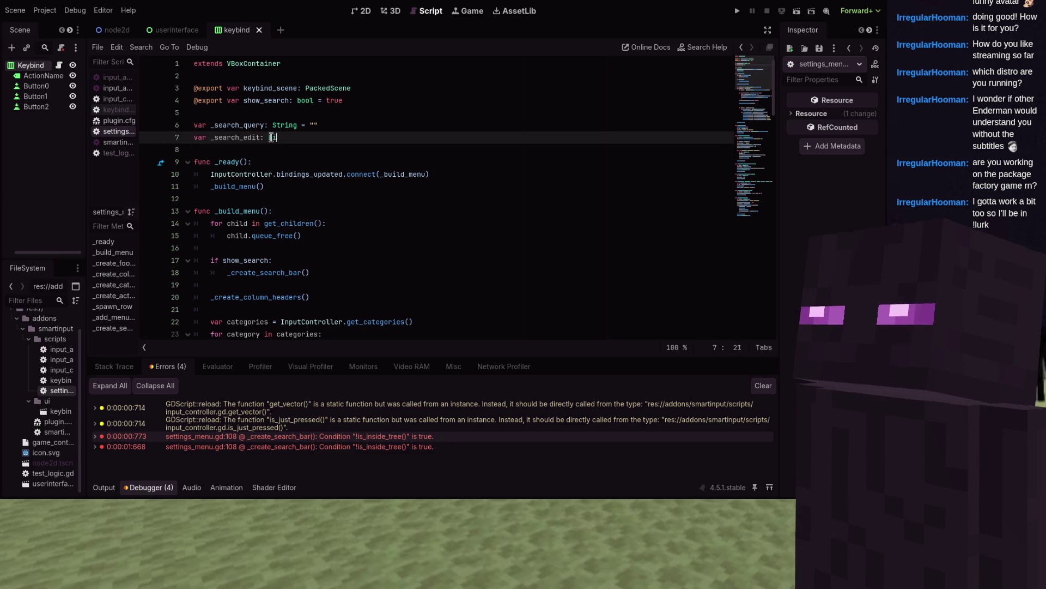
text(ne)
key(Return)
key(Return)
text(v)
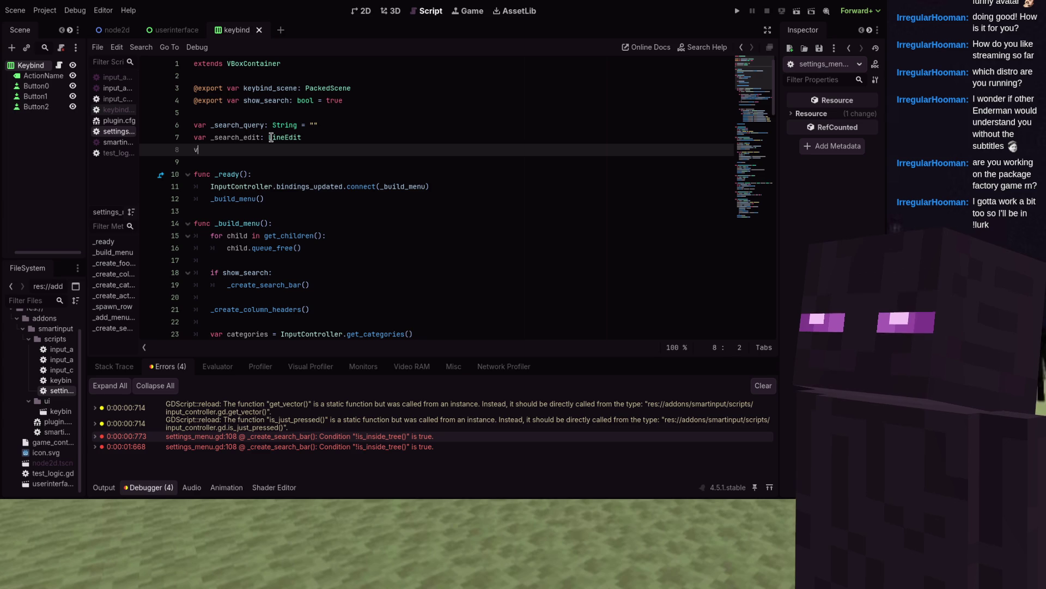
text(ar _rows_cont)
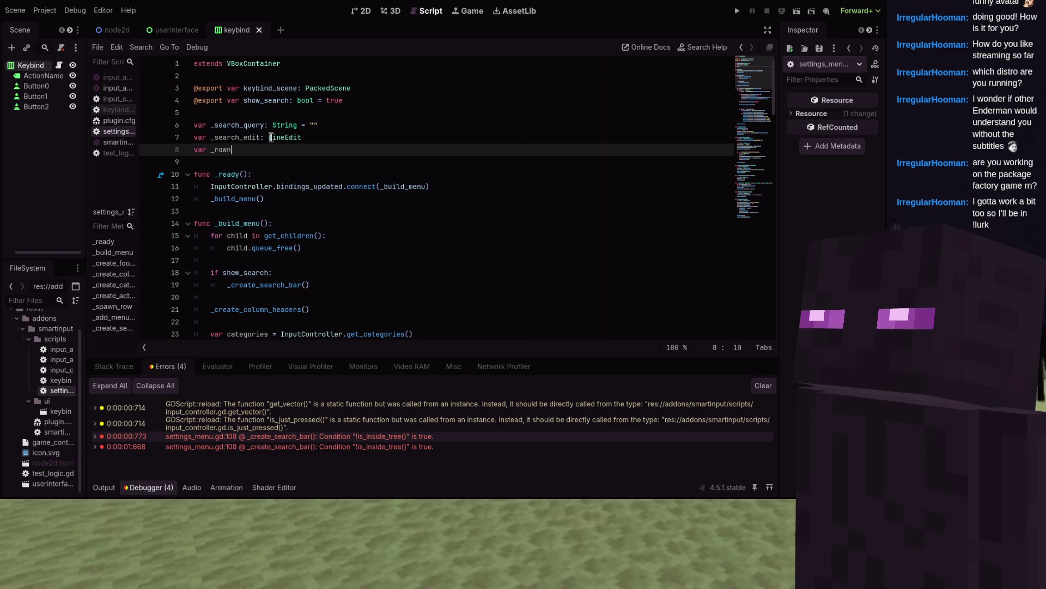
text(ainer)
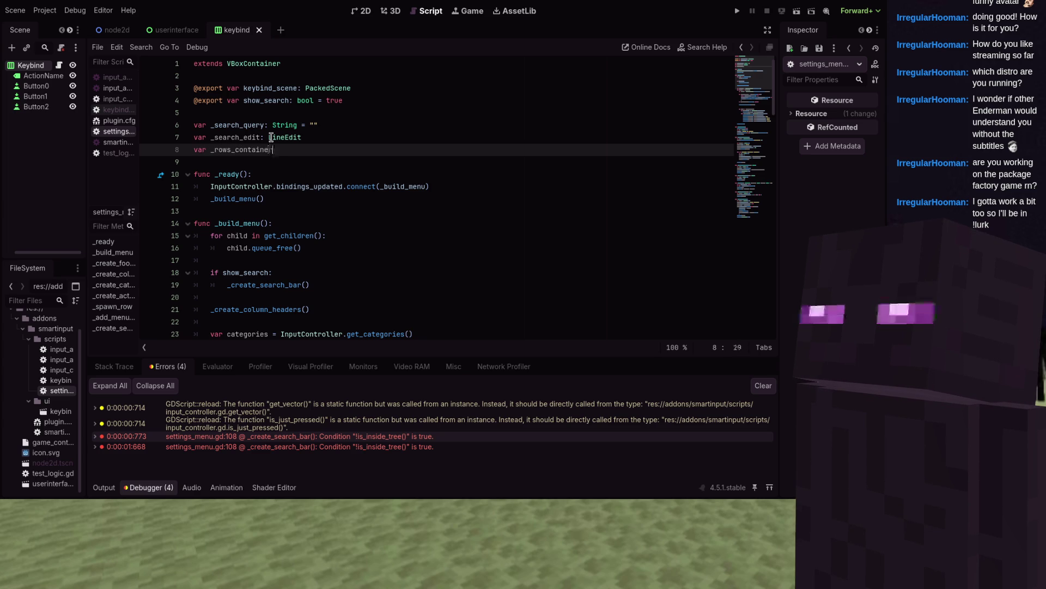
text(: Vbo)
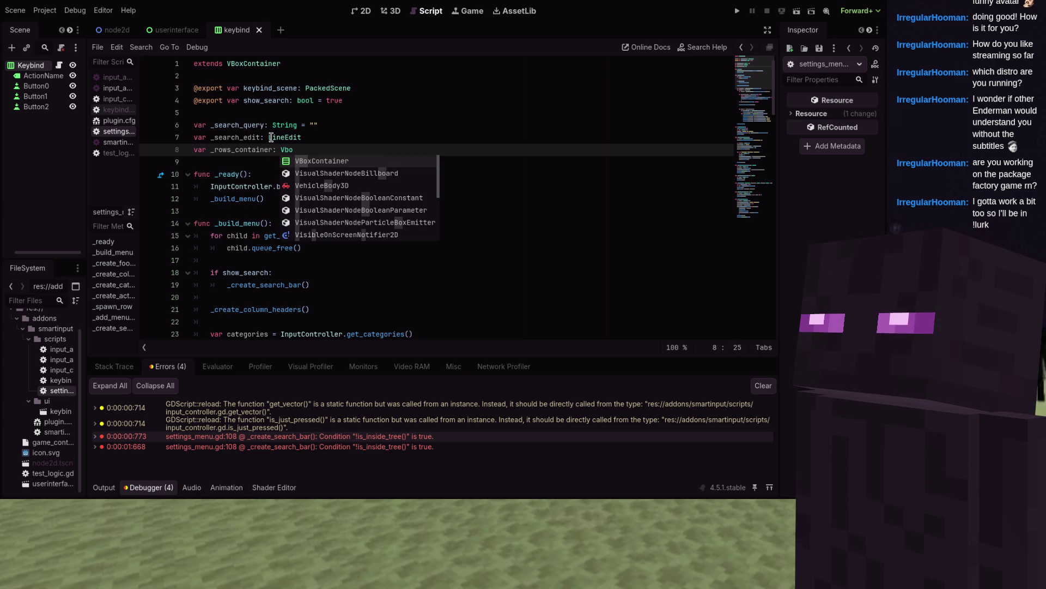
key(Return)
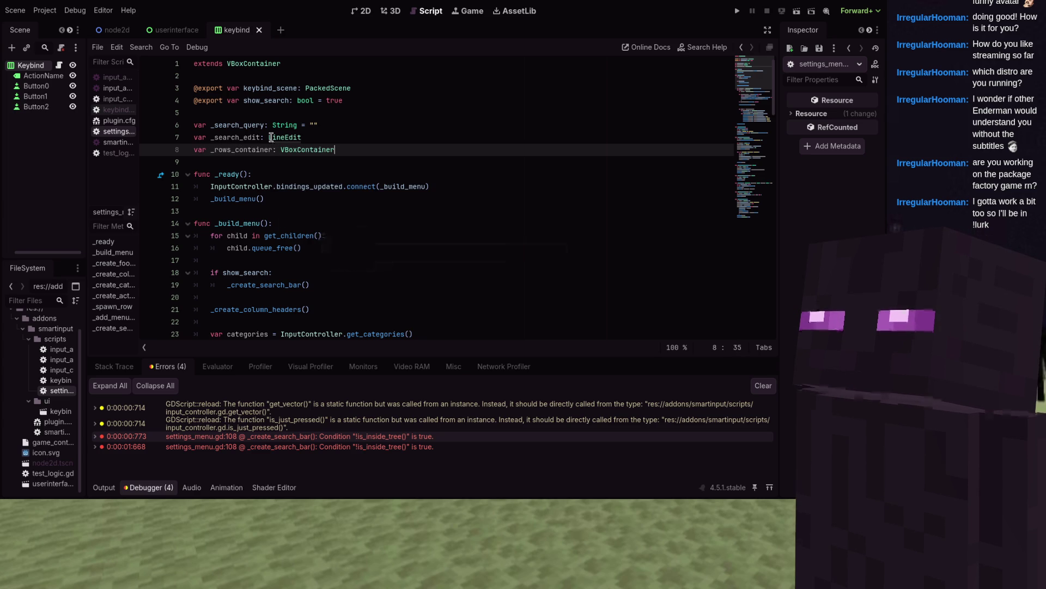
scroll(269, 137, down, 1)
- In _ready, add 'if show_search: _create_search_bar()' above the _build_menu() call
click(459, 155)
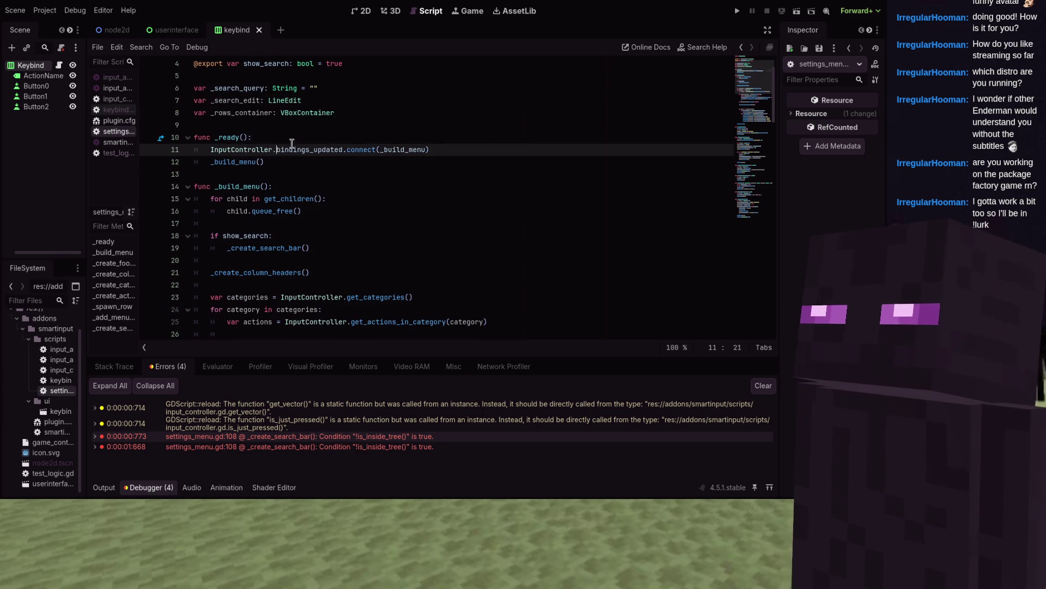
key(Up)
key(Down)
key(Down)
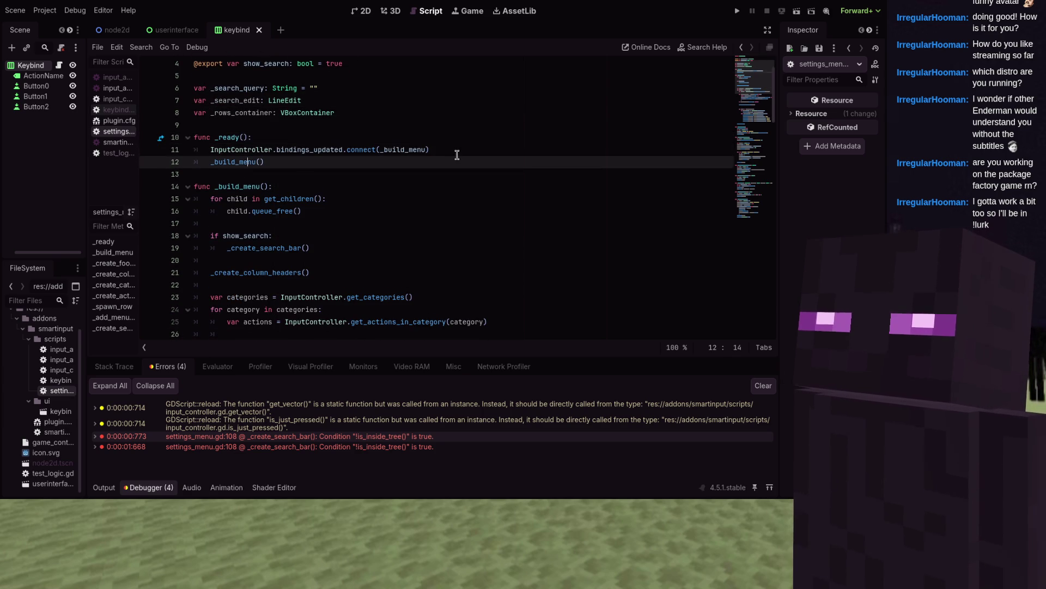
key(Return)
key(Up)
key(Return)
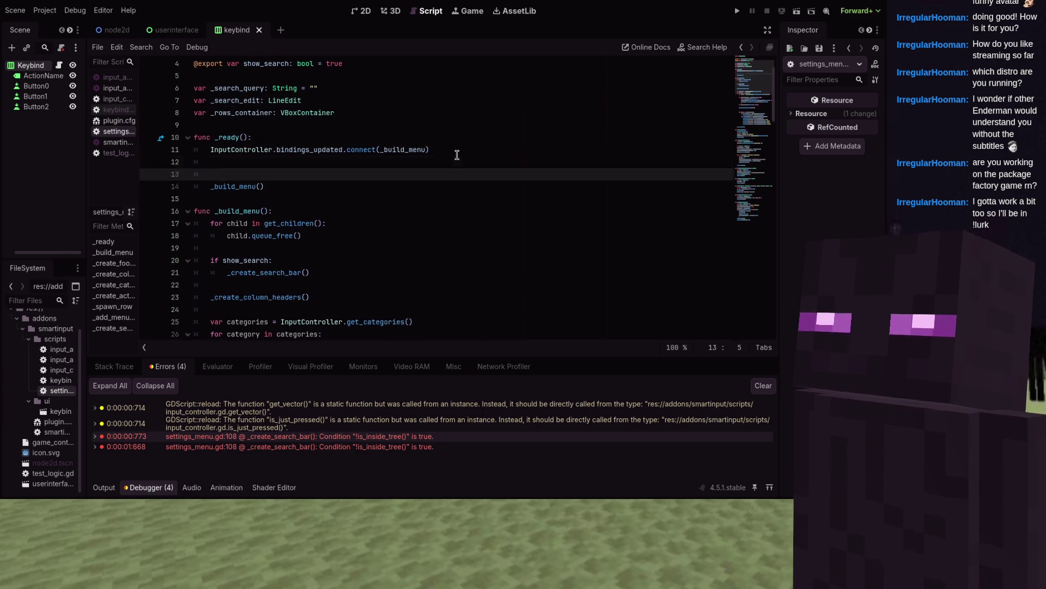
key(Up)
key(Return)
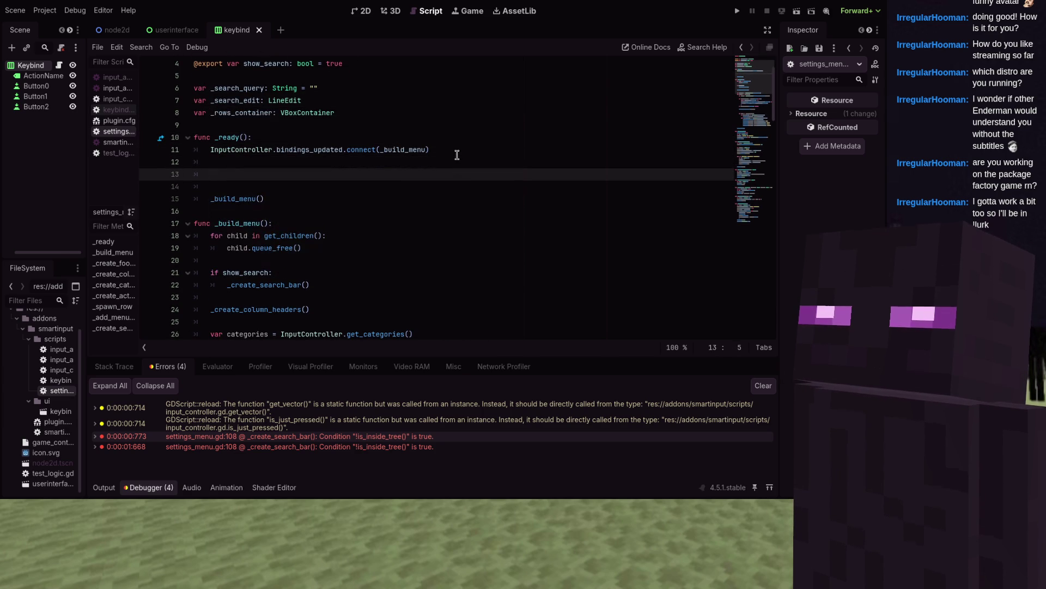
text(if show_search:)
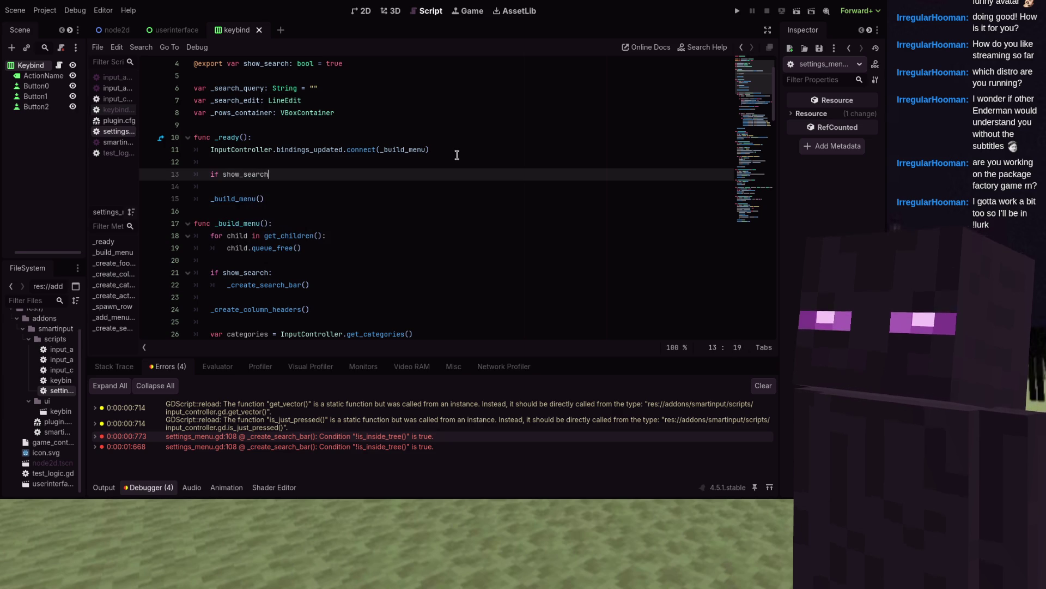
key(Return)
text(eate_search)
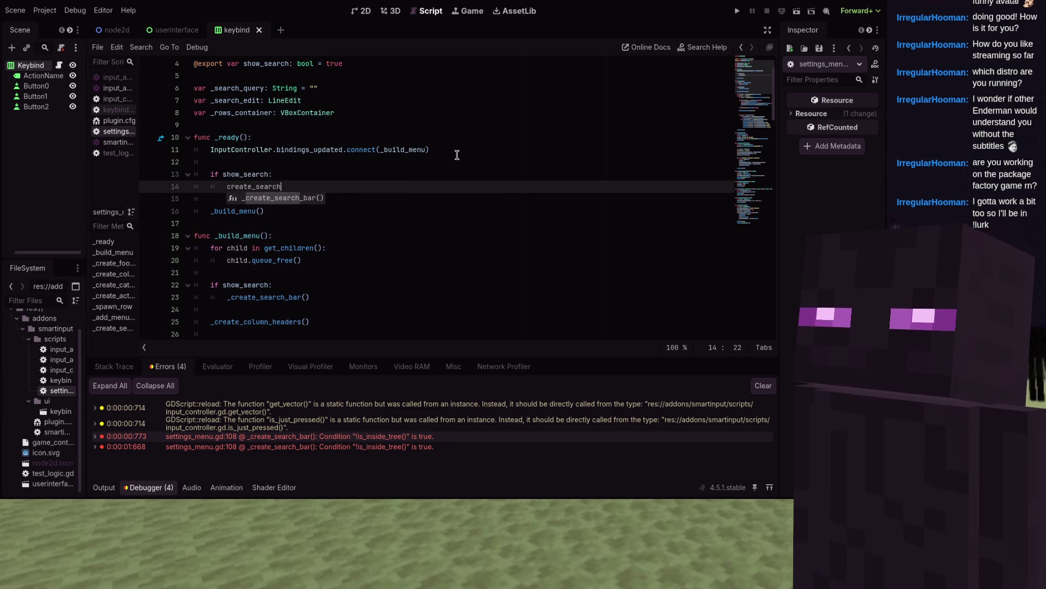
key(Return)
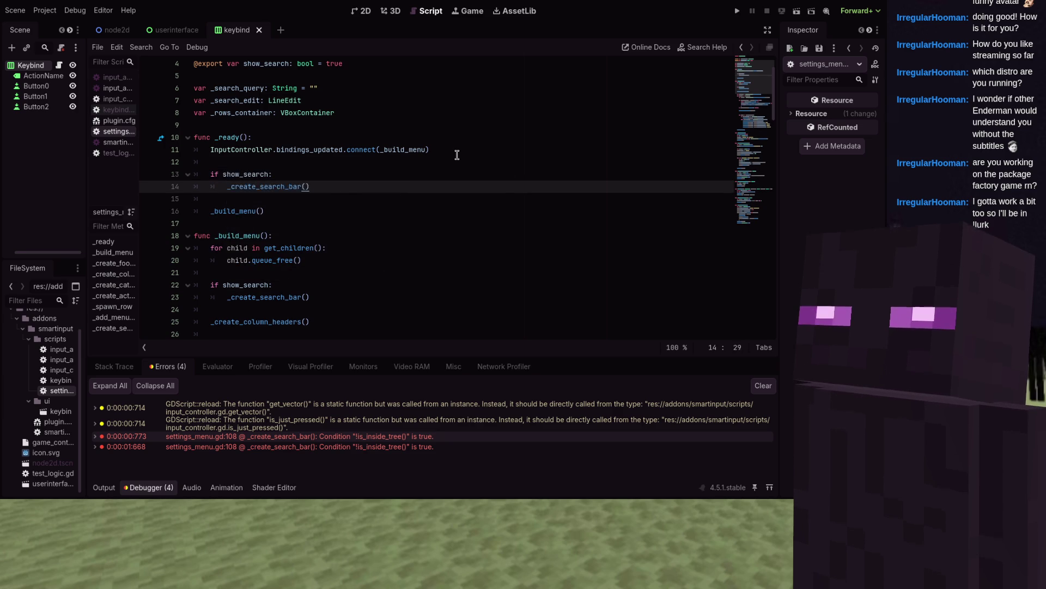
- Create _rows_container = VBoxContainer.new() with size_flags_horizontal SIZE_EXPAND_FILL and add it as a child
key(Return)
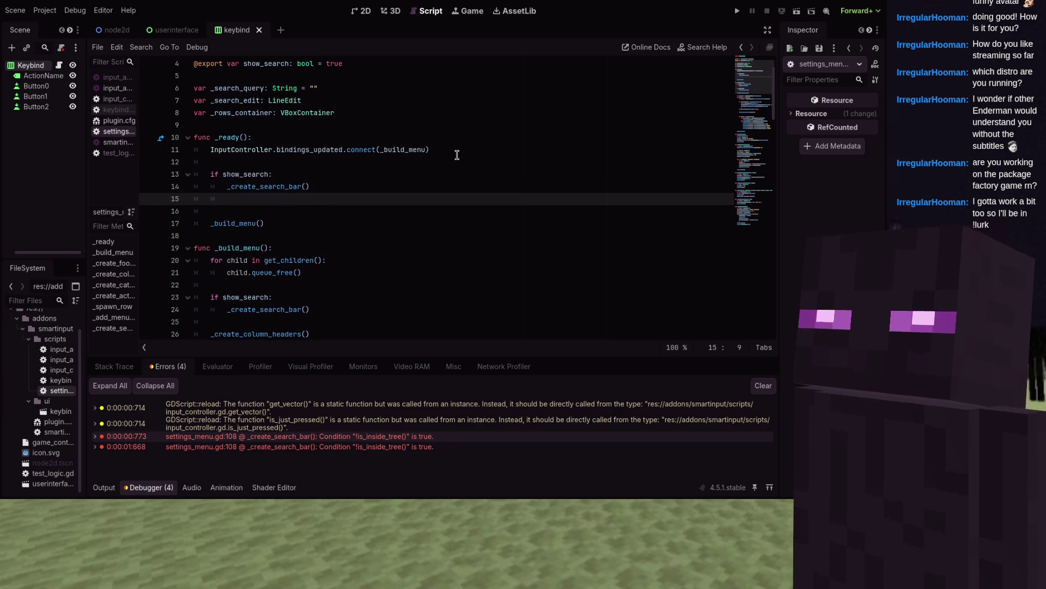
text(_rows_container = )
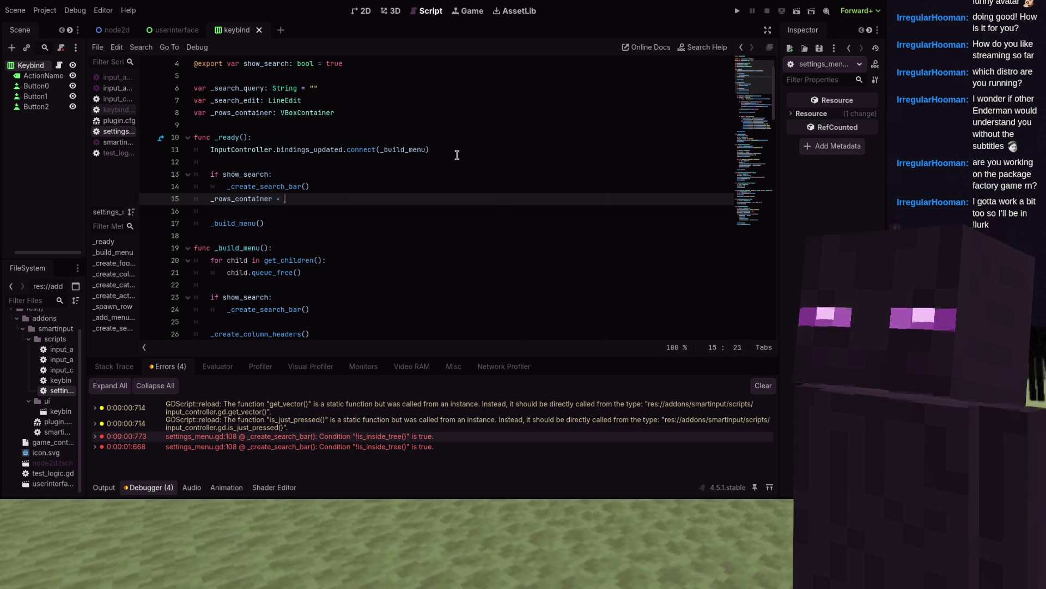
text(VBoxContainer.new)
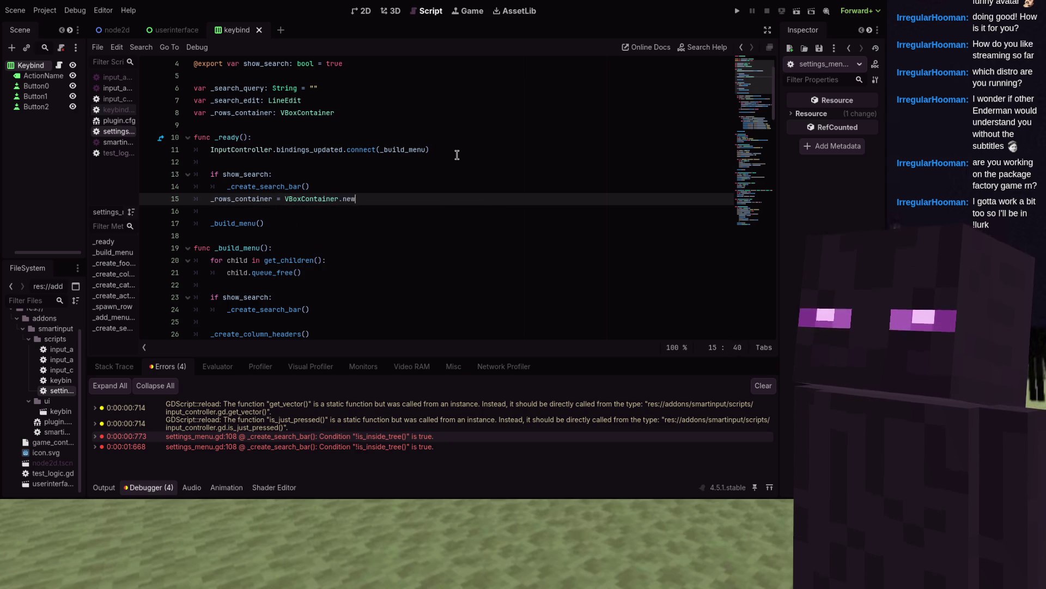
text(())
key(Return)
text(ows)
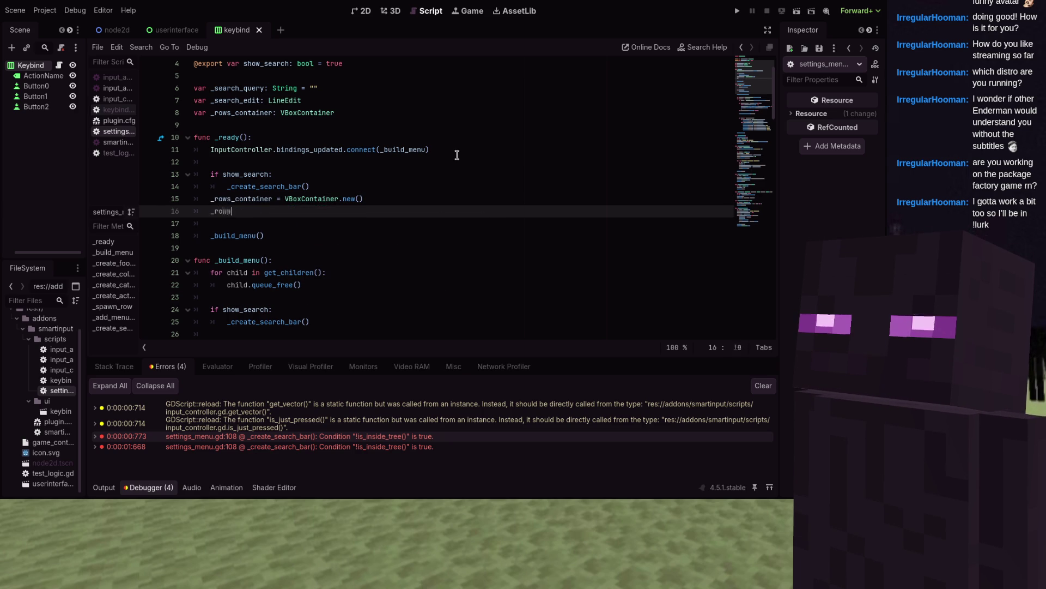
text(_container)
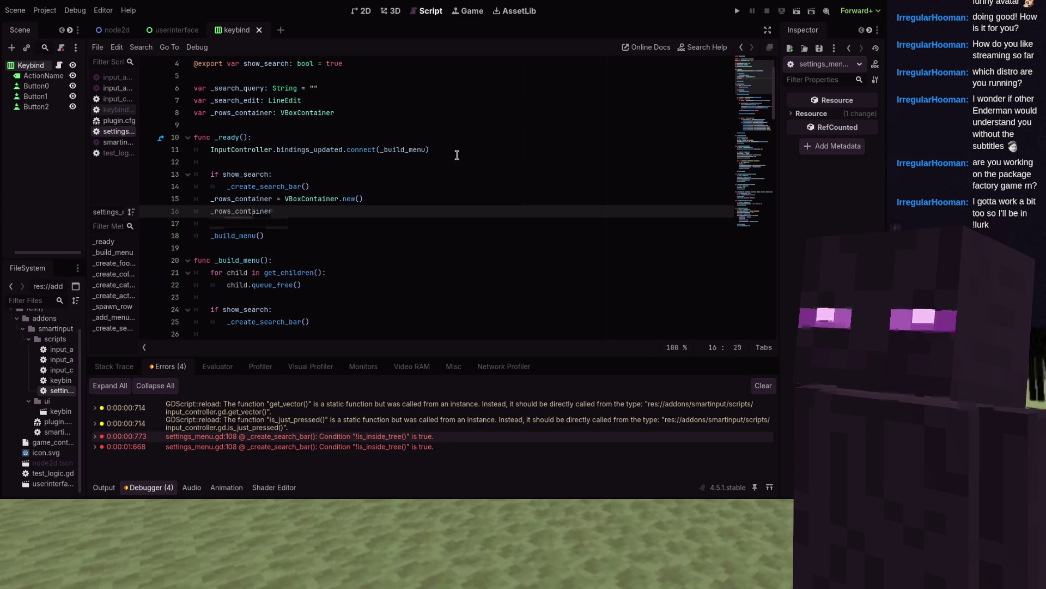
text(.siz)
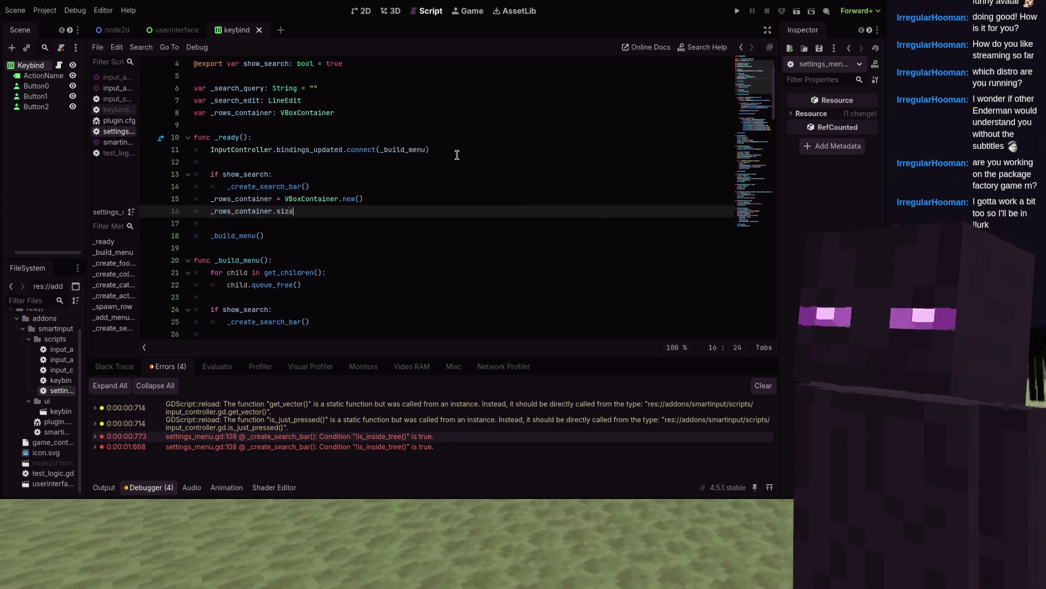
text(e_fla)
key(Down)
key(Return)
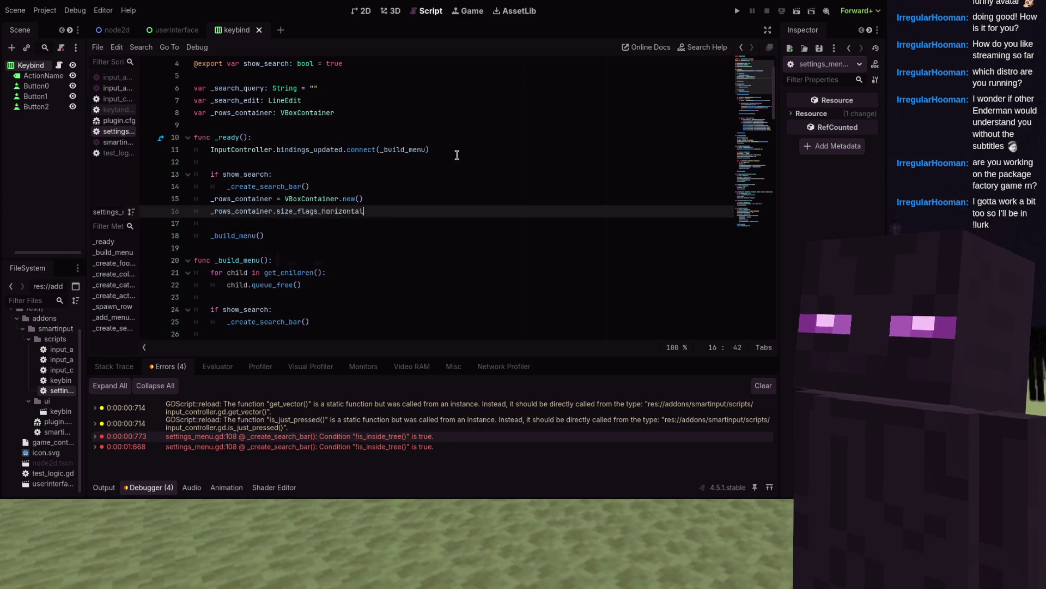
text( = SI)
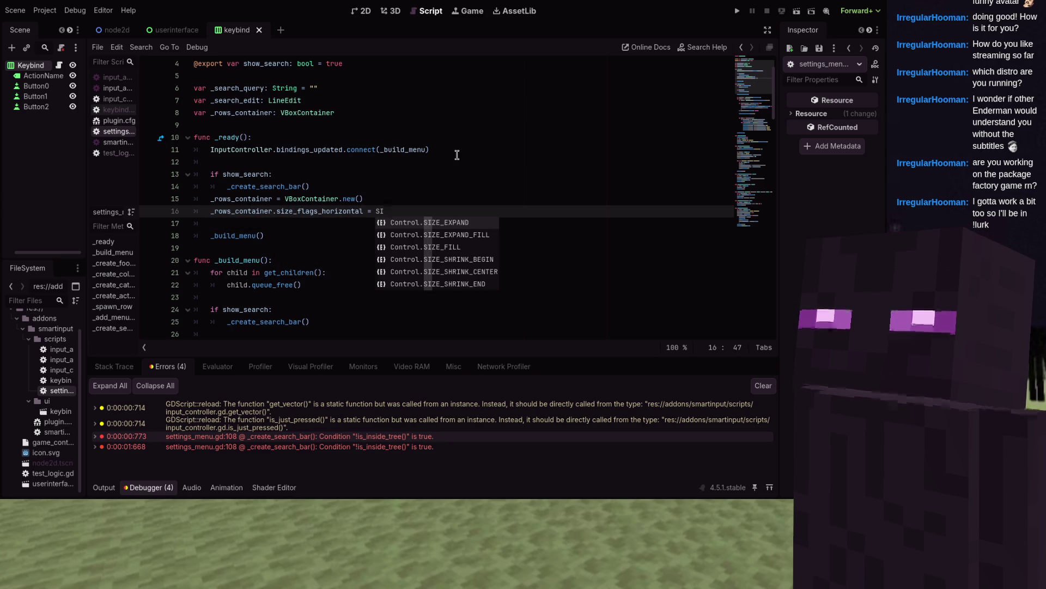
key(Return)
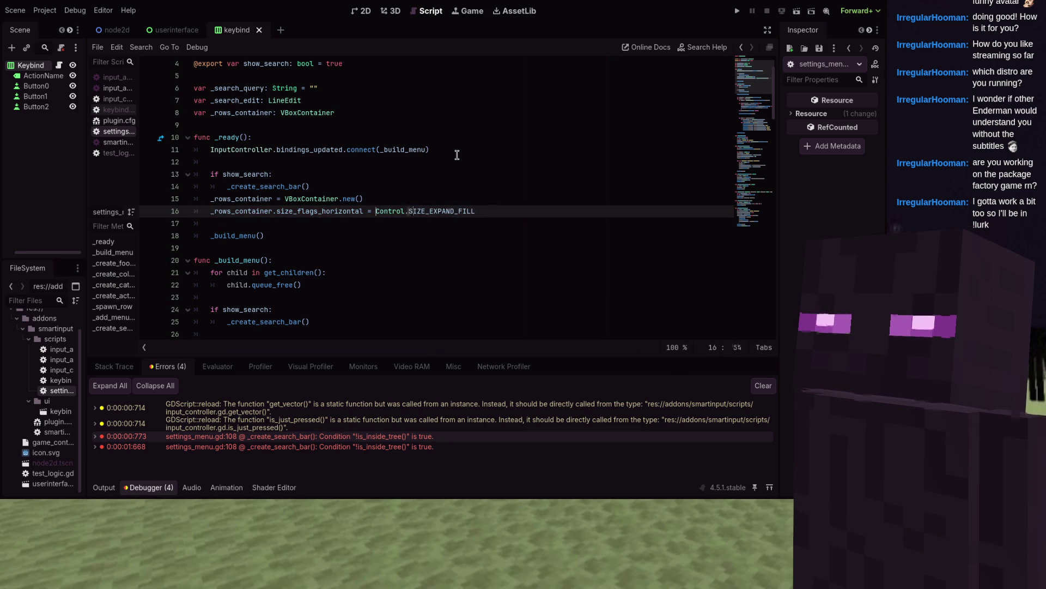
key(BackSpace)
key(BackSpace)
key(BackSpace)
key(ctrl+z)
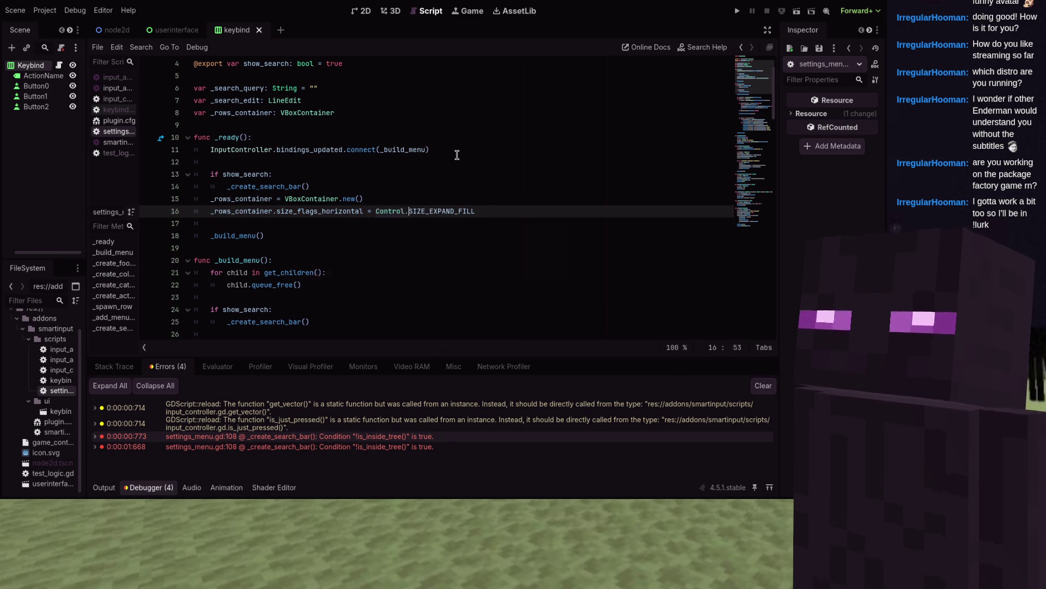
key(Return)
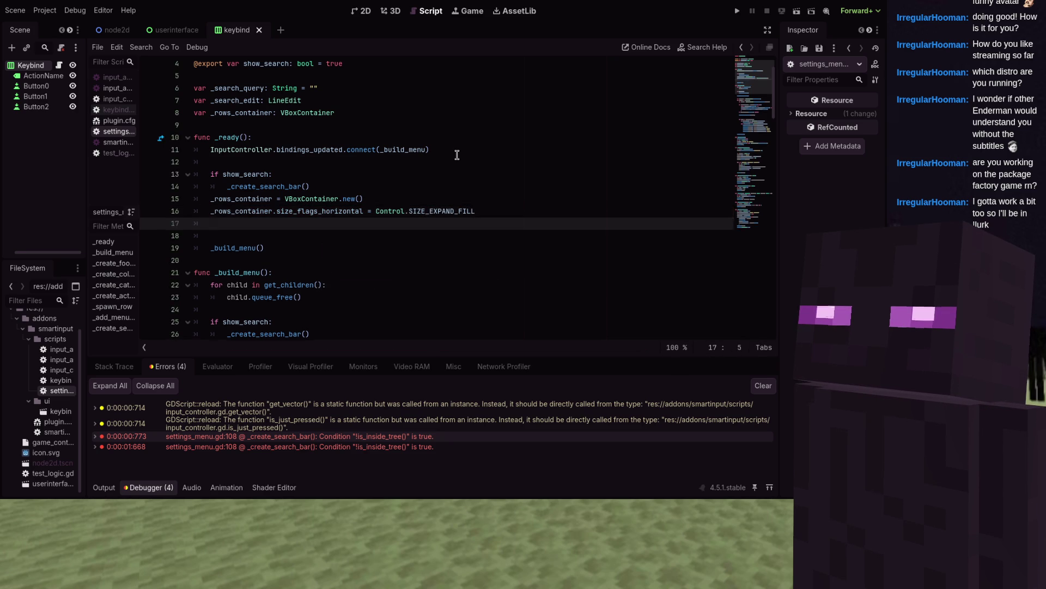
key(ctrl+y)
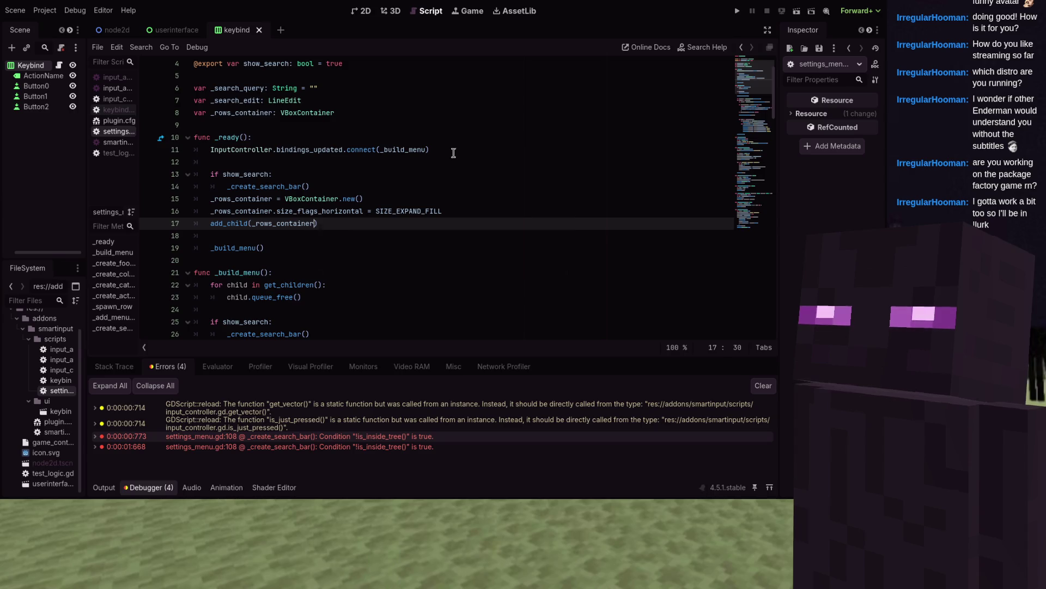
- Delete the old search bar creation lines from _build_menu and run the game
click(265, 187)
double_click(265, 187)
key(ctrl+f)
scroll(320, 259, down, 2)
click(320, 258)
key(shift+Up)
key(shift+Home)
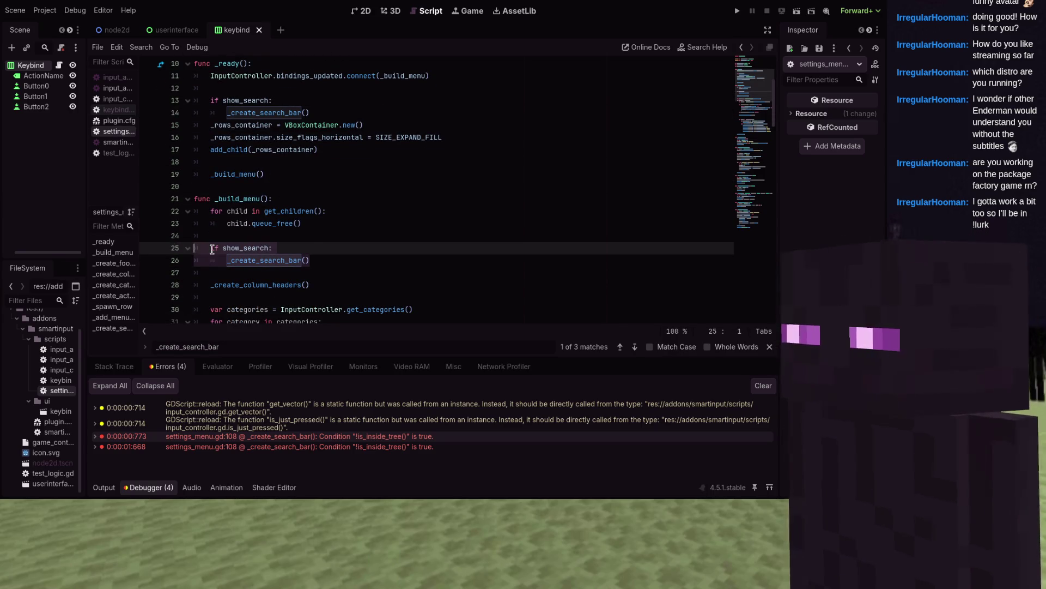
key(BackSpace)
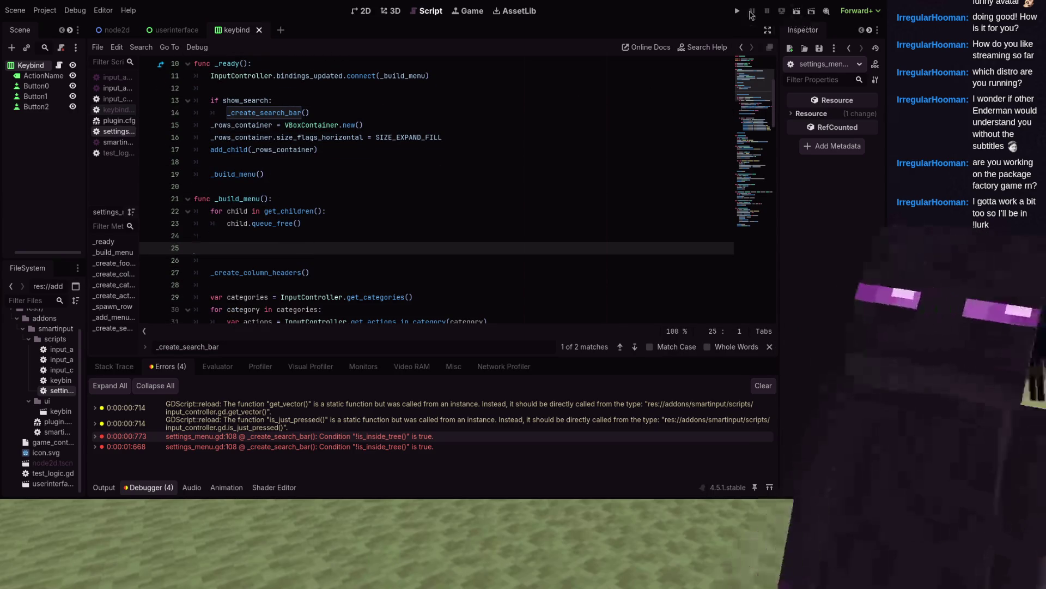
key(F5)
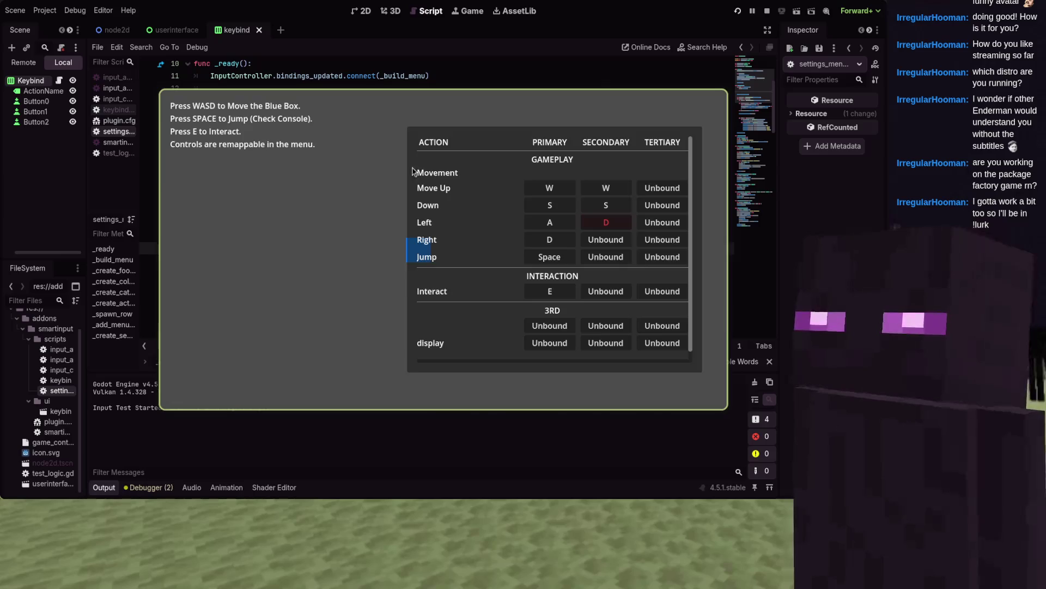
- Stop the game, restore the deleted search bar check in _build_menu, and save
key(F8)
key(ctrl+z)
key(ctrl+s)
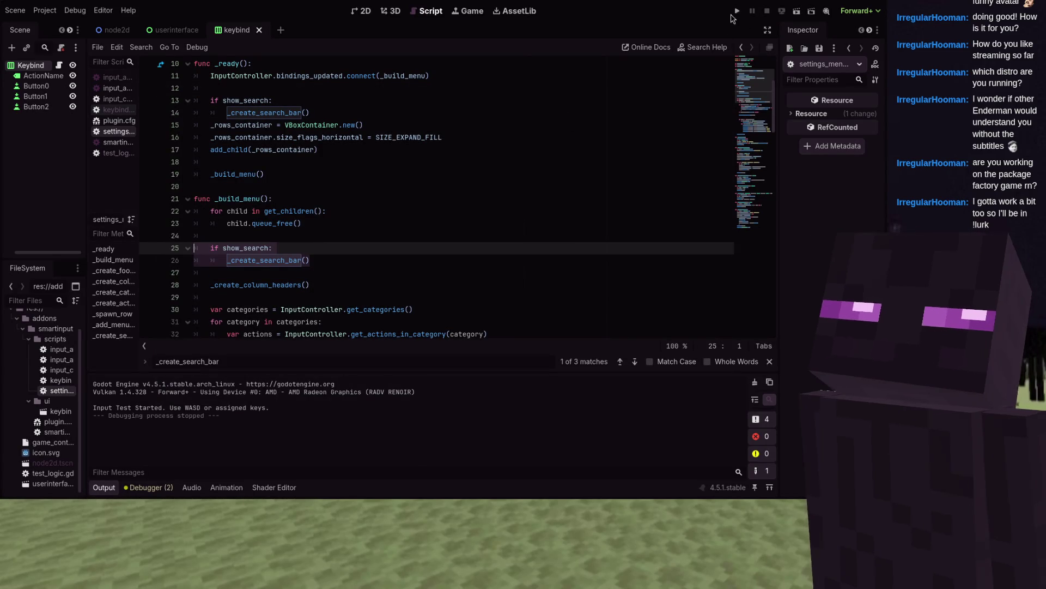
- Relaunch the game, search 'dwa' in the Search actions field, then stop it
key(F5)
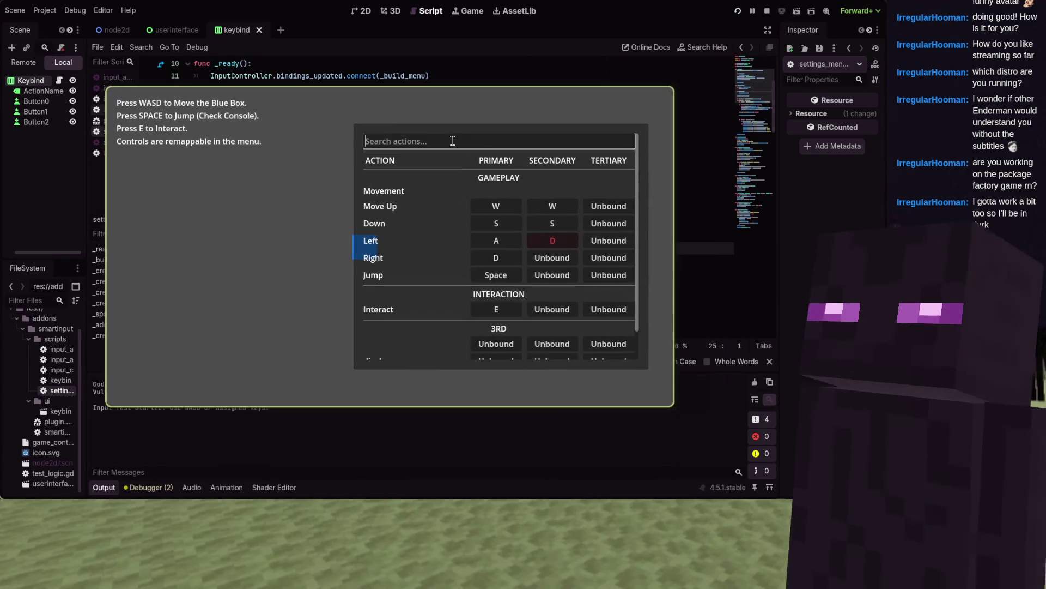
click(452, 141)
text(dwa)
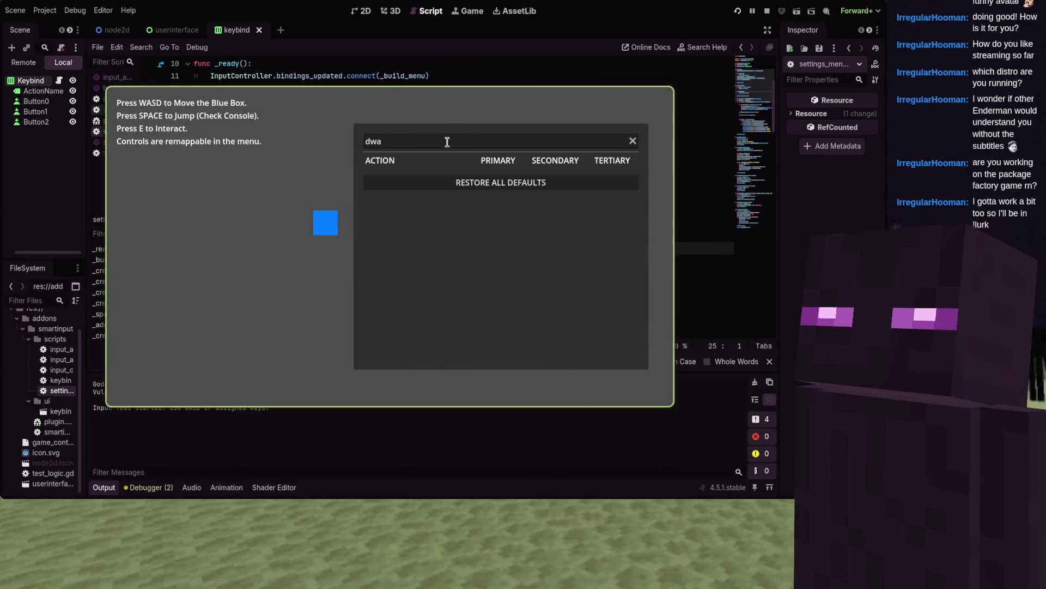
key(F8)
click(366, 173)
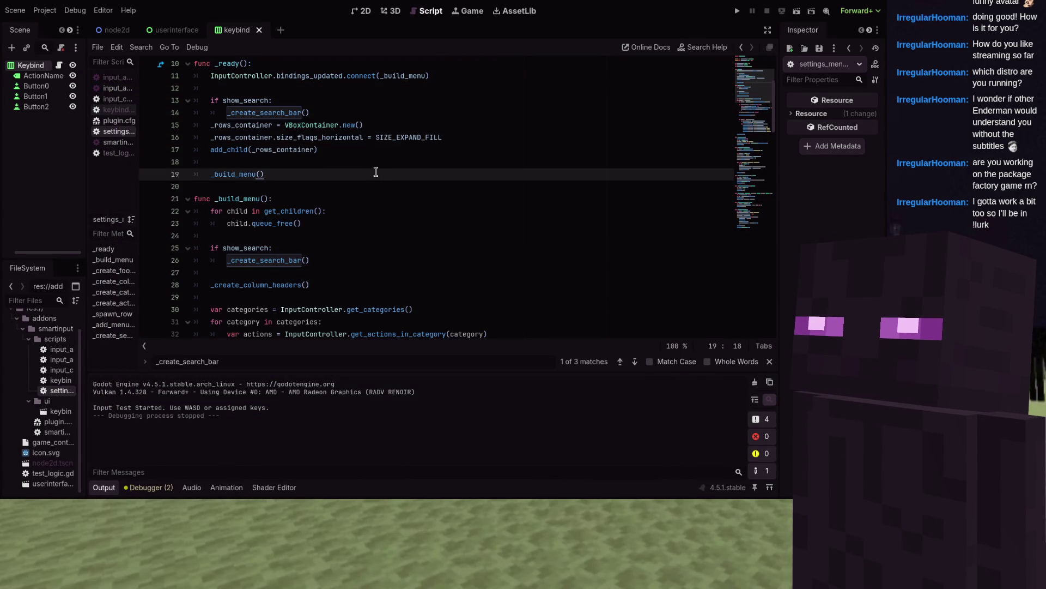
scroll(376, 171, down, 1)
scroll(375, 172, up, 2)
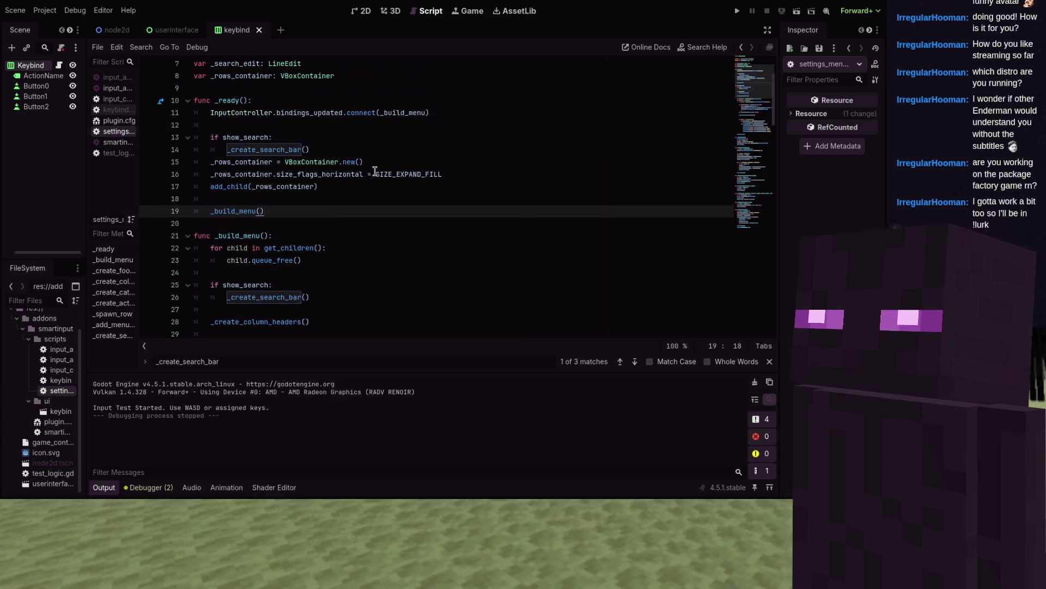
mouse_move(375, 171)
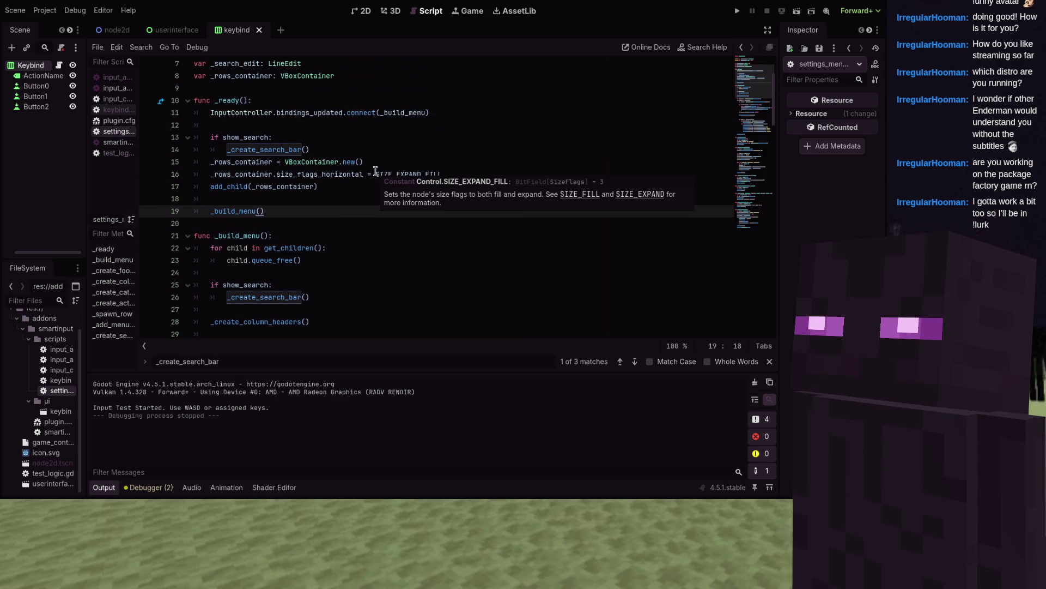
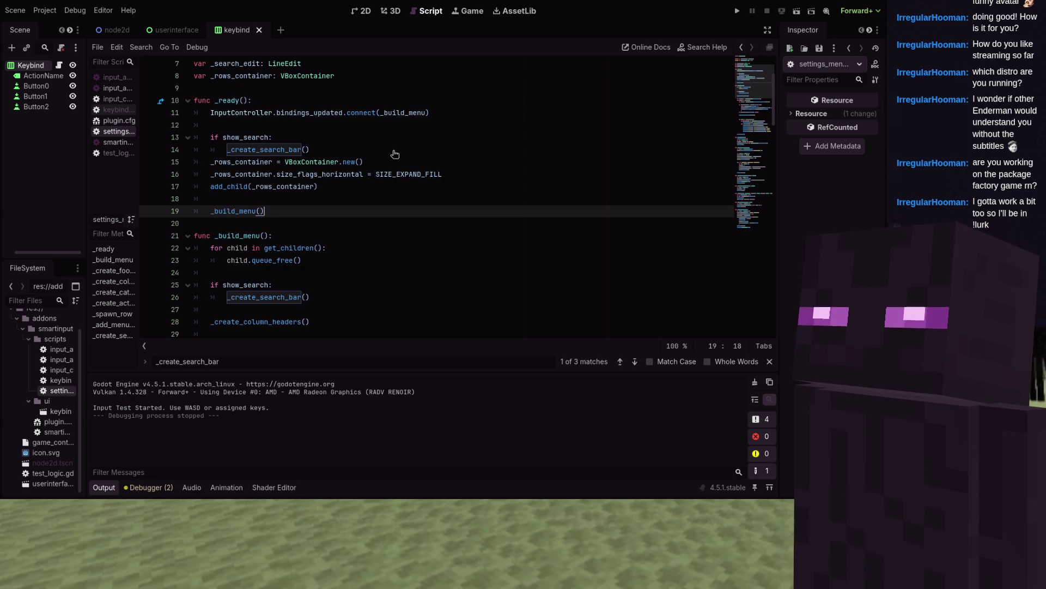
- Look over the keybind script and clear the old term from the Find bar
scroll(381, 166, up, 1)
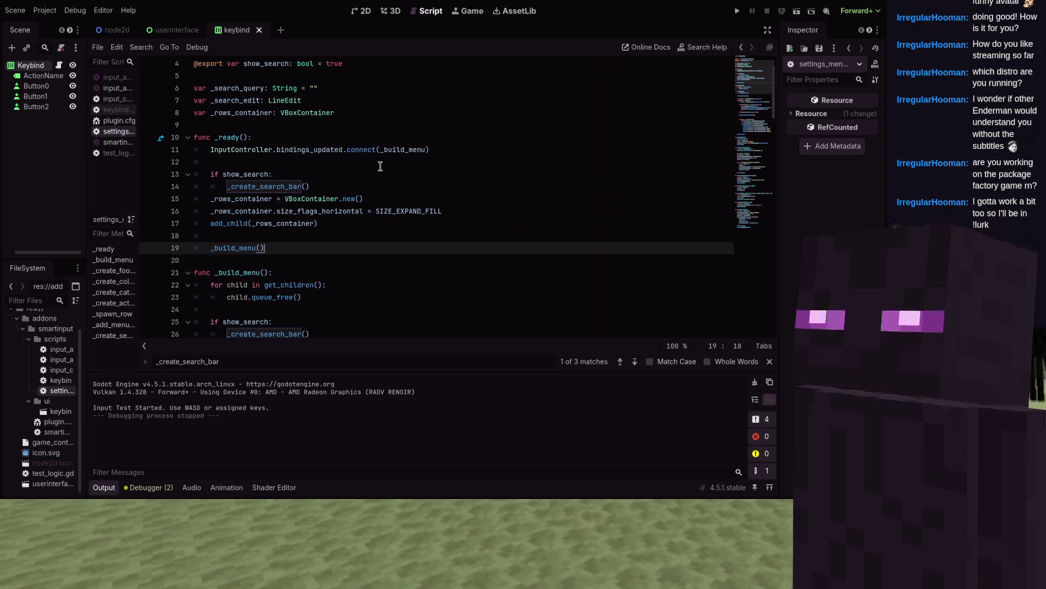
scroll(380, 166, down, 3)
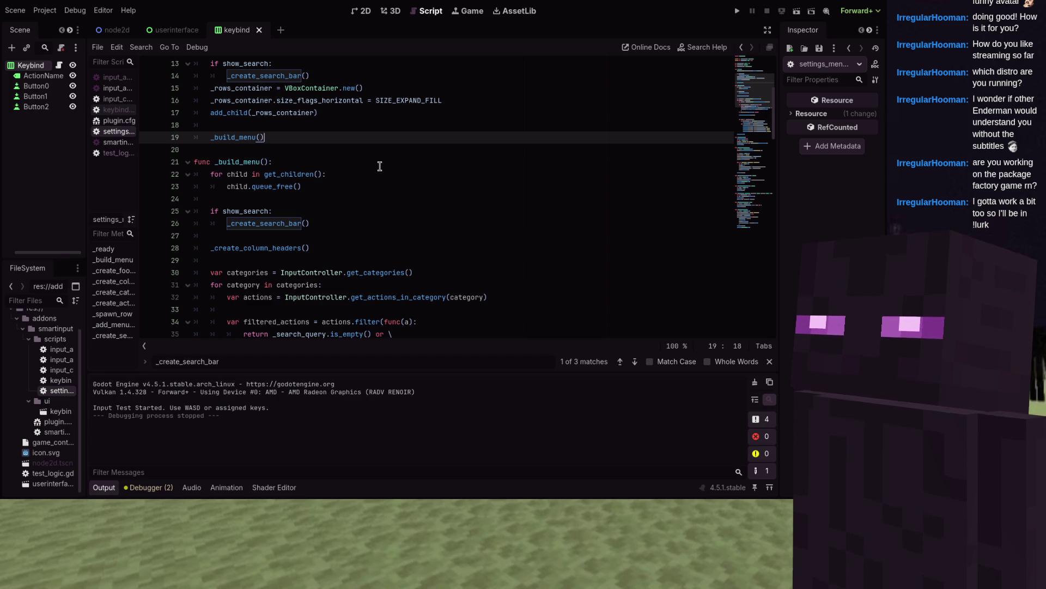
scroll(380, 166, up, 2)
scroll(379, 165, up, 1)
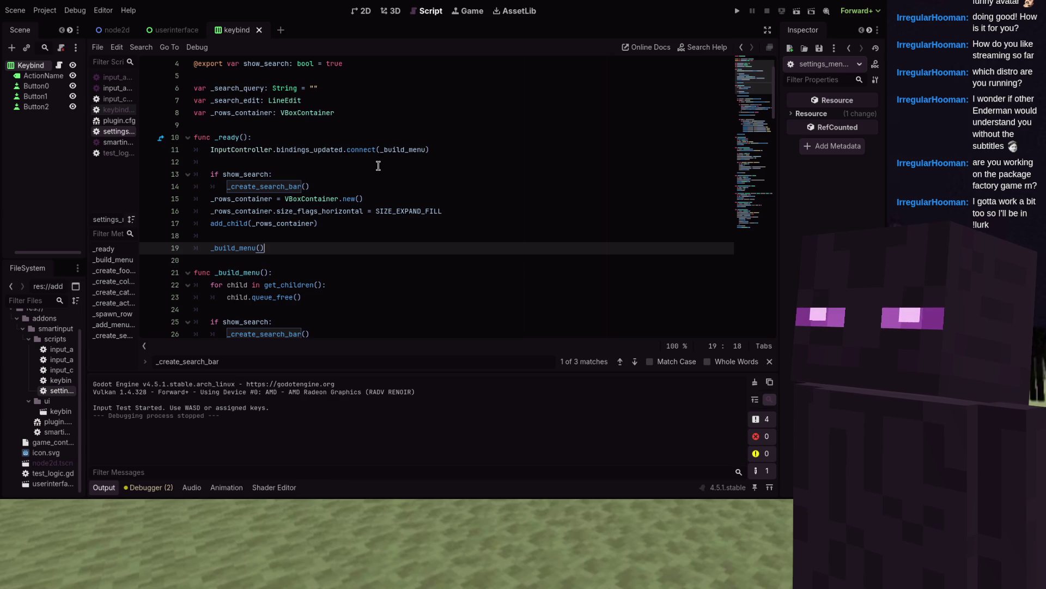
scroll(378, 165, down, 8)
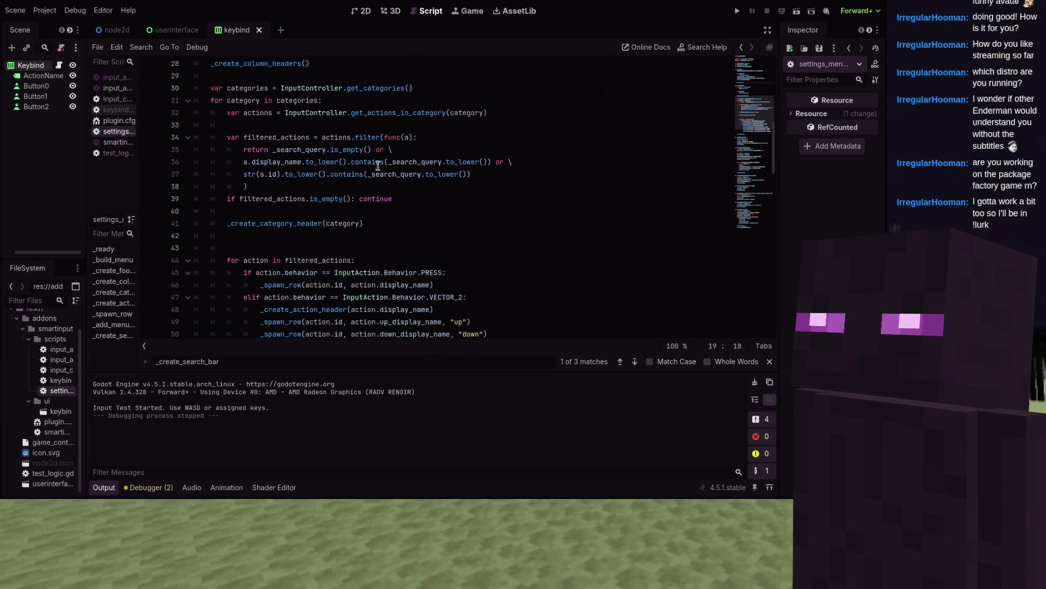
scroll(378, 165, down, 13)
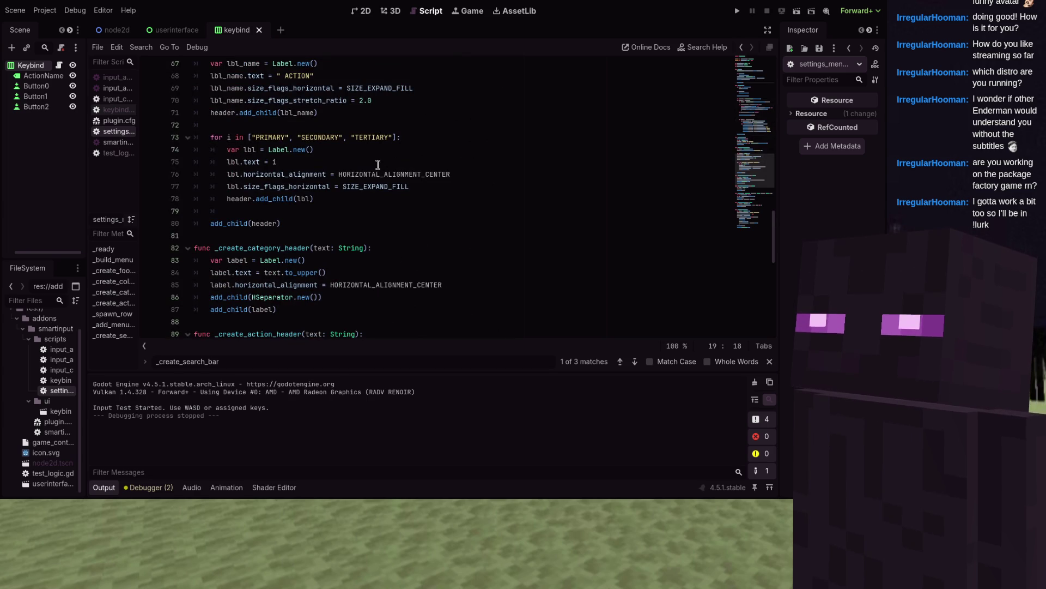
scroll(377, 165, up, 16)
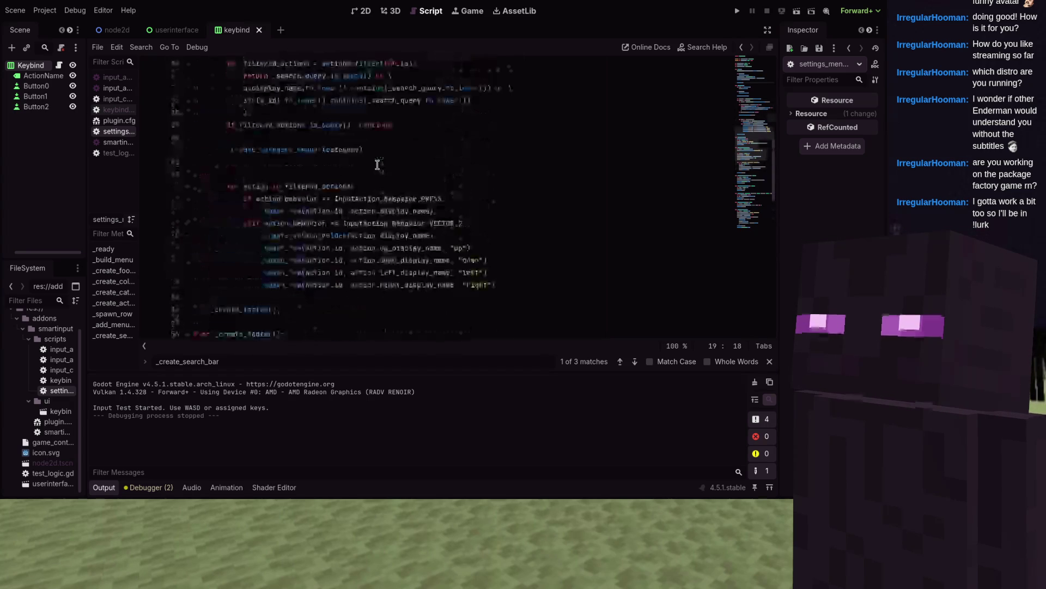
scroll(377, 164, up, 1)
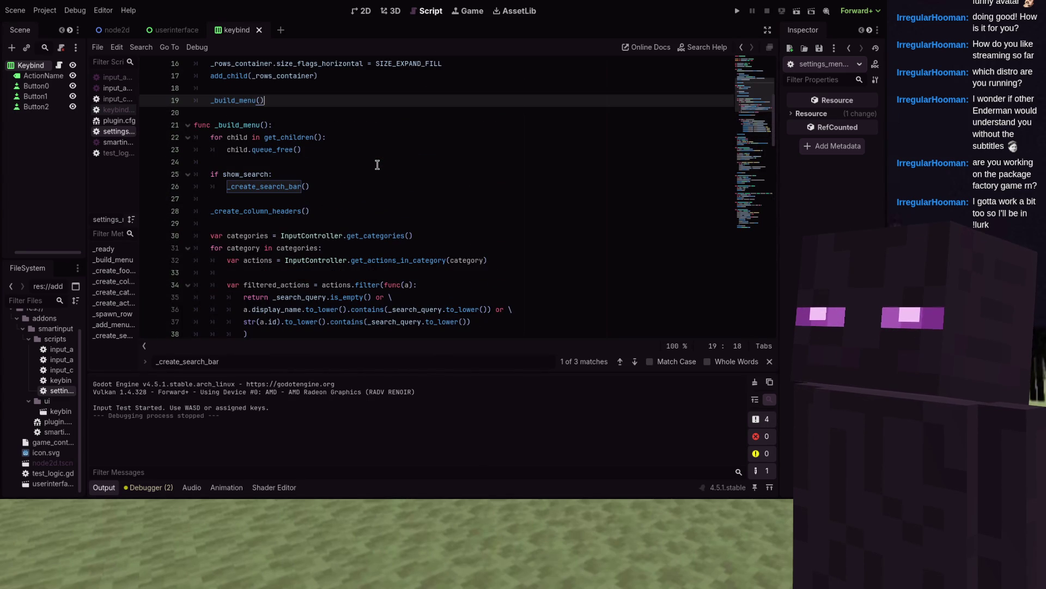
scroll(377, 164, down, 1)
scroll(378, 165, up, 6)
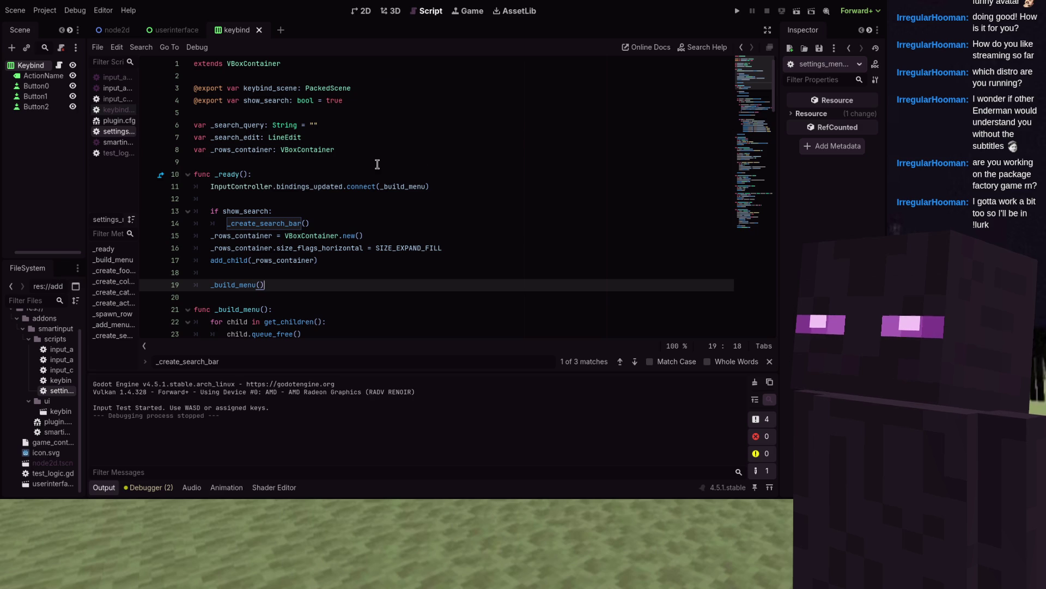
scroll(378, 165, down, 2)
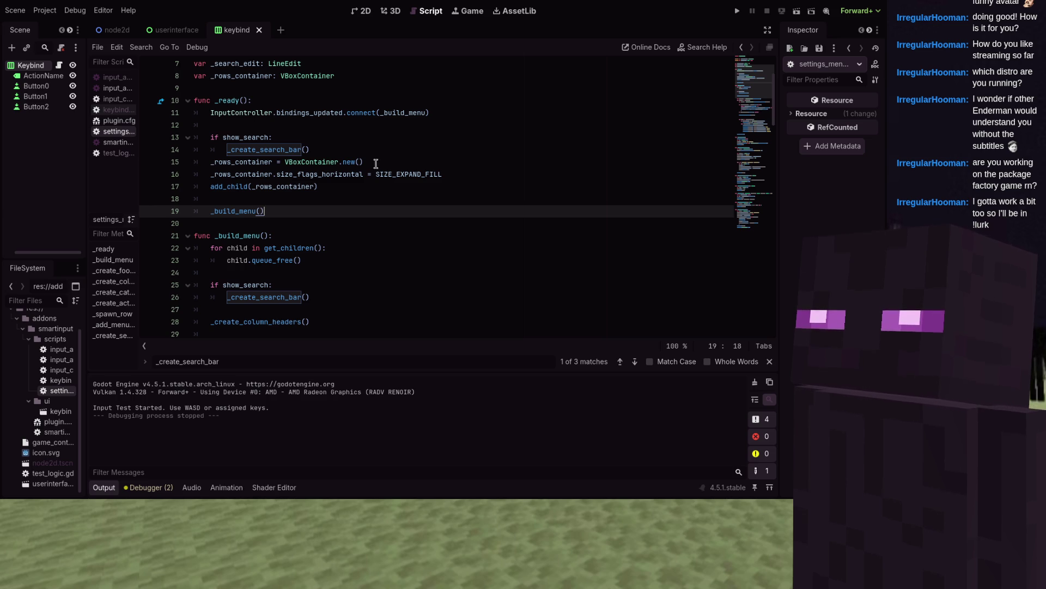
scroll(378, 164, up, 2)
click(419, 159)
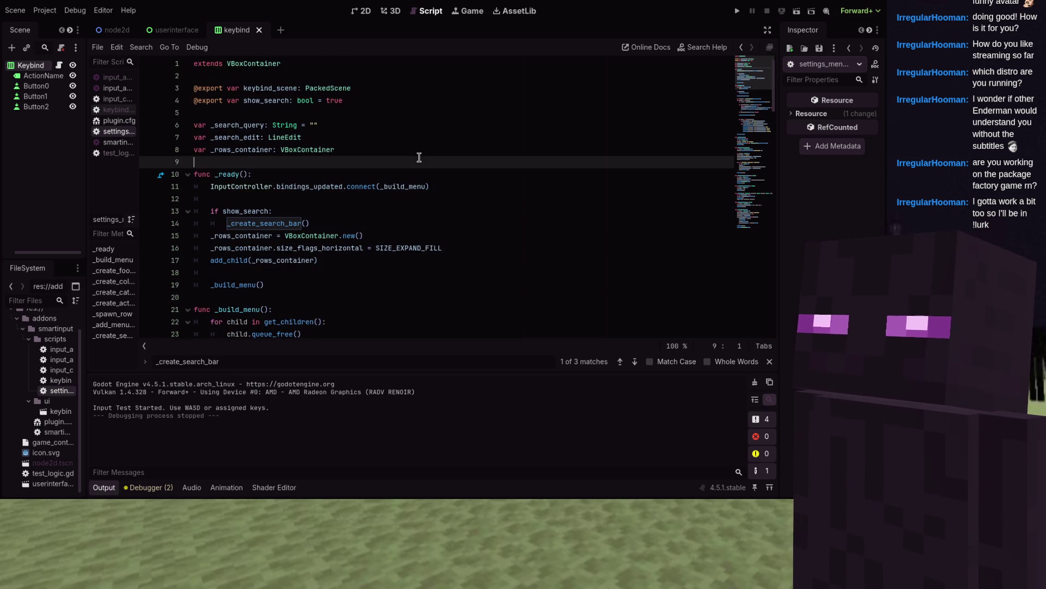
double_click(285, 361)
text(set_)
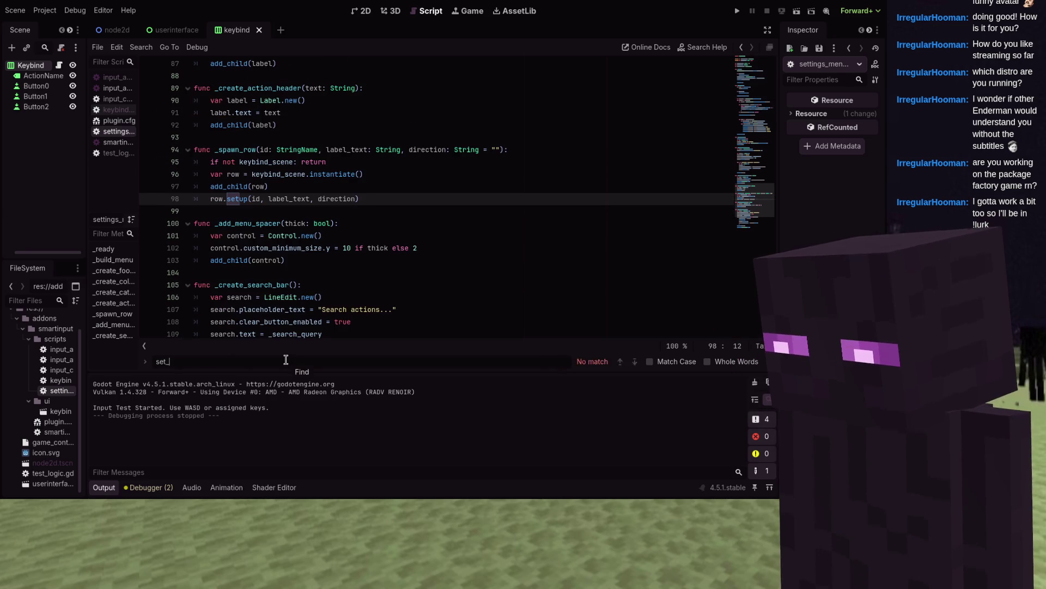
key(ctrl+a)
key(BackSpace)
scroll(283, 250, up, 20)
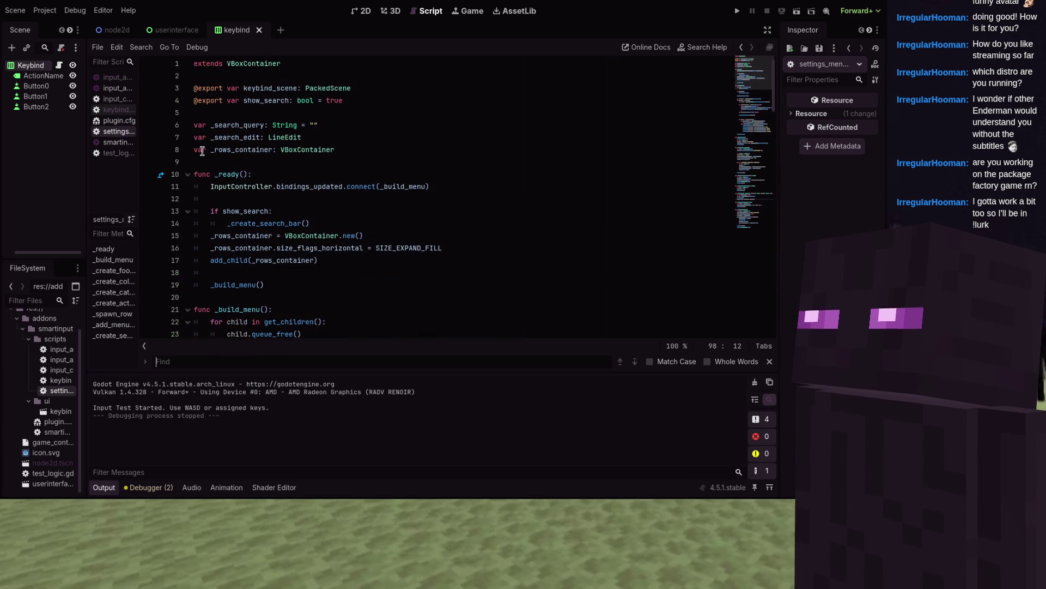
- After line 9, add func set_search_visible(visible: bool) setting show_search = visible and calling _build_menu(); save
click(201, 151)
click(217, 162)
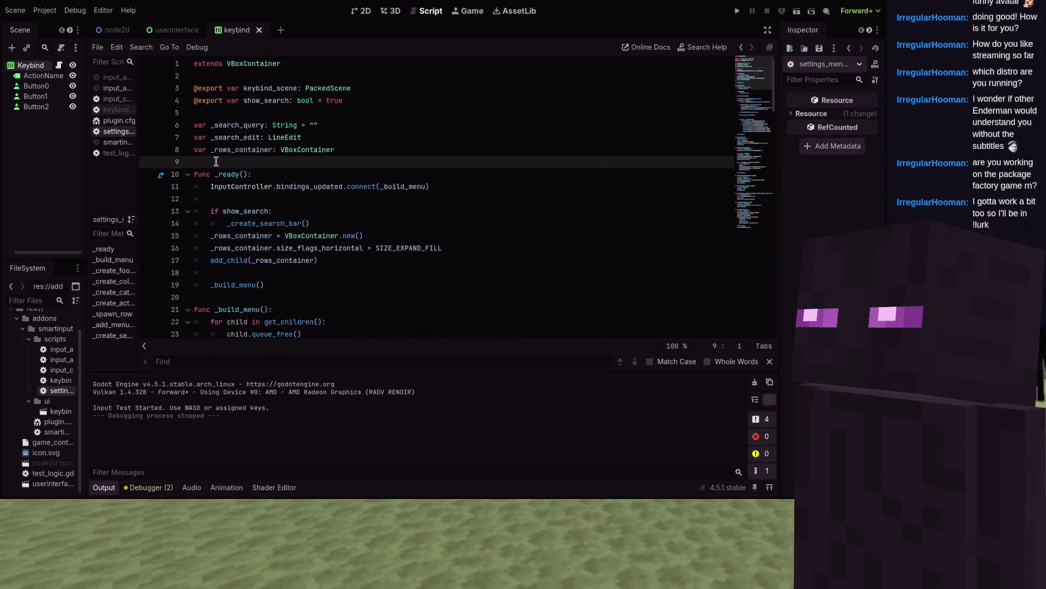
key(Return)
text(nc set_)
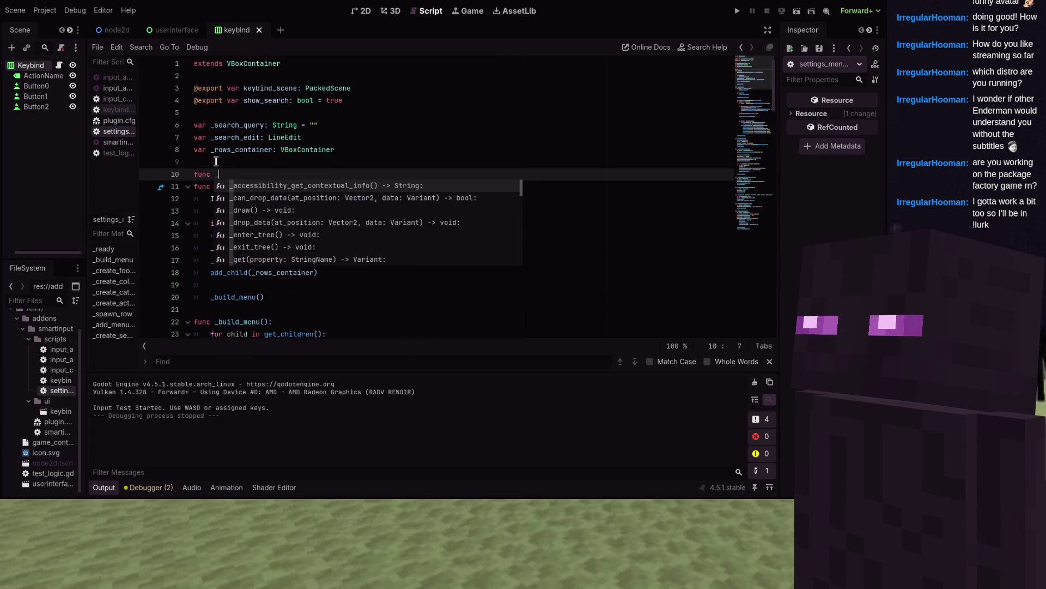
text(search)
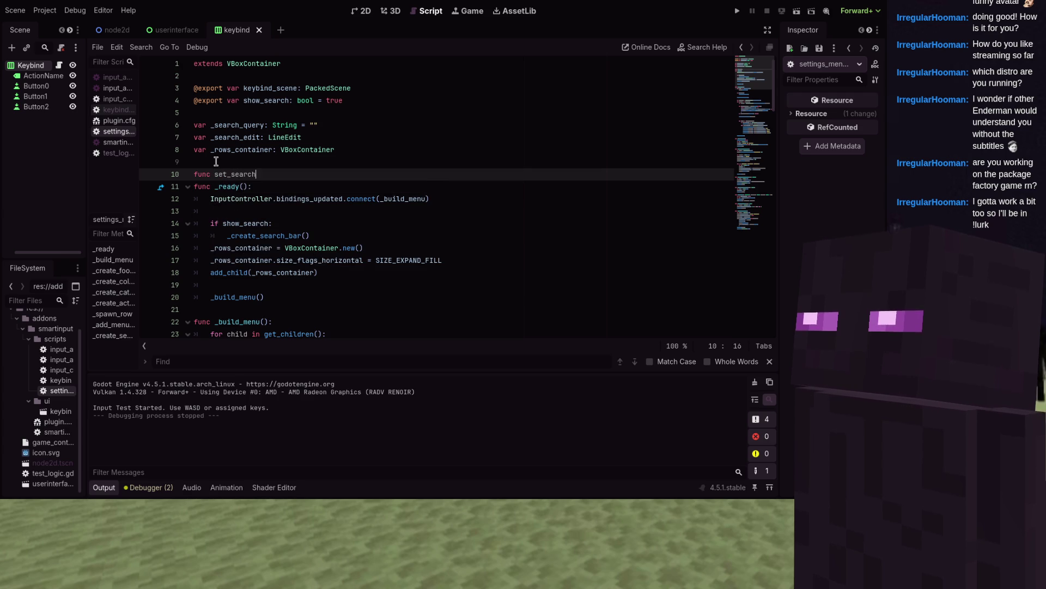
text(_visible(visib)
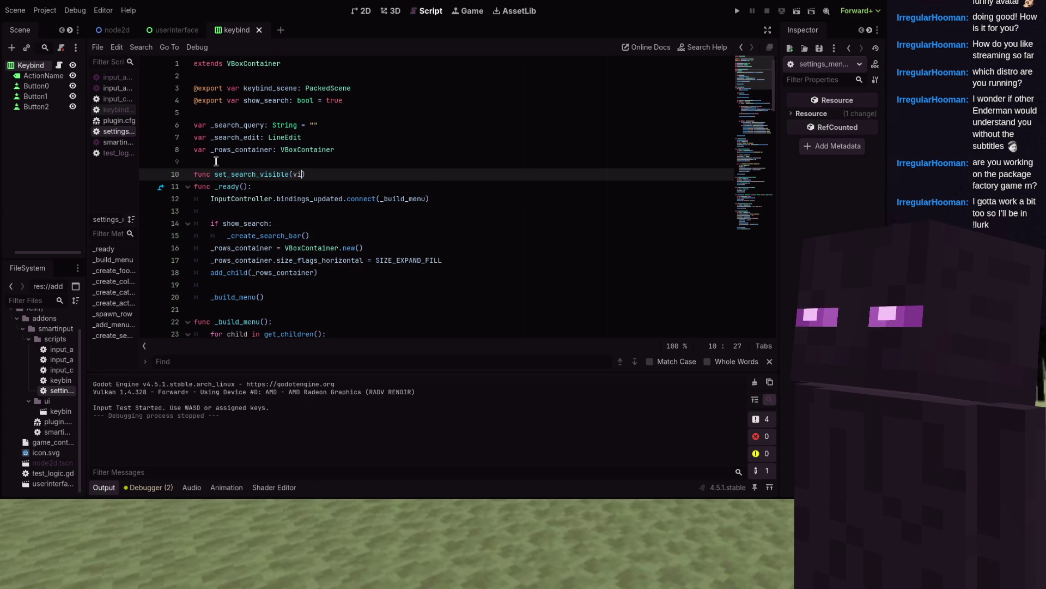
text(le: bool))
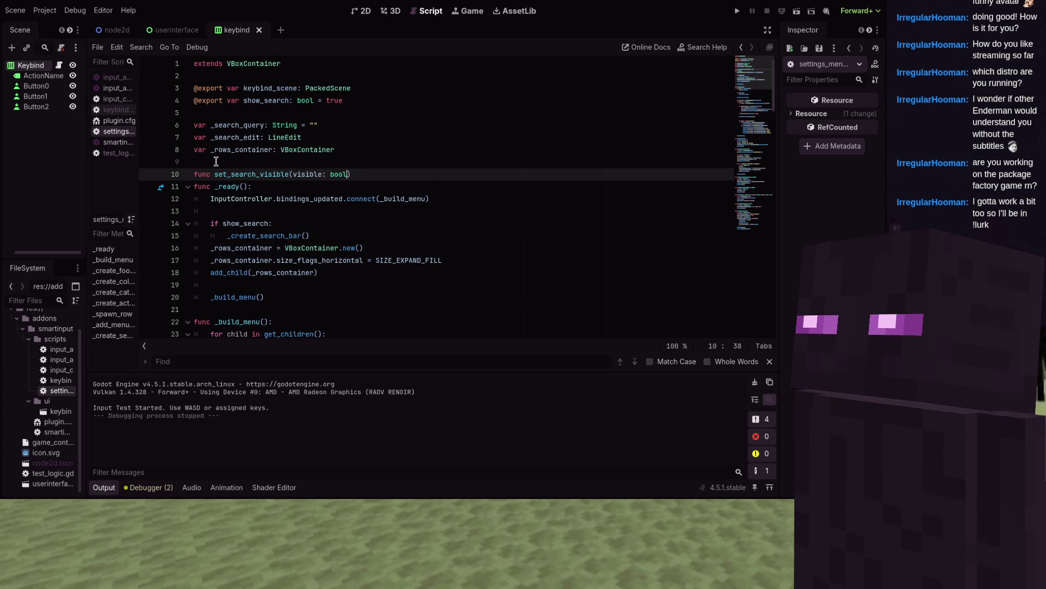
text(:)
key(Return)
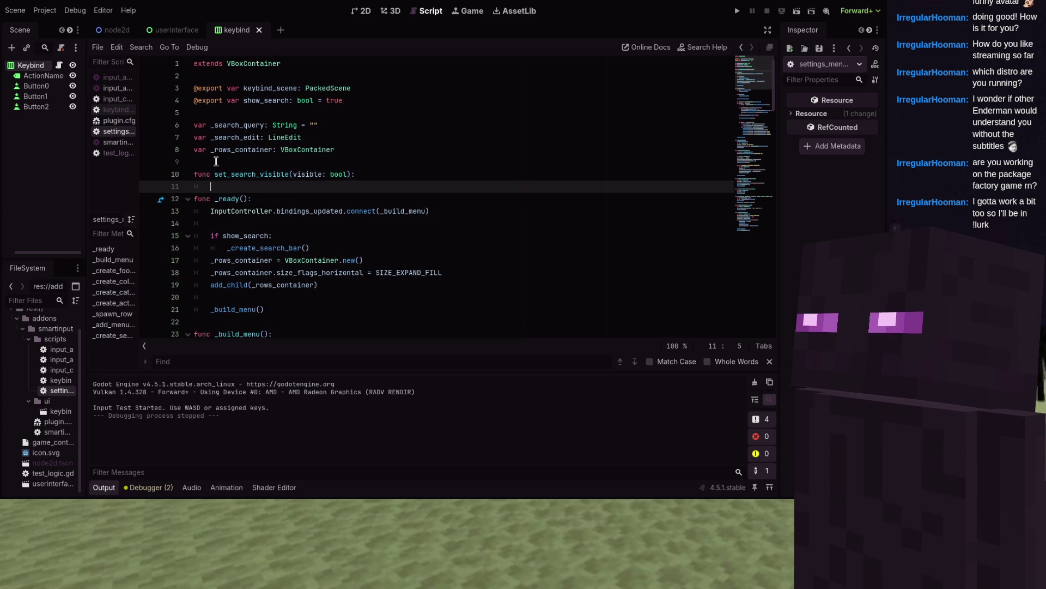
text(show_search = v)
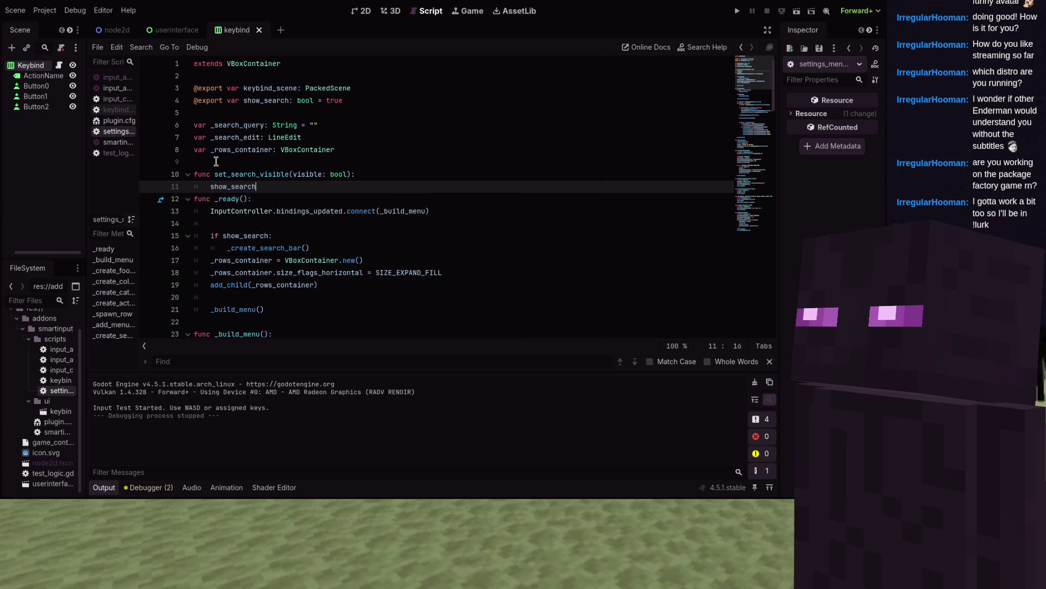
text(isible)
key(Return)
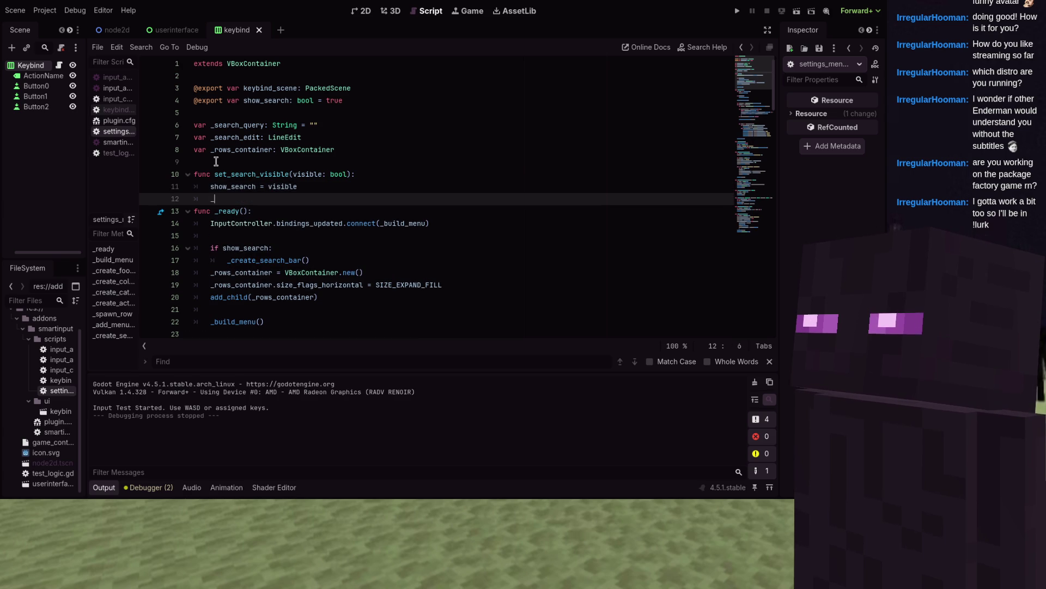
text(_build_menu)
key(Return)
key(Return)
key(ctrl+z)
key(Return)
key(ctrl+s)
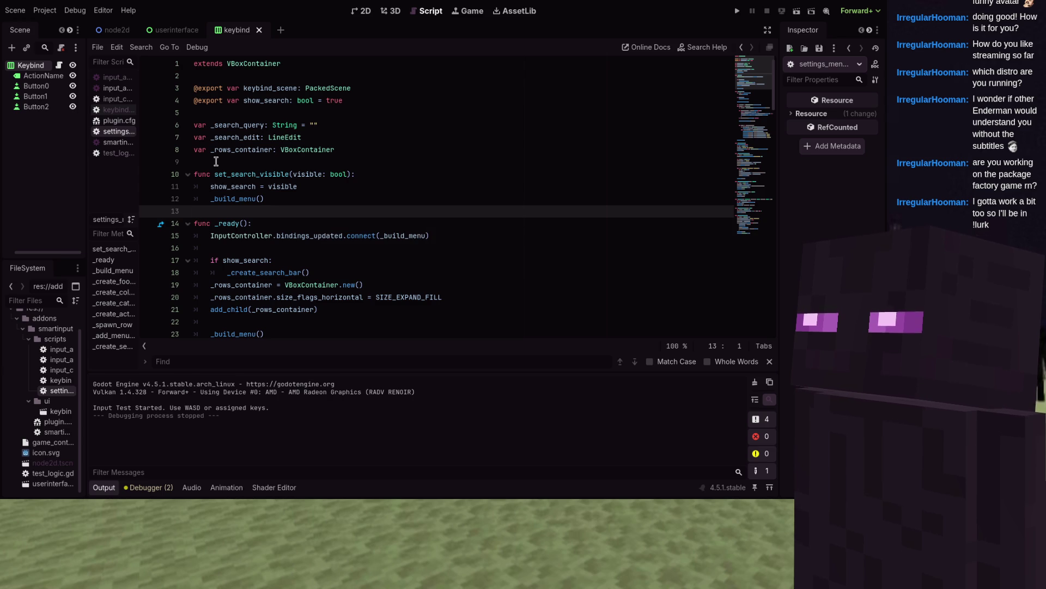
scroll(215, 160, down, 6)
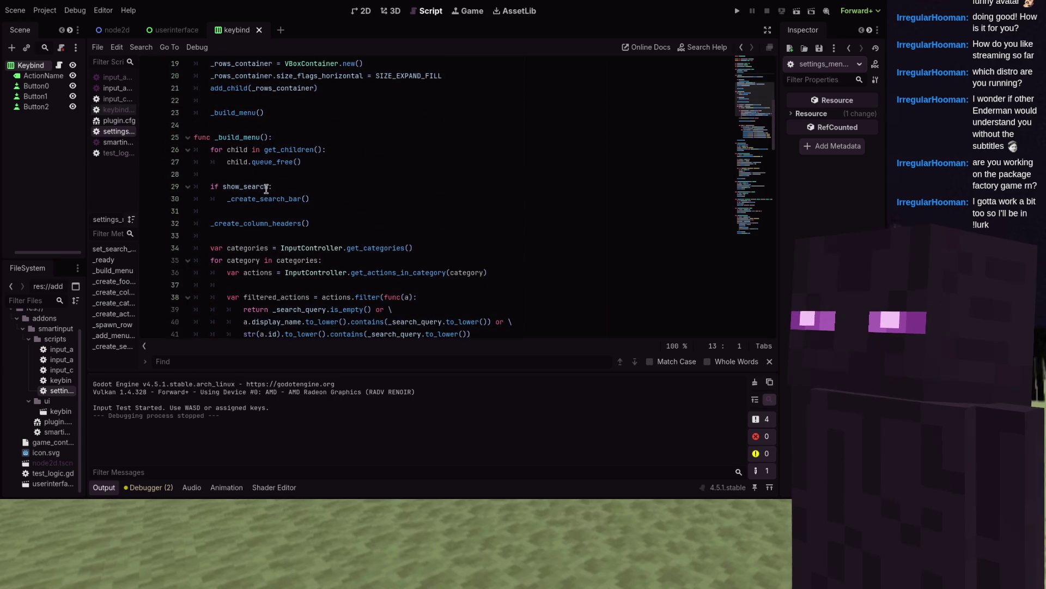
mouse_move(264, 189)
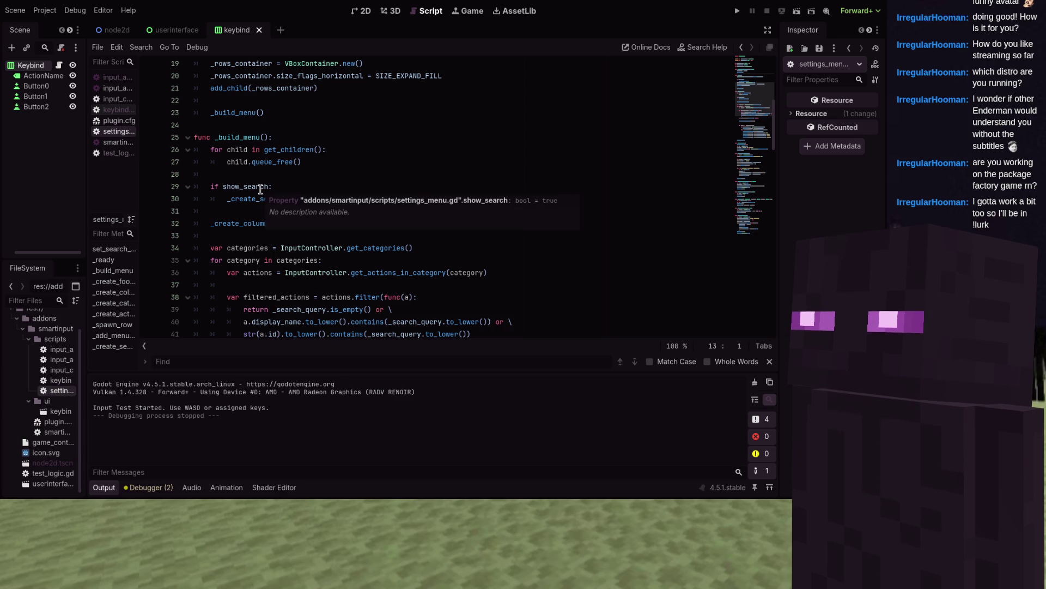
scroll(260, 189, down, 2)
scroll(256, 189, up, 4)
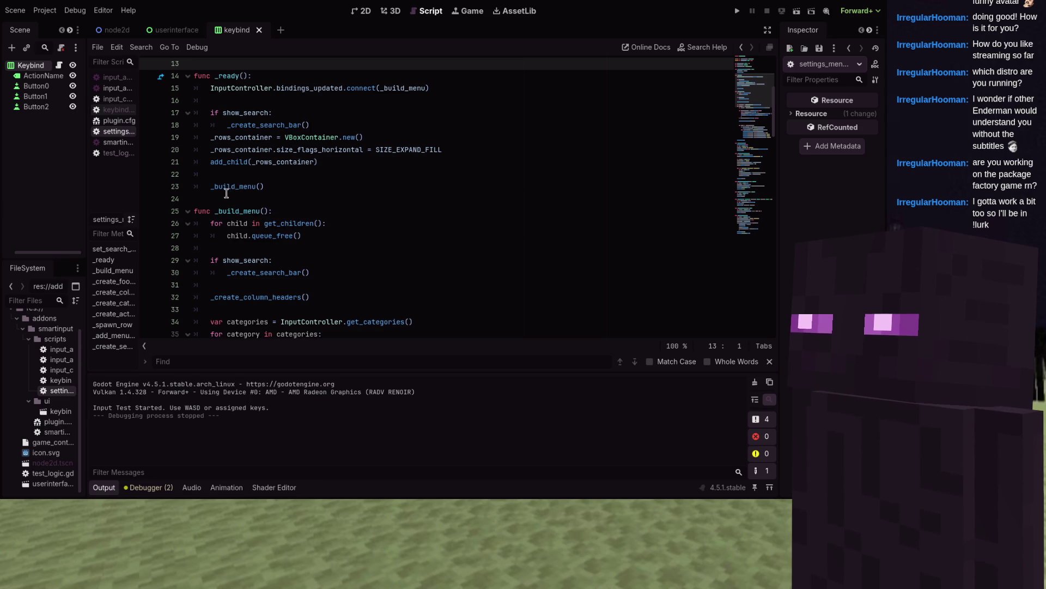
scroll(227, 194, down, 2)
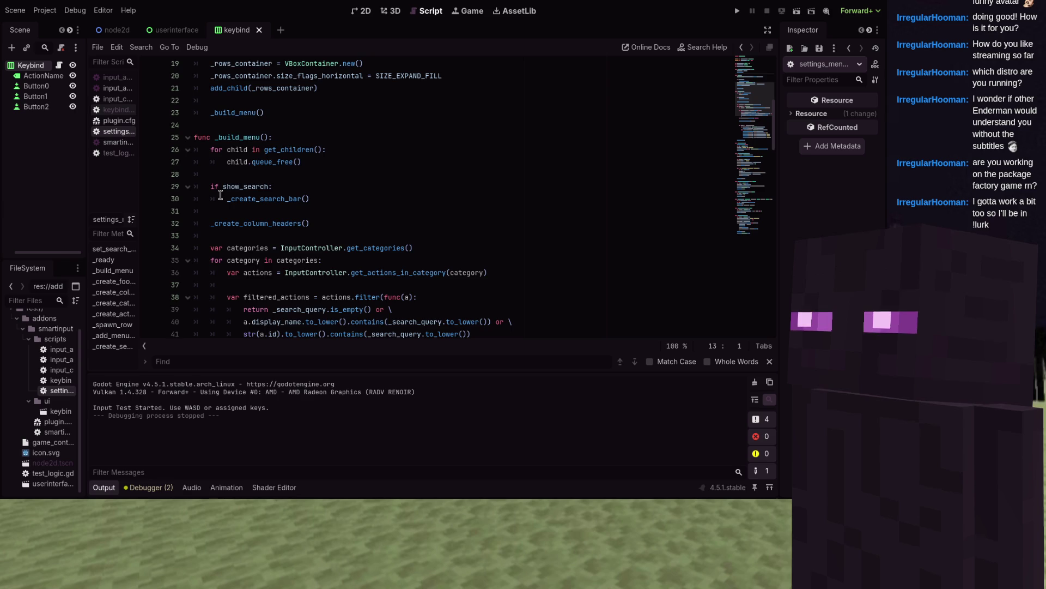
scroll(221, 195, up, 6)
drag(287, 199, 210, 200)
- Replace the _build_menu() call with an if _search_edit block setting its and its next sibling's visible; save
key(BackSpace)
text(if )
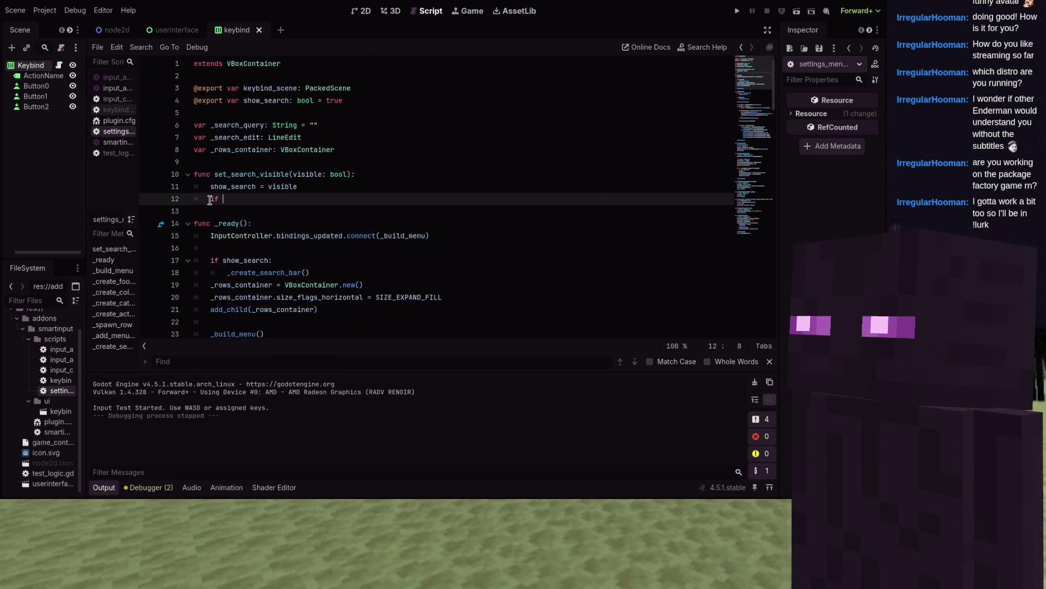
text(_search_edit:)
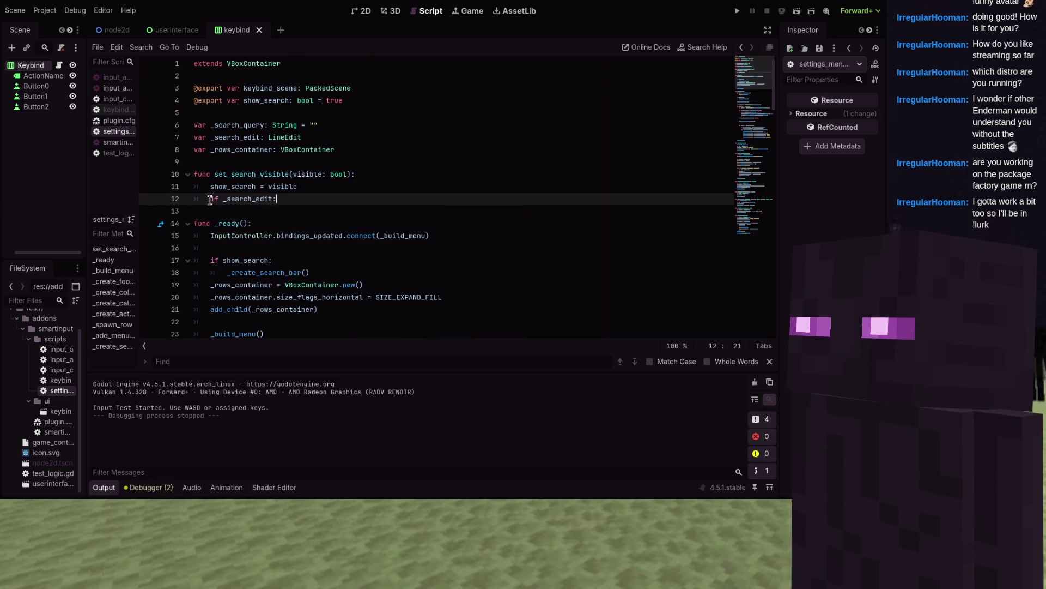
key(Return)
text(_search_)
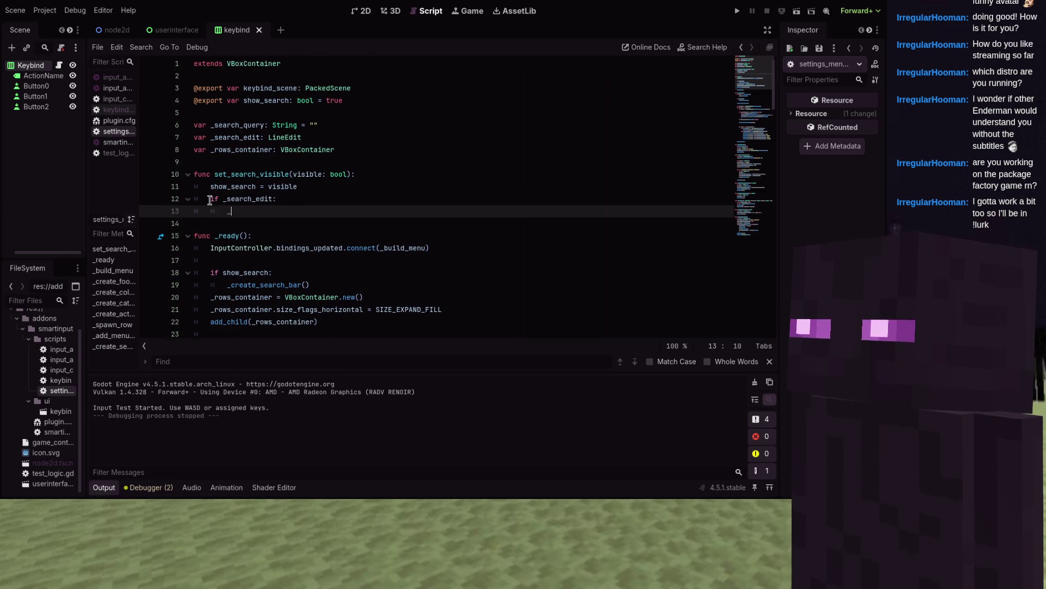
text(edit)
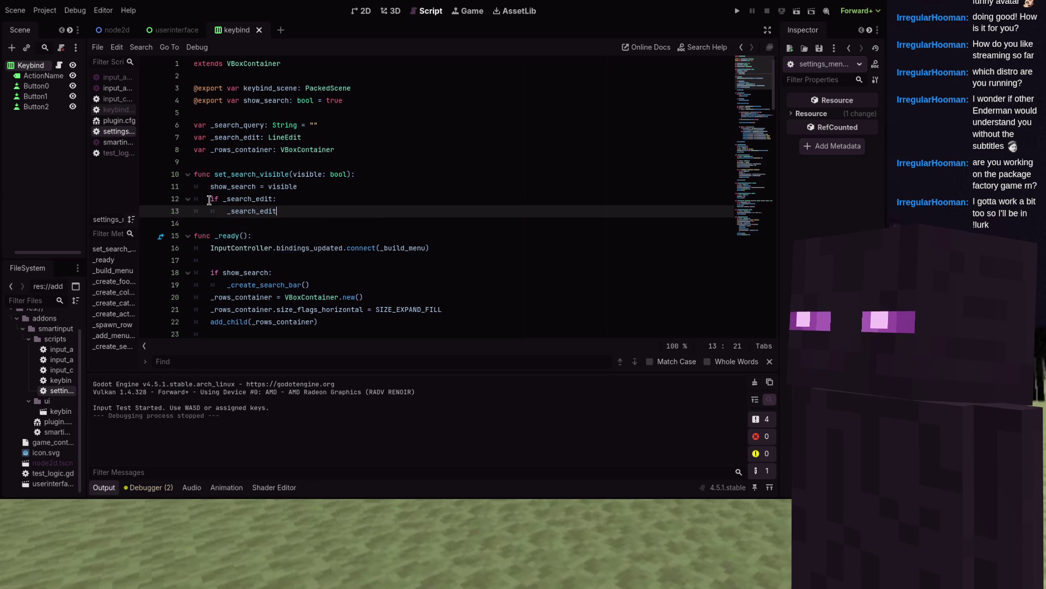
text(.visibl)
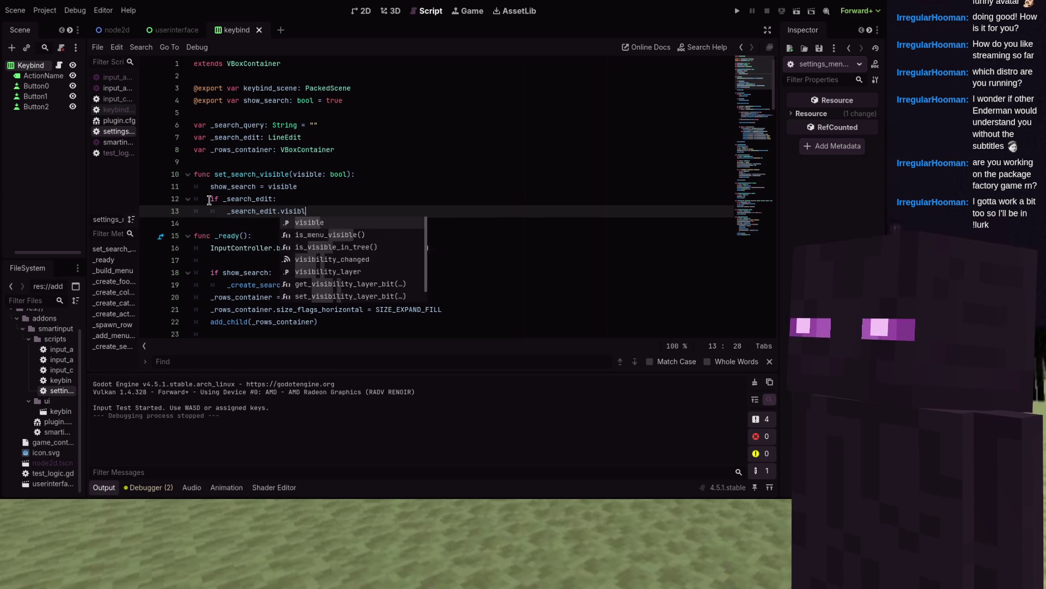
text(e = visible)
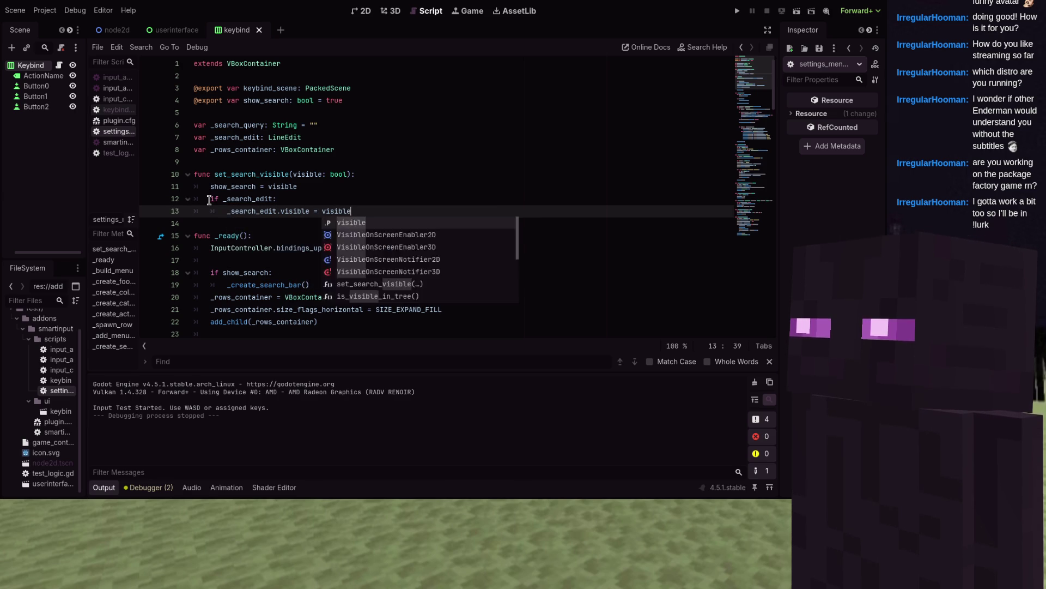
key(Return)
text(_sea)
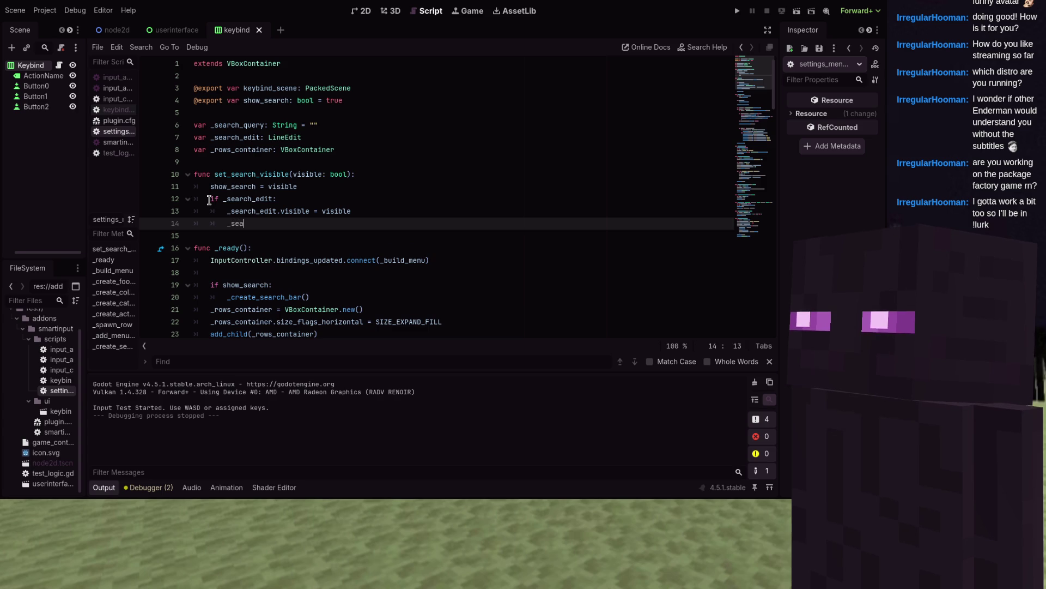
text(rch_edit.get_new)
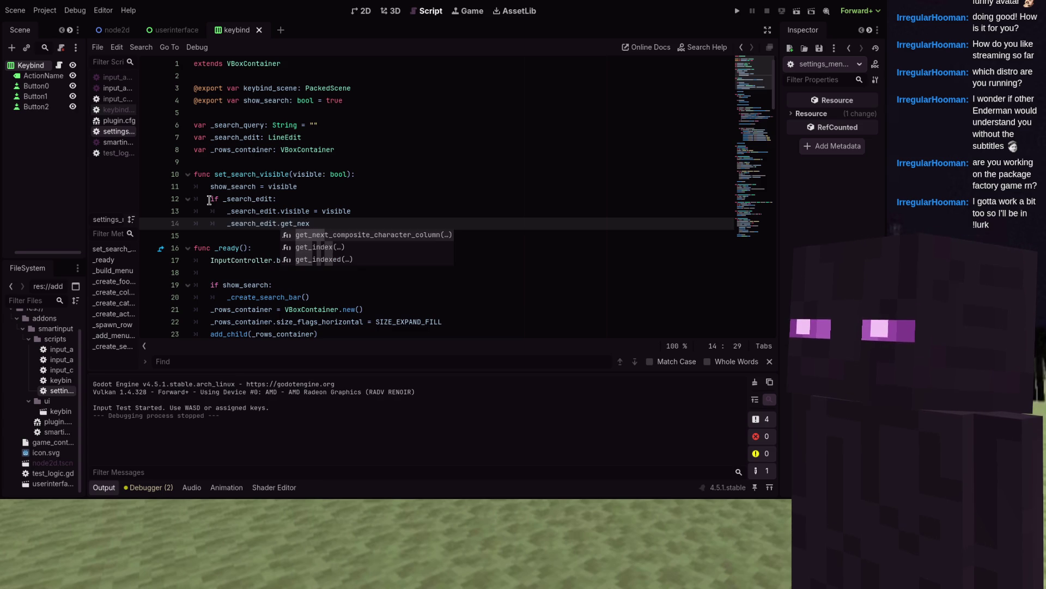
text(t_)
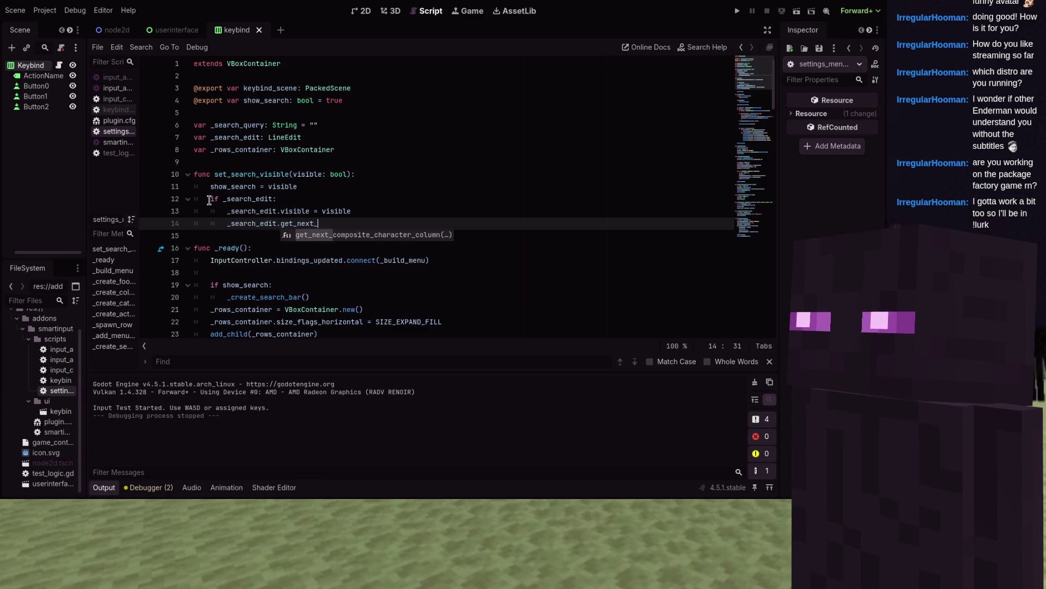
text(sibling())
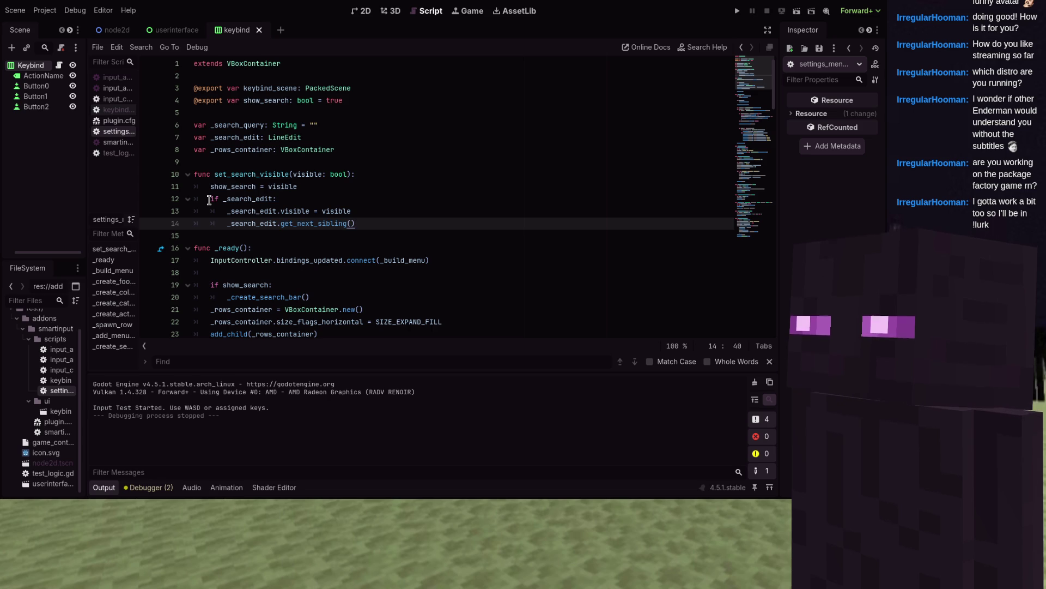
text(.v)
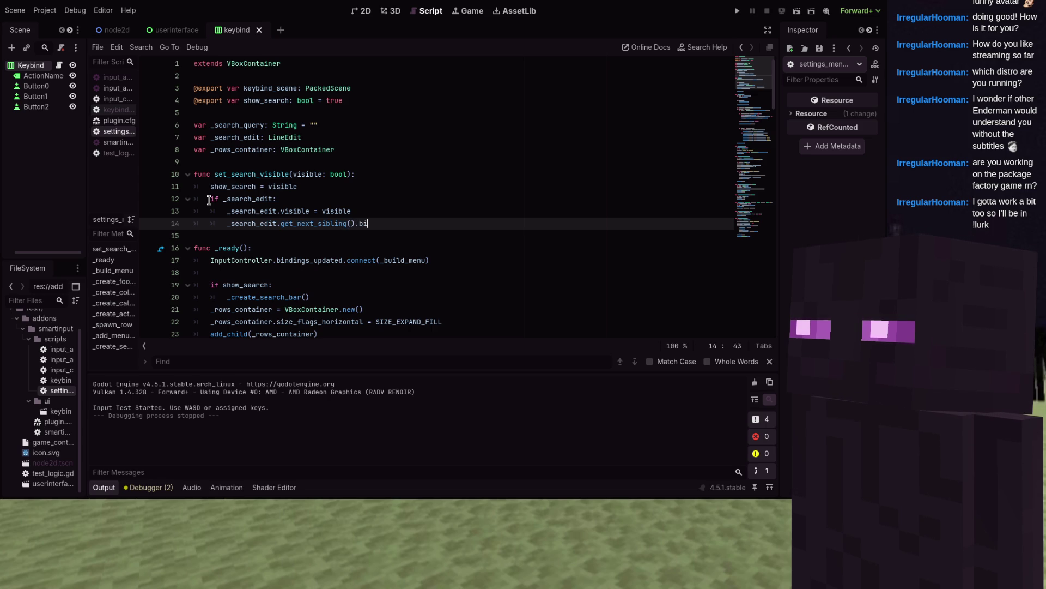
text(isible)
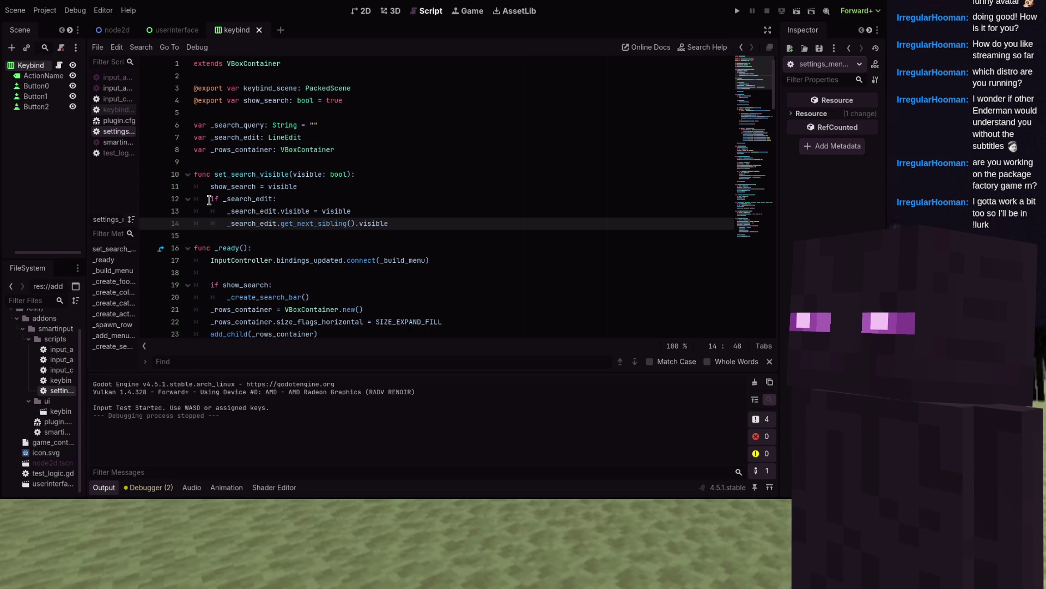
text( = visible)
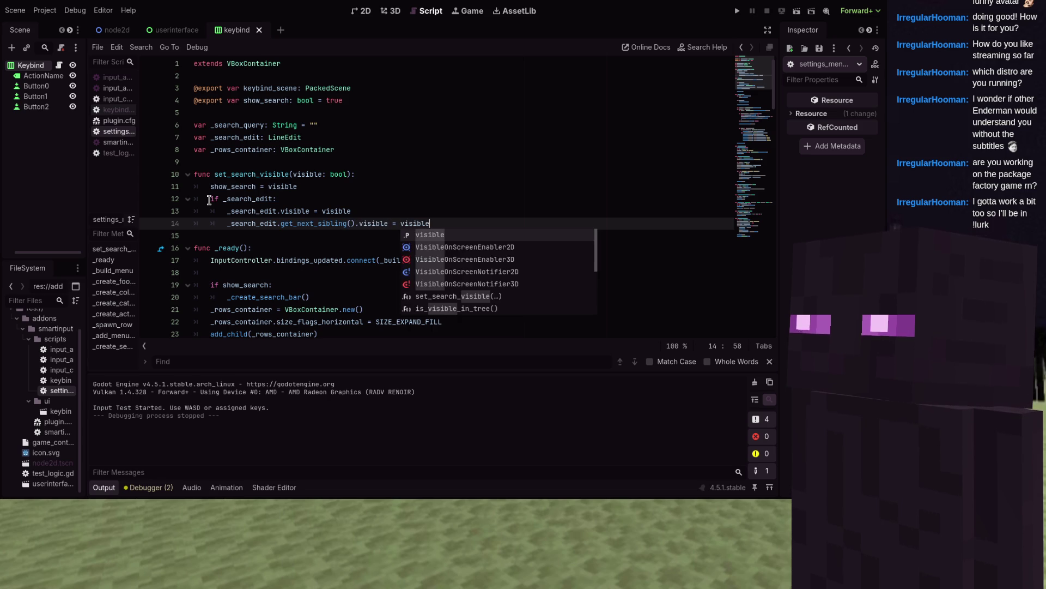
key(ctrl+s)
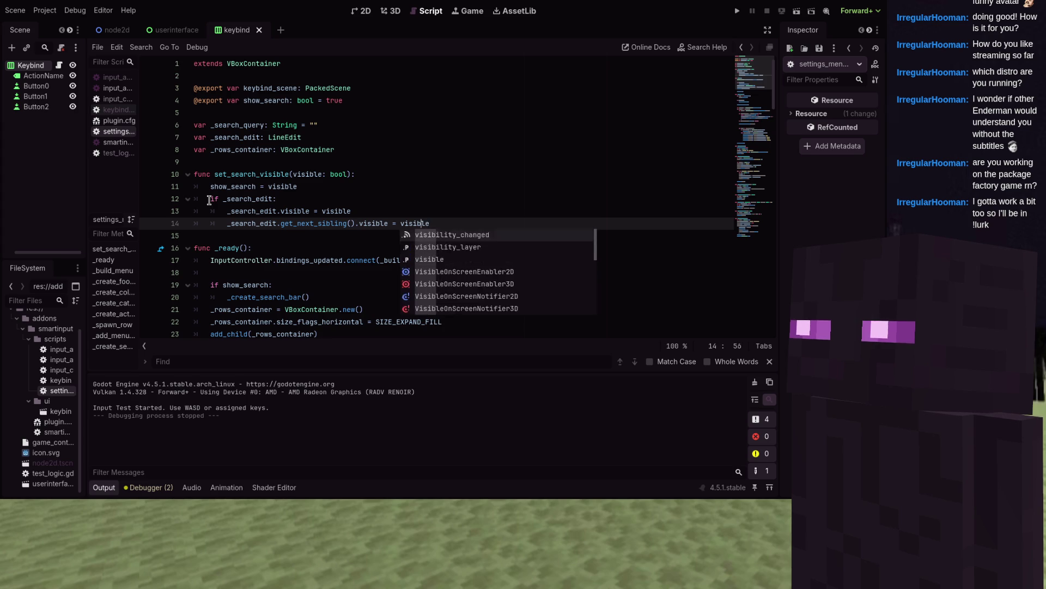
key(Escape)
key(Down)
key(Down)
key(Home)
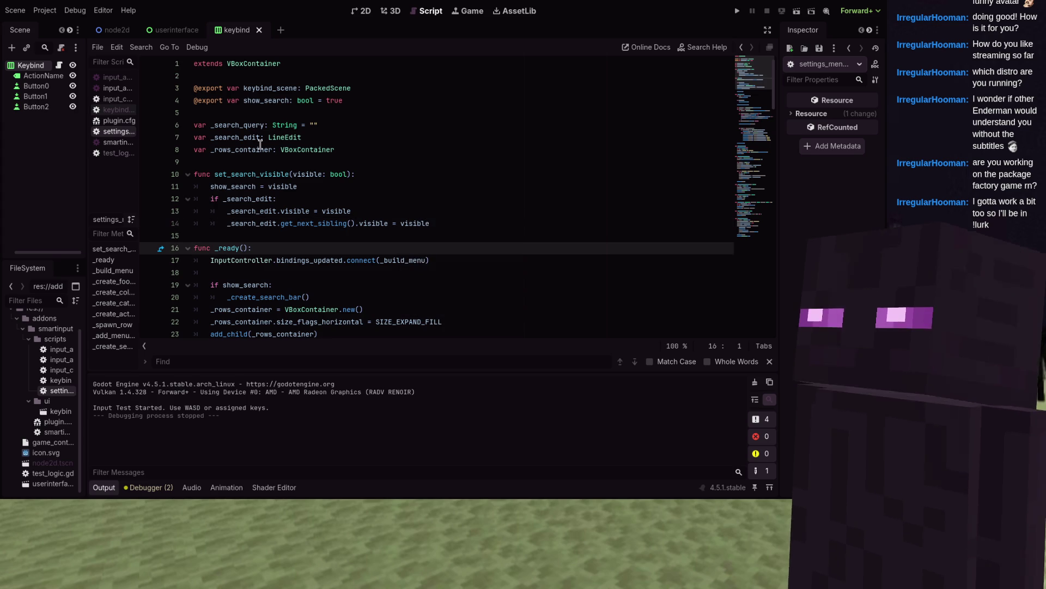
scroll(269, 186, down, 2)
- In _build_menu, return early without _rows_container and queue_free each of its children
scroll(269, 187, down, 3)
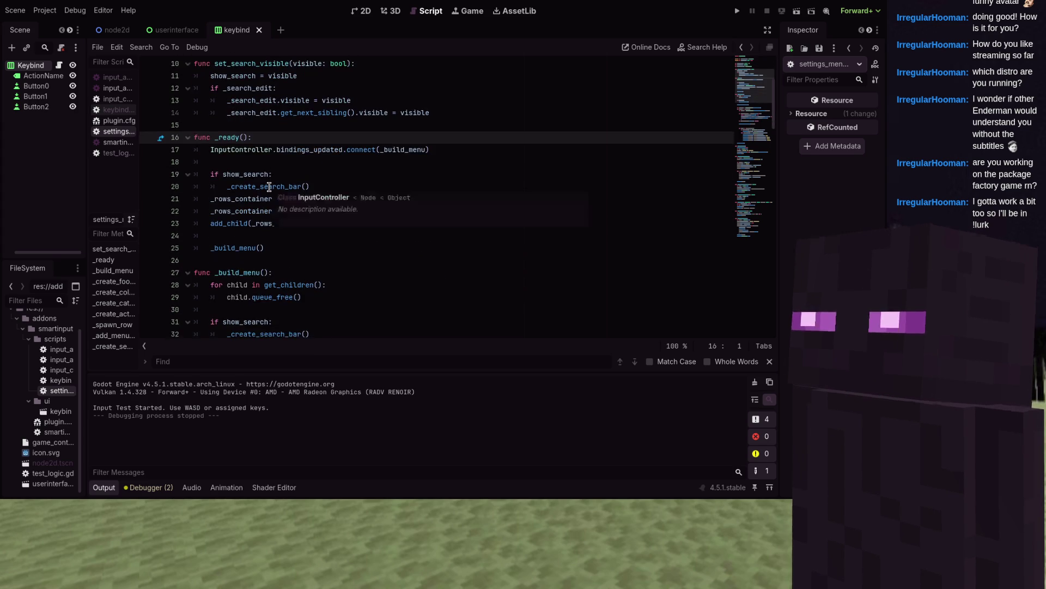
scroll(269, 187, down, 1)
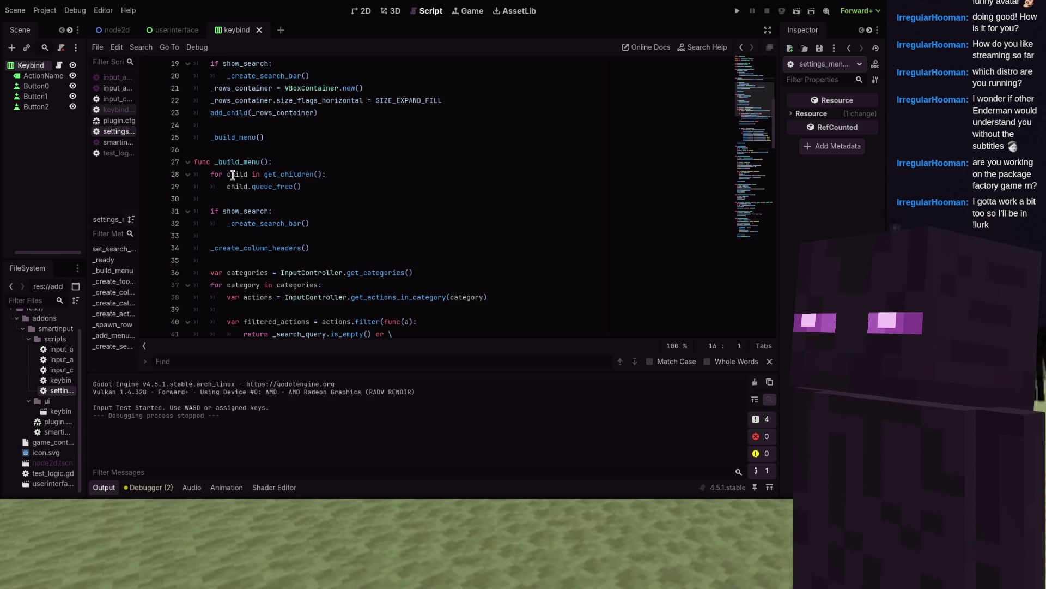
drag(303, 187, 161, 178)
key(BackSpace)
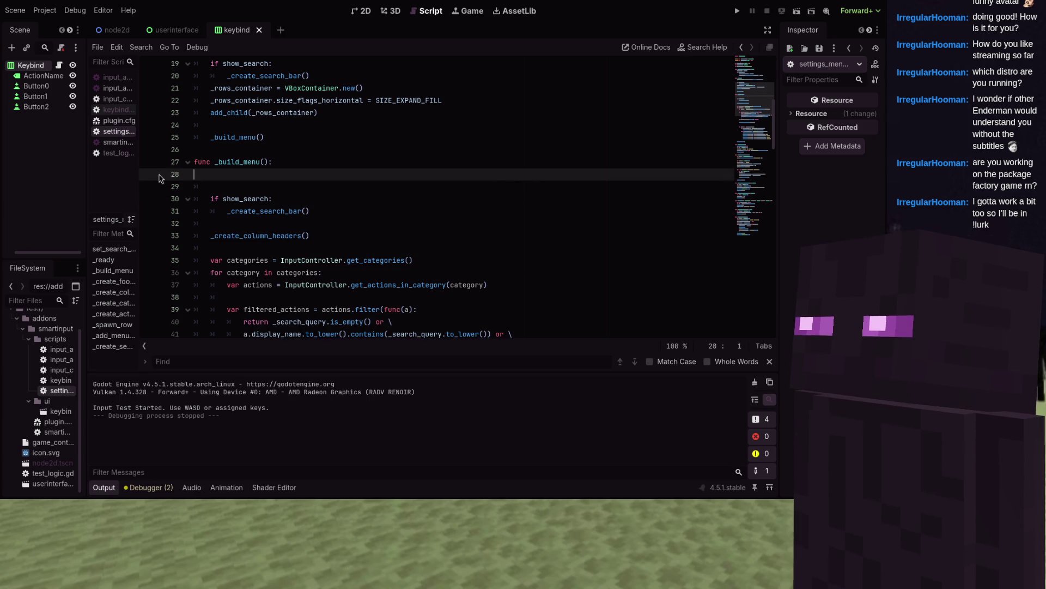
text(for)
key(BackSpace)
key(BackSpace)
key(BackSpace)
text(if not _rows)
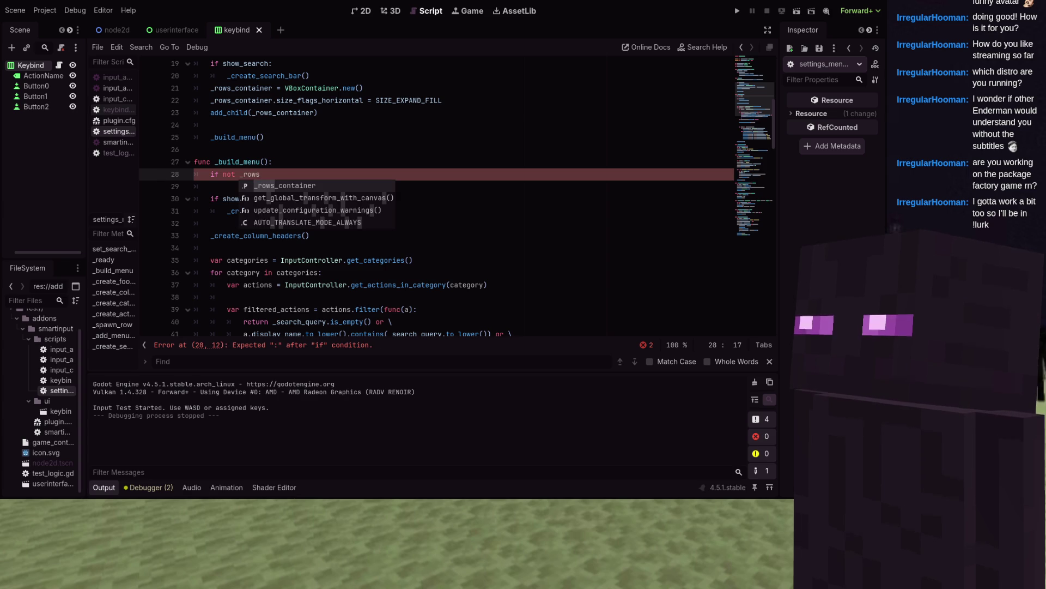
key(Return)
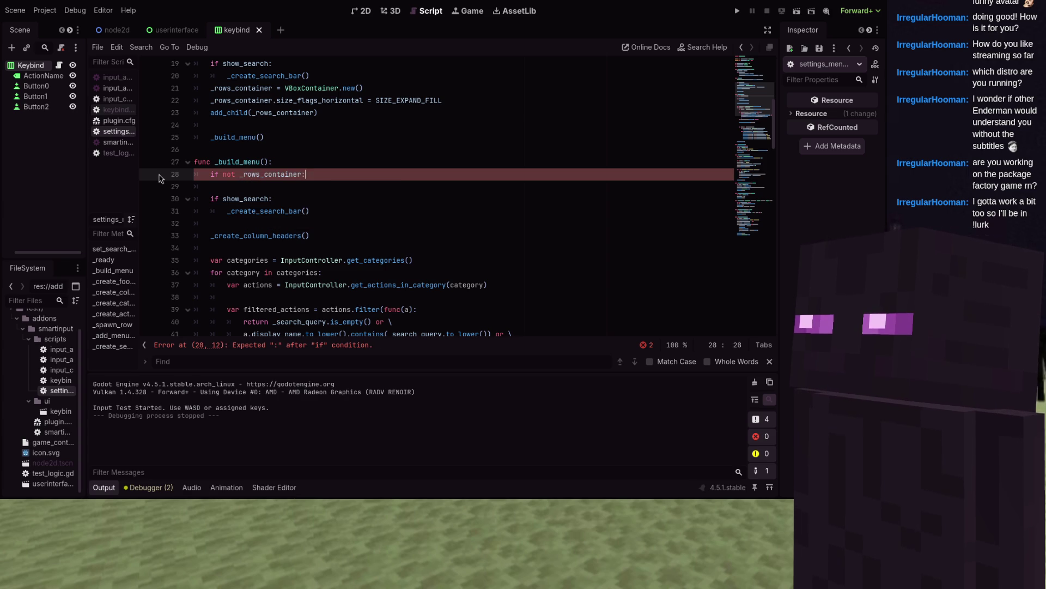
key(Return)
key(Return)
text(for c)
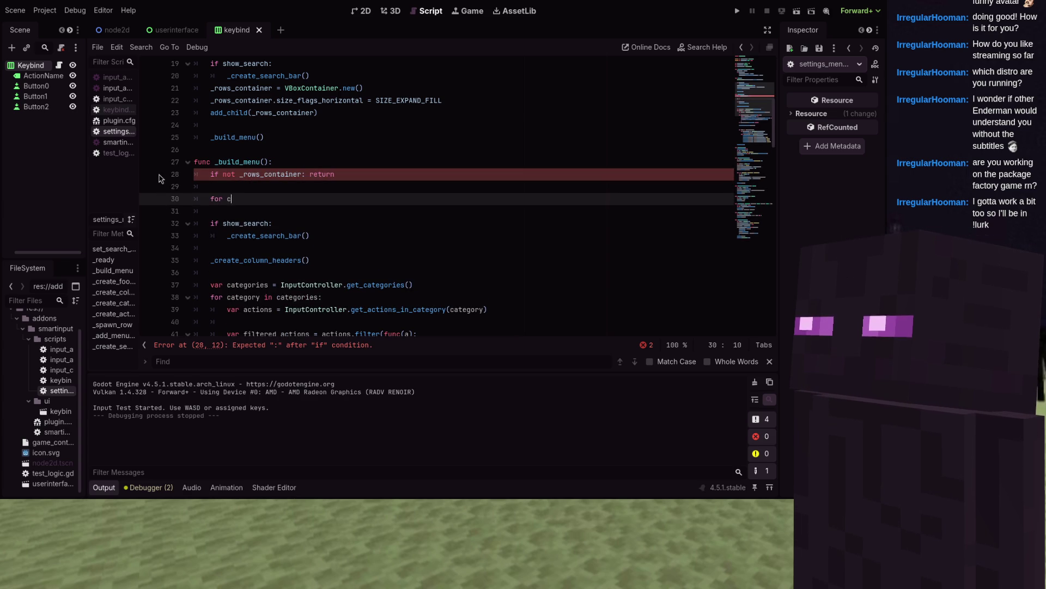
text(hild in _row)
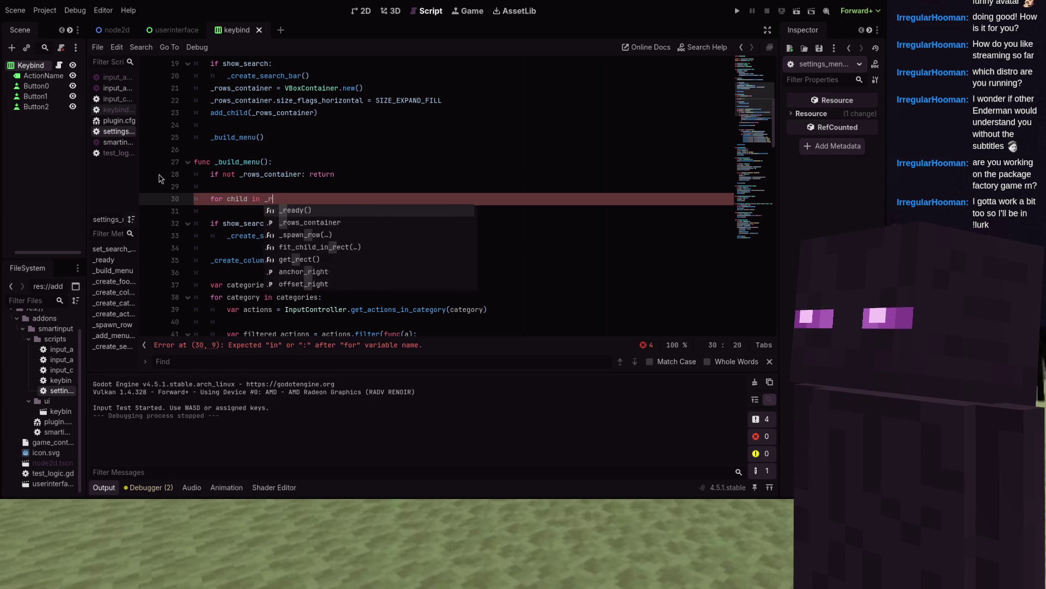
key(Return)
text(.get_)
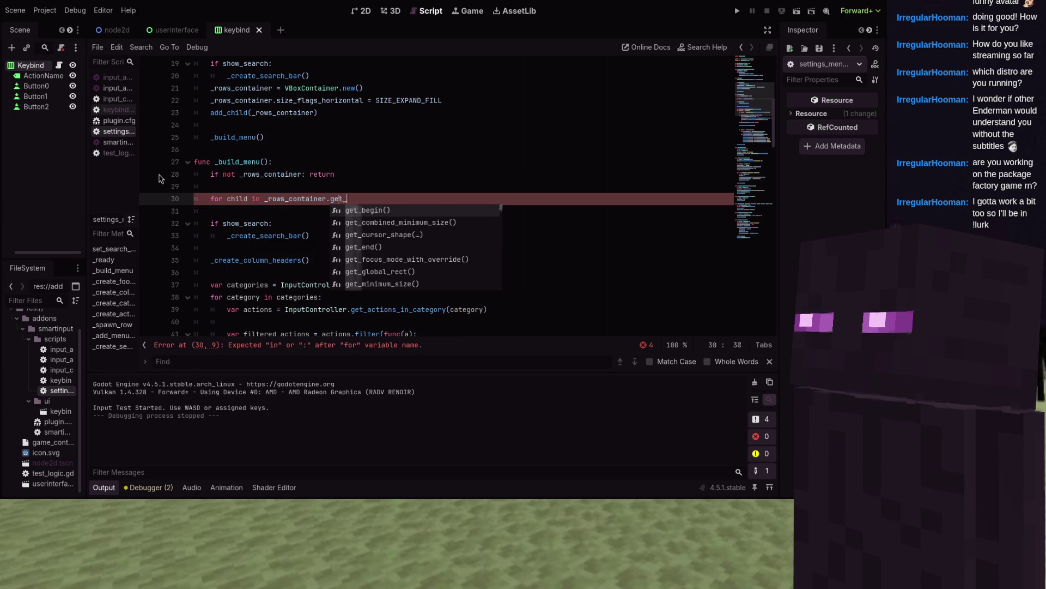
text(childr)
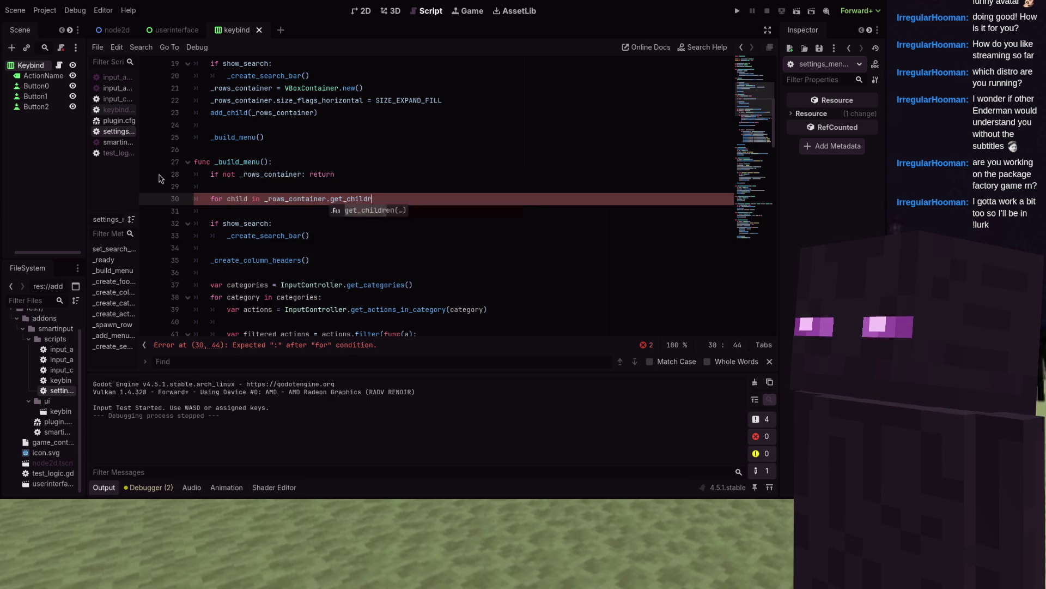
text(en():)
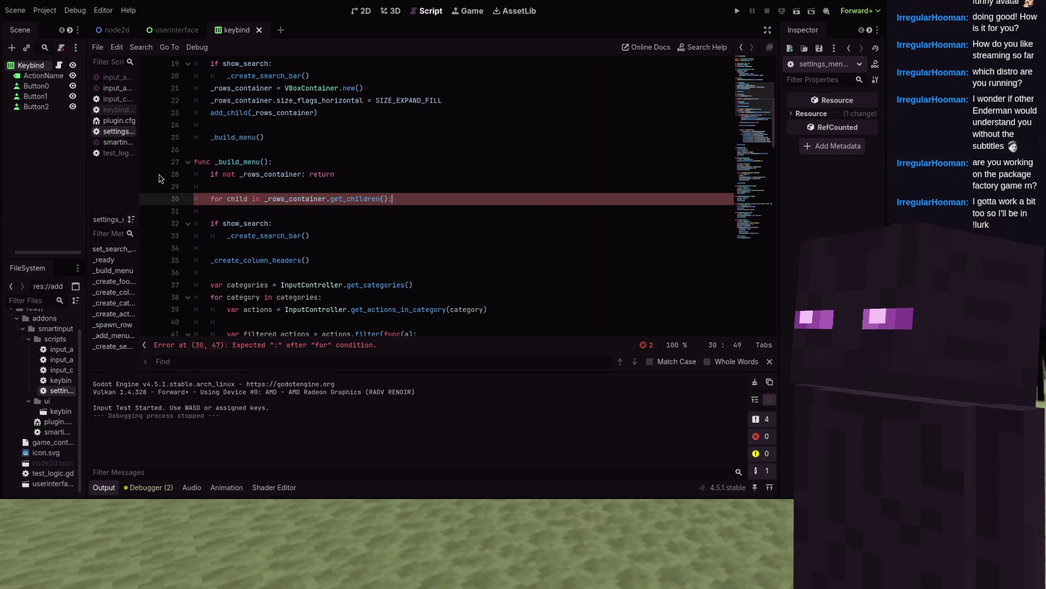
key(Return)
text(q)
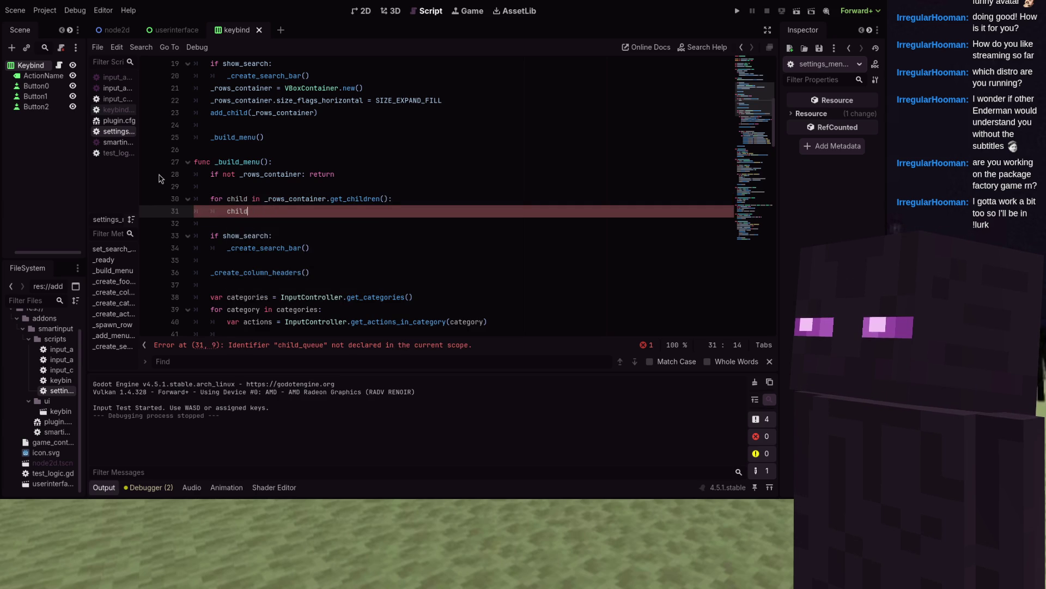
text(.)
text(())
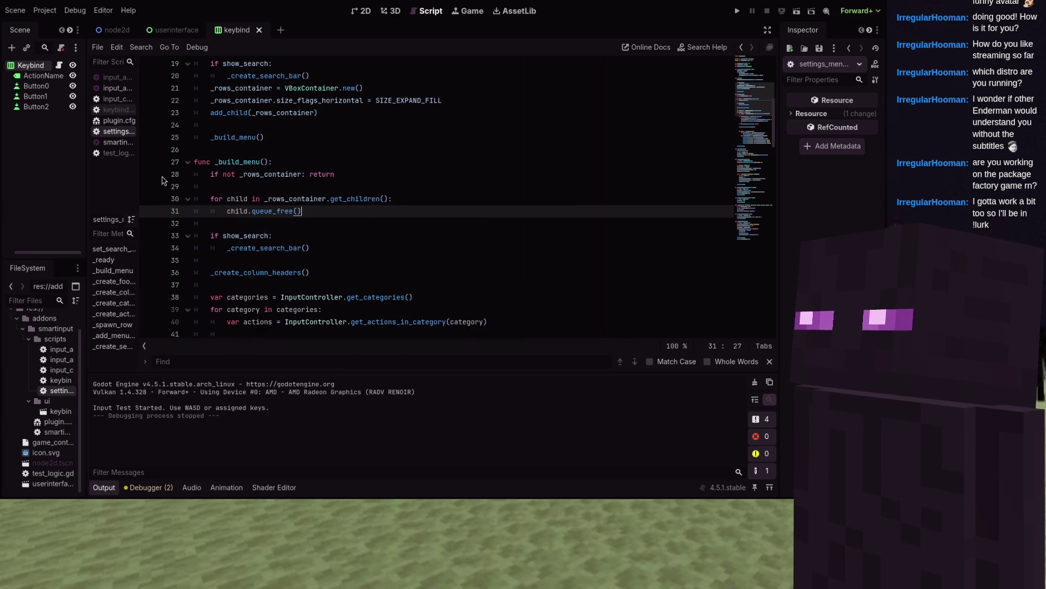
- Delete the leftover search-bar block from _build_menu and run the project
drag(160, 256, 160, 226)
key(Delete)
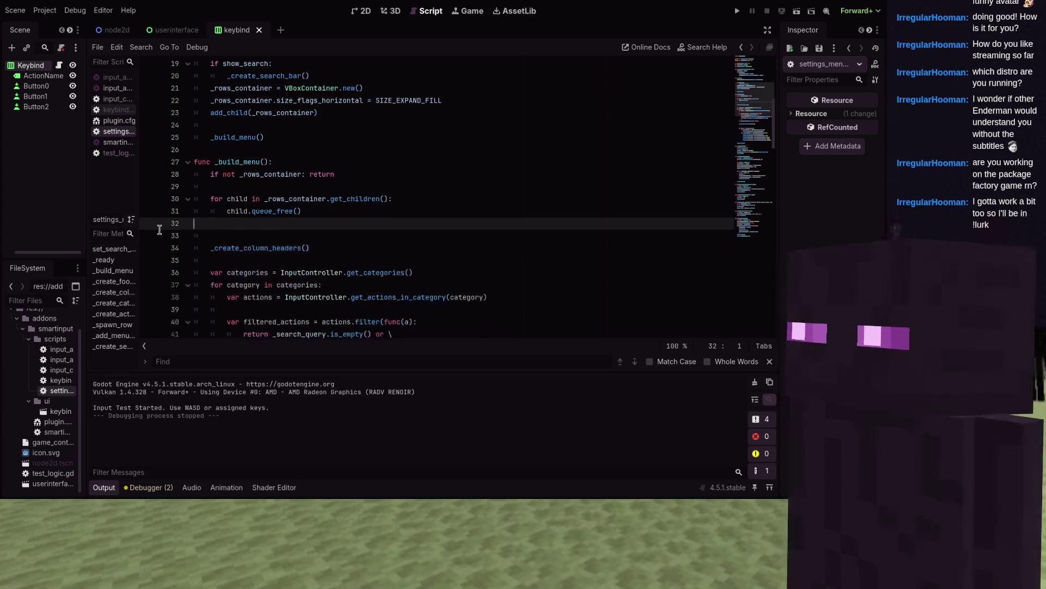
key(BackSpace)
key(F6)
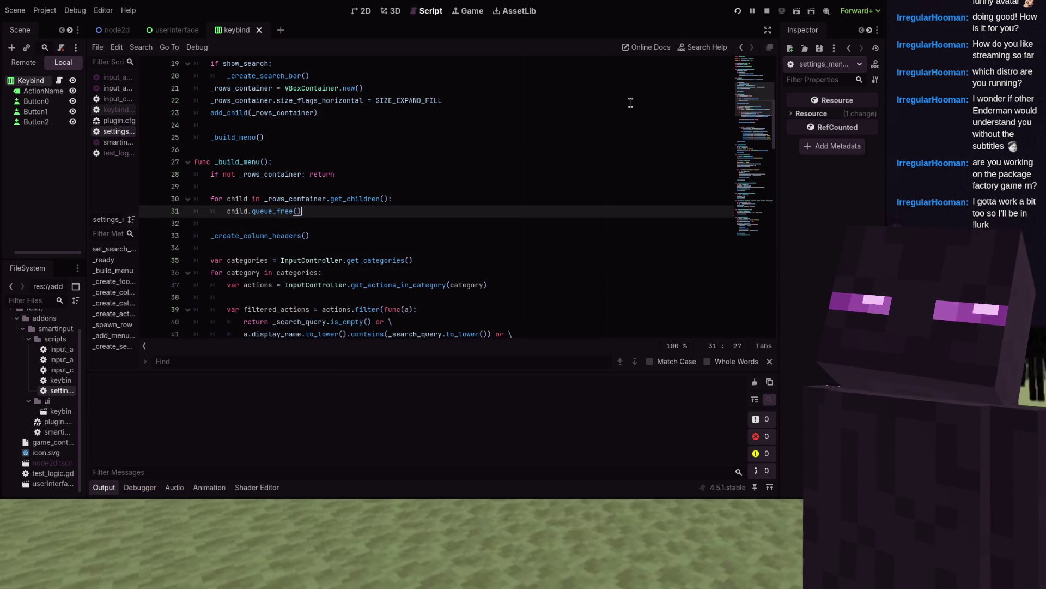
- Type 'mov' and more letters into the keybind search field, scroll the results, then stop the game
text(mov)
scroll(416, 199, down, 3)
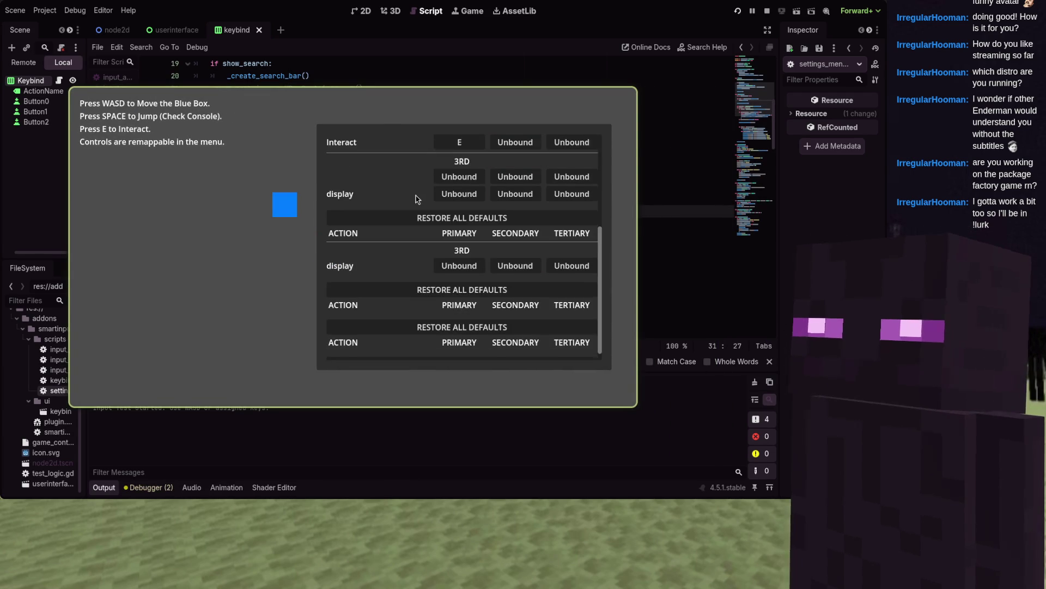
scroll(416, 199, down, 1)
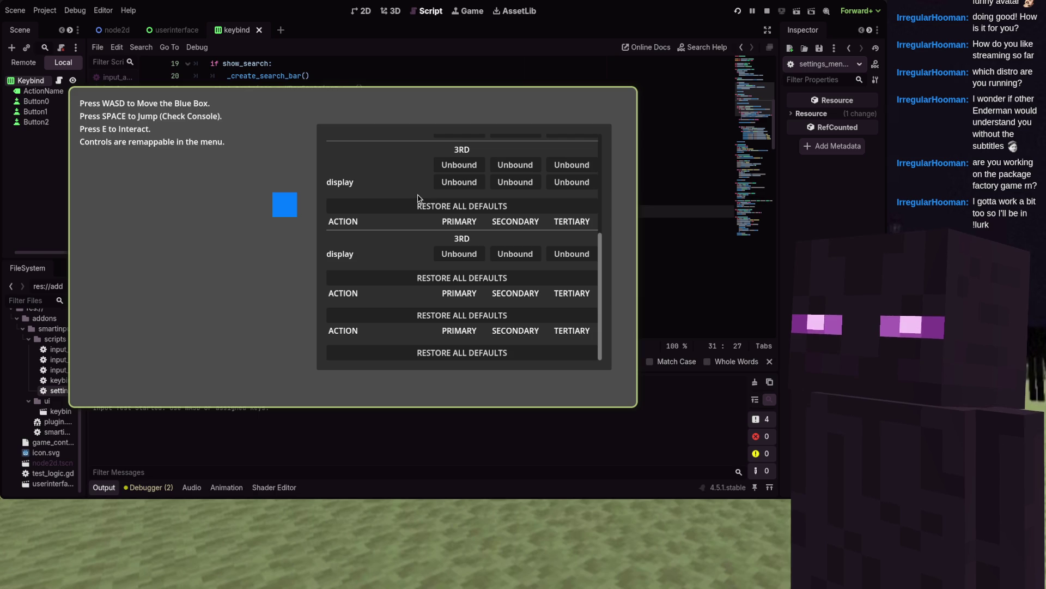
text(dwaddddddddddddddddddddddddddddddddddddddddd)
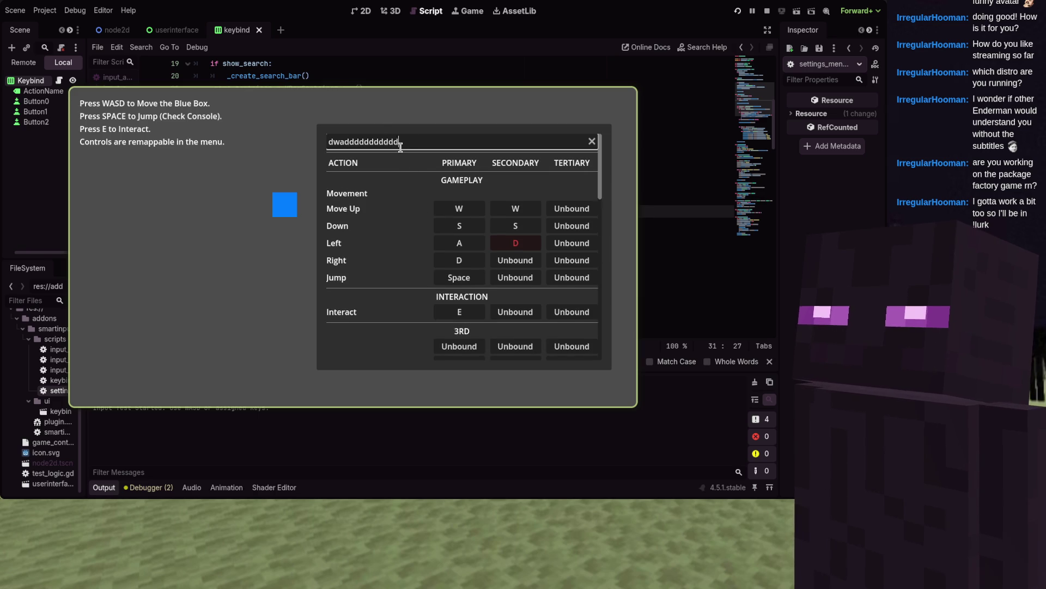
scroll(397, 220, down, 5)
scroll(398, 220, down, 4)
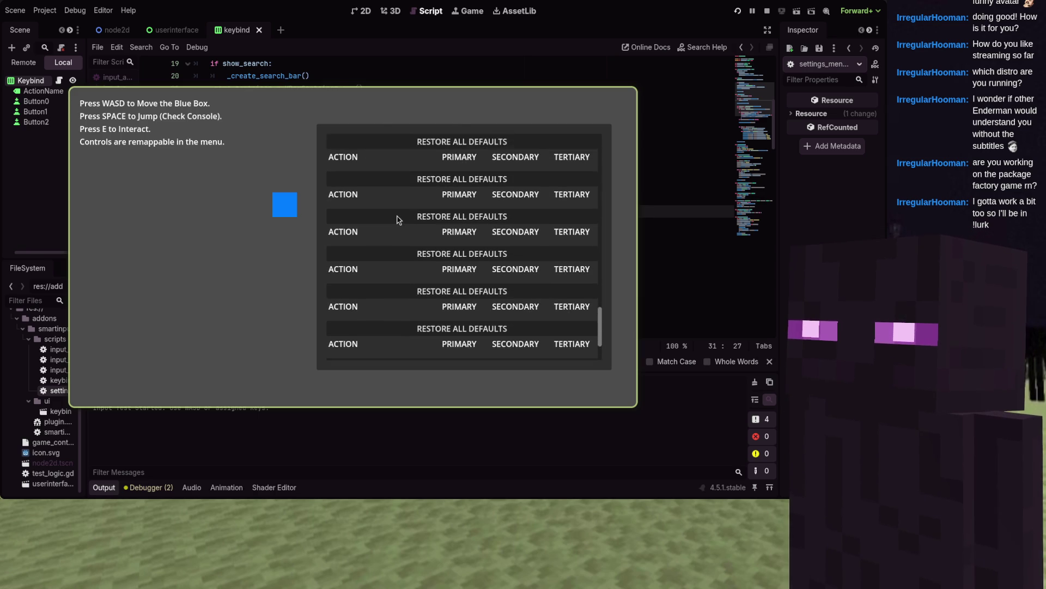
scroll(397, 220, up, 10)
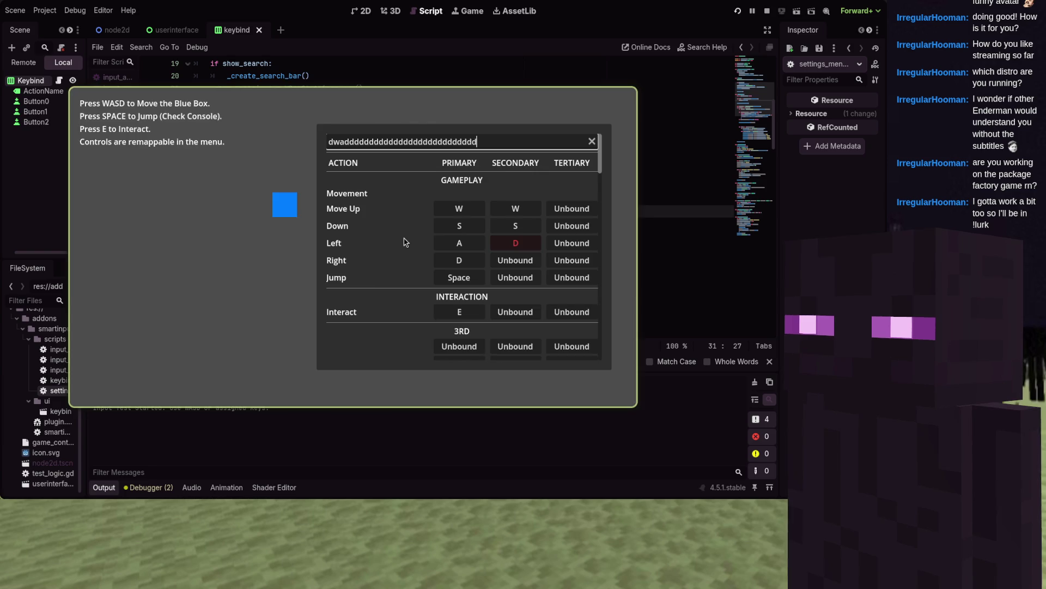
key(F8)
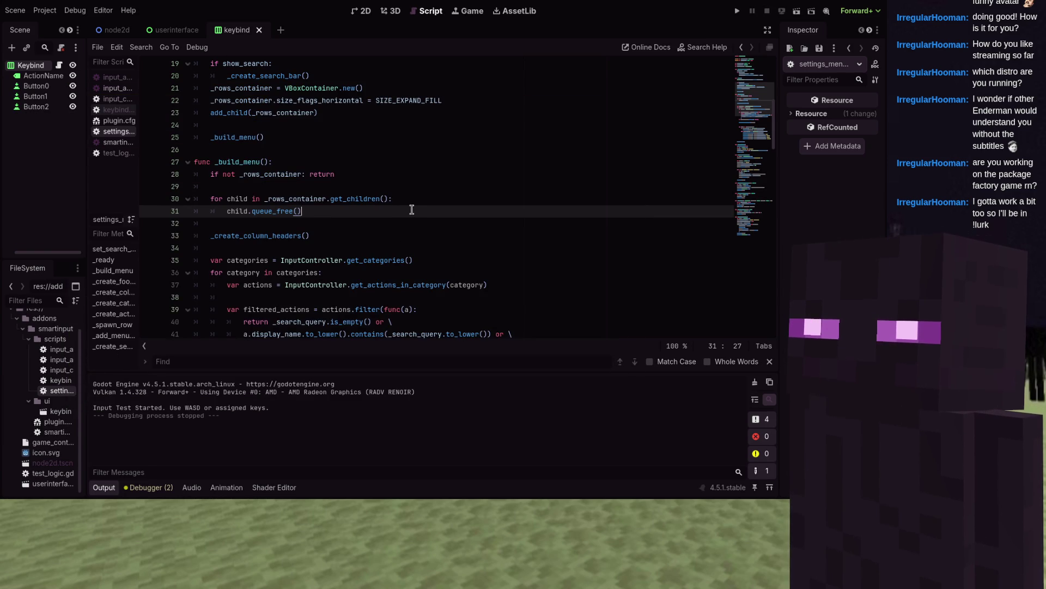
scroll(411, 209, down, 2)
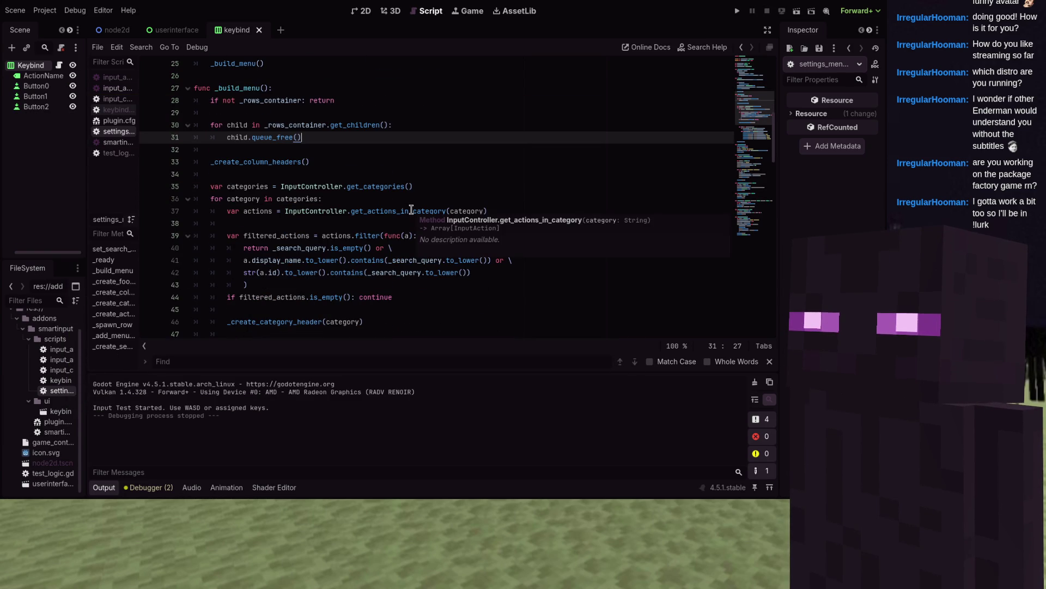
scroll(412, 208, down, 1)
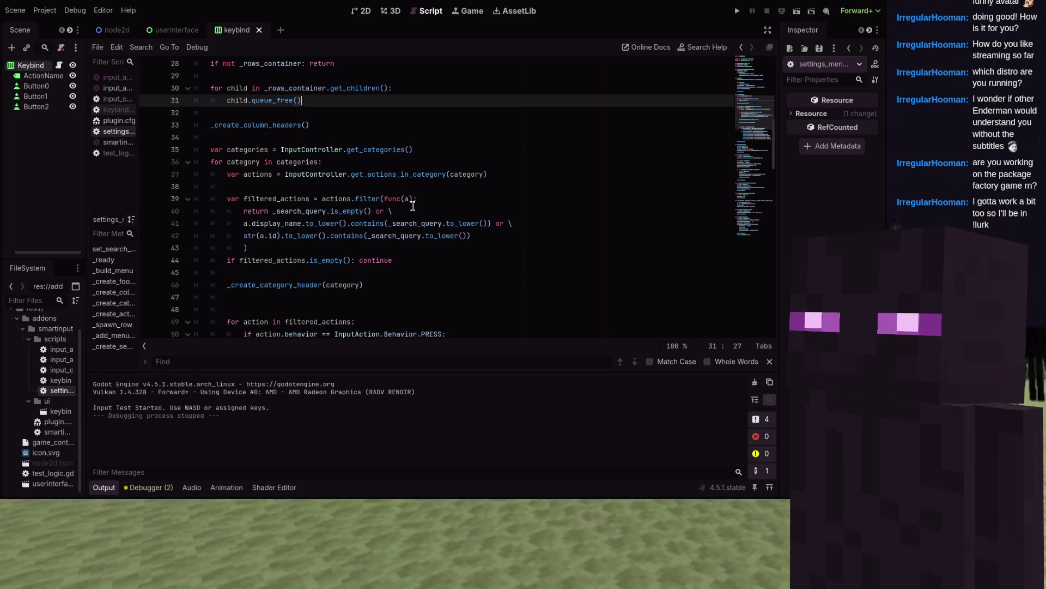
scroll(416, 174, down, 20)
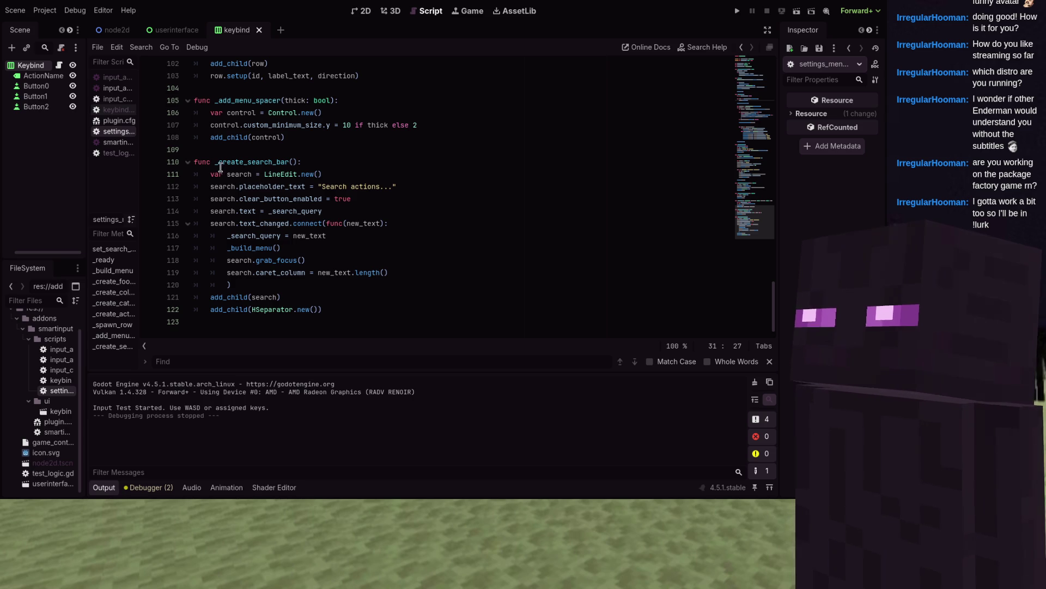
scroll(294, 184, up, 12)
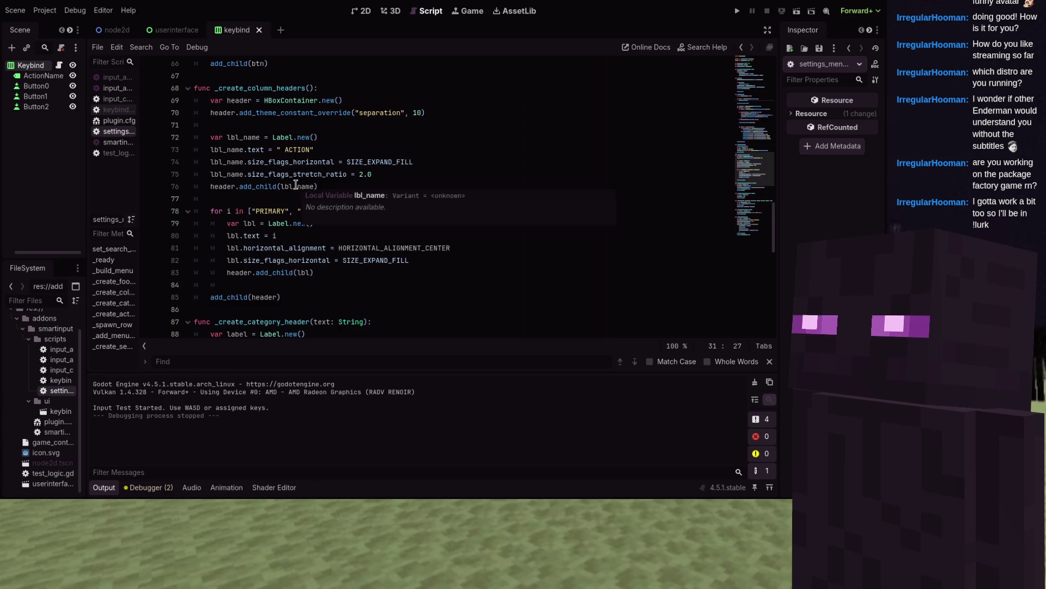
scroll(296, 186, down, 12)
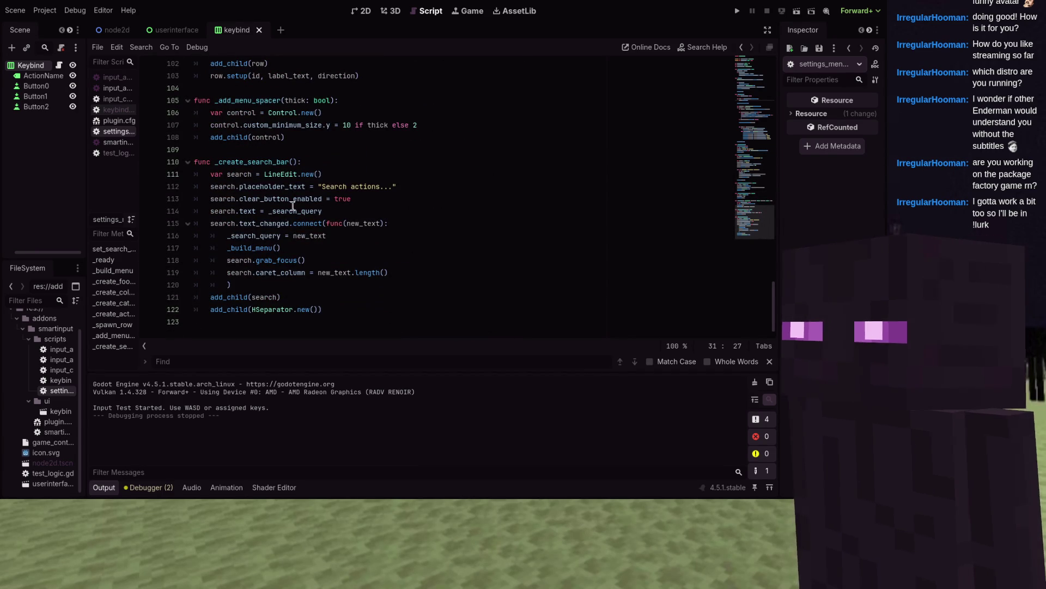
click(264, 174)
mouse_move(317, 182)
mouse_down()
mouse_move(398, 188)
mouse_move(382, 240)
mouse_move(381, 311)
mouse_up()
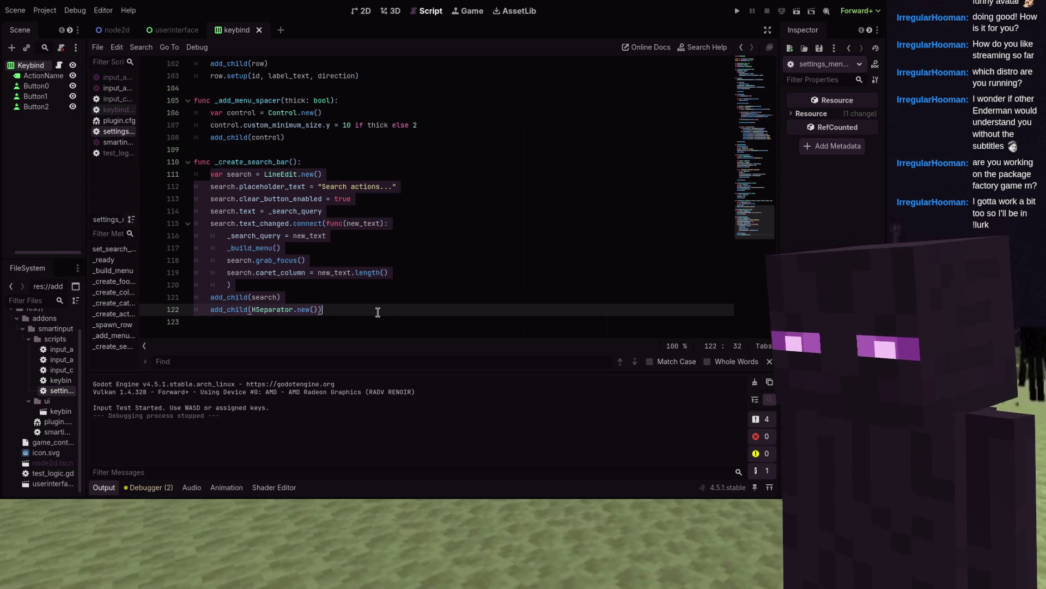
key(BackSpace)
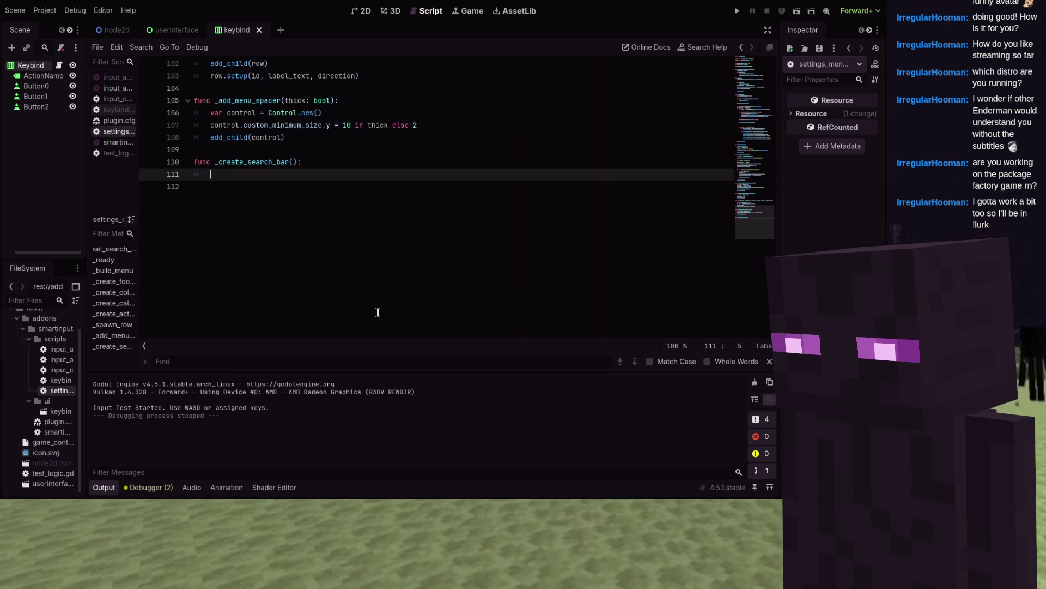
- Undo the stray rename and delete the grab_focus and caret_column lines from _create_search_bar
text(v)
key(BackSpace)
text(_se)
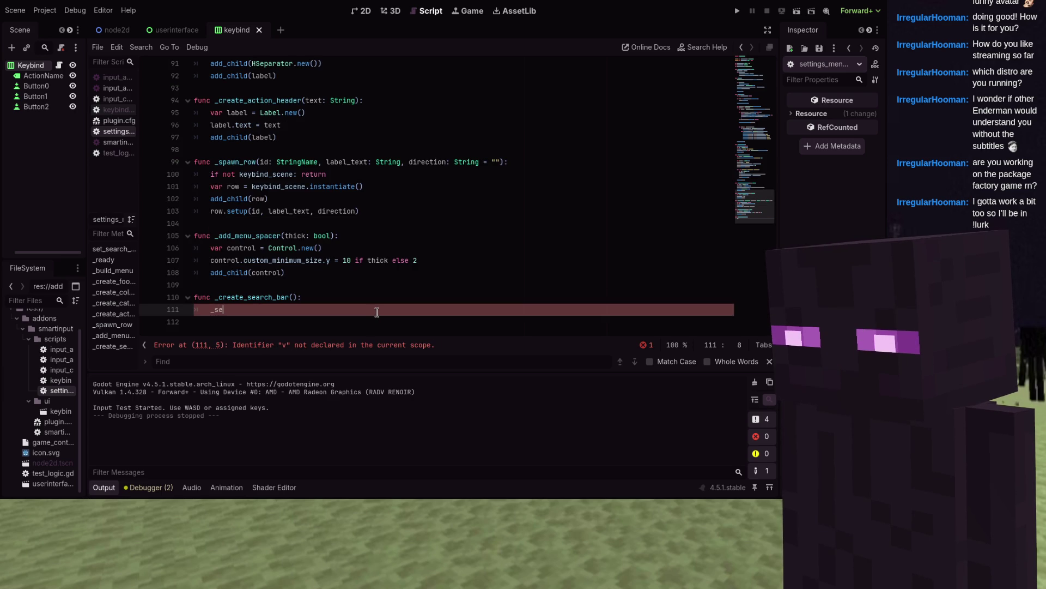
text(arch_edit)
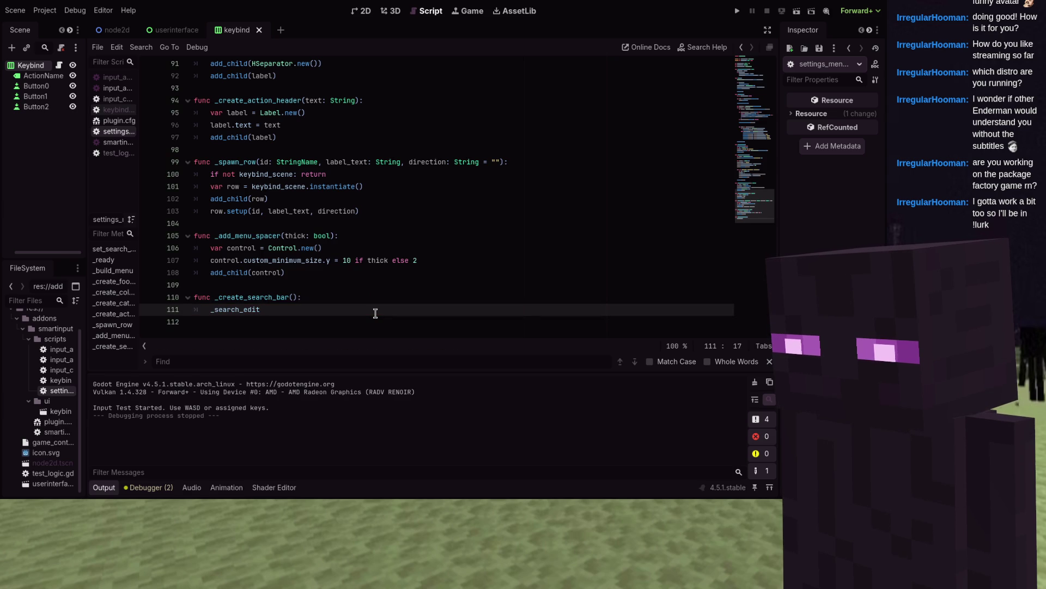
key(ctrl+z)
key(ctrl+z)
key(ctrl+z)
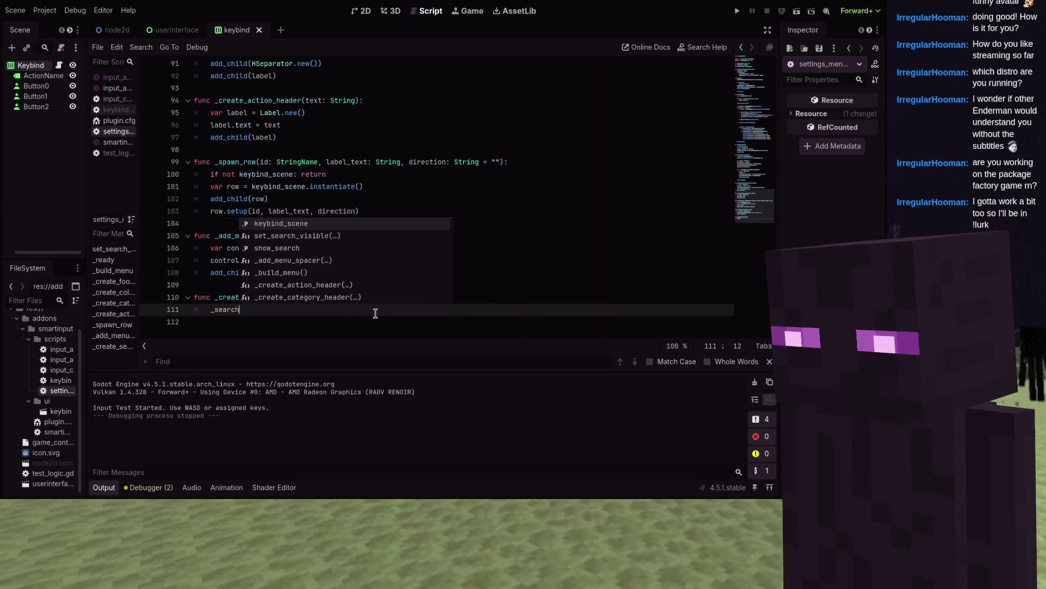
key(ctrl+z)
key(ctrl+z)
key(ctrl+z)
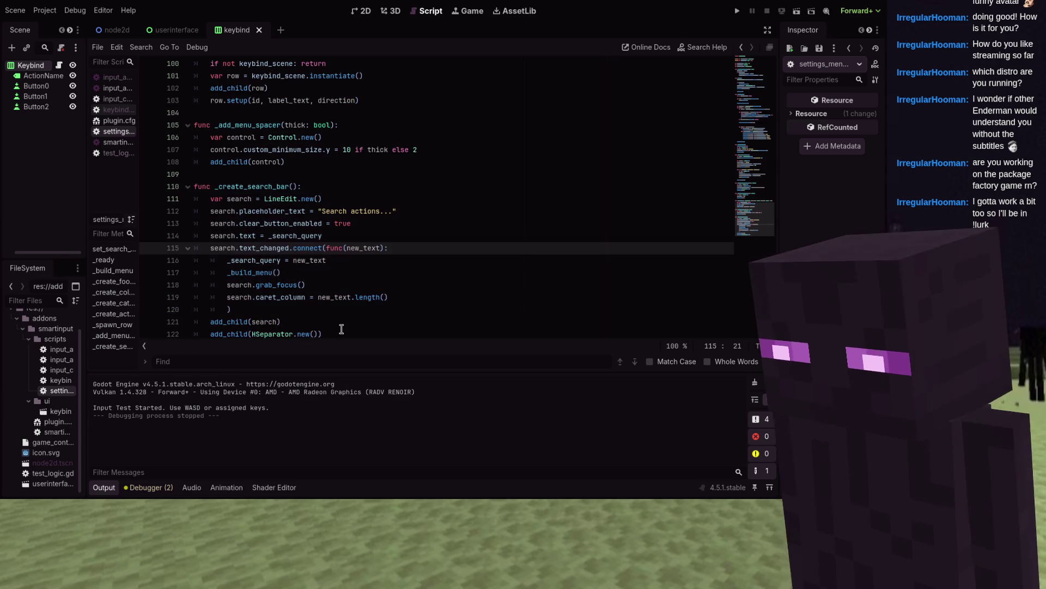
key(ctrl+z)
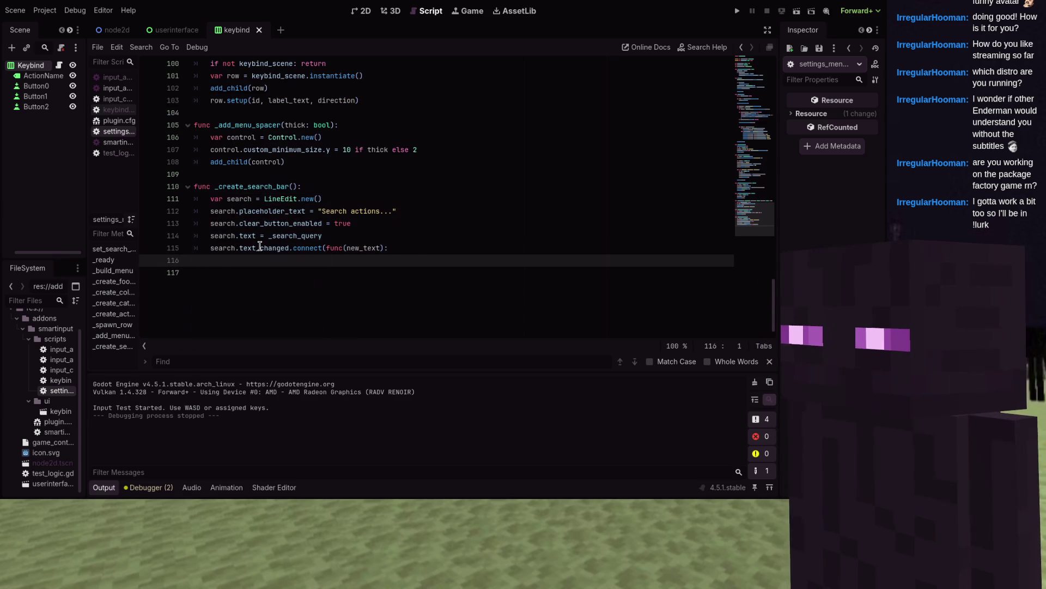
key(ctrl+shift+z)
key(ctrl+shift+z)
key(ctrl+shift+z)
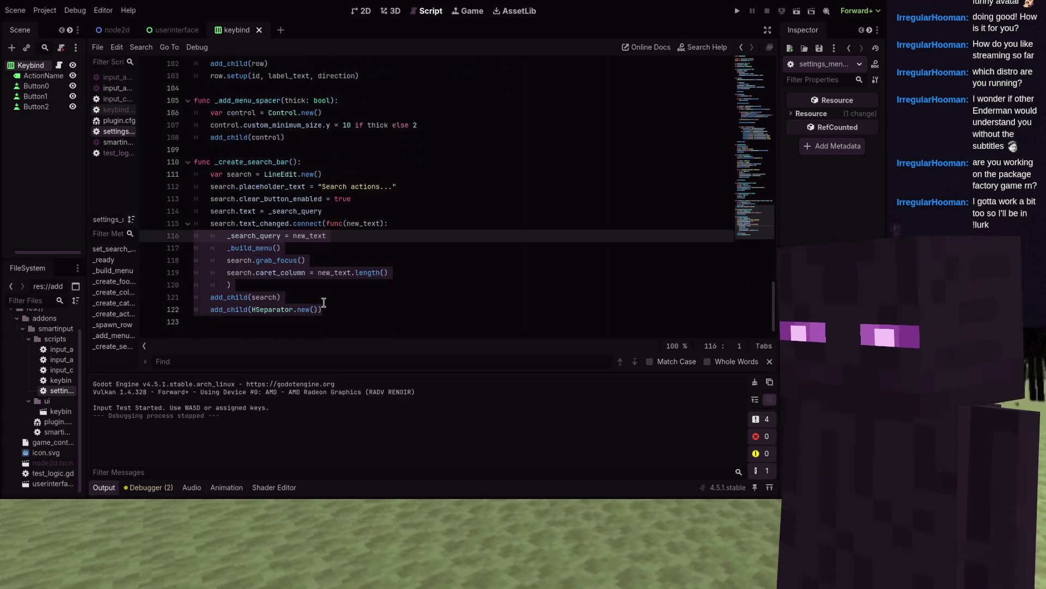
drag(224, 281, 178, 266)
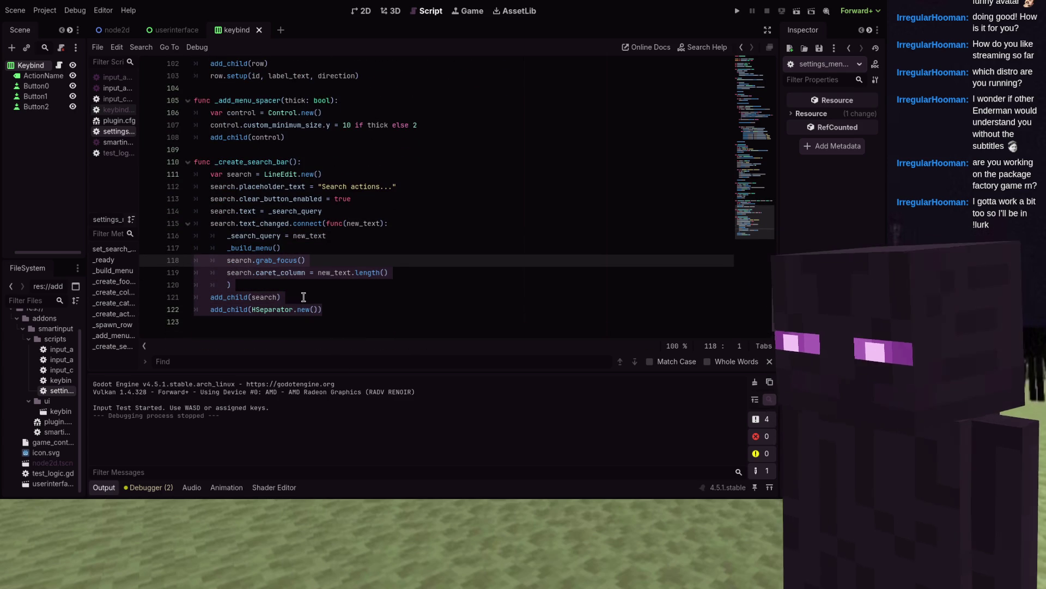
key(Down)
key(Right)
drag(193, 261, 240, 284)
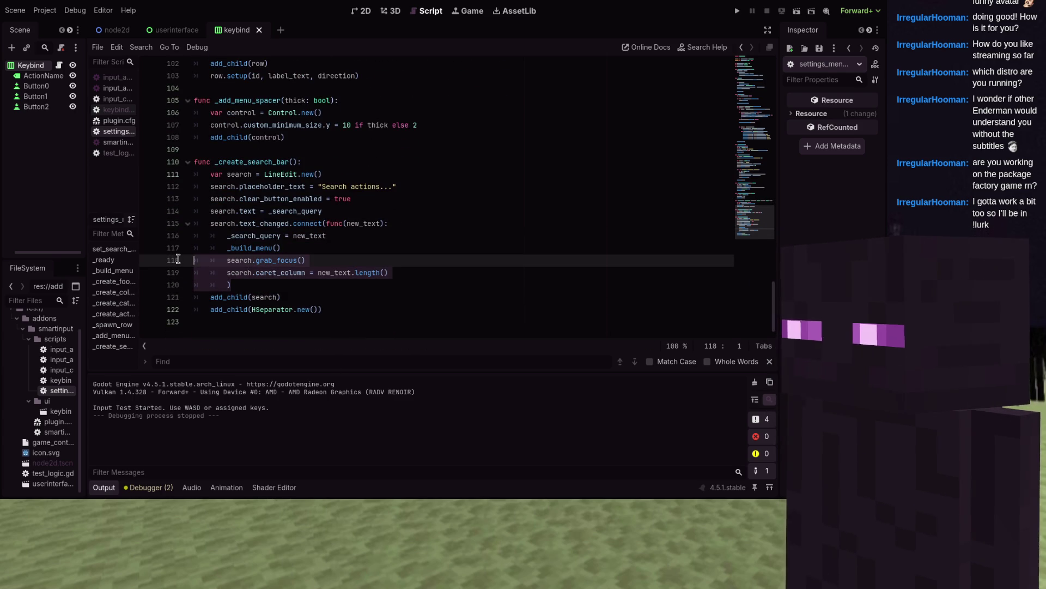
key(BackSpace)
- Rename the var search declaration to _search_edit
scroll(348, 287, up, 1)
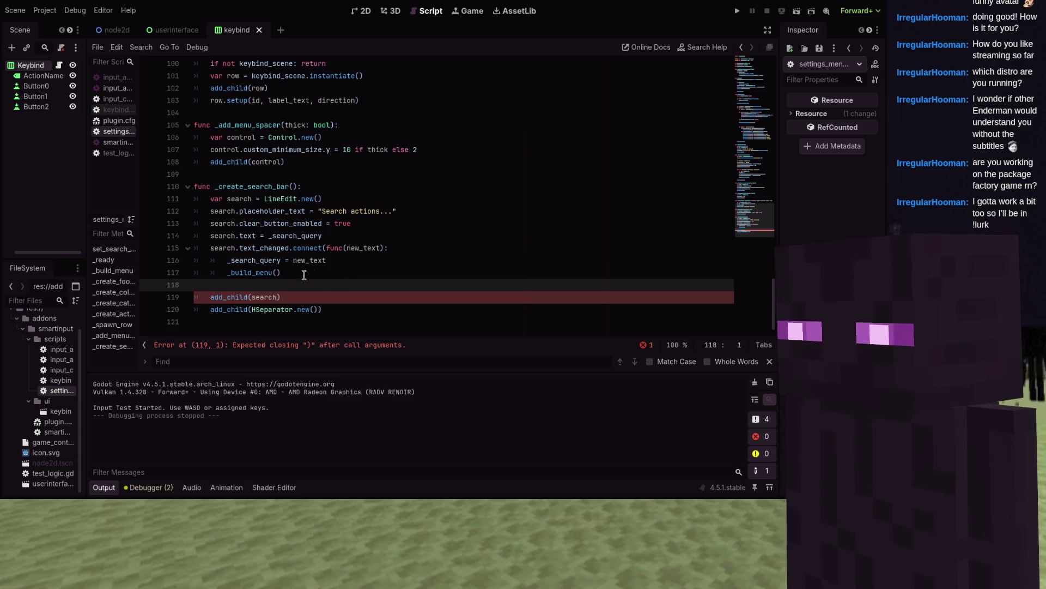
click(241, 200)
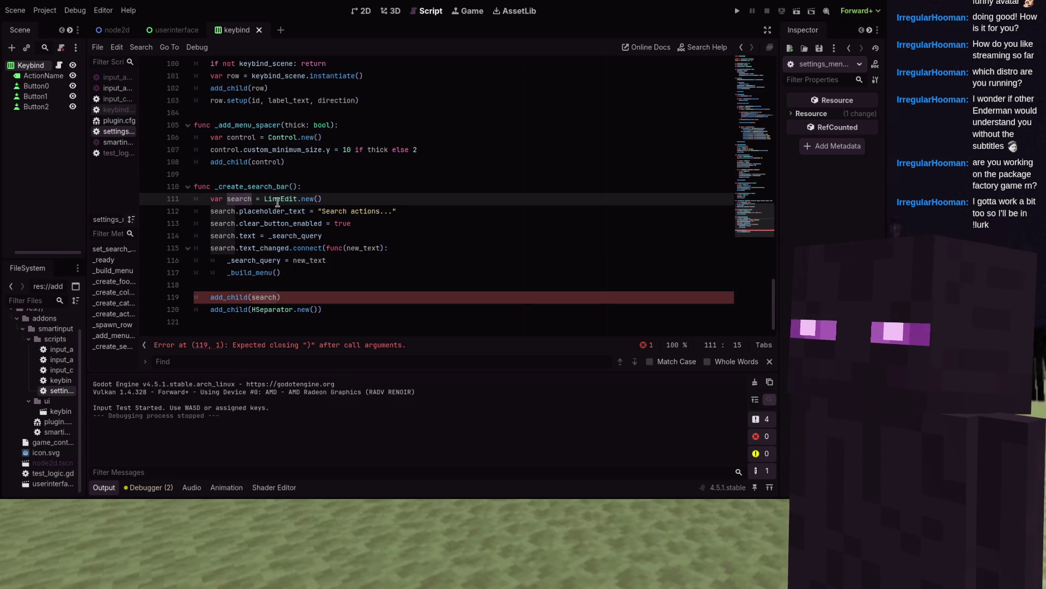
drag(322, 199, 172, 203)
key(BackSpace)
key(BackSpace)
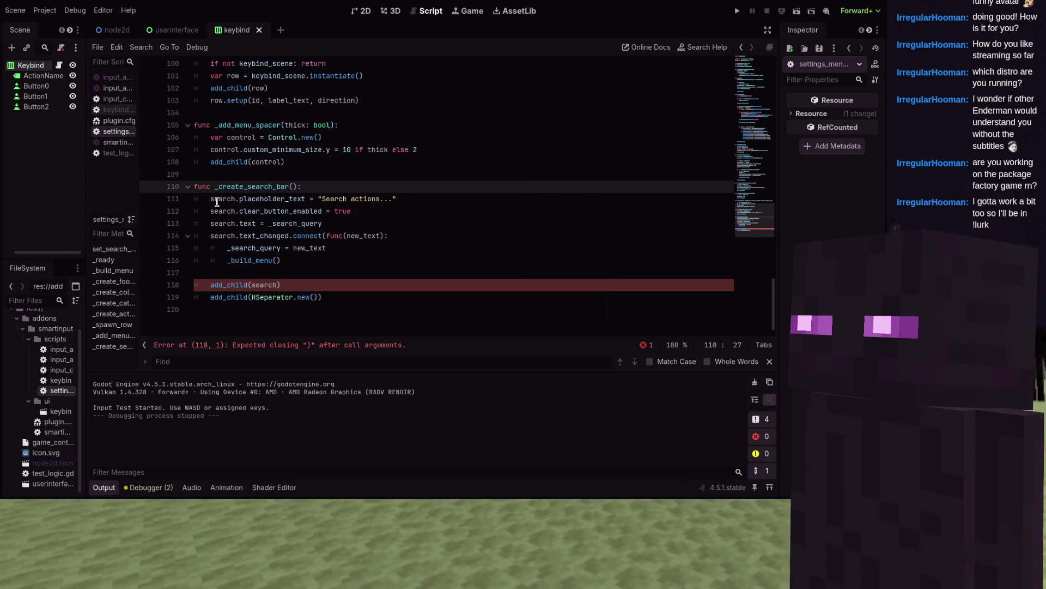
key(ctrl+z)
drag(256, 200, 211, 199)
text(search_edit)
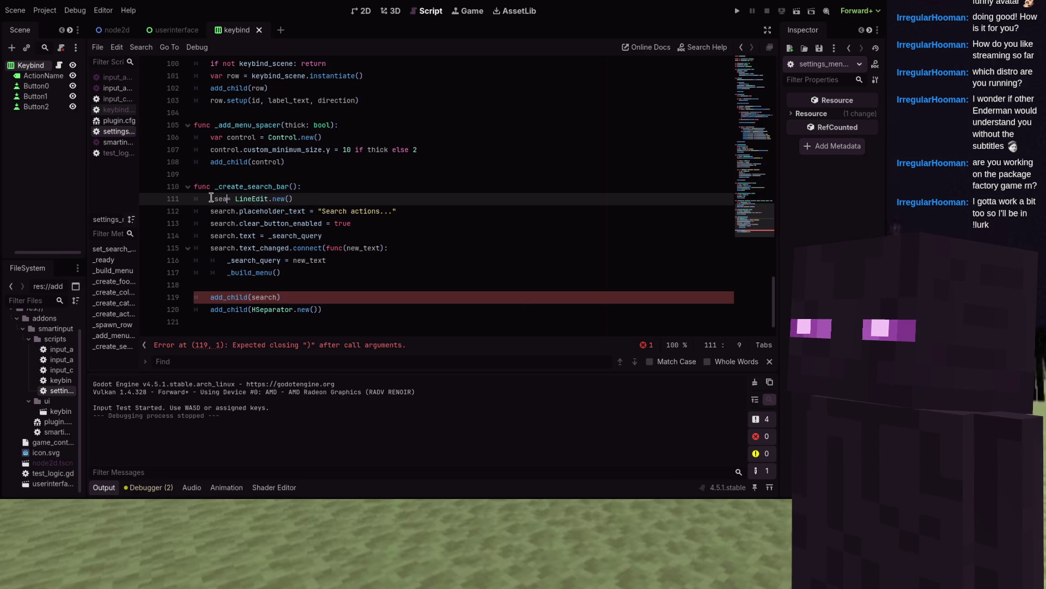
click(211, 199)
text(_)
drag(260, 199, 205, 198)
- Replace the remaining search references on lines 112–119, including add_child, with _search_edit
double_click(223, 211)
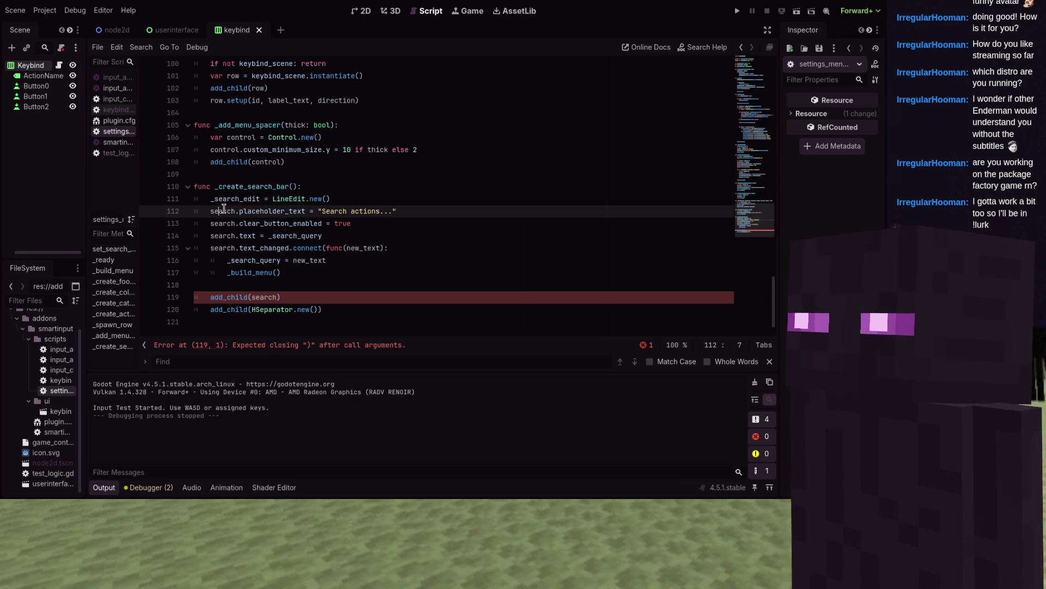
key(ctrl+d)
key(ctrl+d)
key(ctrl+d)
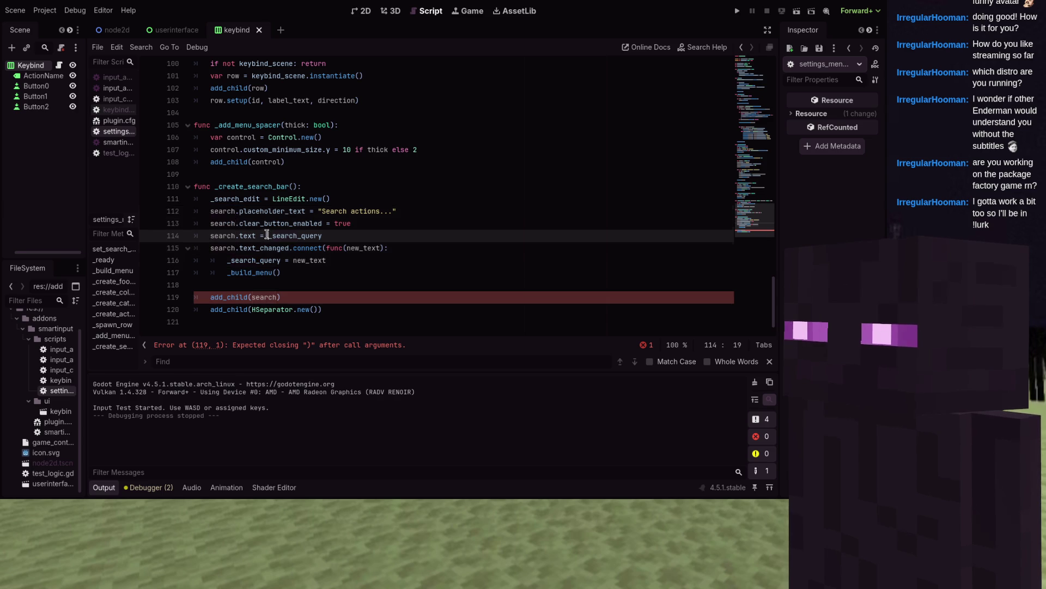
key(Escape)
key(ctrl+d)
key(ctrl+d)
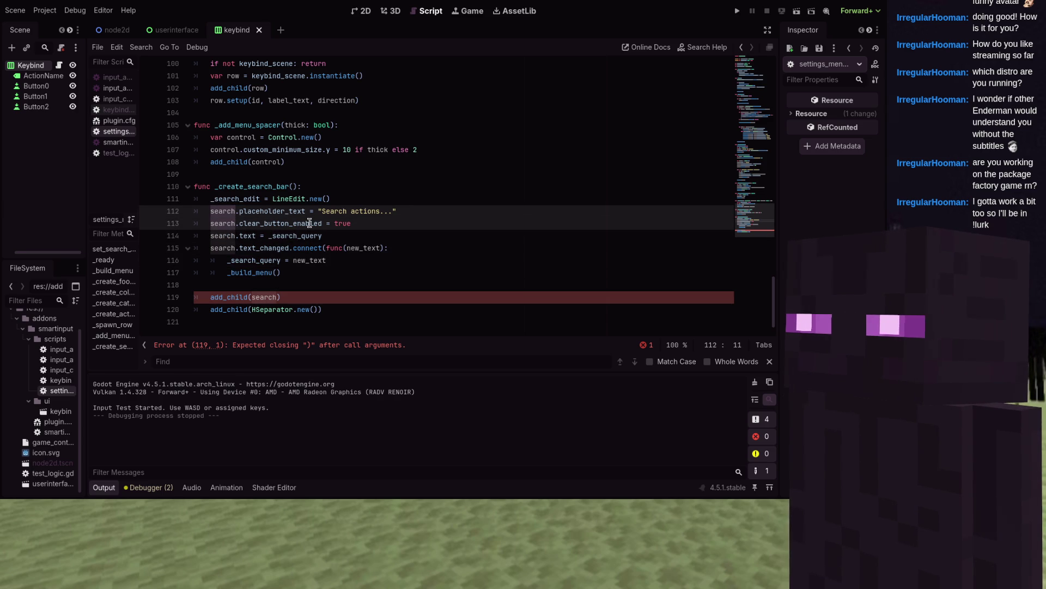
text(_search_edit)
click(235, 235)
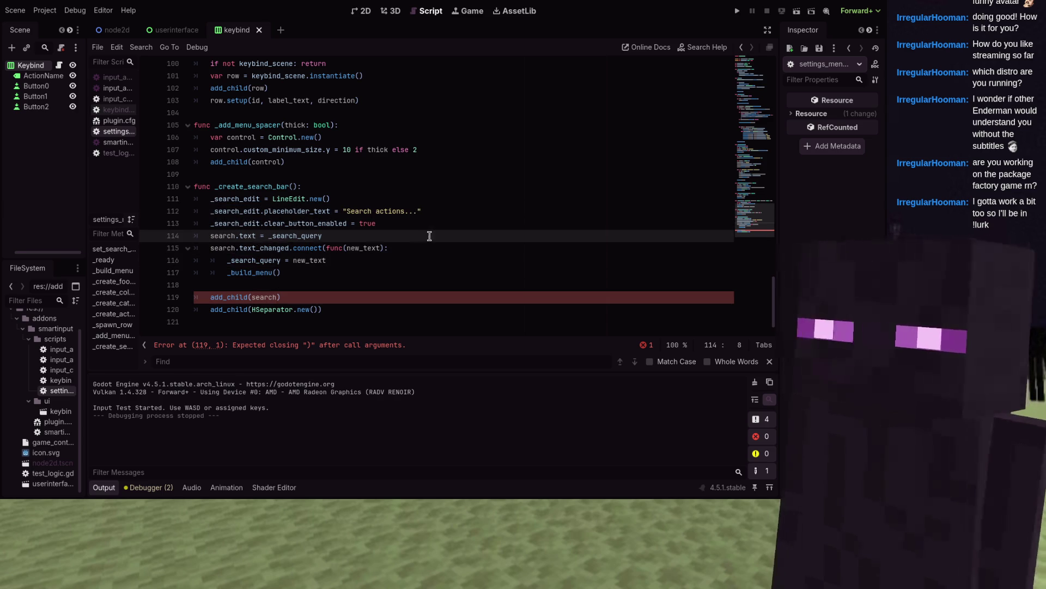
key(ctrl+d)
key(ctrl+d)
text(_search_edit)
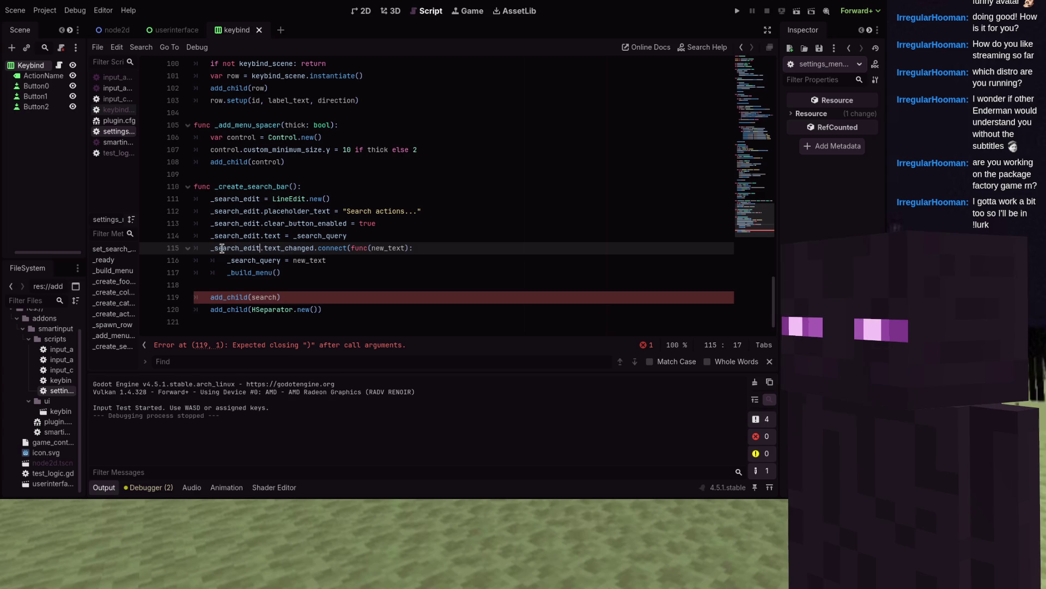
double_click(265, 297)
text(_search_edit)
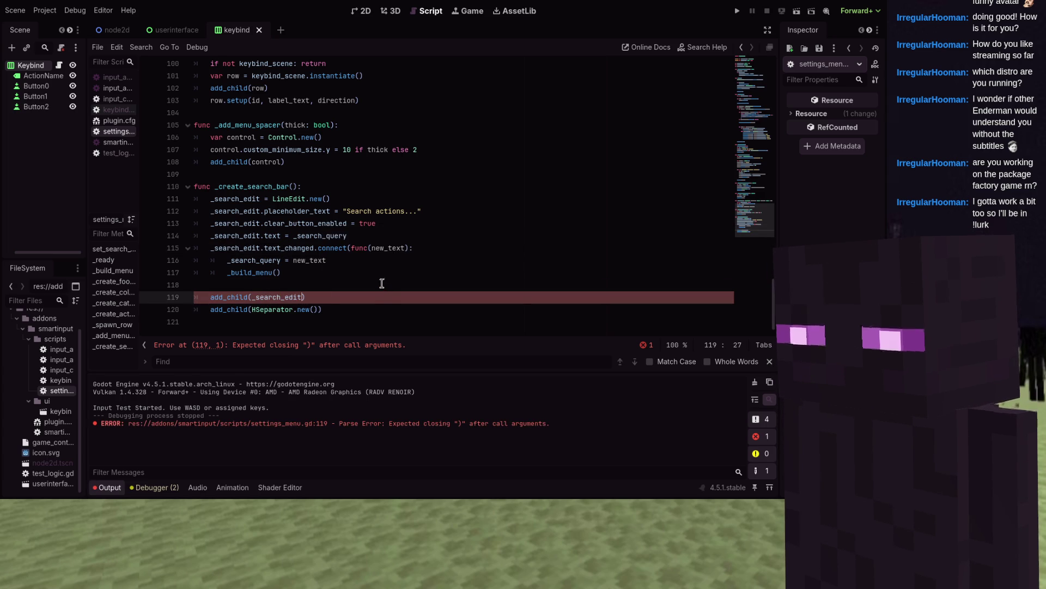
click(361, 280)
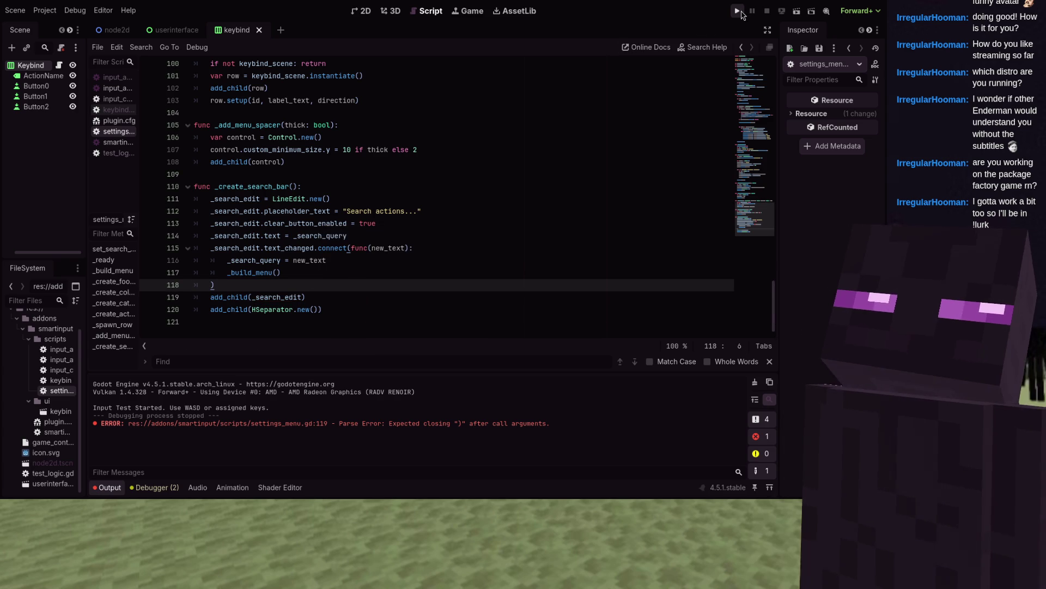
click(737, 11)
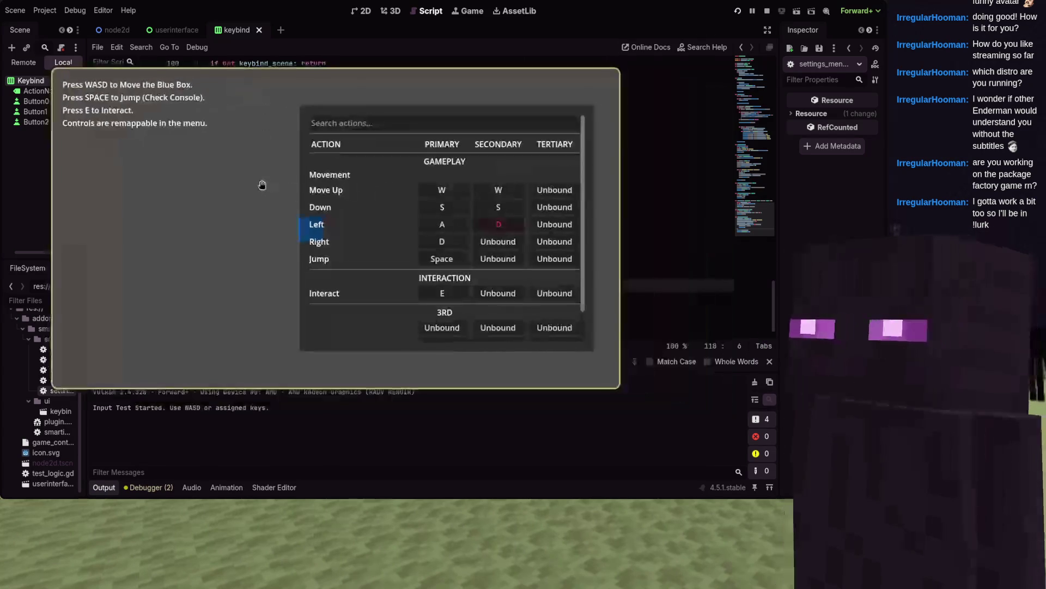
click(410, 121)
text(wa)
scroll(380, 200, down, 5)
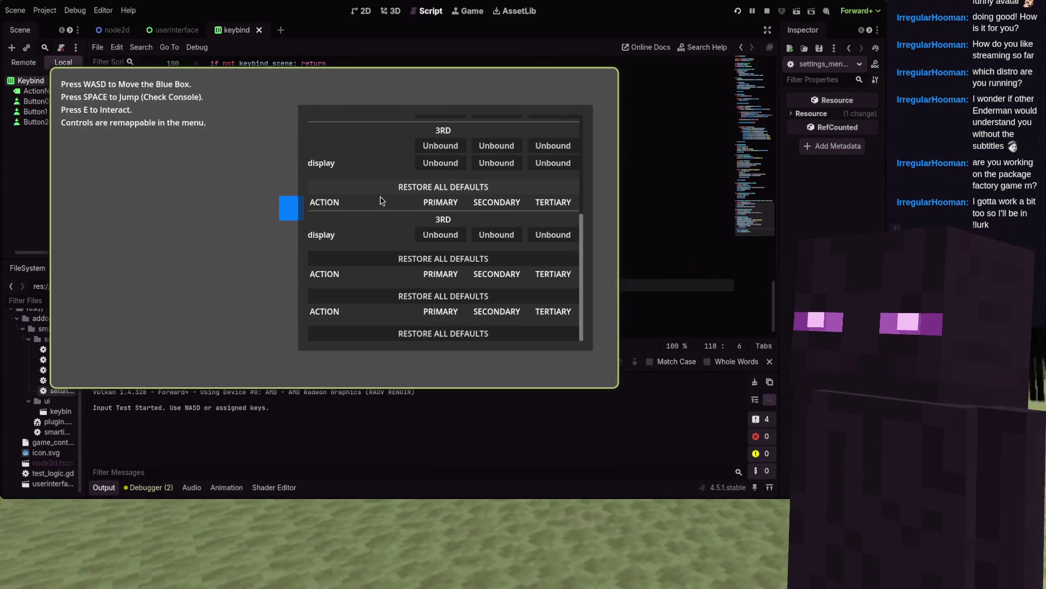
key(a)
key(s)
key(w)
key(a)
key(s)
scroll(381, 201, down, 5)
key(F8)
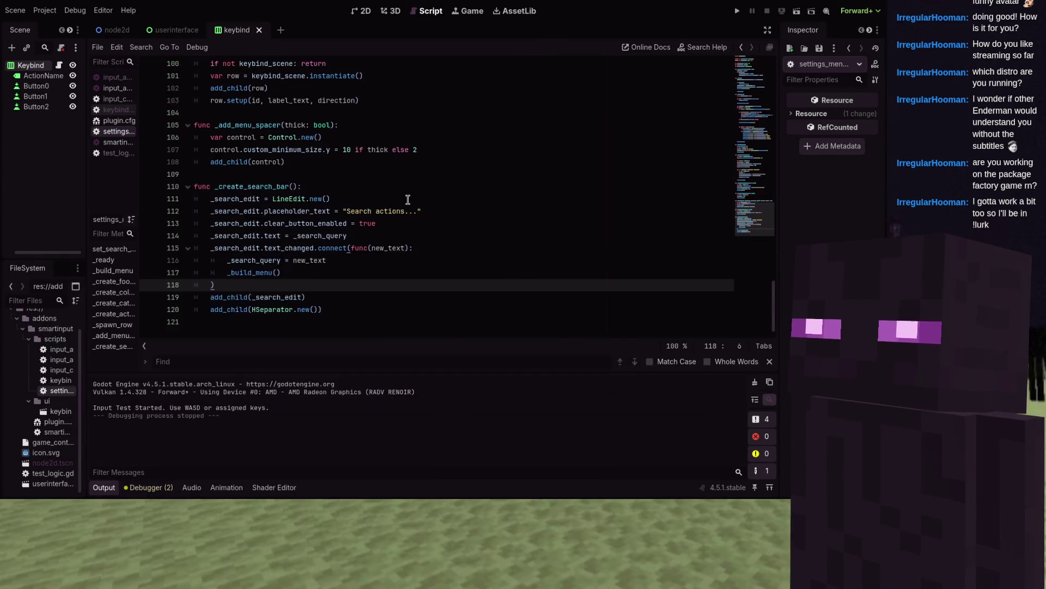
scroll(408, 199, up, 4)
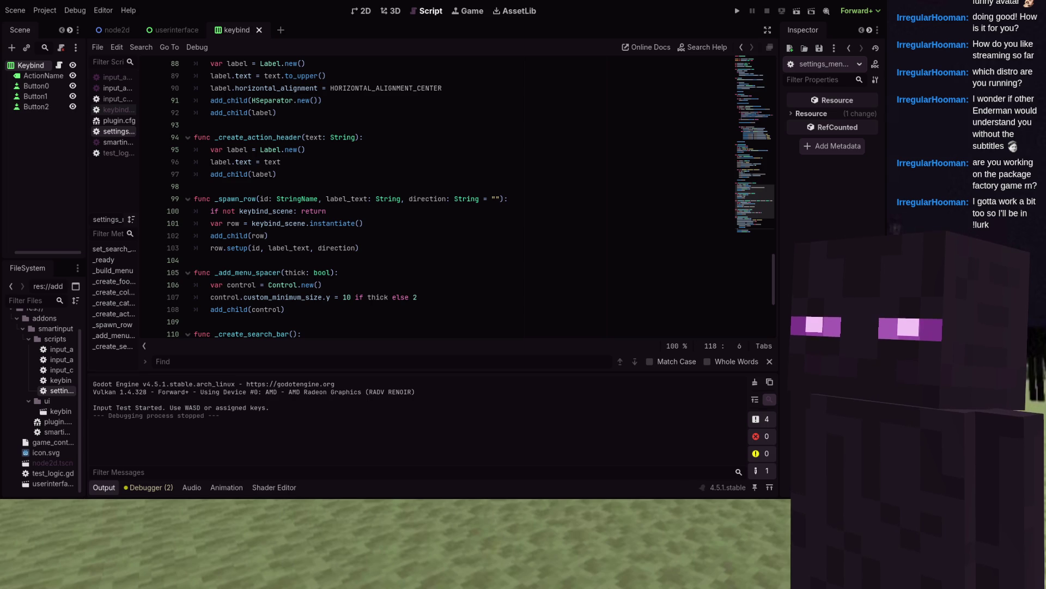
- Change line 66's add_child(btn) in _create_footer to _rows_container.add_child(btn)
scroll(407, 199, up, 8)
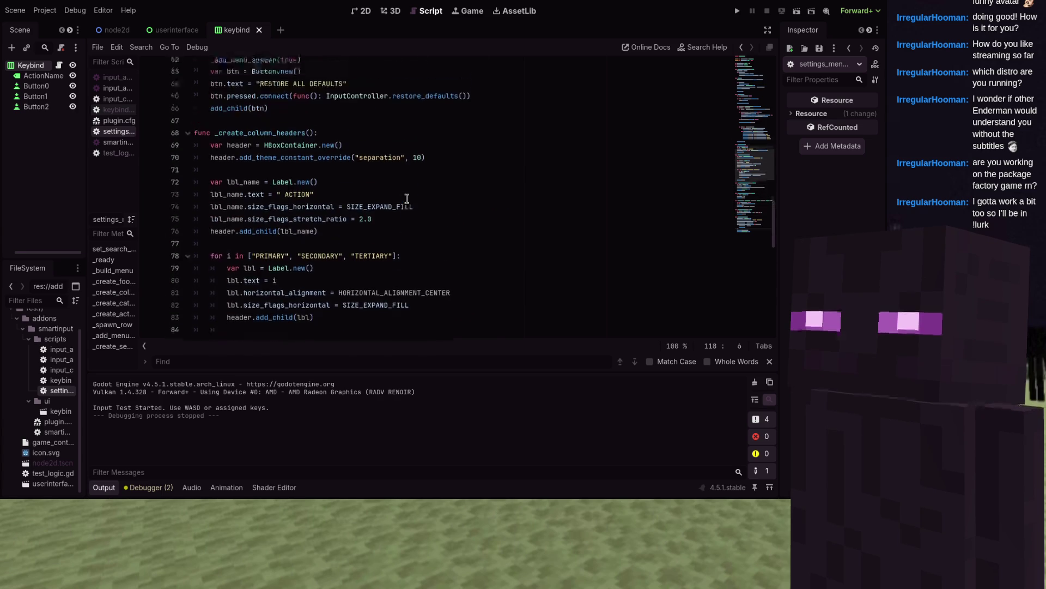
scroll(406, 198, up, 4)
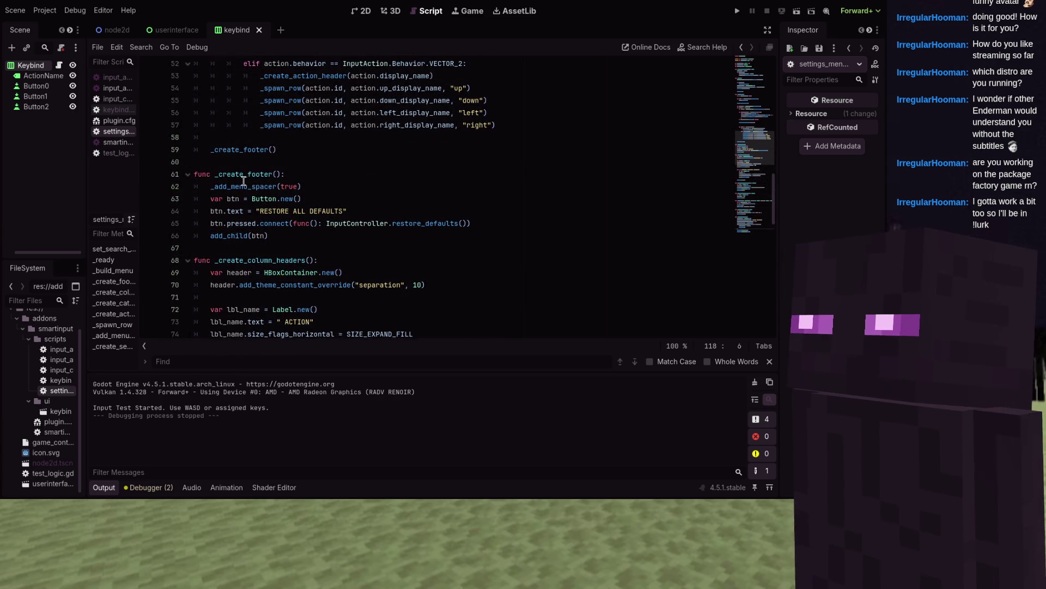
click(272, 235)
key(shift+Home)
mouse_move(256, 235)
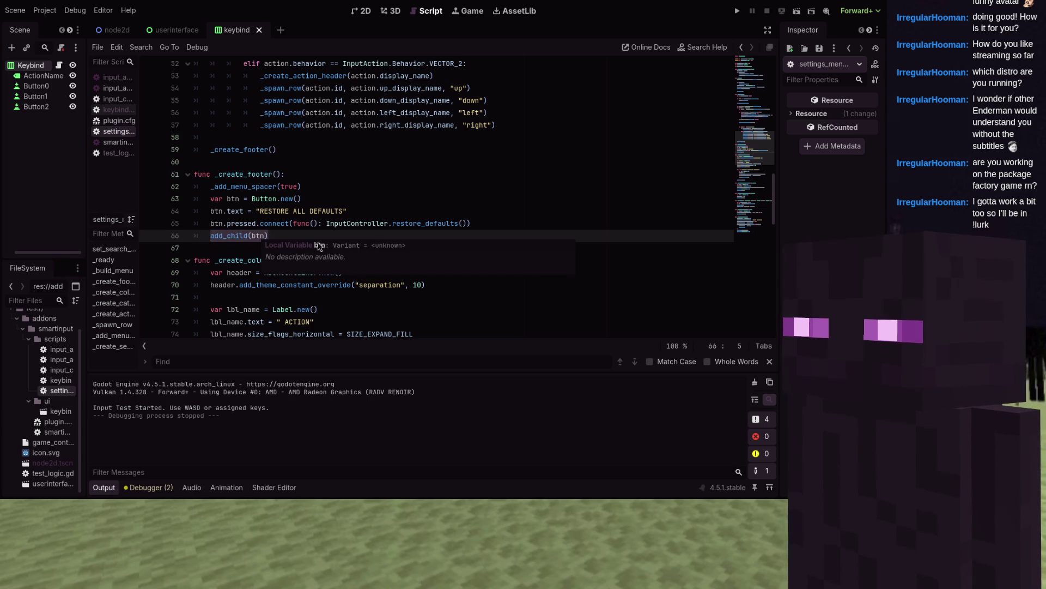
text(_rows_cont)
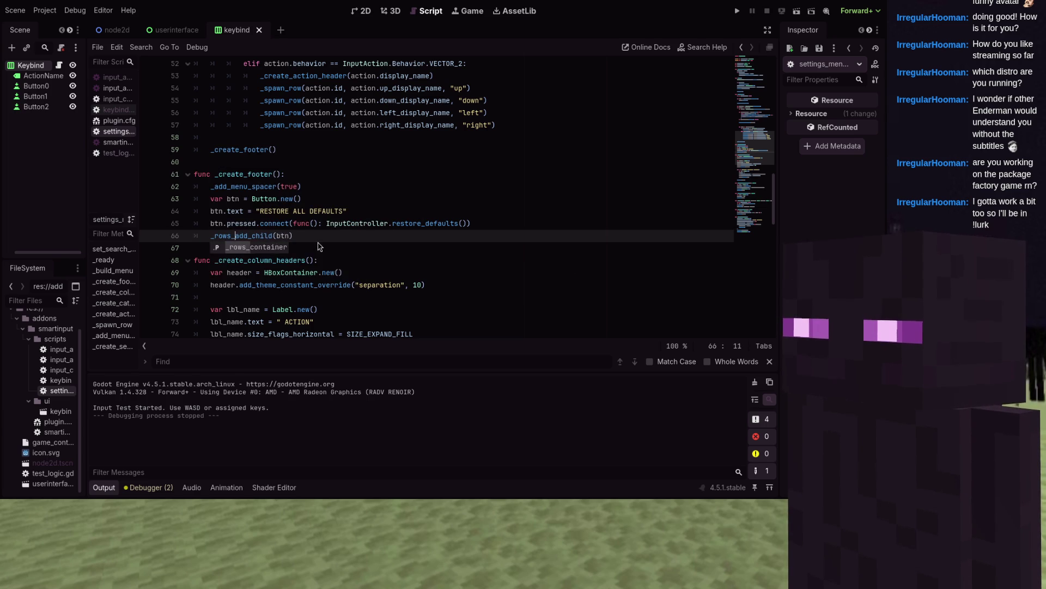
key(Tab)
text(./)
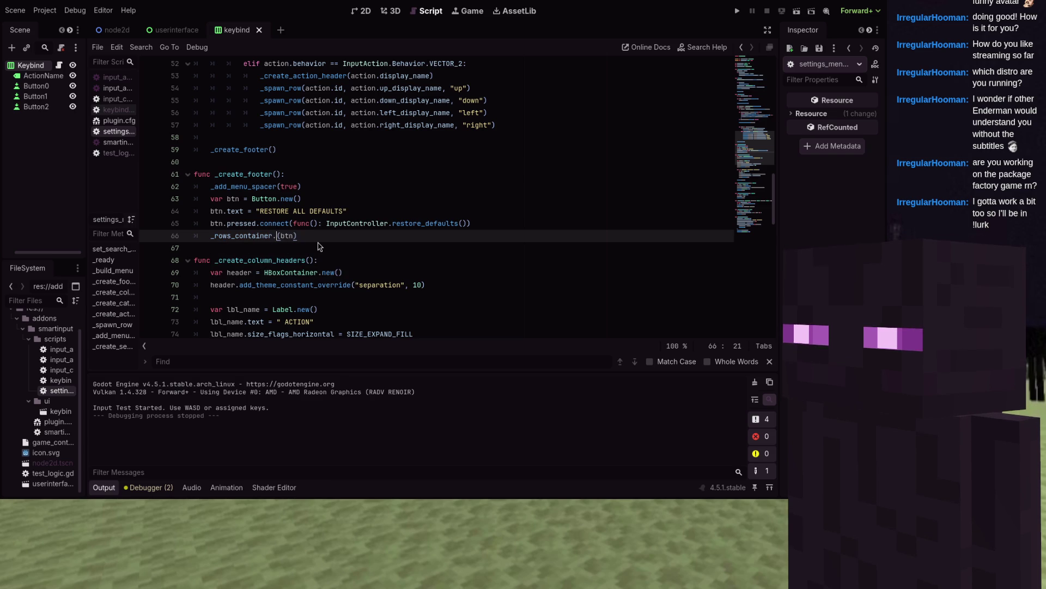
text(ld)
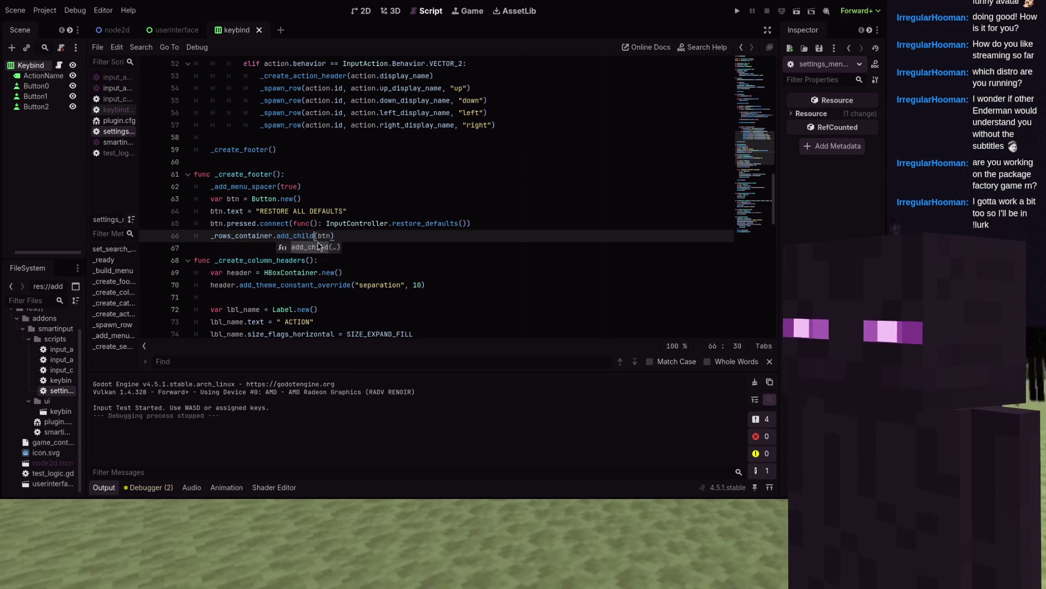
key(Home)
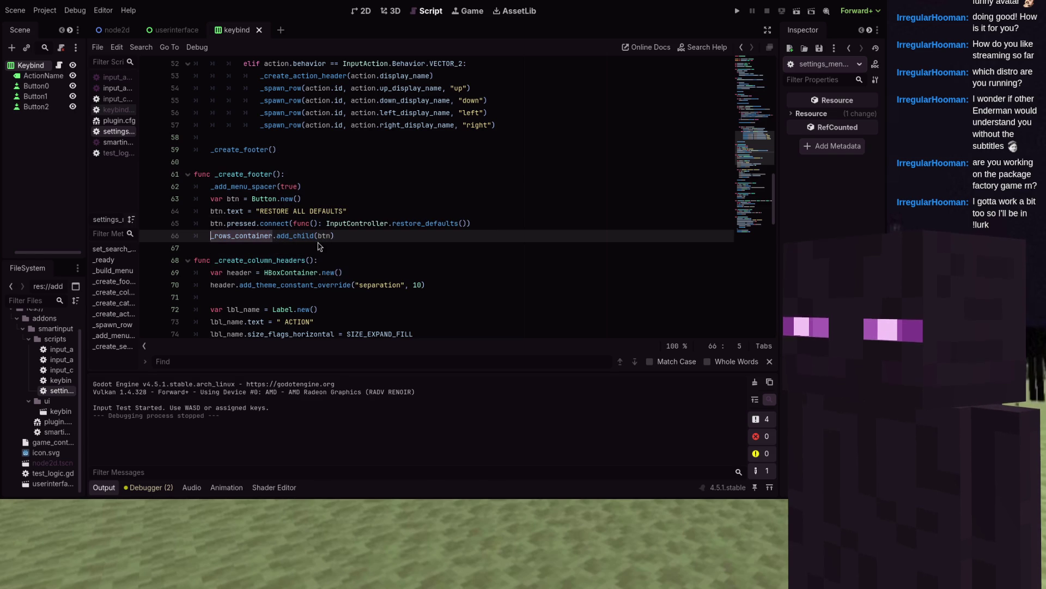
click(317, 238)
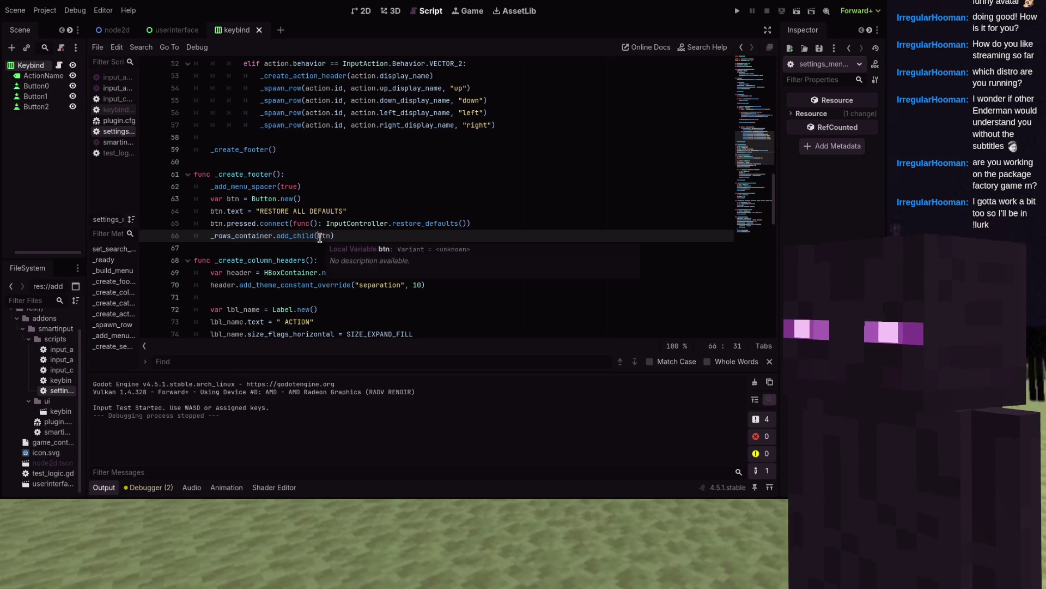
scroll(320, 238, down, 1)
scroll(311, 232, down, 1)
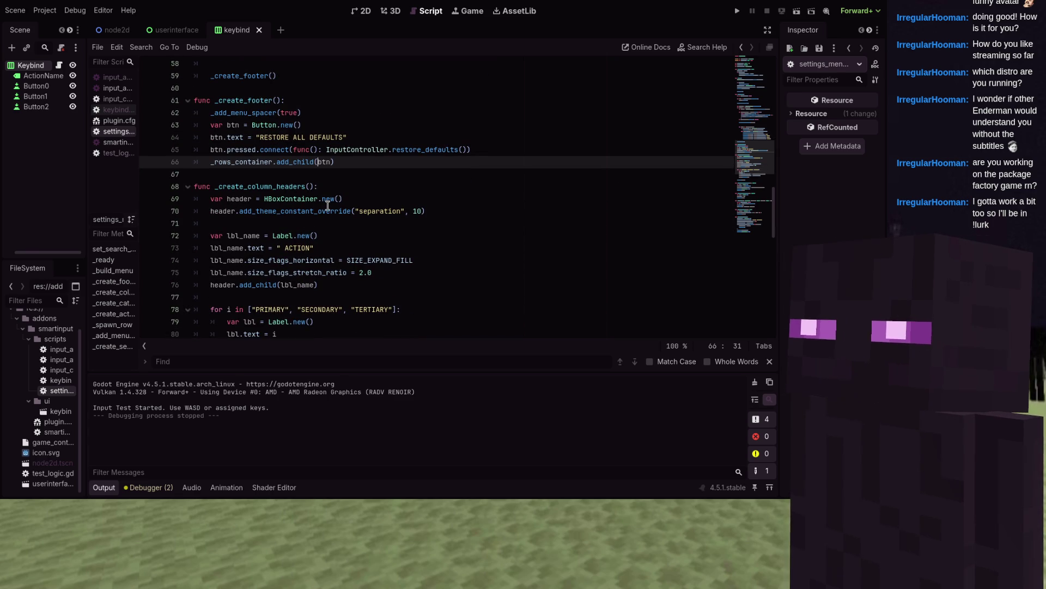
mouse_move(327, 207)
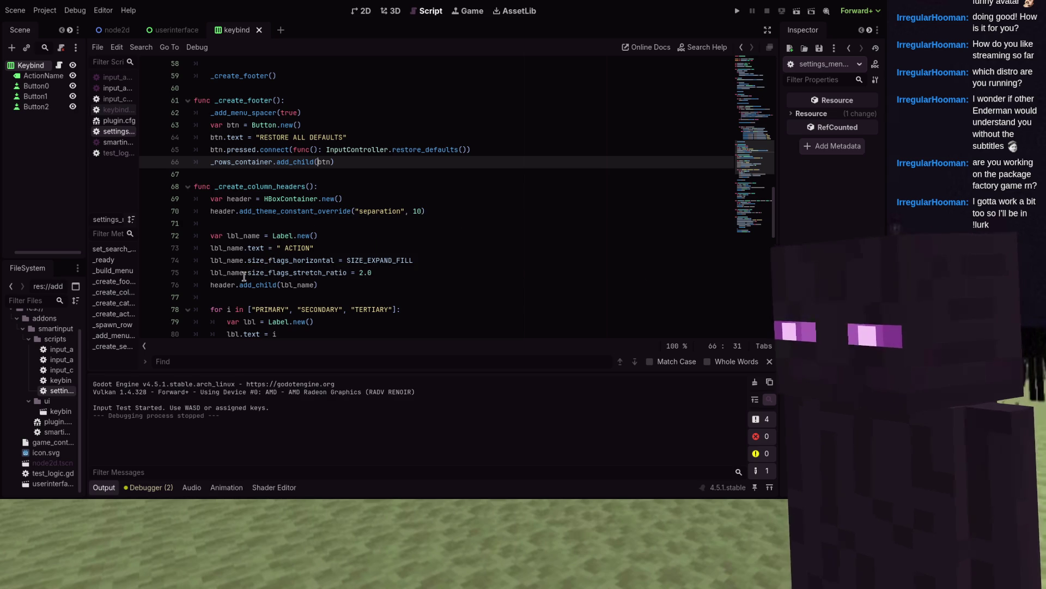
- Prefix the column header, category header and action header add_child calls with _rows_container
scroll(242, 273, down, 3)
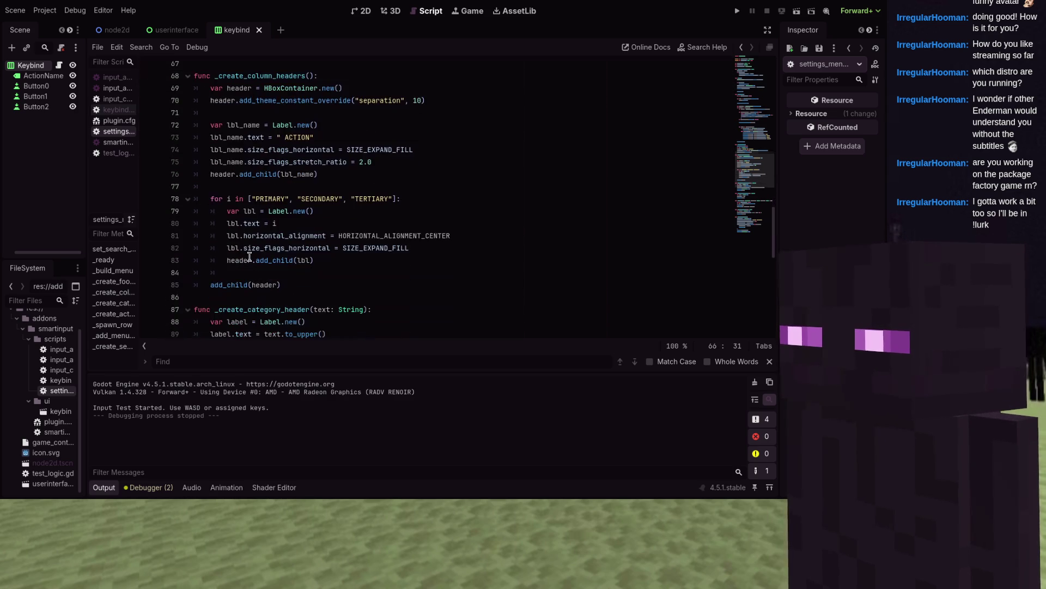
click(210, 284)
text(_rows_container)
scroll(320, 257, down, 1)
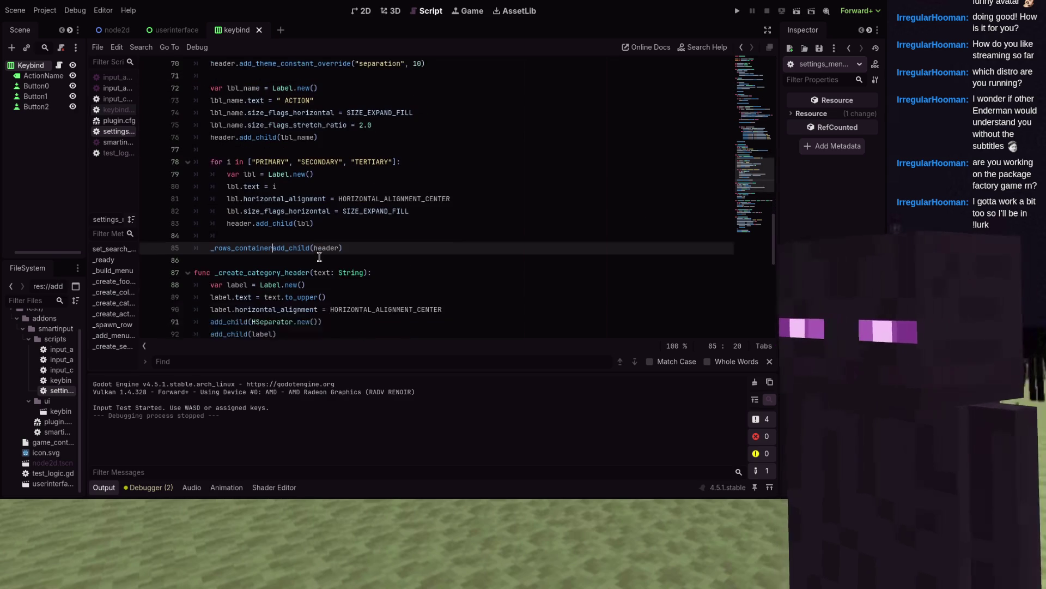
text(.)
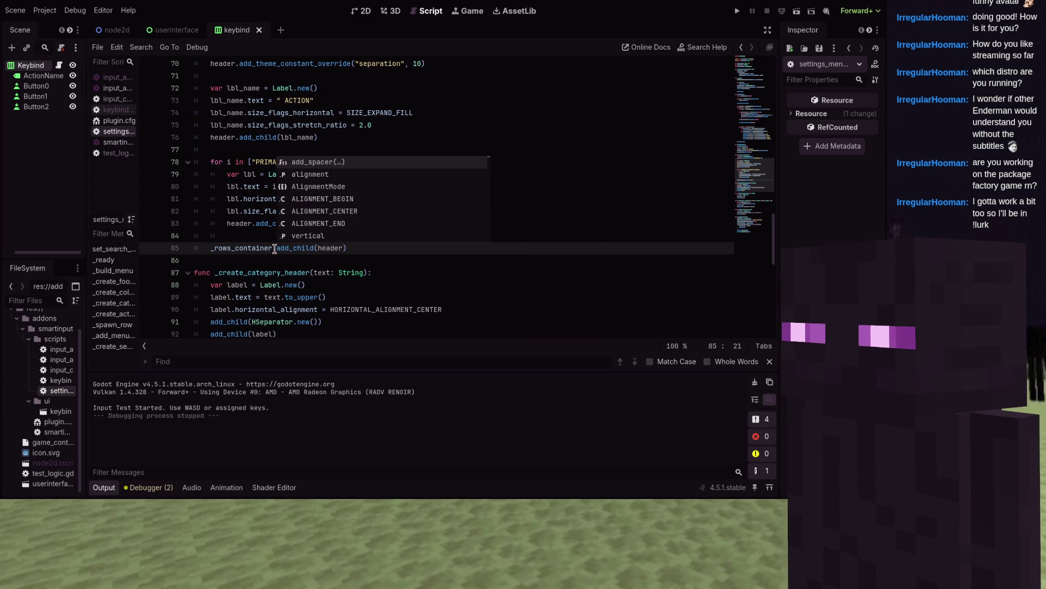
key(Escape)
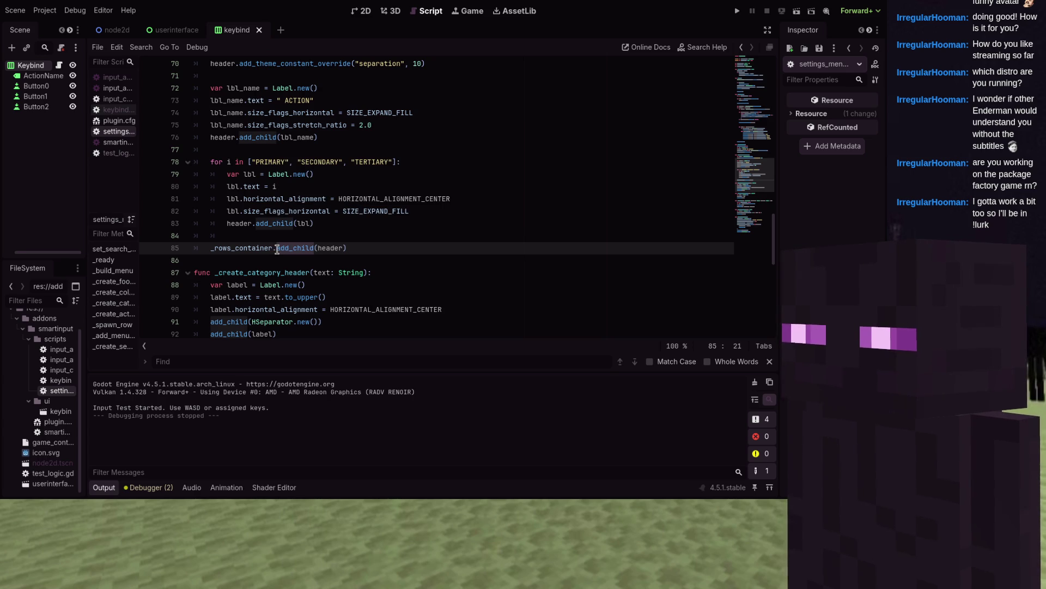
click(281, 248)
scroll(229, 234, down, 3)
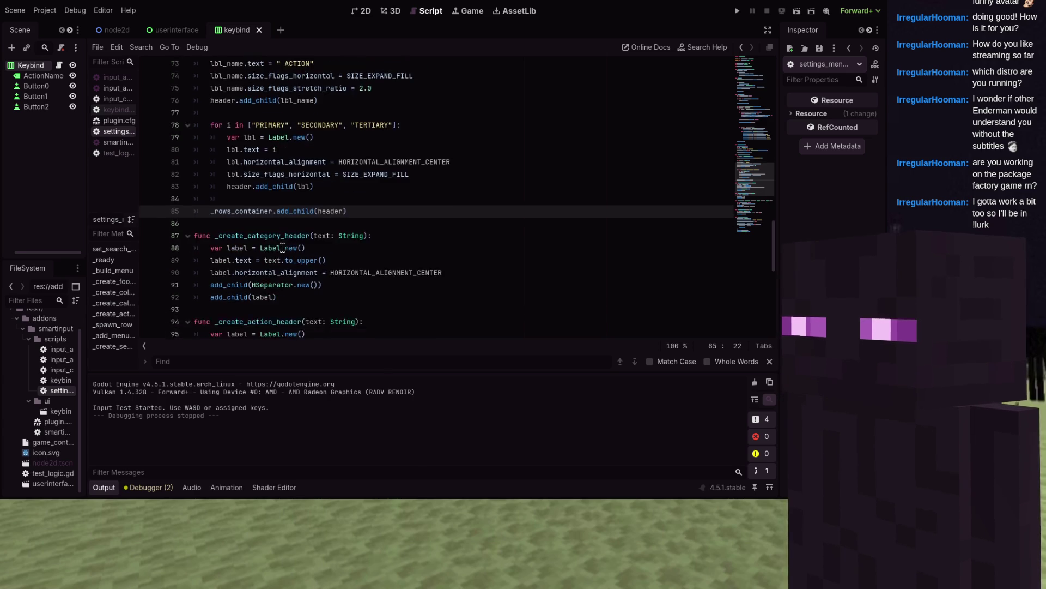
click(211, 224)
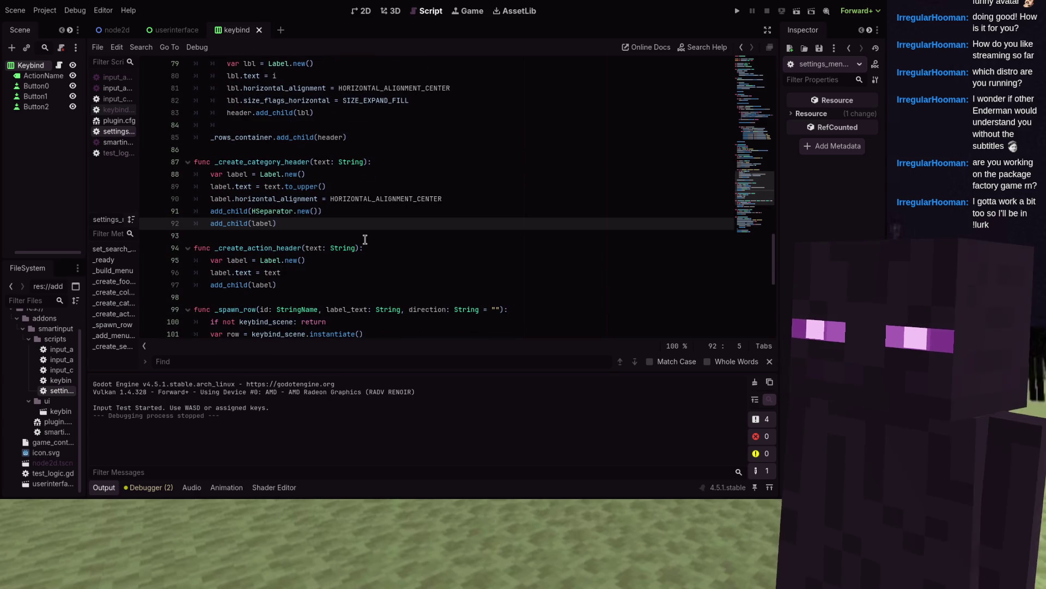
text(_rows_container.)
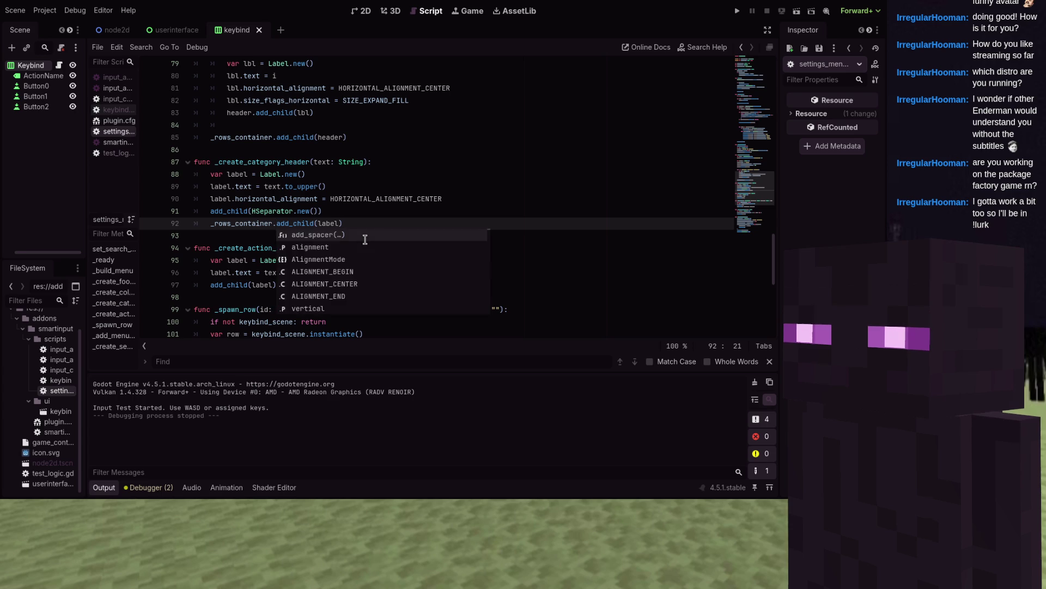
key(Escape)
scroll(211, 209, down, 2)
click(211, 210)
text(_rows_container.)
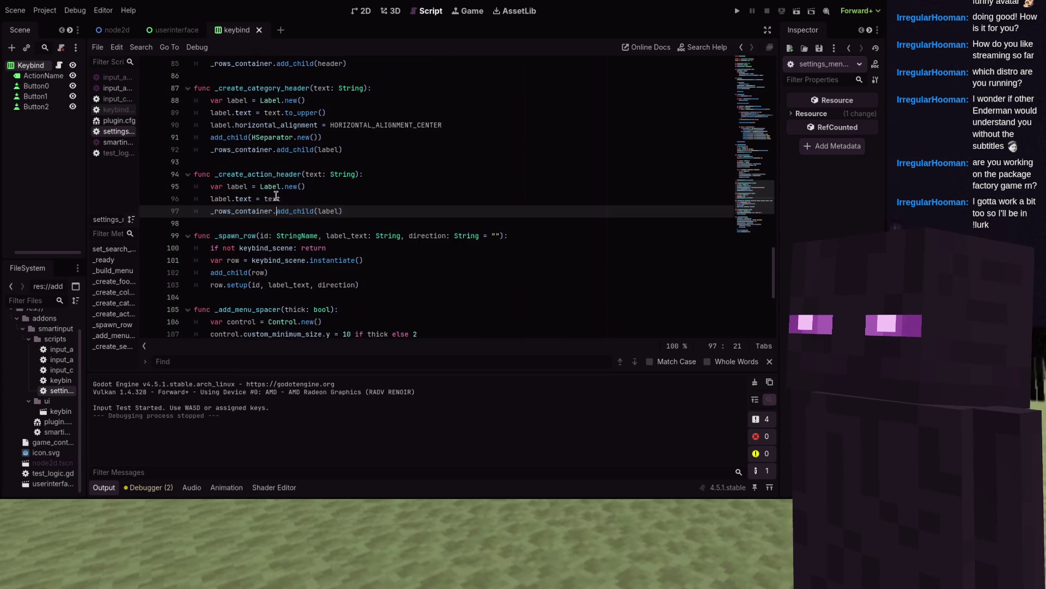
key(Escape)
- Prefix the keybind row, spacer and search bar add_child calls with _rows_container., then run the project
scroll(219, 188, down, 2)
click(211, 198)
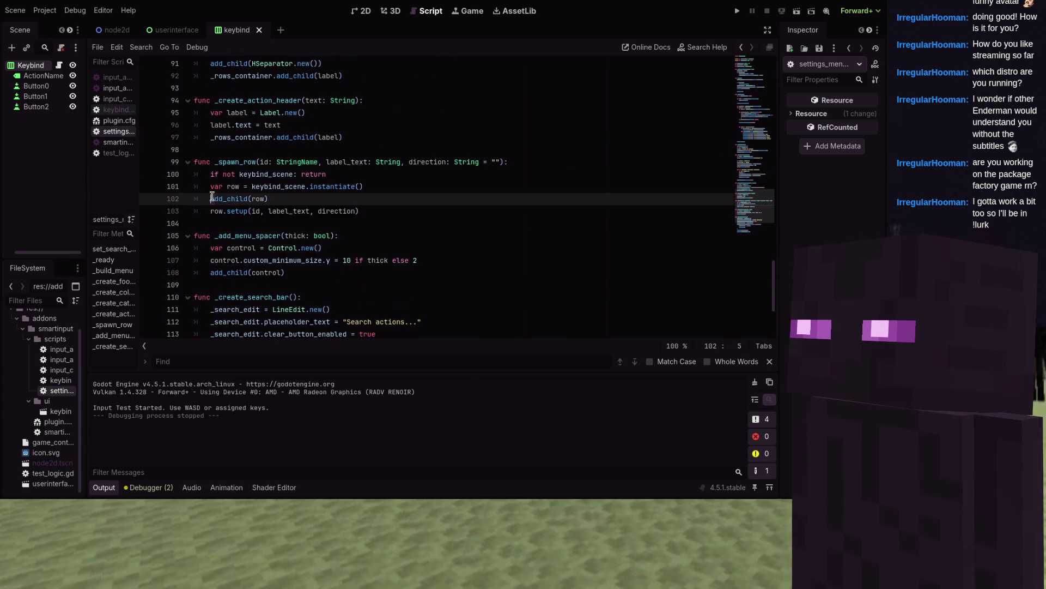
text(_rows_container.)
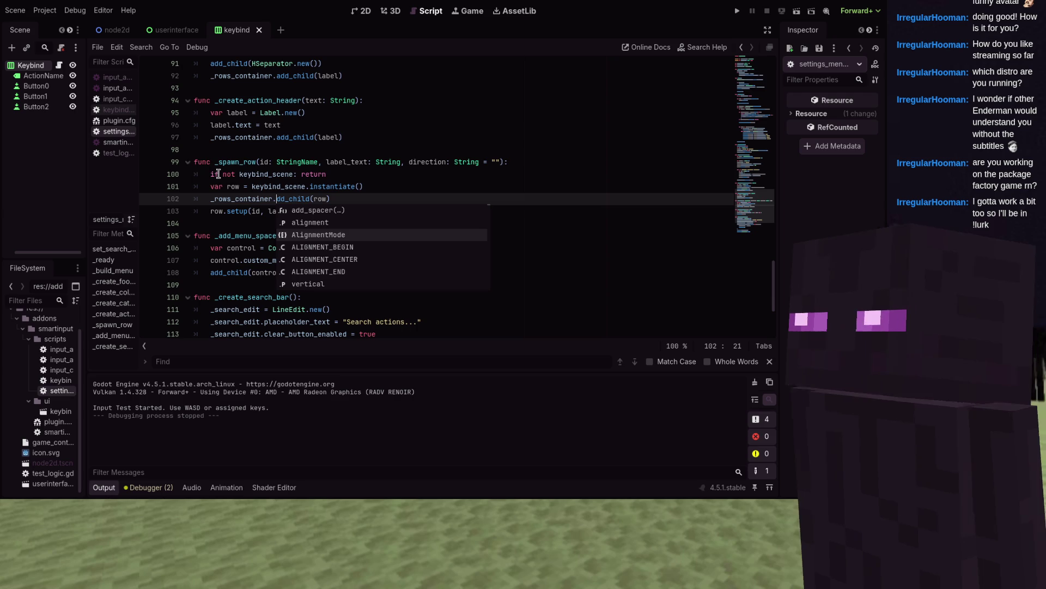
key(Escape)
scroll(258, 166, down, 2)
click(210, 198)
text(_rows_container)
text(.)
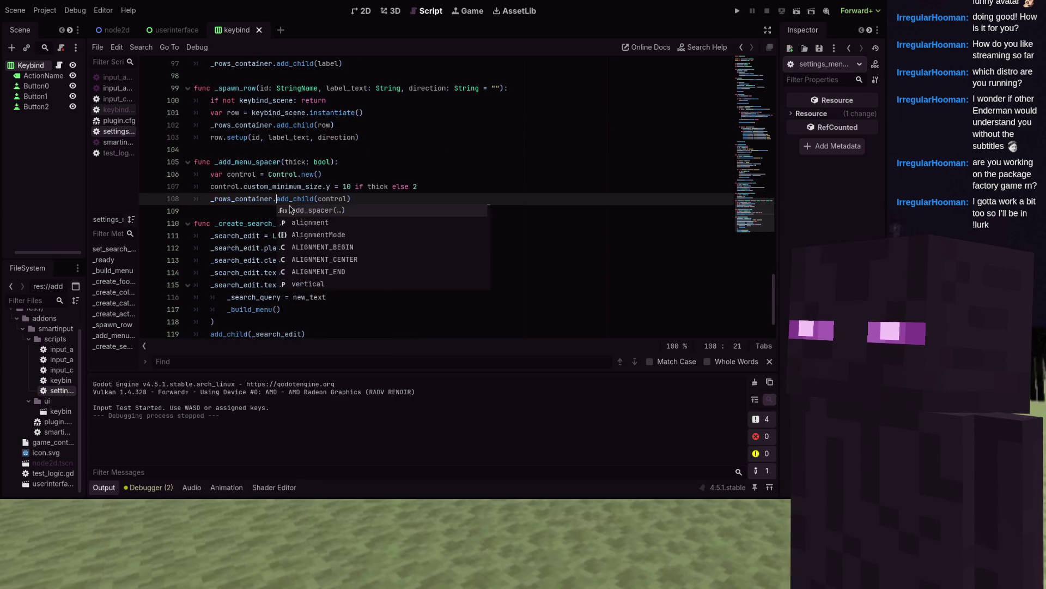
key(Escape)
scroll(290, 205, down, 1)
click(212, 300)
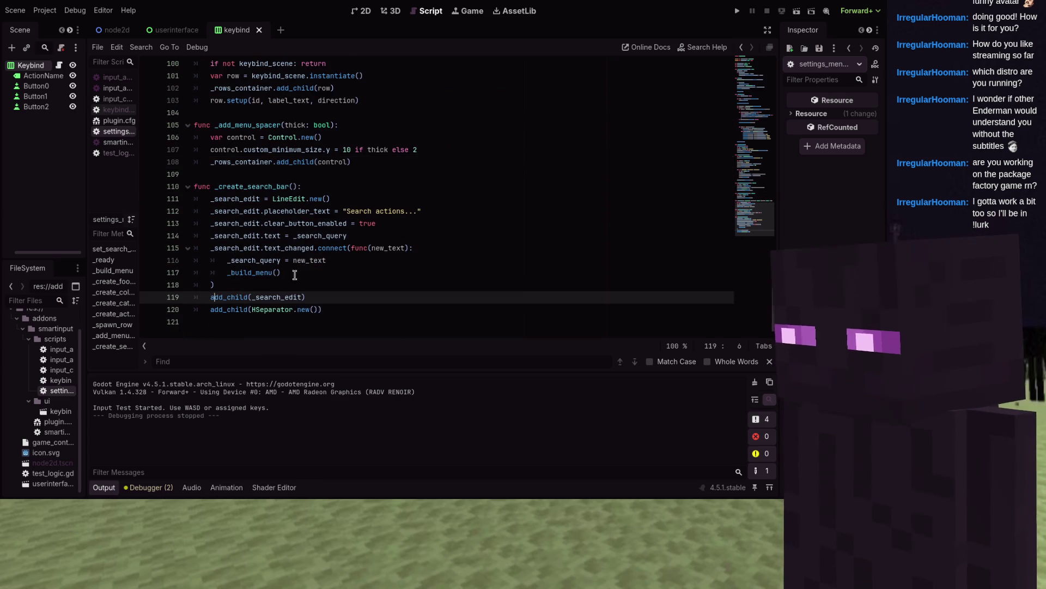
text(_rows_container)
text(.)
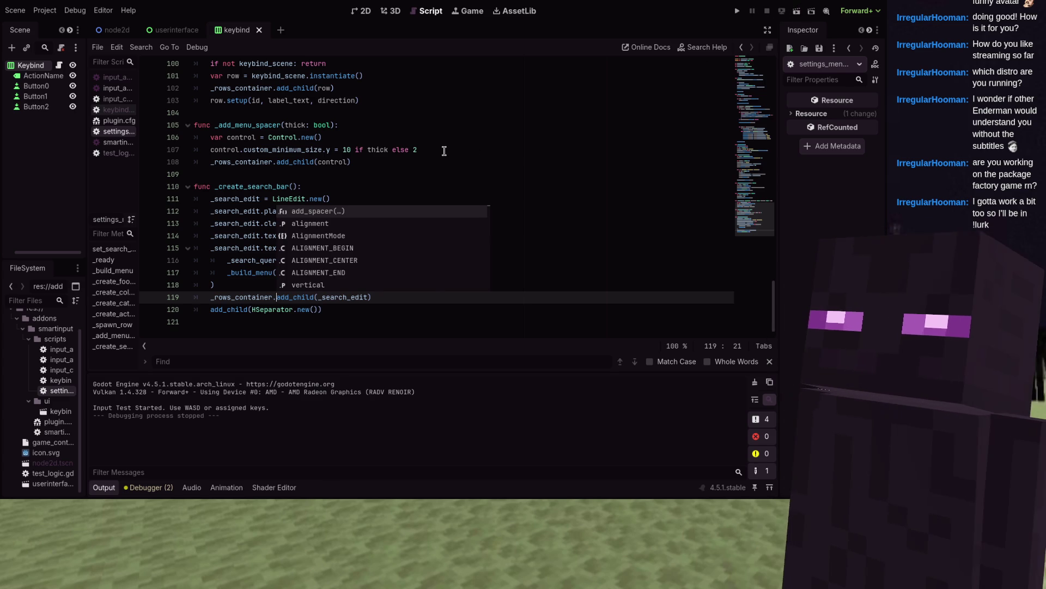
key(F5)
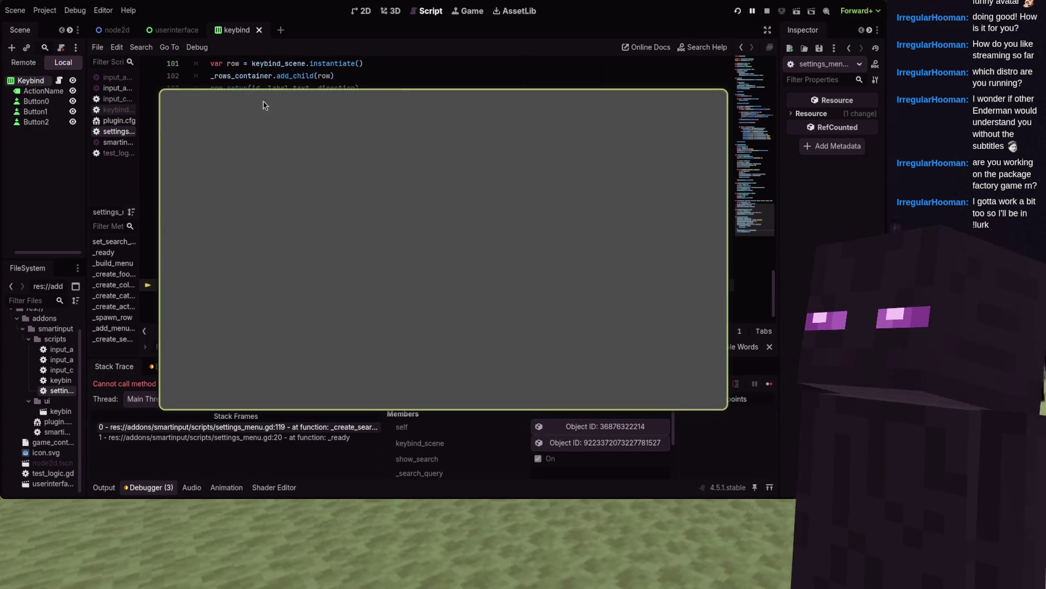
- Stop the failed run, remove _rows_container. from the search bar line, and rerun
key(F8)
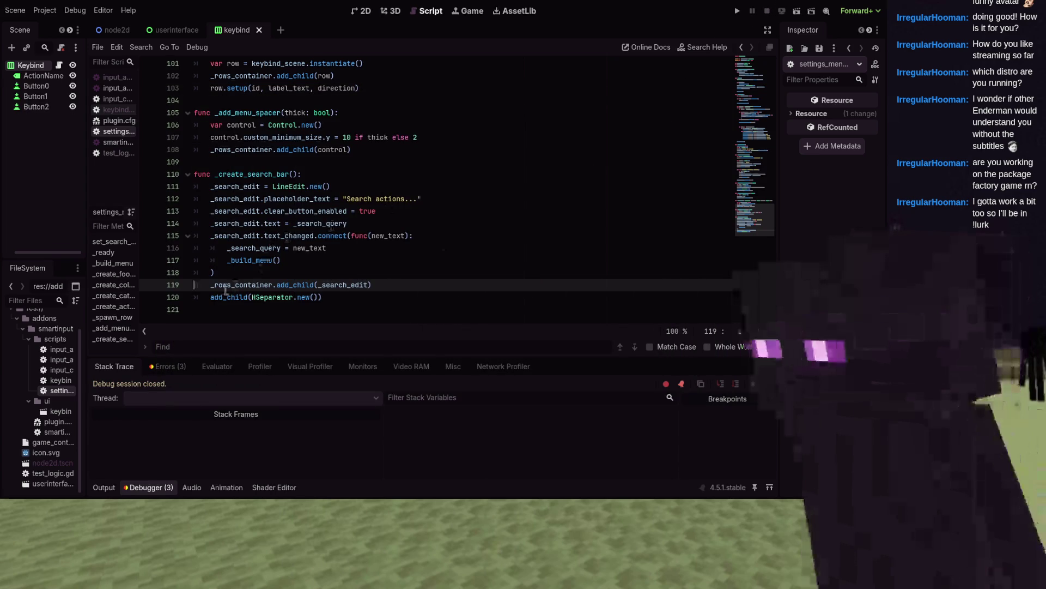
key(ctrl+shift+Right)
key(ctrl+shift+Right)
key(Delete)
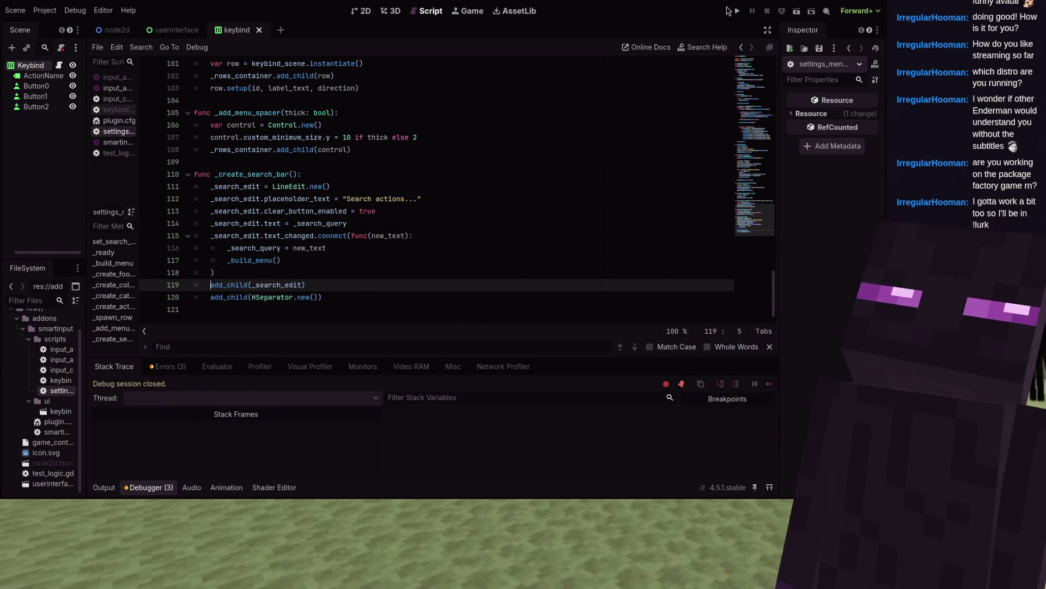
key(F5)
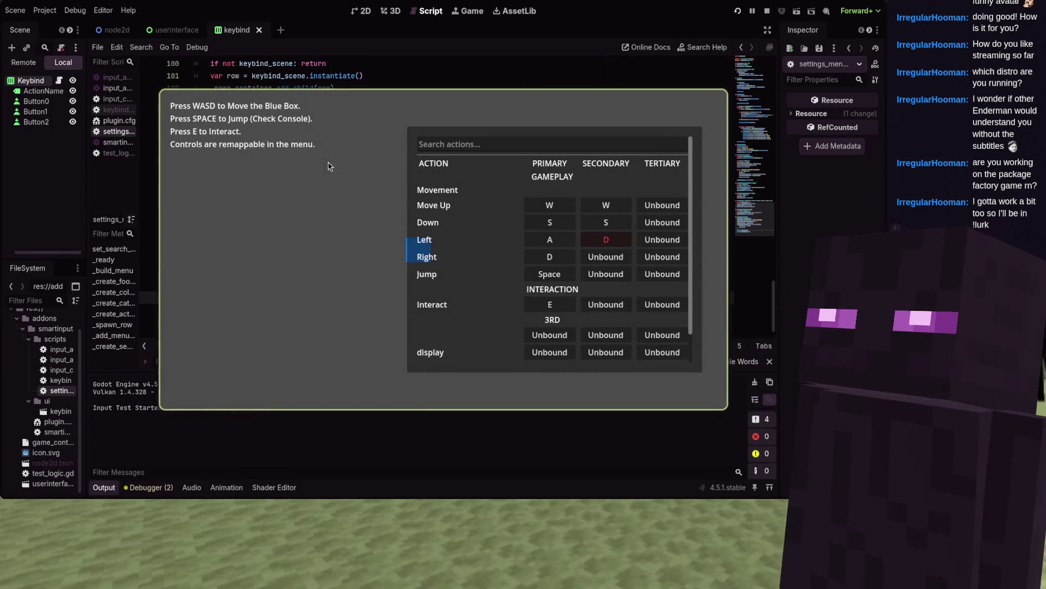
- Test the search field with 'dwa' in the game window, then stop the game
mouse_move(329, 166)
mouse_down()
mouse_move(224, 168)
mouse_move(334, 179)
mouse_up()
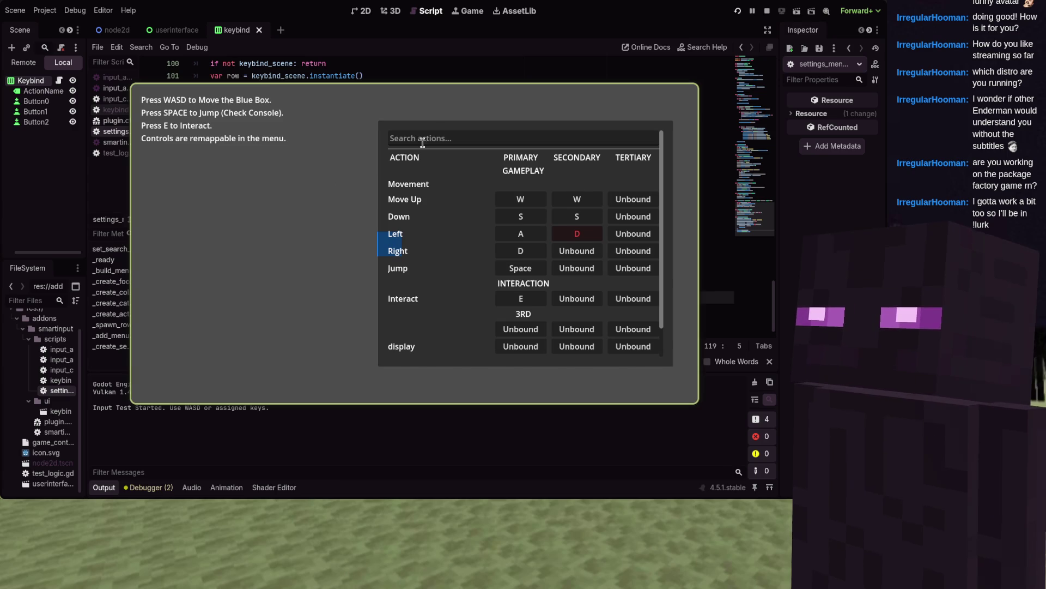
click(442, 140)
text(dwa)
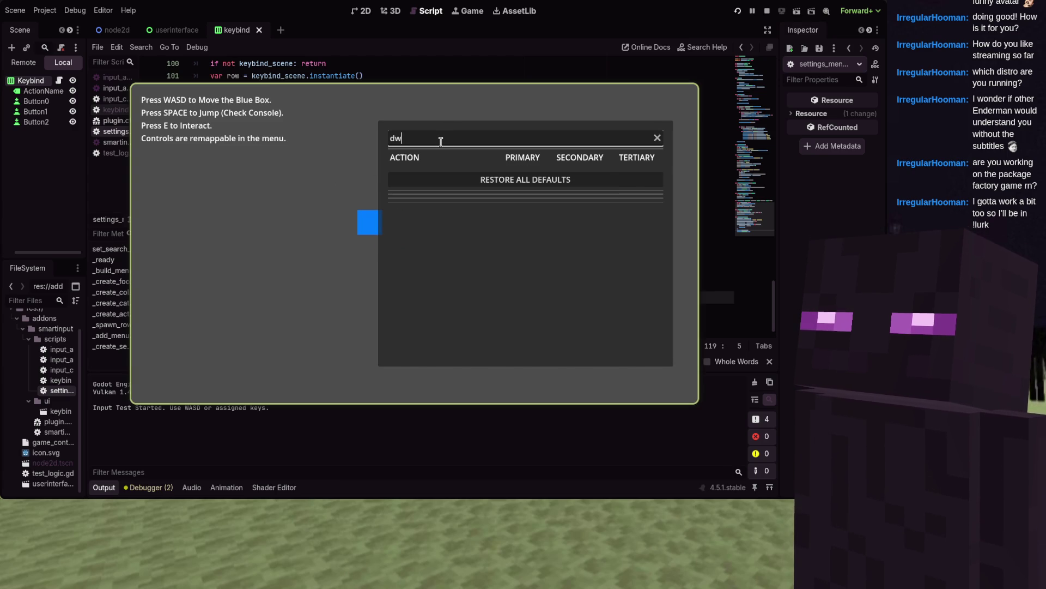
key(BackSpace)
key(BackSpace)
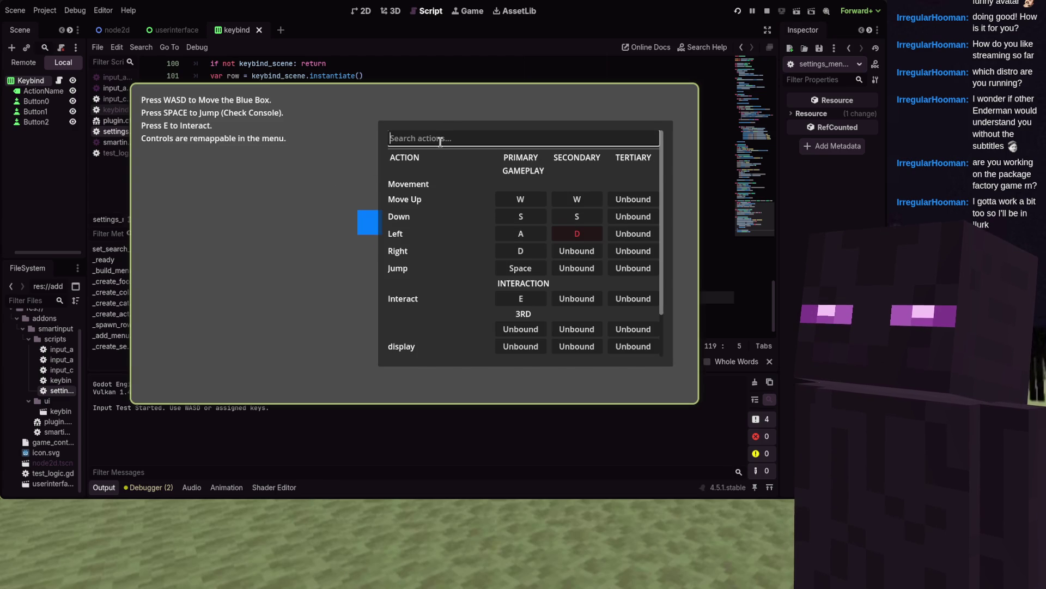
scroll(452, 196, down, 3)
scroll(455, 199, up, 1)
scroll(448, 246, down, 1)
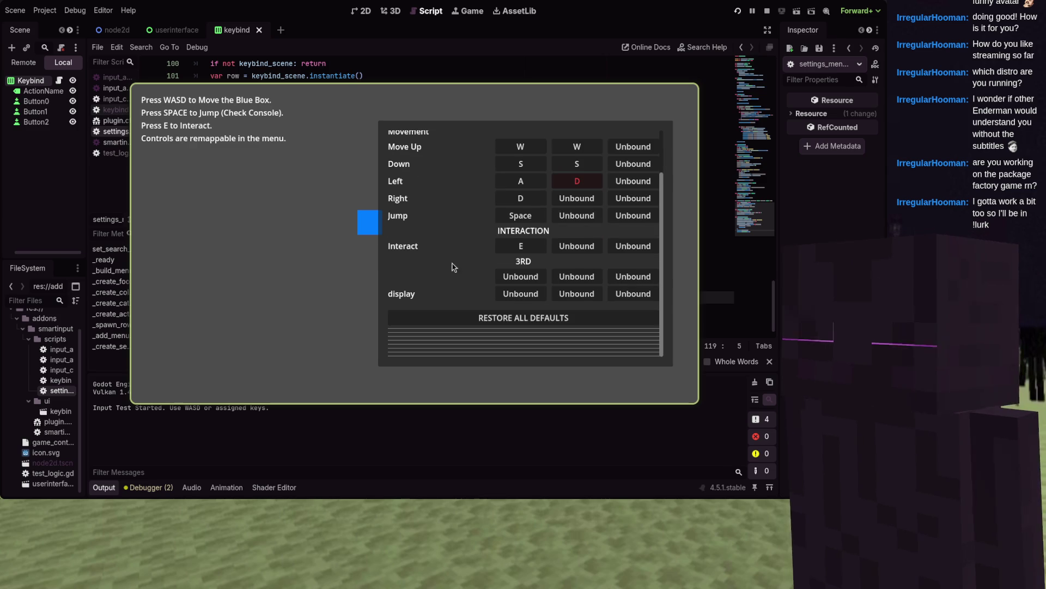
scroll(447, 246, up, 5)
key(F8)
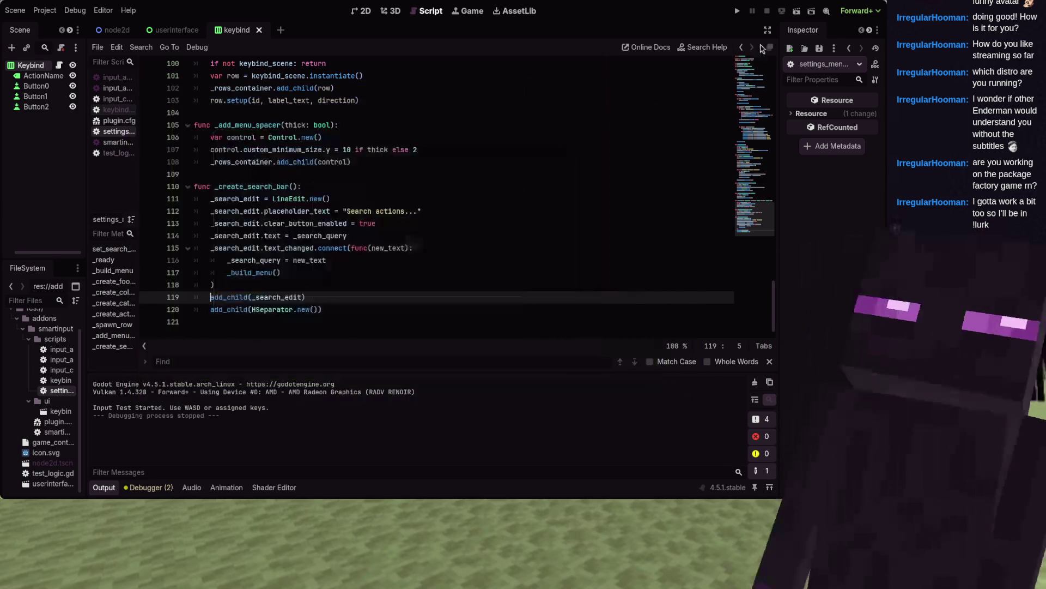
- Rerun and test the search with 'dwadwasdwasd' and 'dwa', clear it, then stop the game
key(F5)
scroll(472, 228, down, 1)
scroll(472, 228, up, 1)
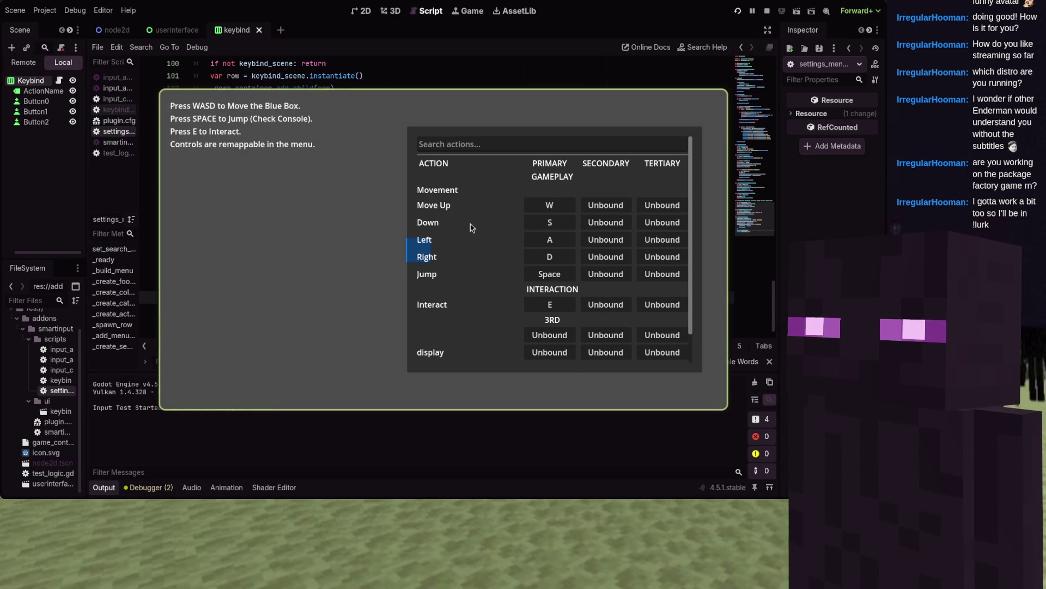
scroll(472, 227, down, 1)
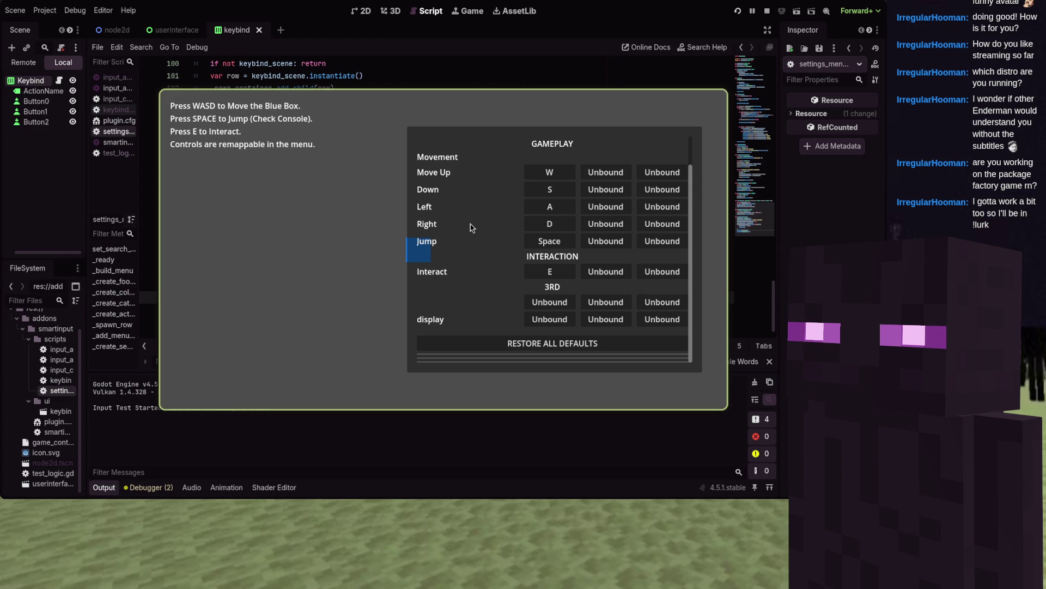
scroll(472, 227, up, 1)
click(462, 143)
text(dw)
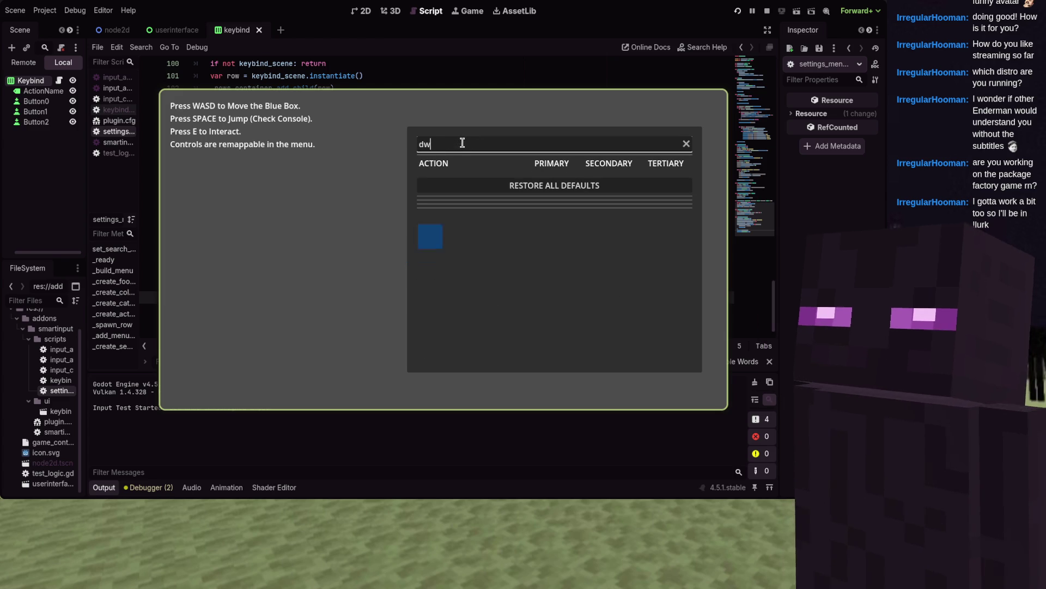
text(adwasdwasd)
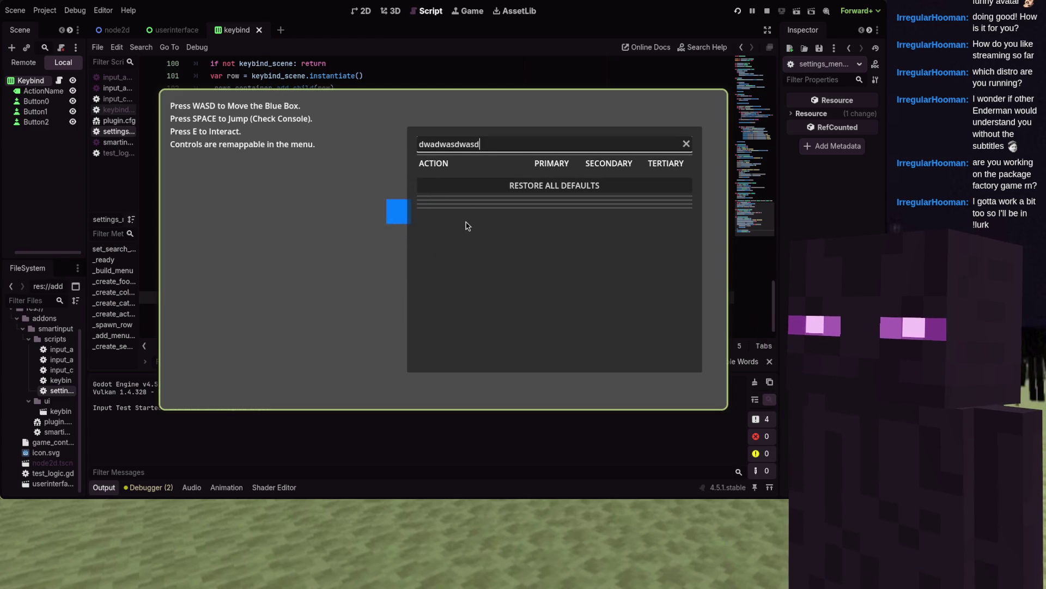
key(BackSpace)
key(BackSpace)
key(BackSpace)
text(dwa)
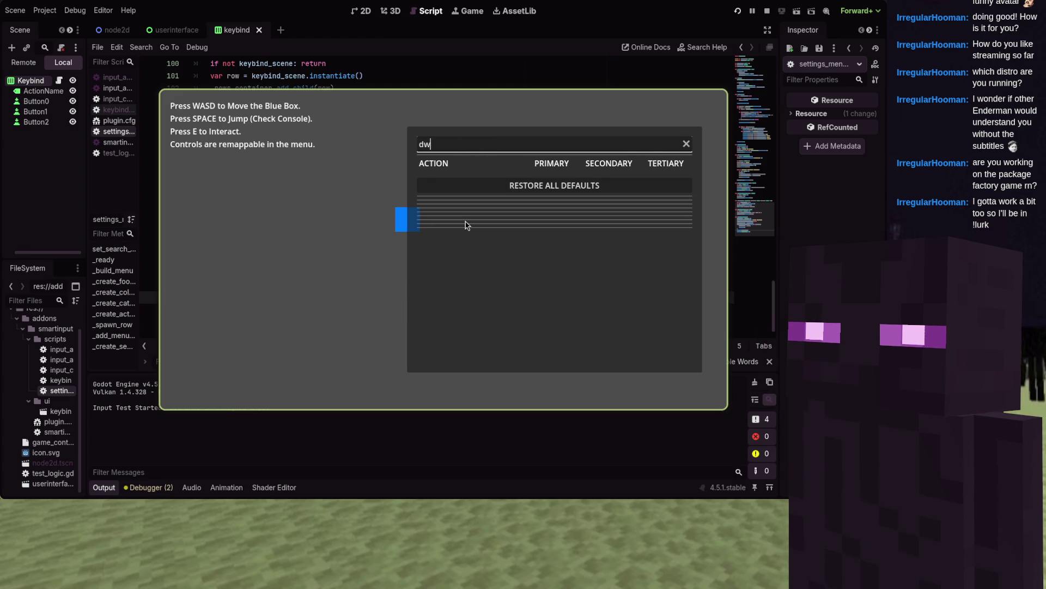
key(BackSpace)
key(BackSpace)
key(BackSpace)
key(F8)
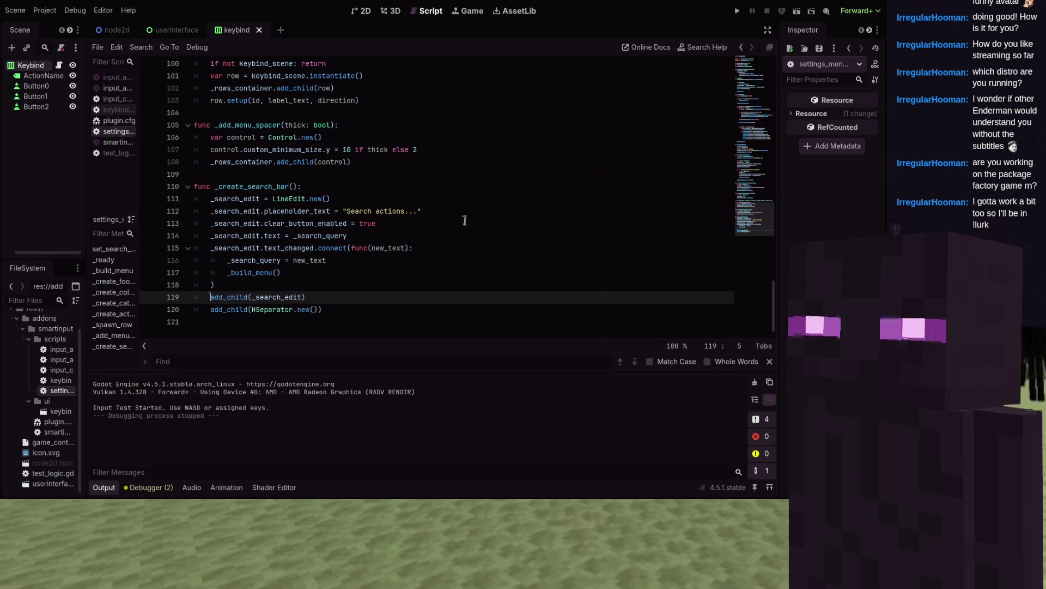
scroll(468, 220, up, 1)
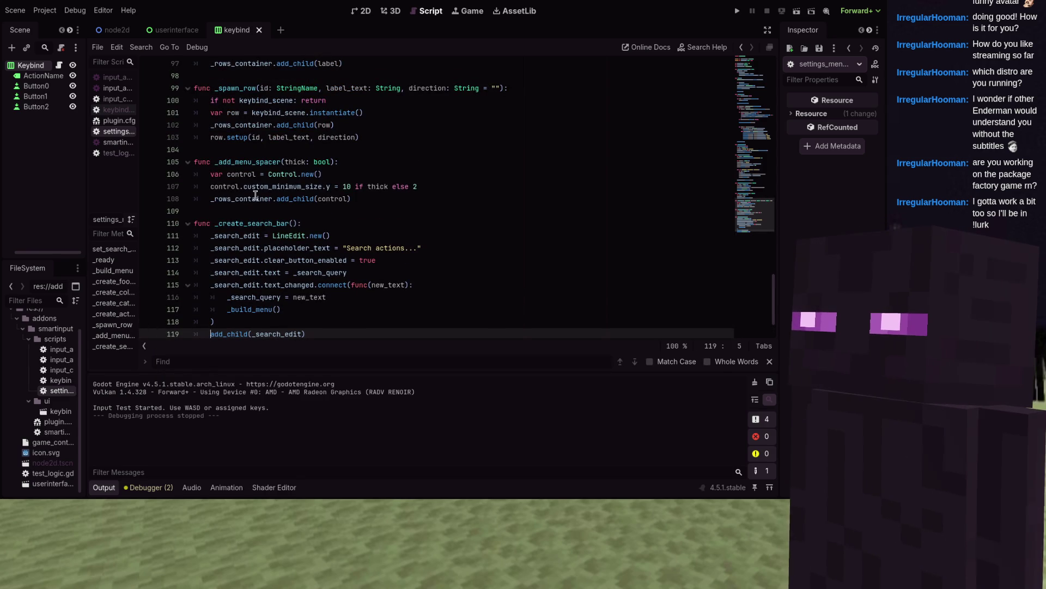
mouse_move(267, 193)
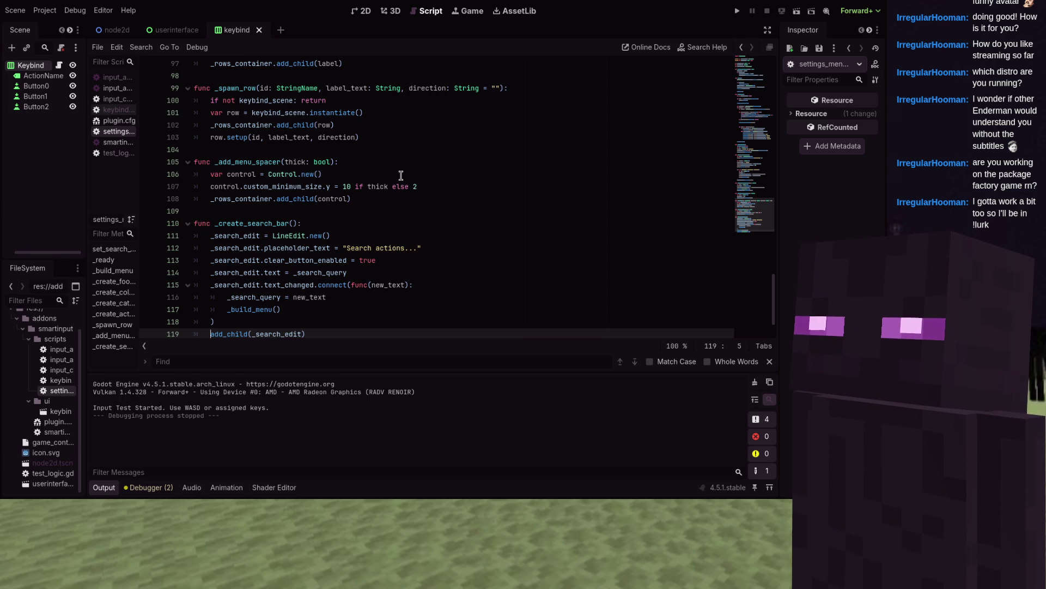
scroll(401, 175, up, 1)
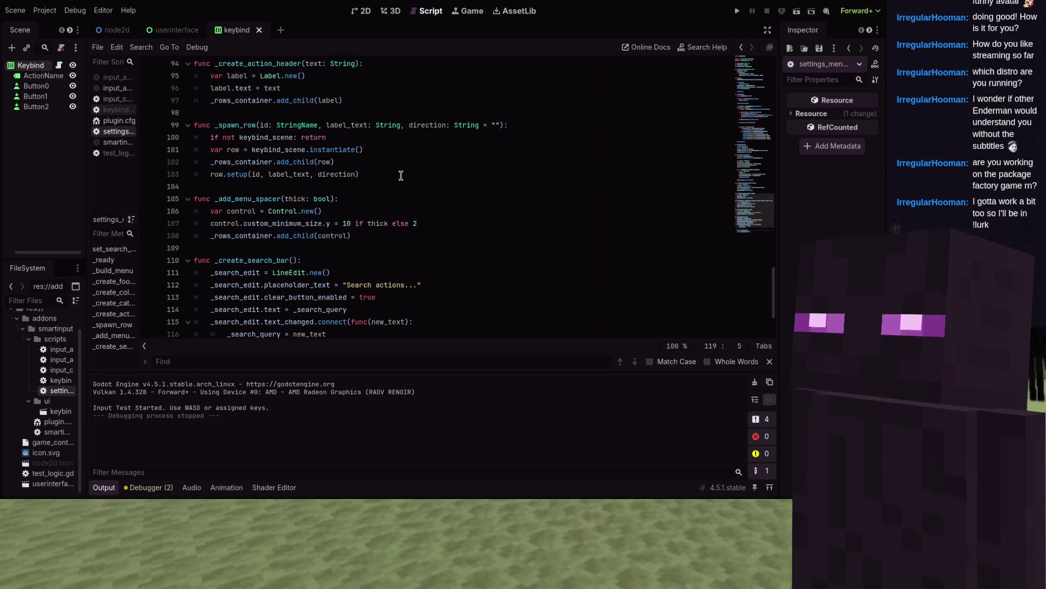
scroll(401, 175, up, 4)
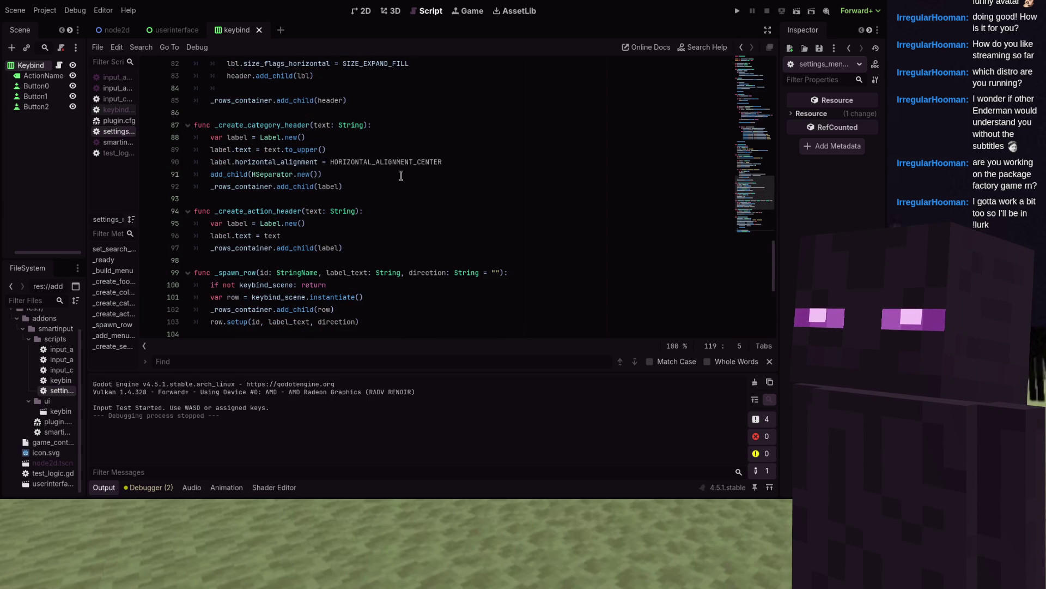
scroll(402, 175, up, 8)
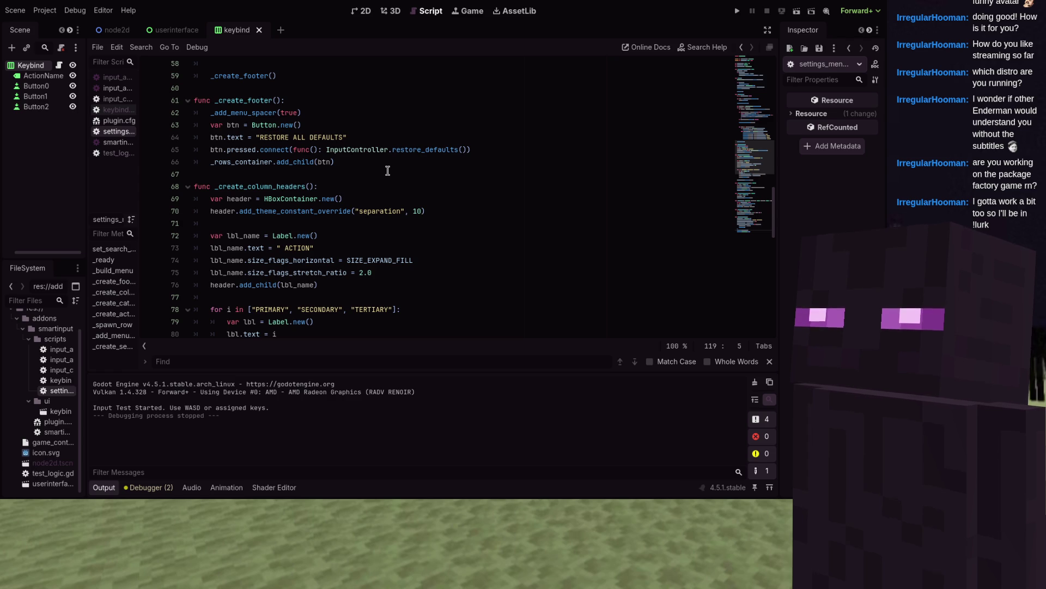
scroll(387, 171, down, 15)
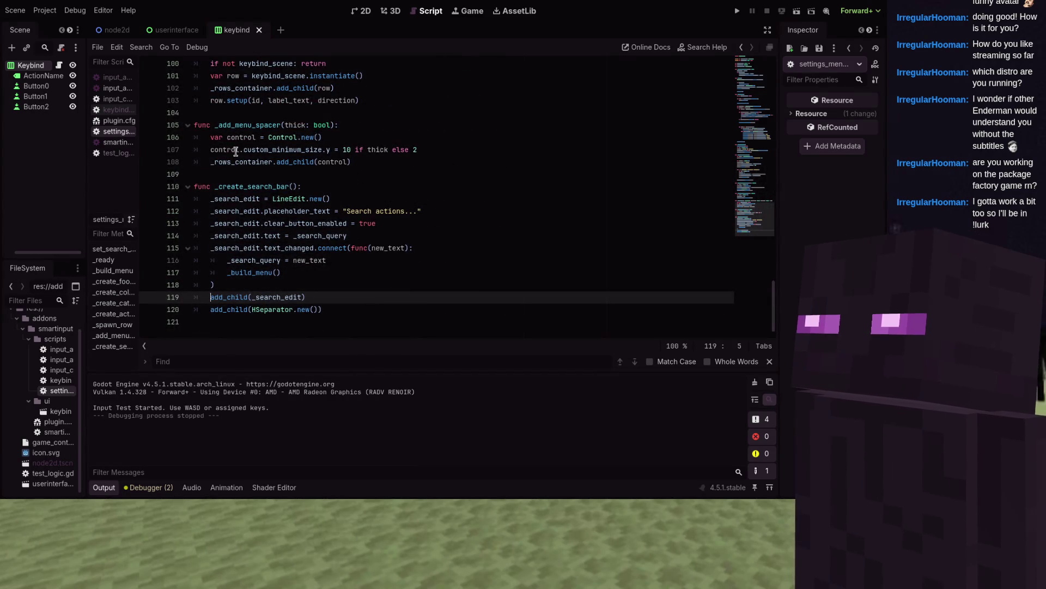
mouse_move(233, 157)
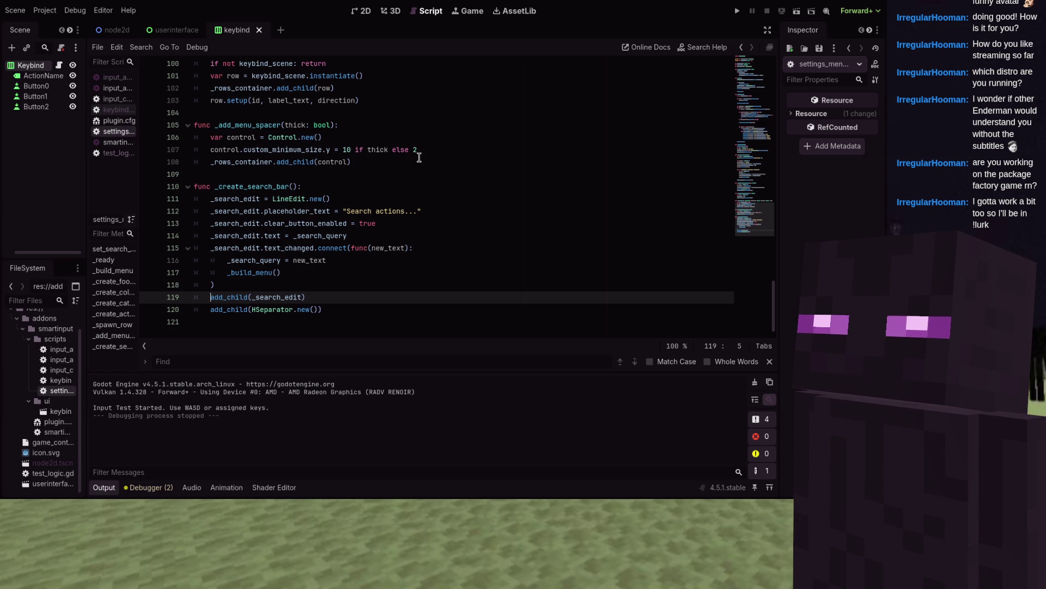
scroll(419, 157, up, 3)
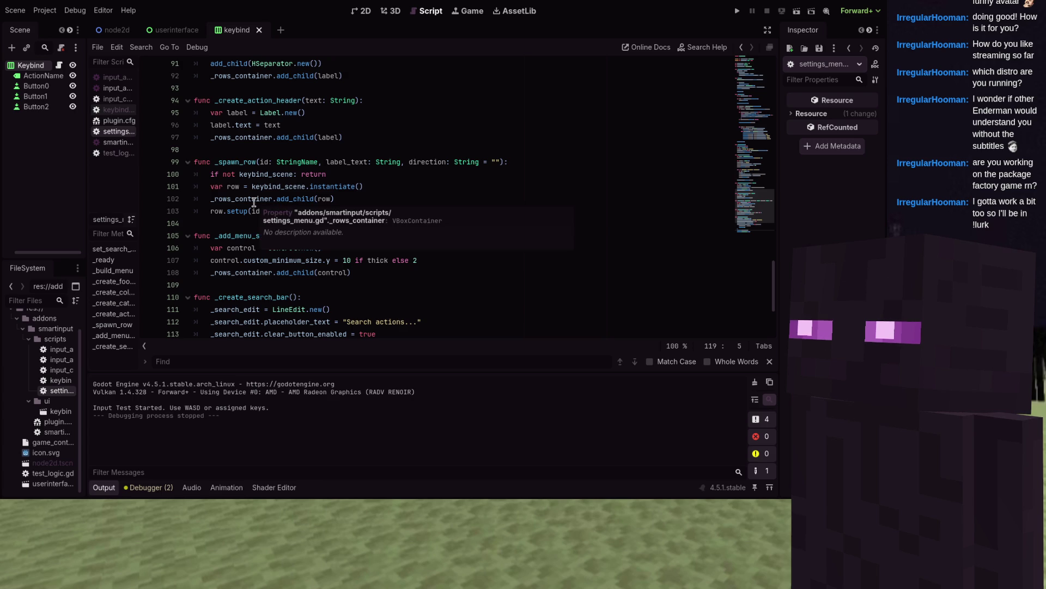
scroll(255, 203, up, 2)
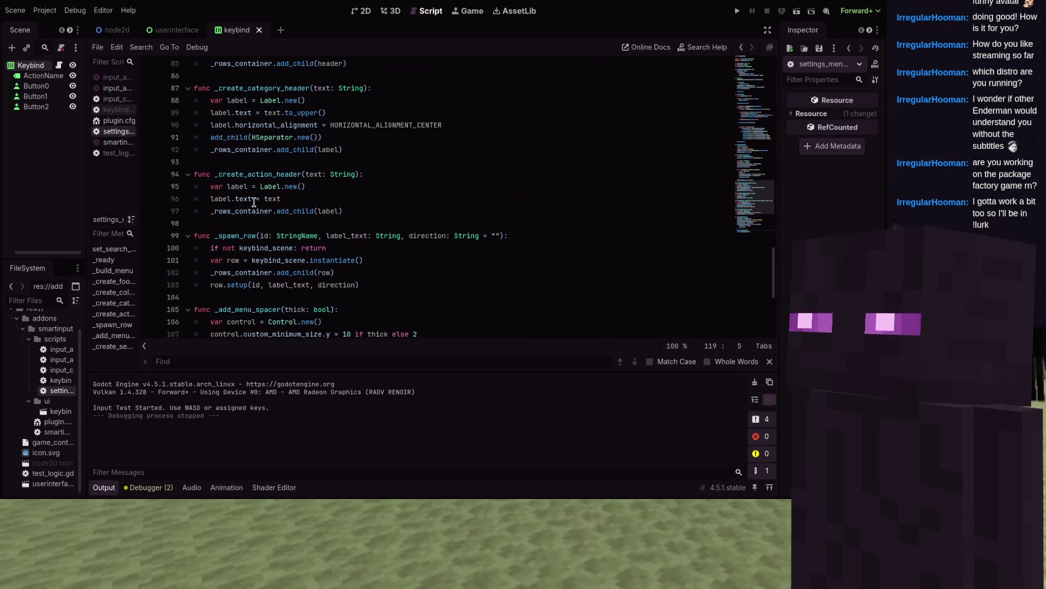
scroll(254, 203, up, 2)
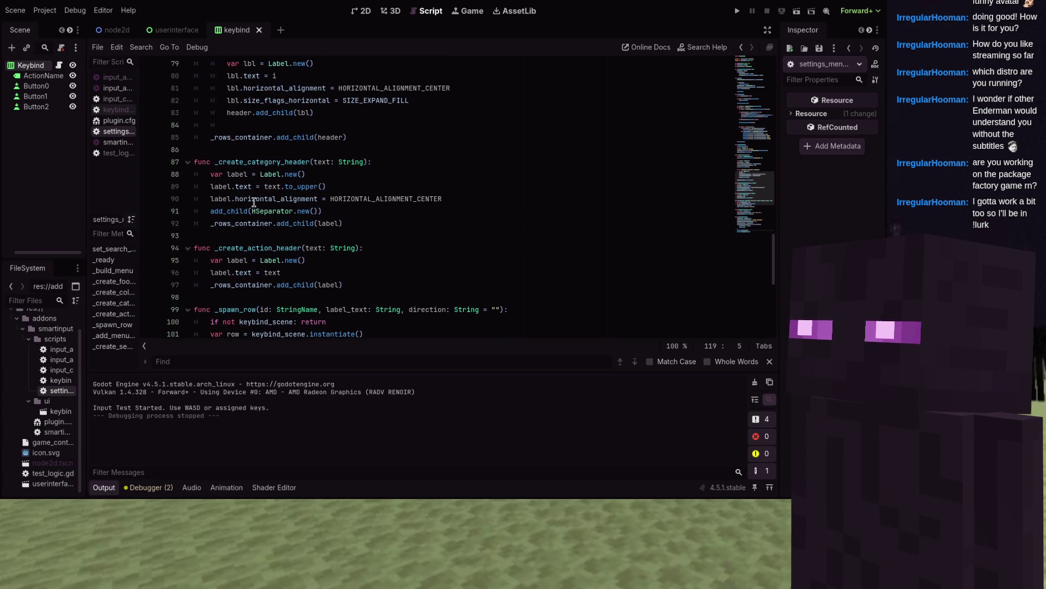
click(209, 212)
- Prefix the separator's add_child with _rows_container., run the project, and search for 'dw'
text(_rows_container.)
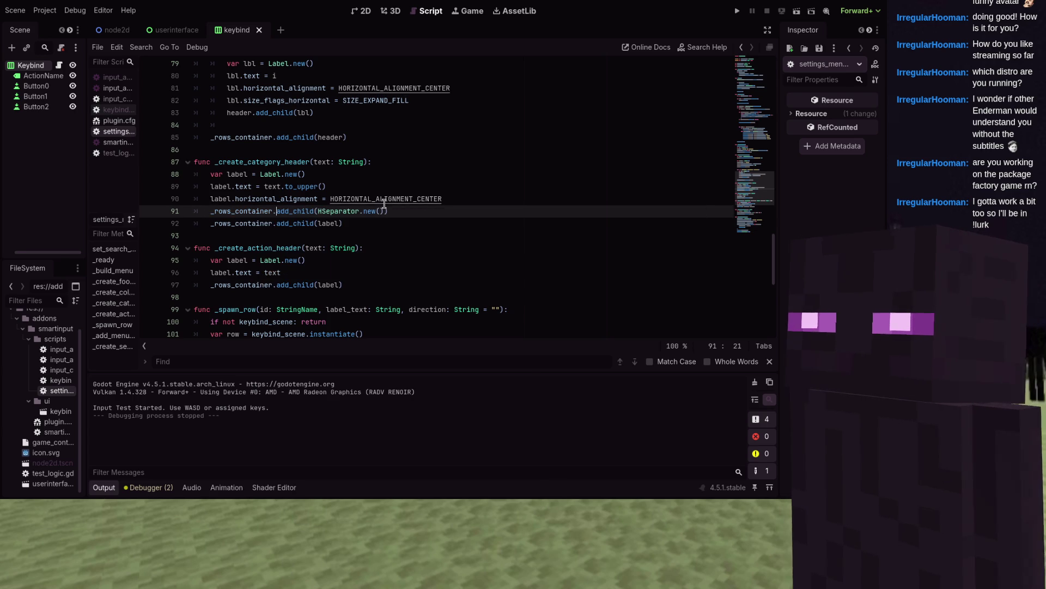
click(737, 11)
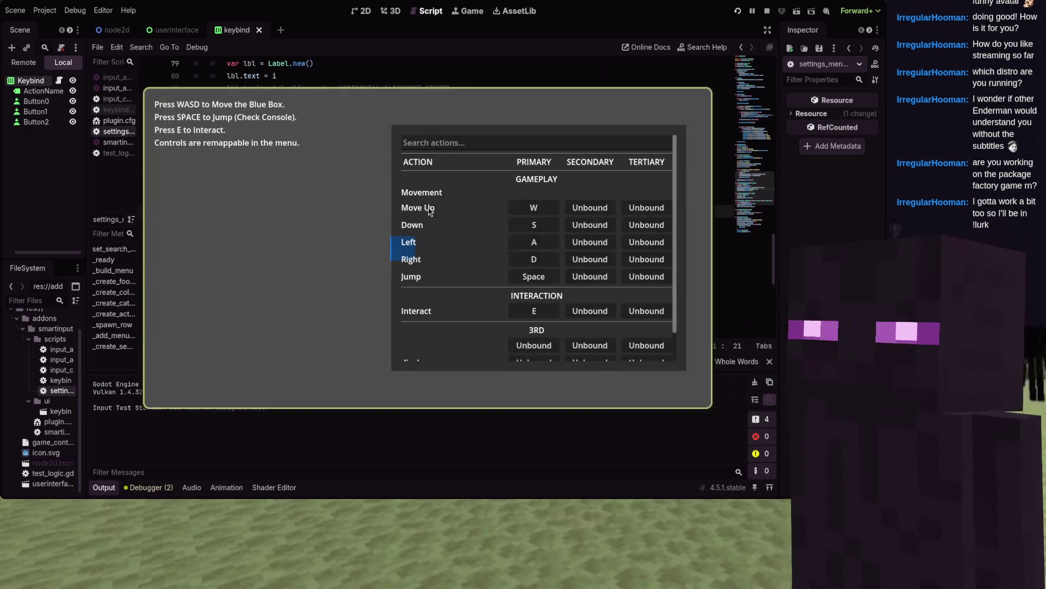
click(509, 143)
text(dw)
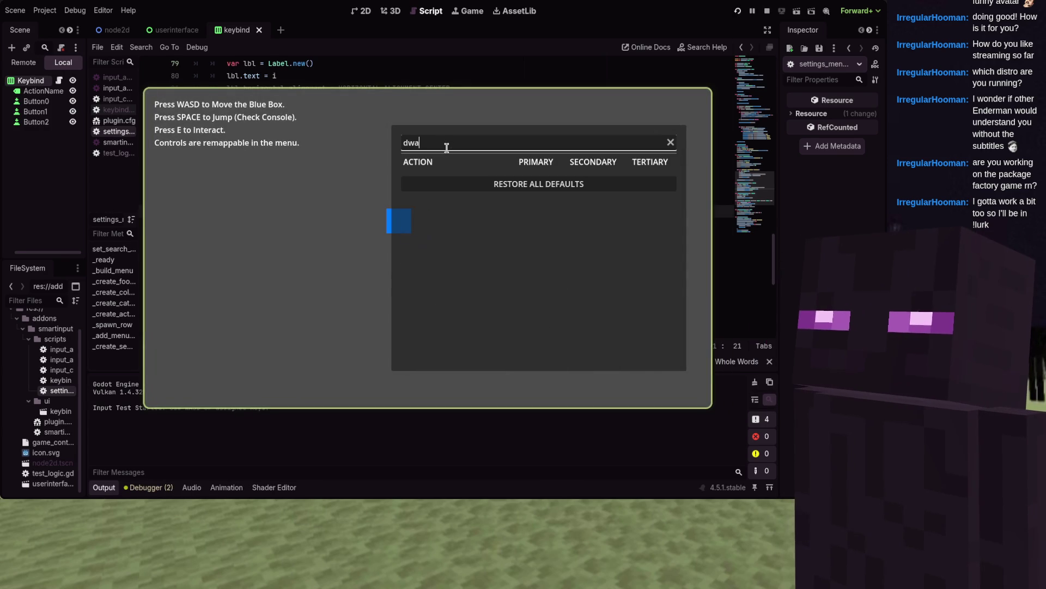
key(BackSpace)
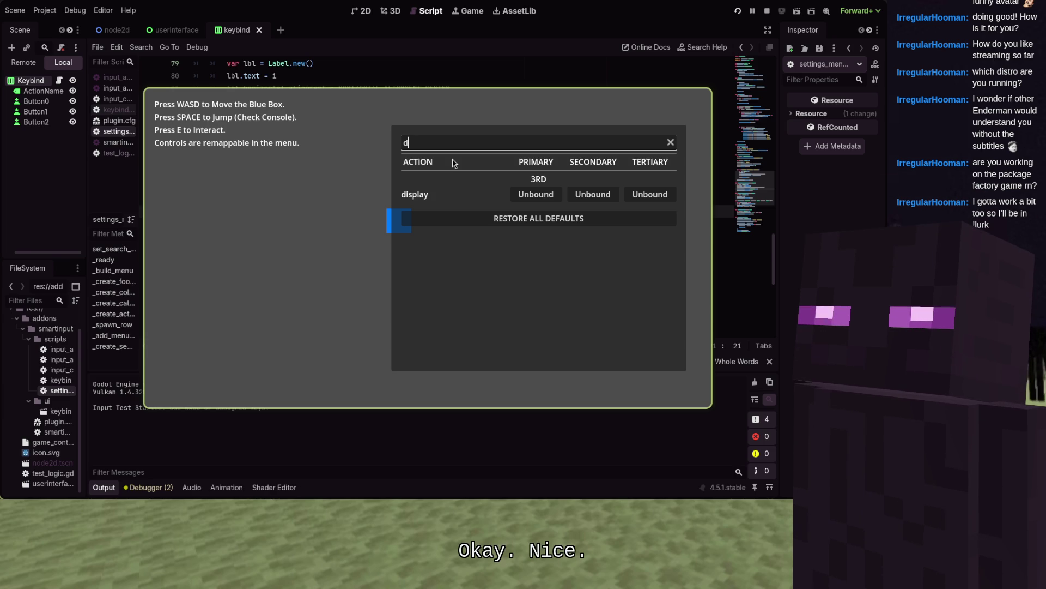
key(BackSpace)
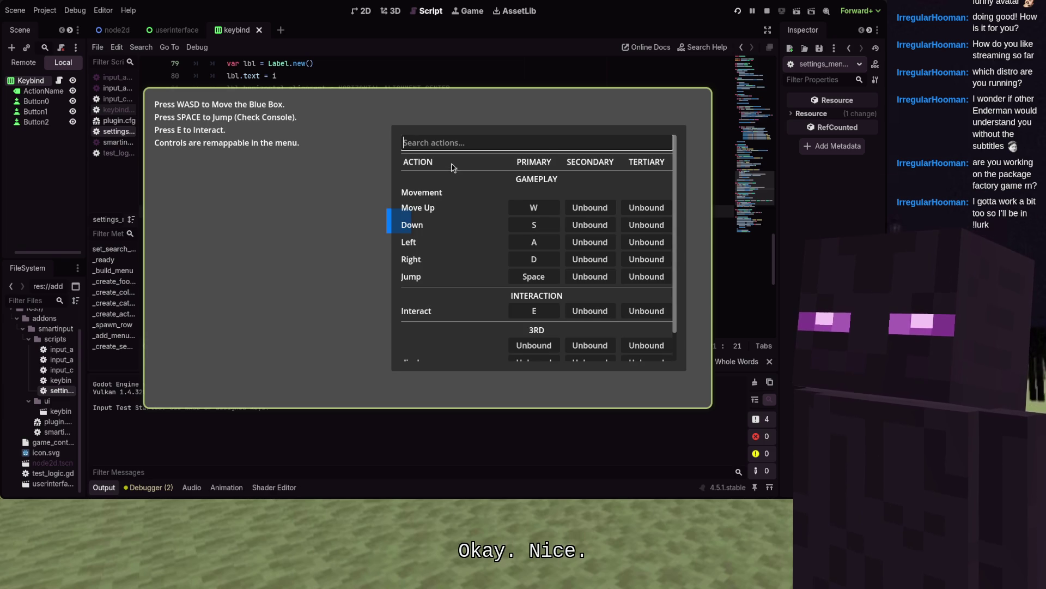
- Try the search queries 'd', 'a' and 'int', move with WASD, then stop the game
text(d)
key(BackSpace)
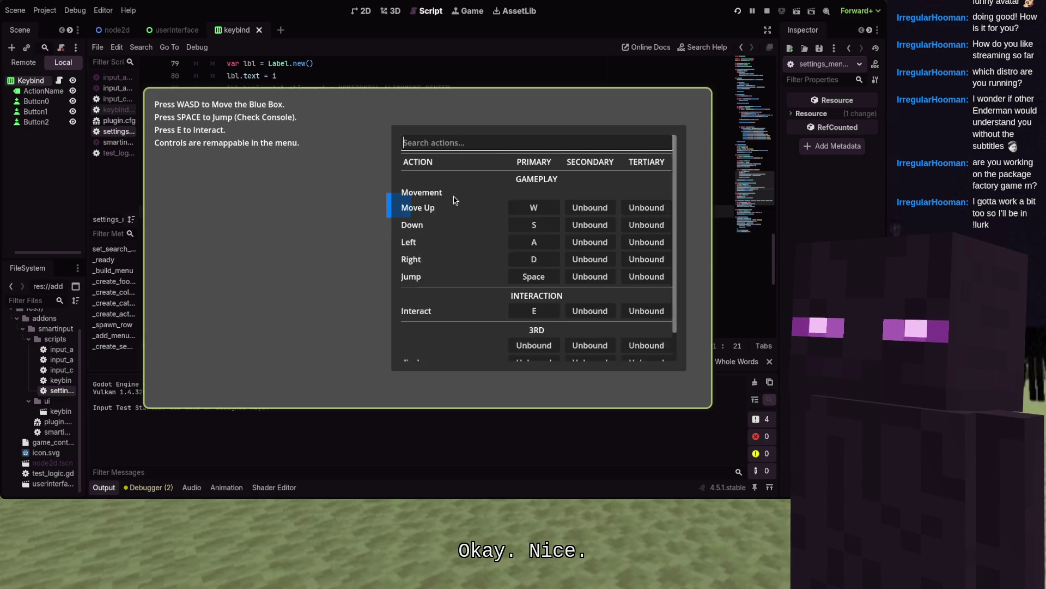
text(a)
key(BackSpace)
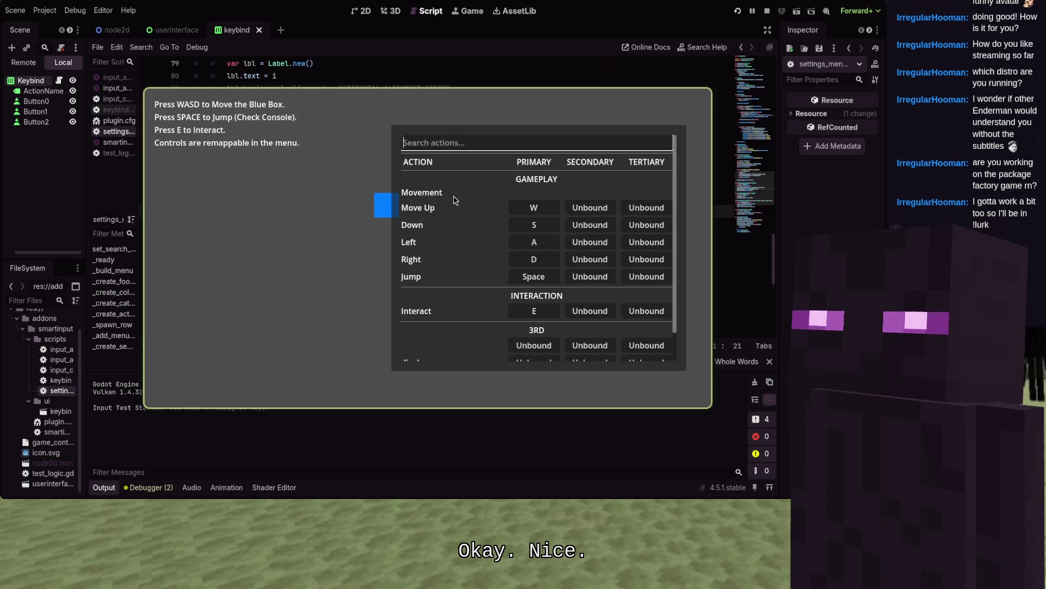
text(int)
key(BackSpace)
key(BackSpace)
key(BackSpace)
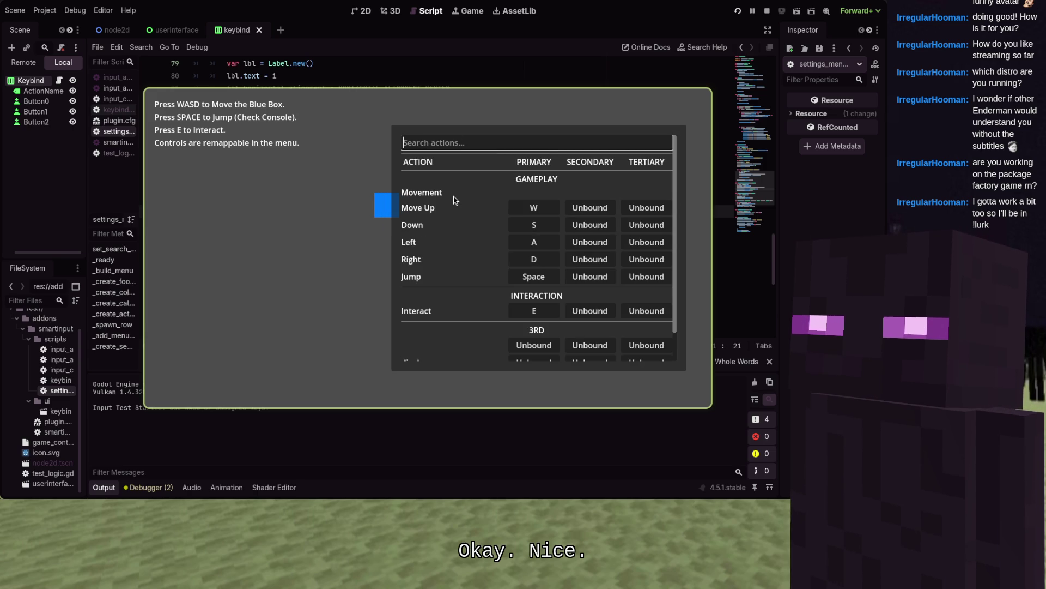
text(sdwasdw)
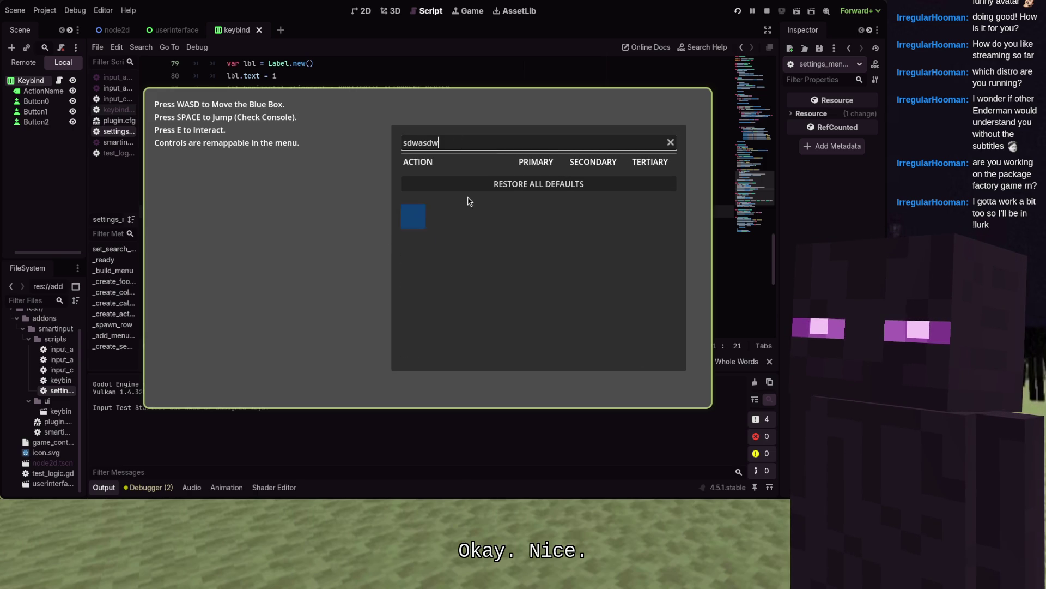
text(asdwasdwasdwasdwasdwa)
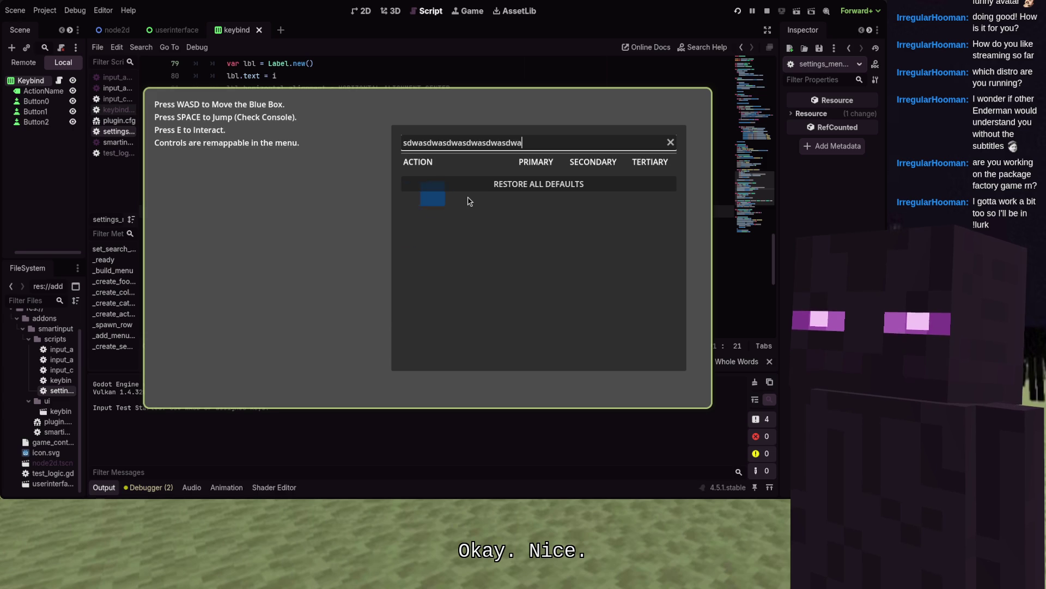
text(sdwasdw)
key(F8)
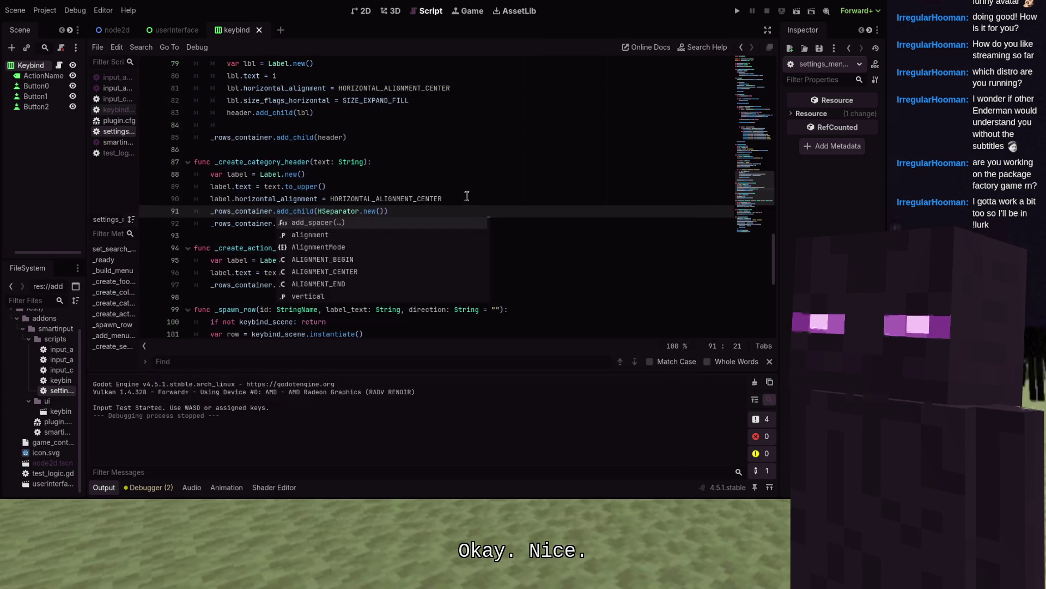
scroll(466, 196, up, 1)
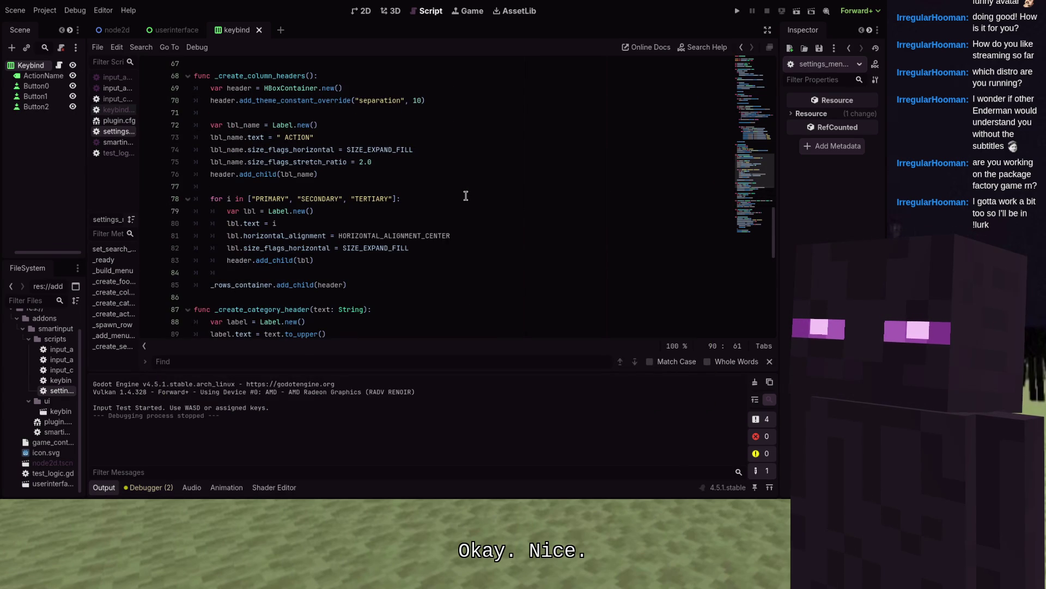
scroll(466, 195, up, 3)
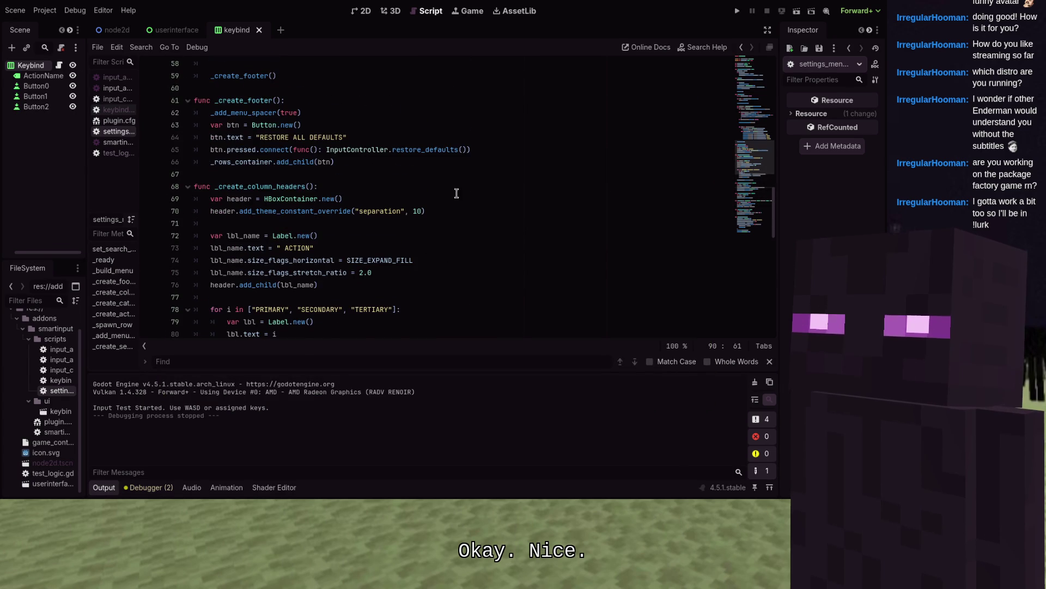
click(116, 109)
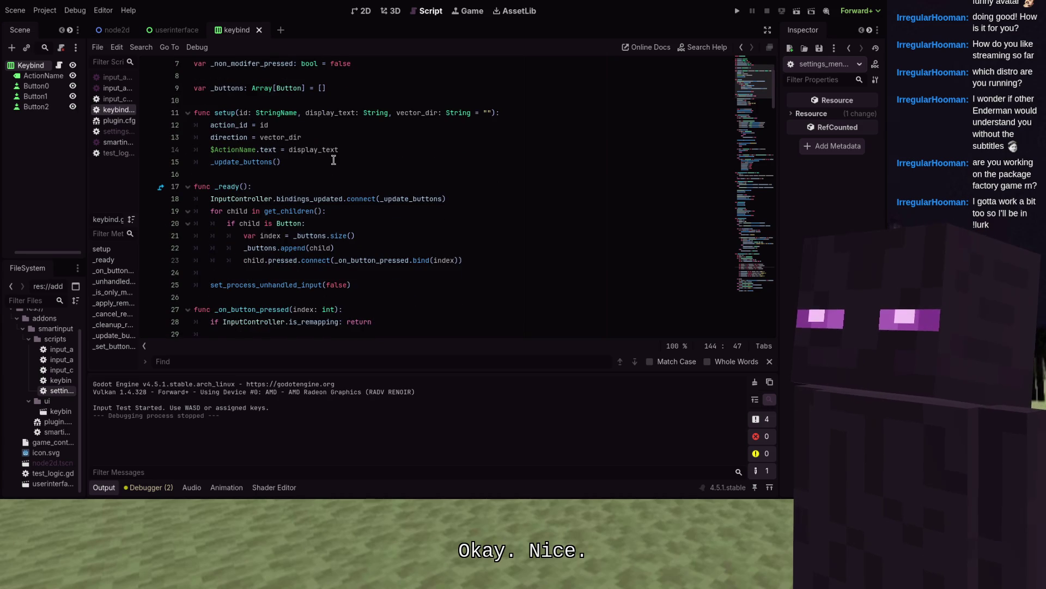
scroll(334, 160, down, 2)
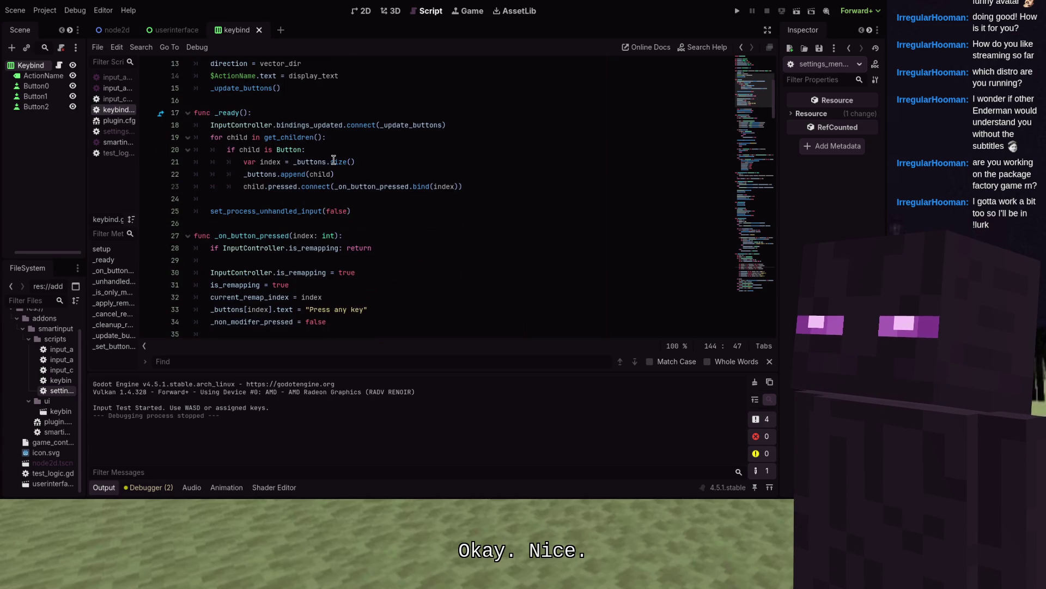
click(114, 142)
click(115, 120)
click(115, 111)
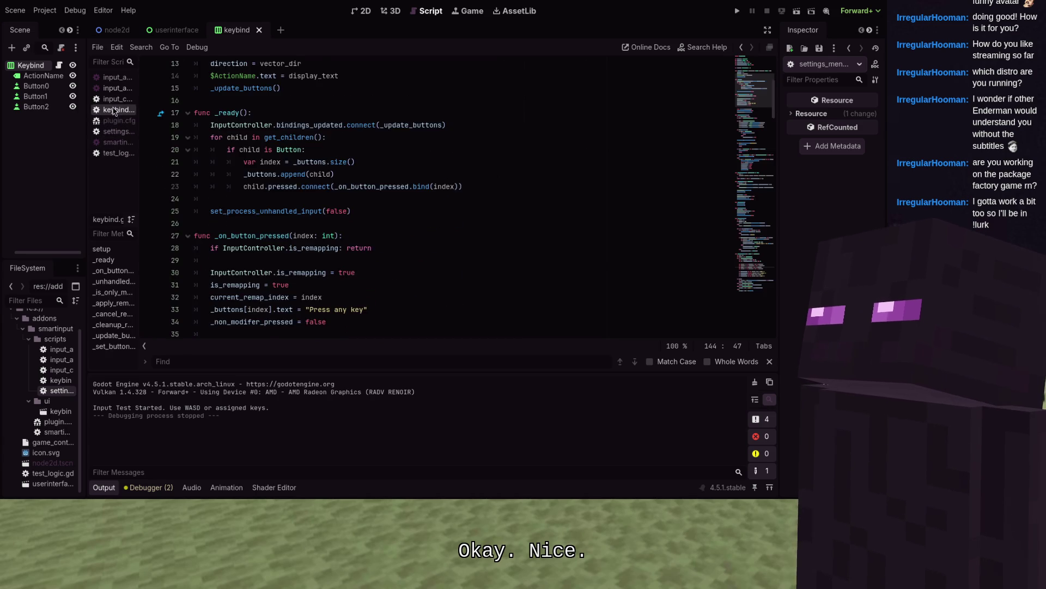
scroll(284, 213, down, 20)
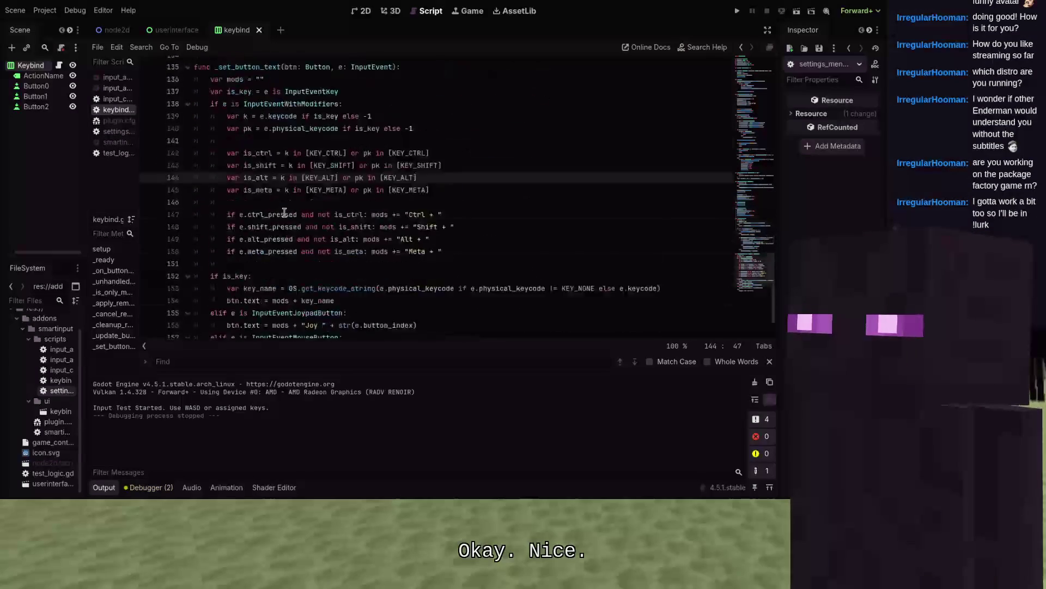
scroll(284, 212, down, 3)
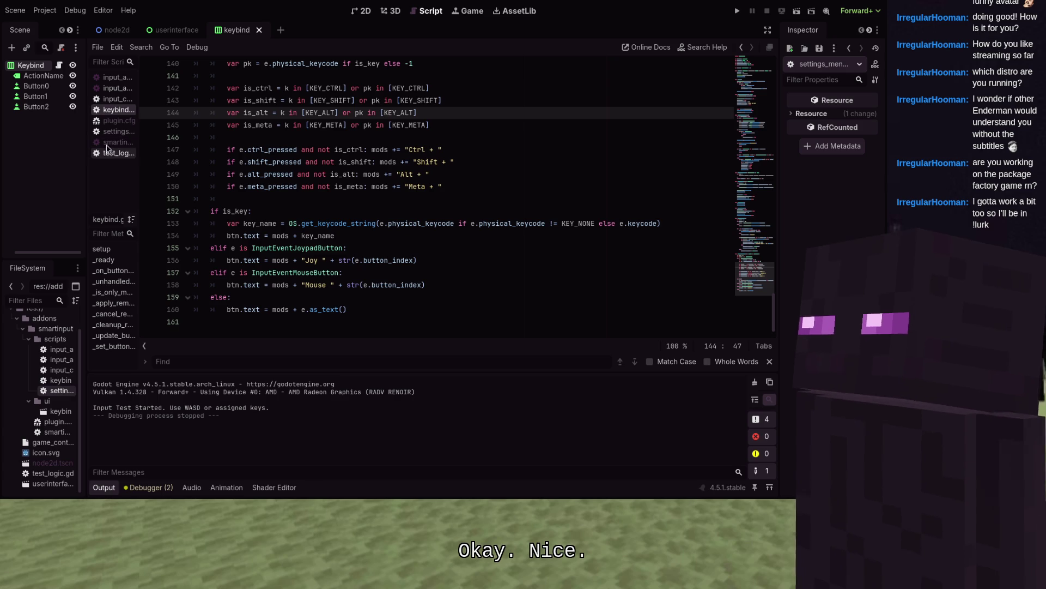
click(112, 98)
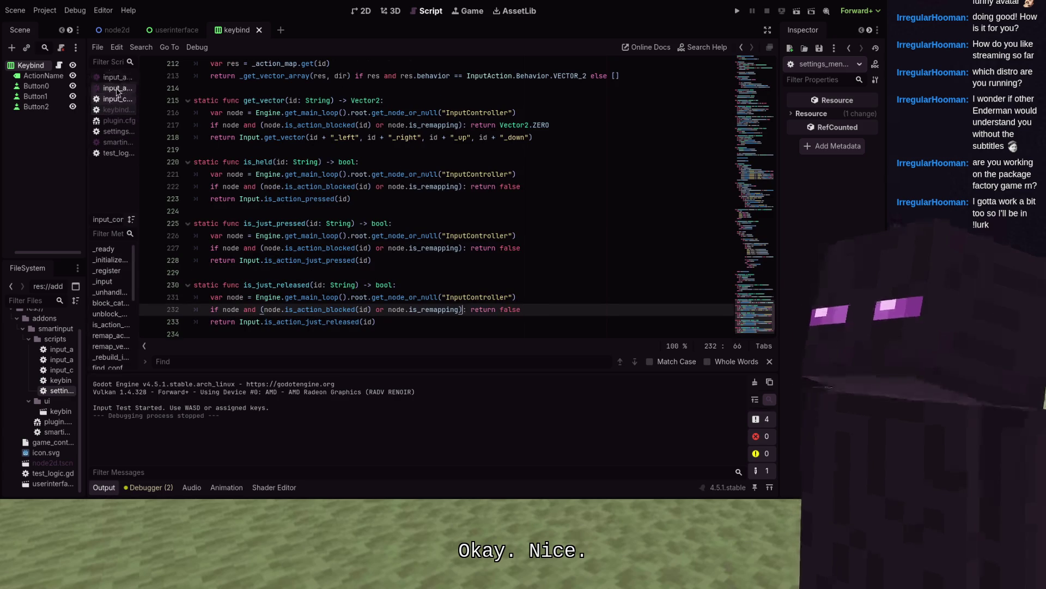
click(115, 132)
scroll(326, 254, down, 10)
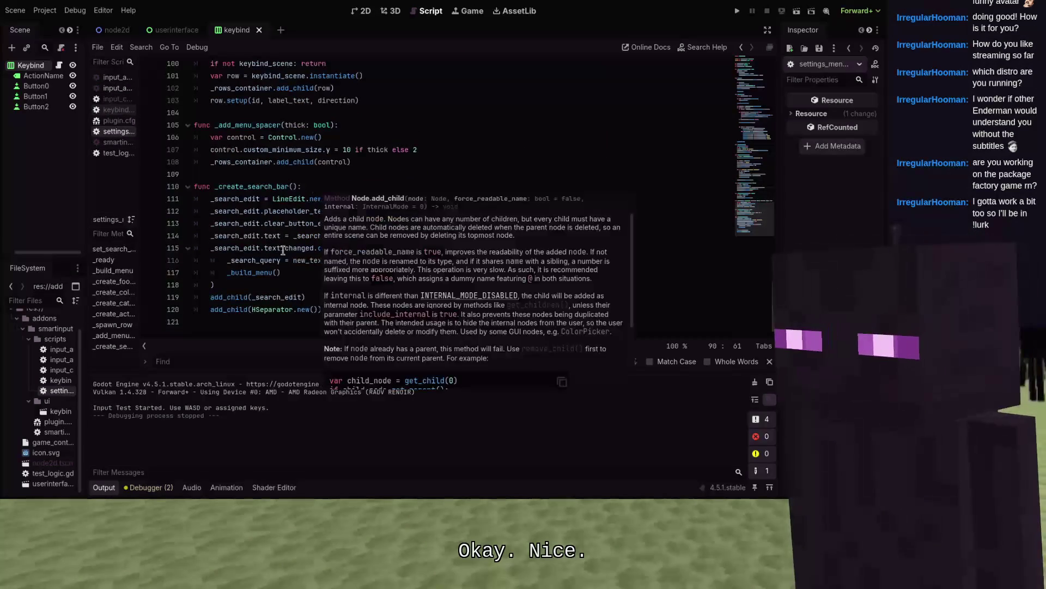
click(300, 274)
- Add _search_edit.grab_focus() on a new line 118 after _build_menu()
key(Return)
text(_)
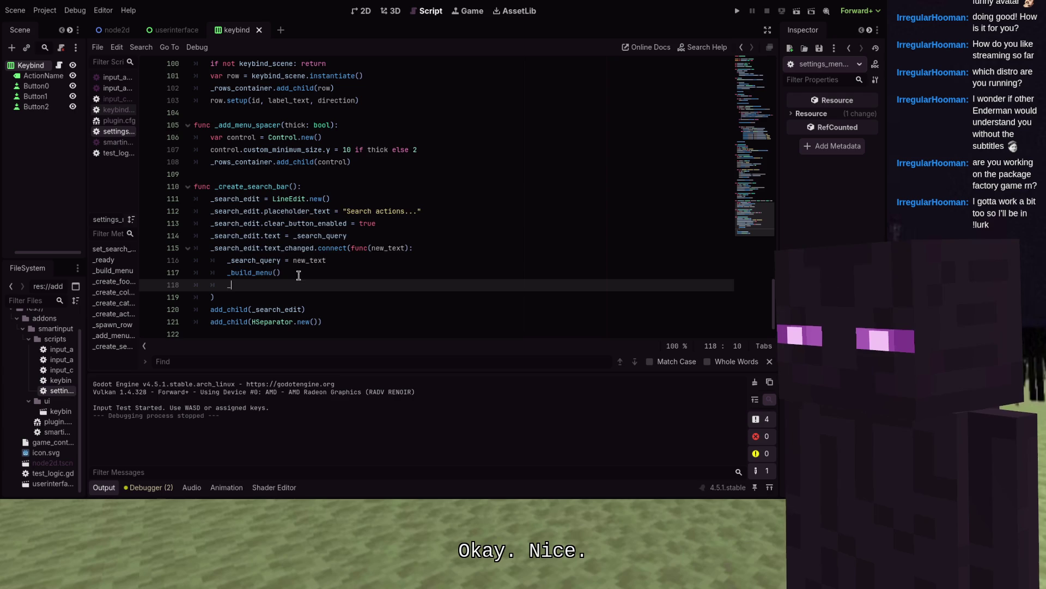
text(search)
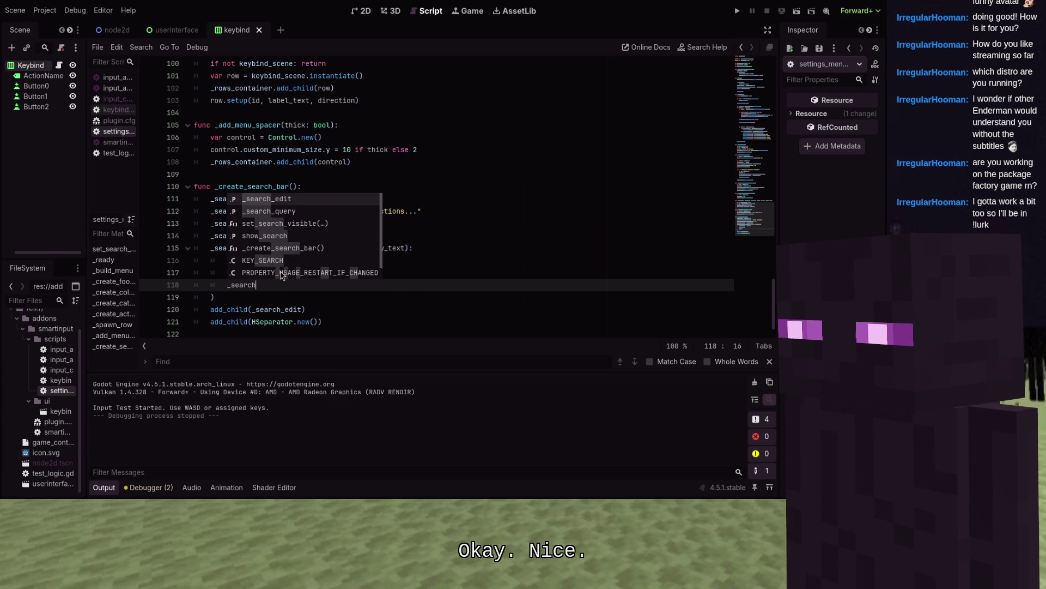
key(Return)
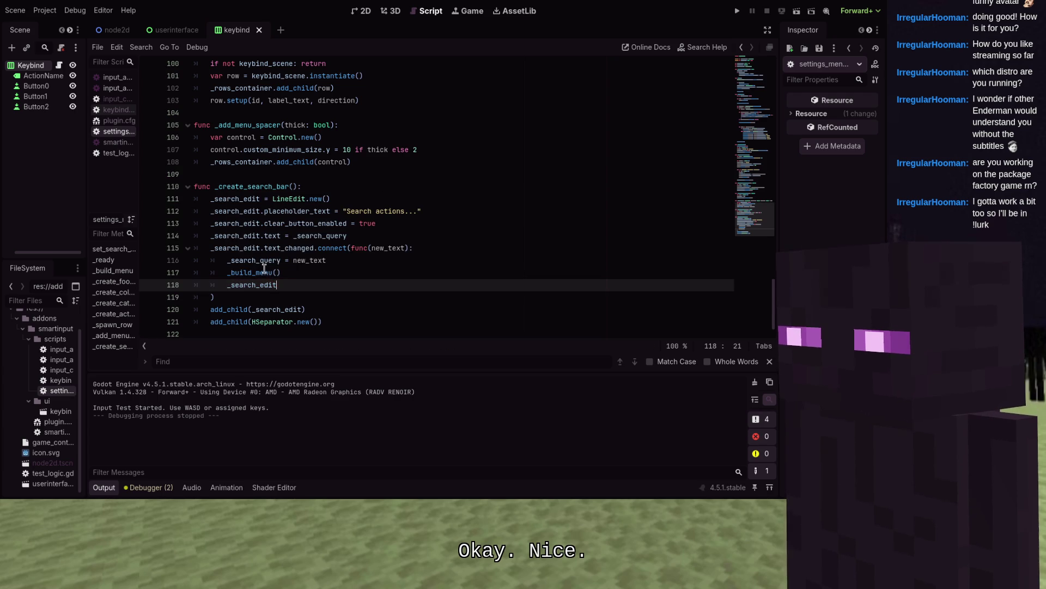
text(.grab)
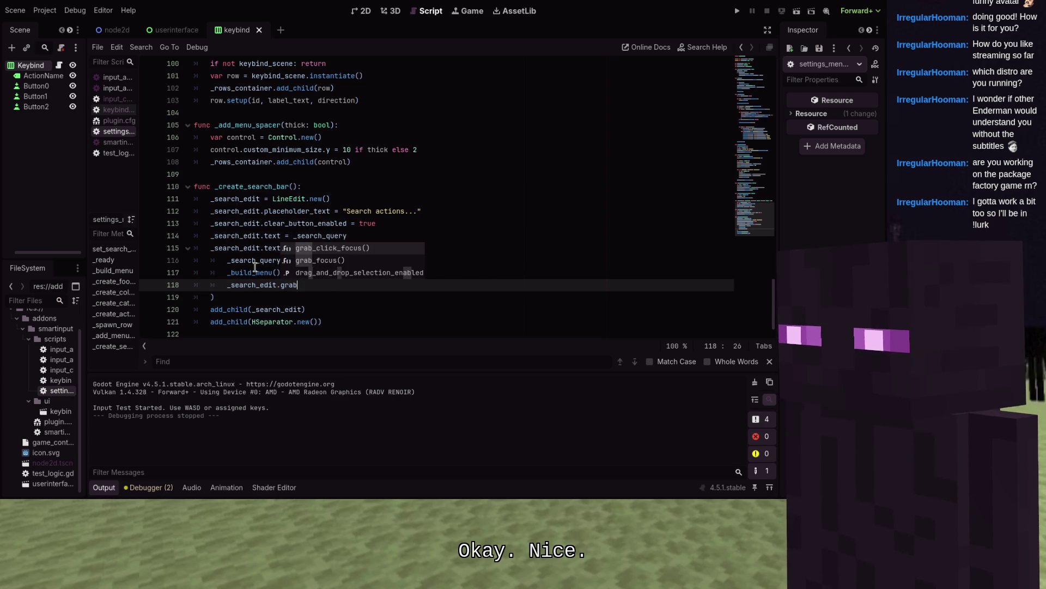
key(Down)
key(Return)
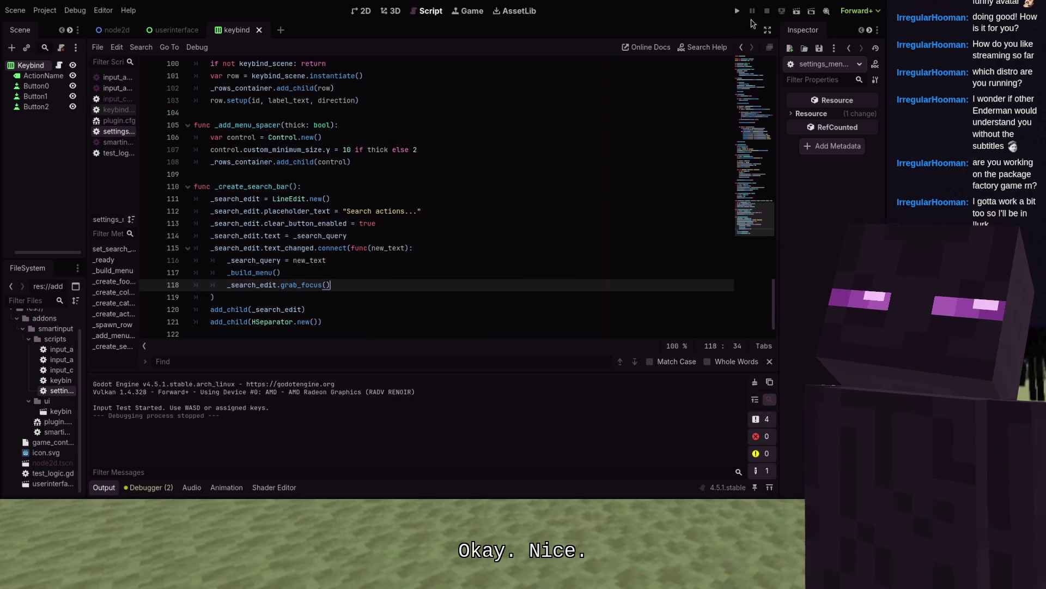
- Run the game, type into the search filter, then stop the run
click(737, 10)
text(d)
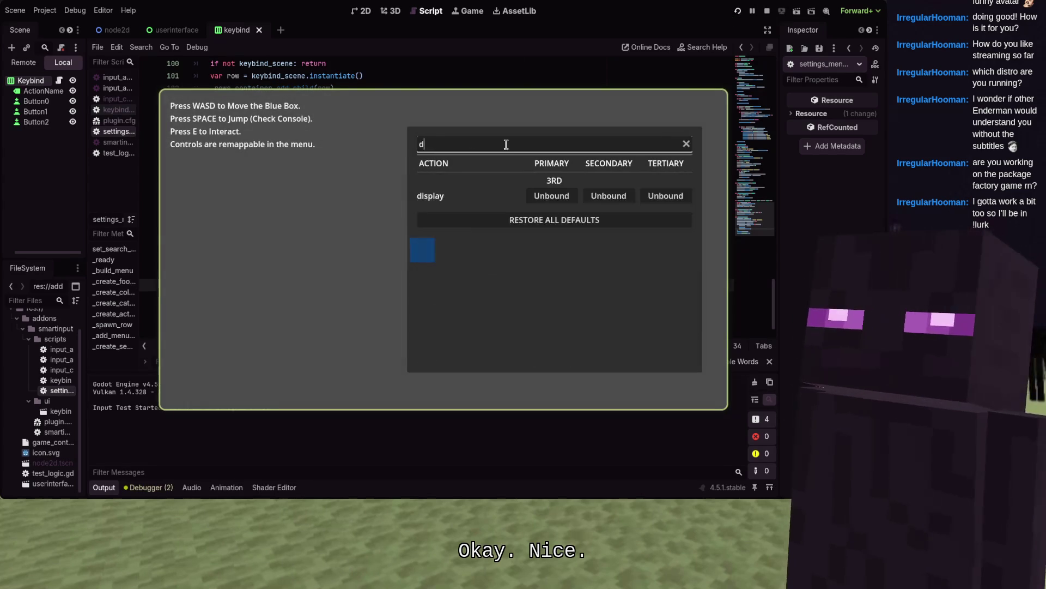
text(asdwasdw)
key(F8)
- Undo the grab_focus call, delete the leftover line 118, and save the script
key(ctrl+z)
key(ctrl+z)
key(BackSpace)
key(BackSpace)
key(BackSpace)
key(ctrl+s)
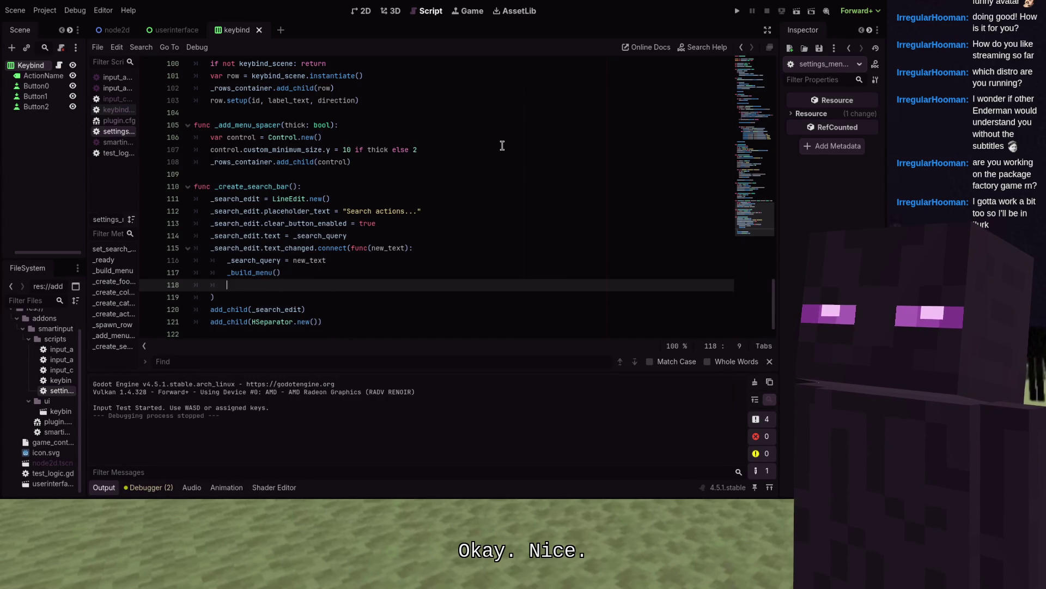
scroll(483, 141, up, 3)
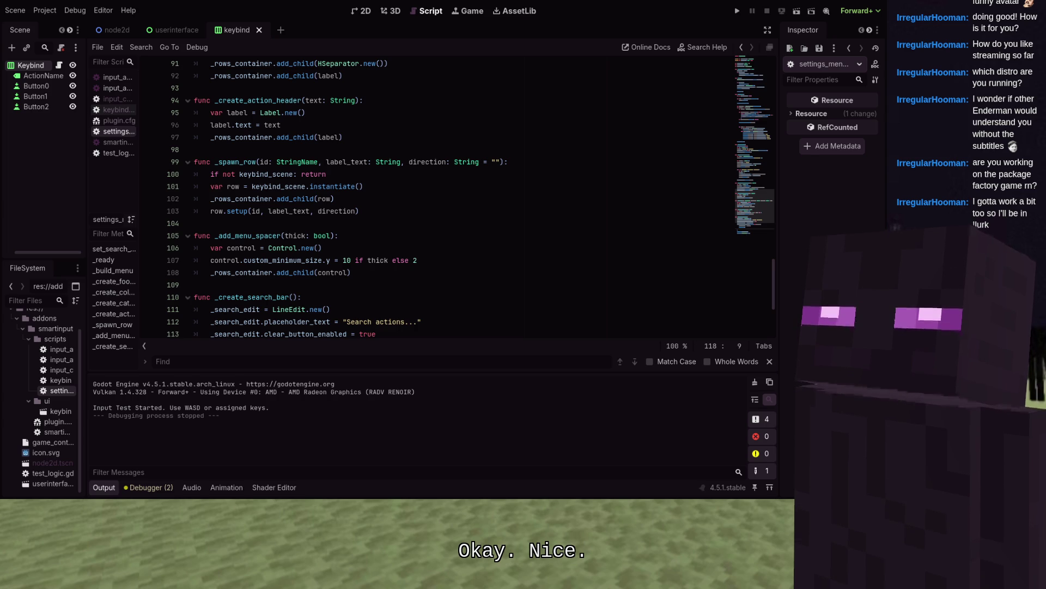
- Open the input_controller script, scroll to get_vector, and select its two node-lookup lines
scroll(483, 141, up, 10)
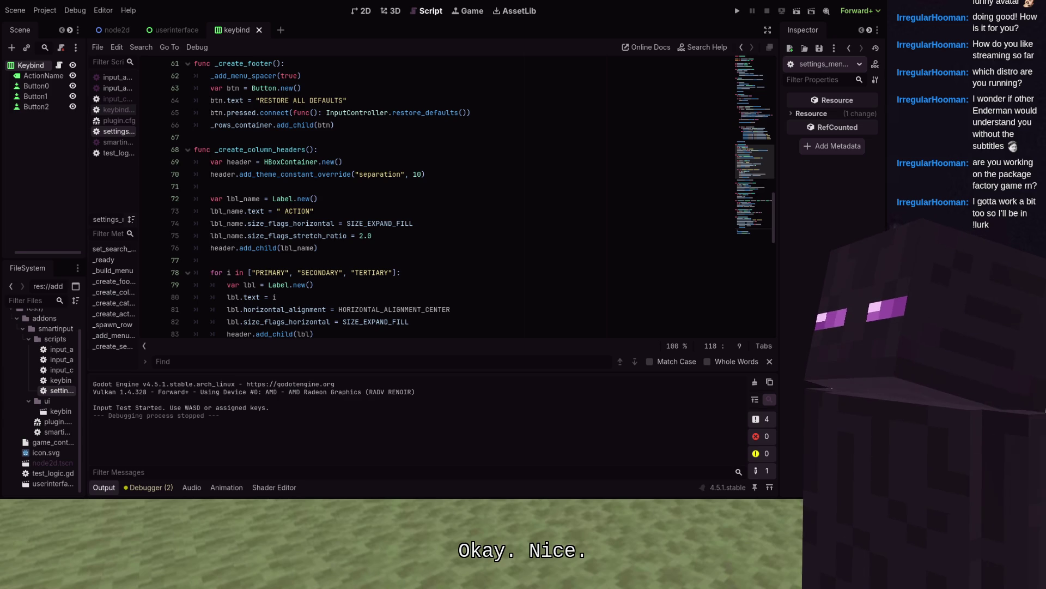
click(109, 100)
scroll(354, 113, up, 20)
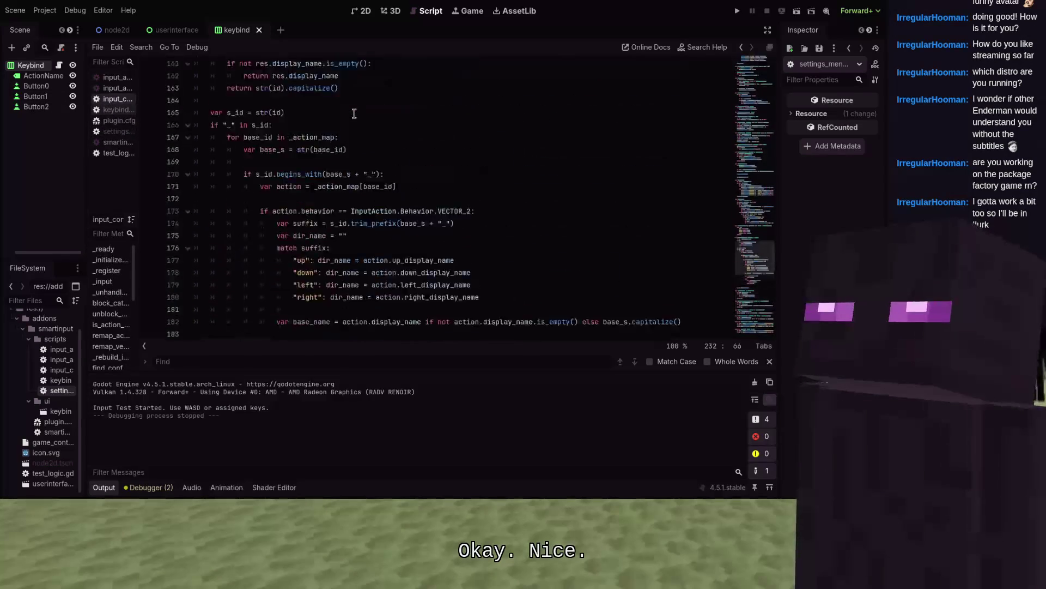
scroll(355, 113, up, 1)
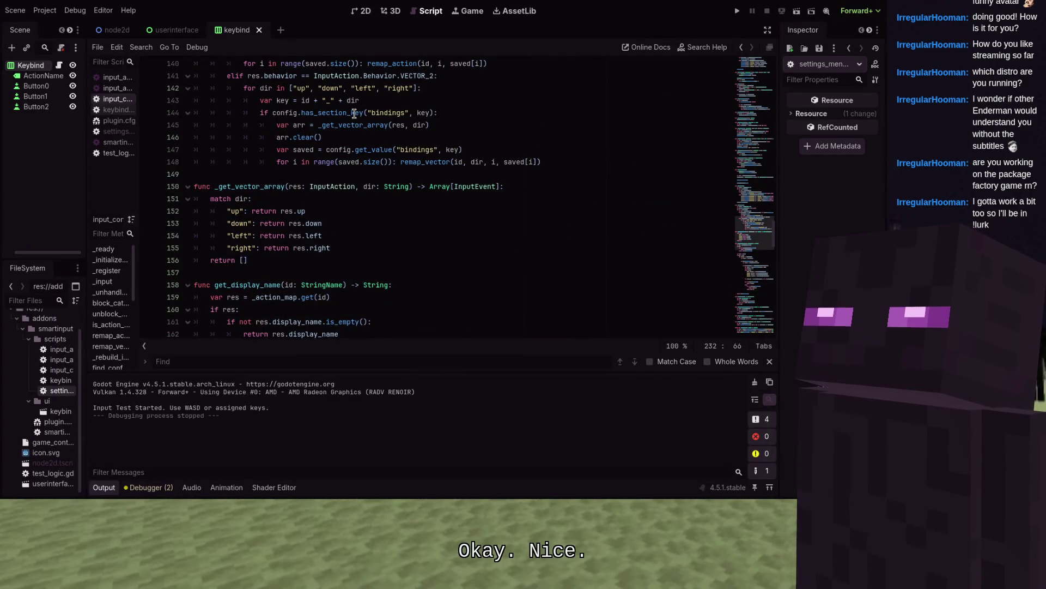
scroll(355, 112, up, 6)
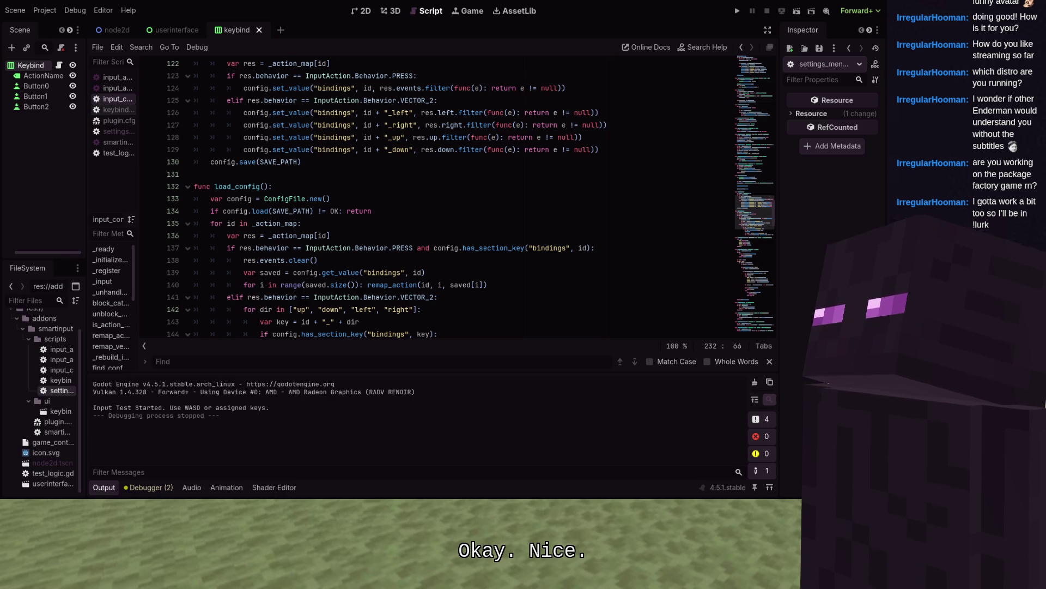
scroll(232, 104, up, 3)
scroll(232, 103, down, 7)
scroll(232, 104, down, 10)
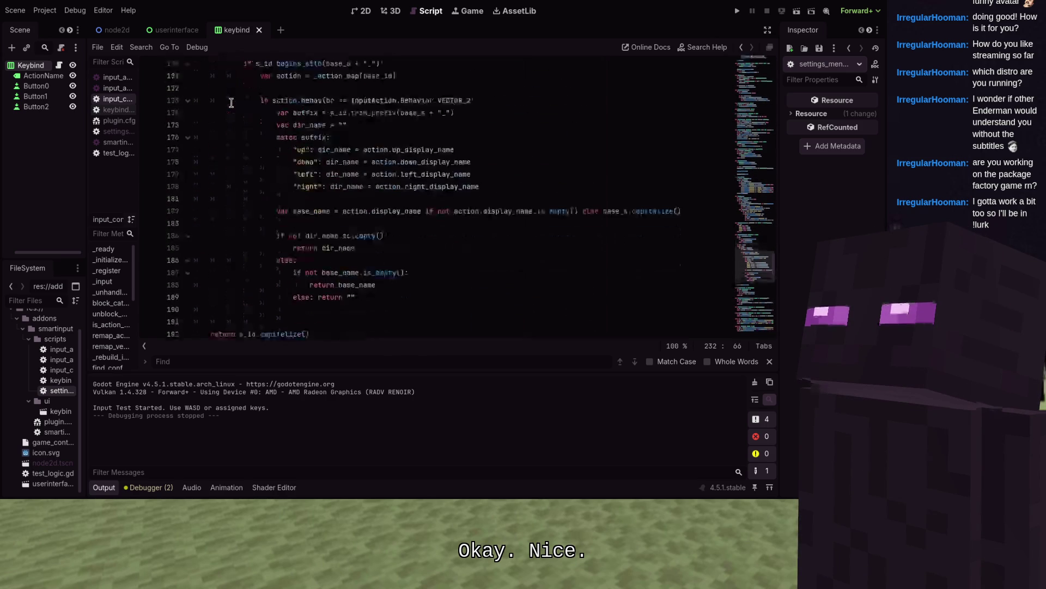
scroll(232, 103, down, 5)
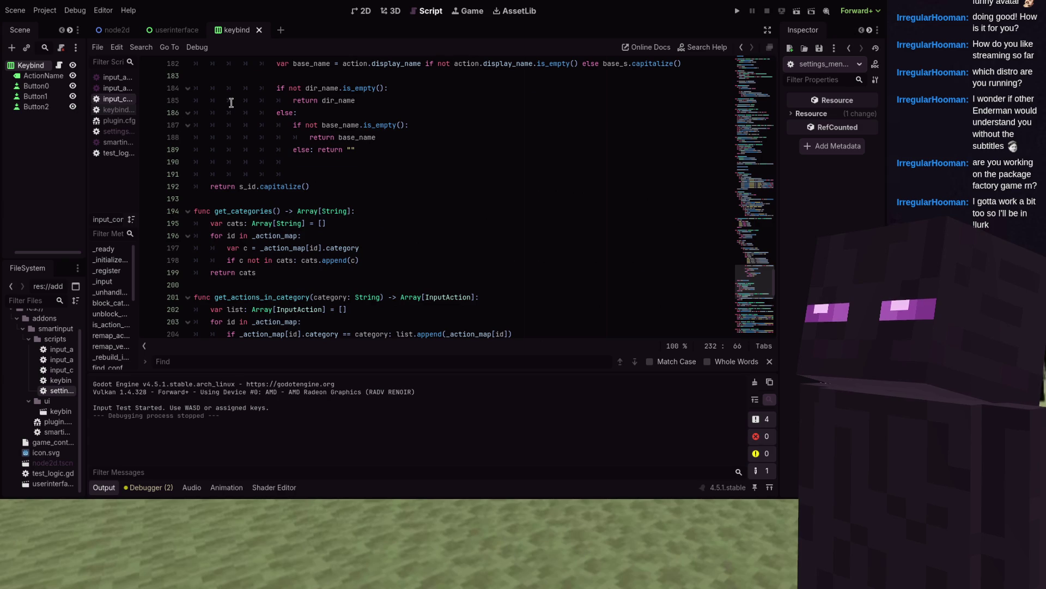
scroll(232, 103, down, 9)
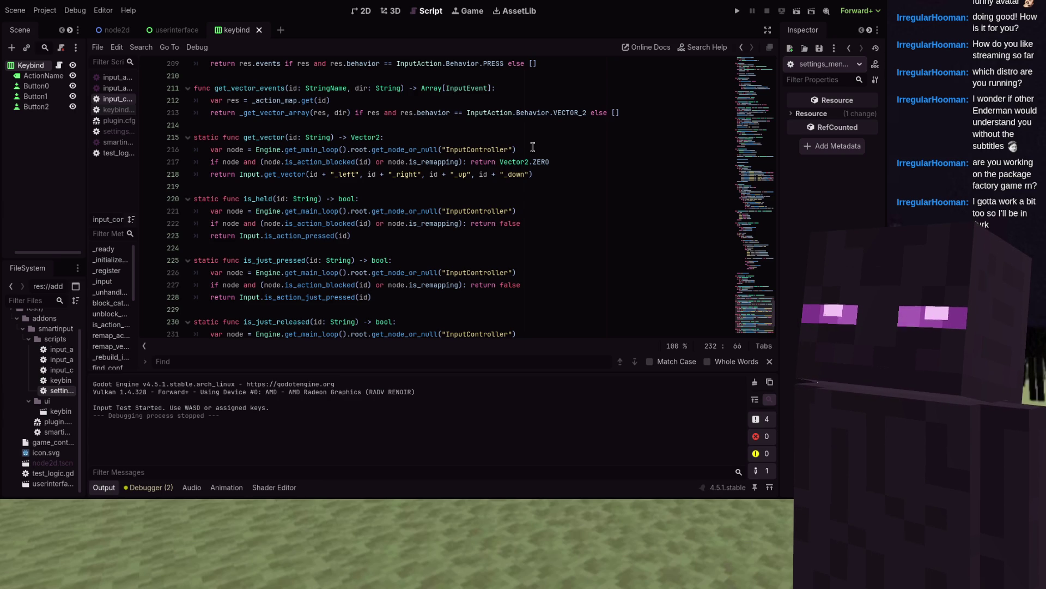
drag(533, 148, 207, 152)
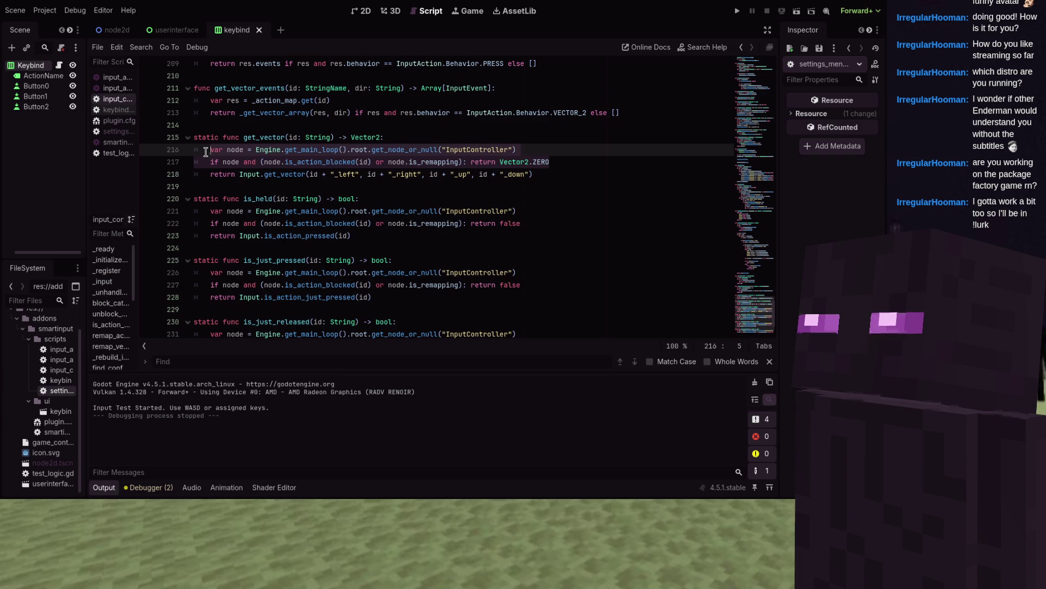
- Replace get_vector's node lookups with 'if _is_input_suppressed(id): return Vector2.ZERO'
text(if _is_i)
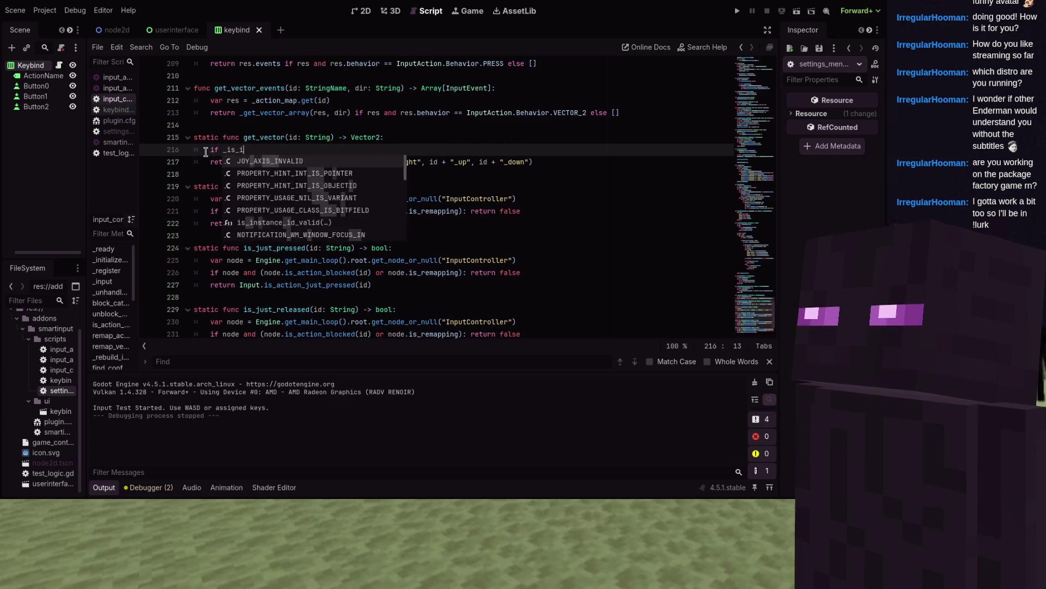
text(nput_su)
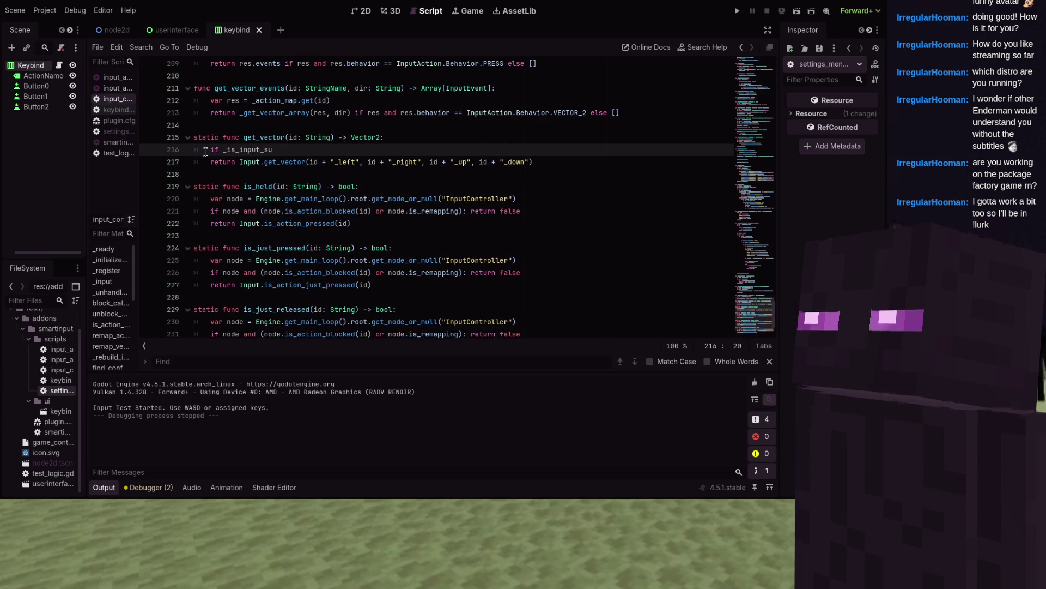
text(ppressed(id): )
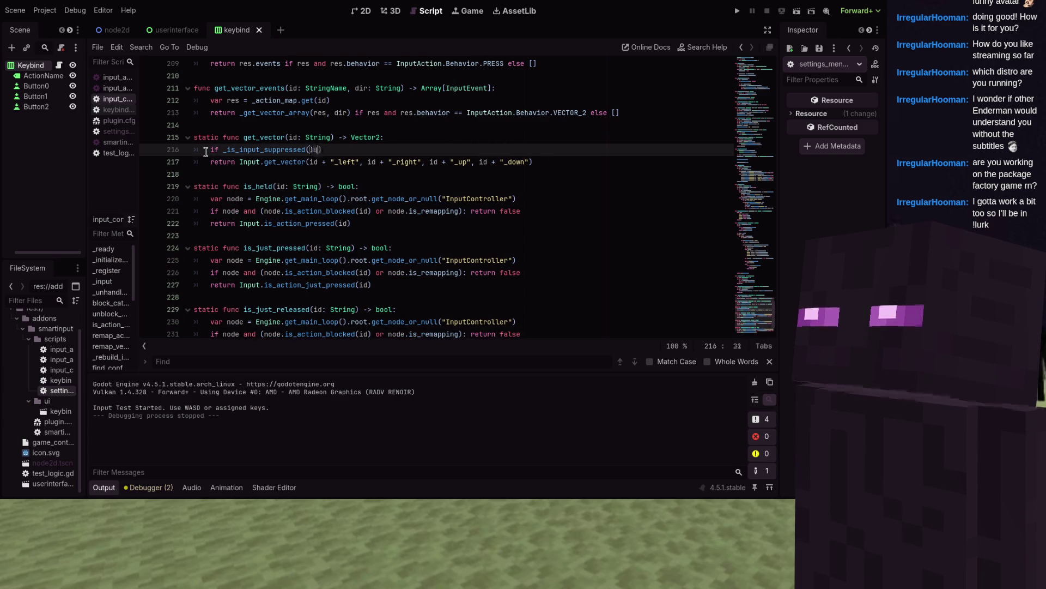
text(return Vec)
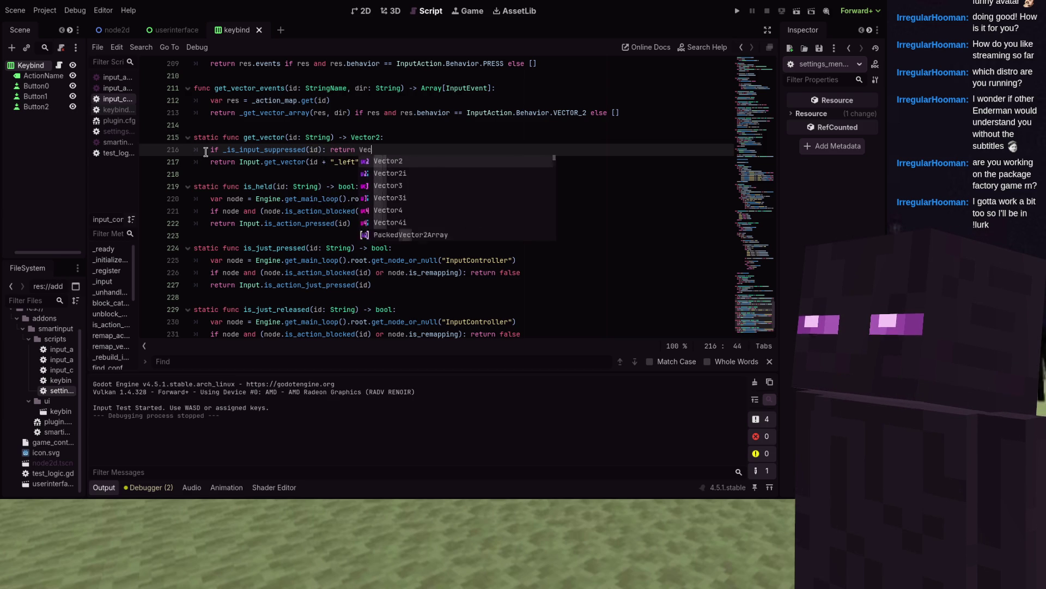
text(tor2.)
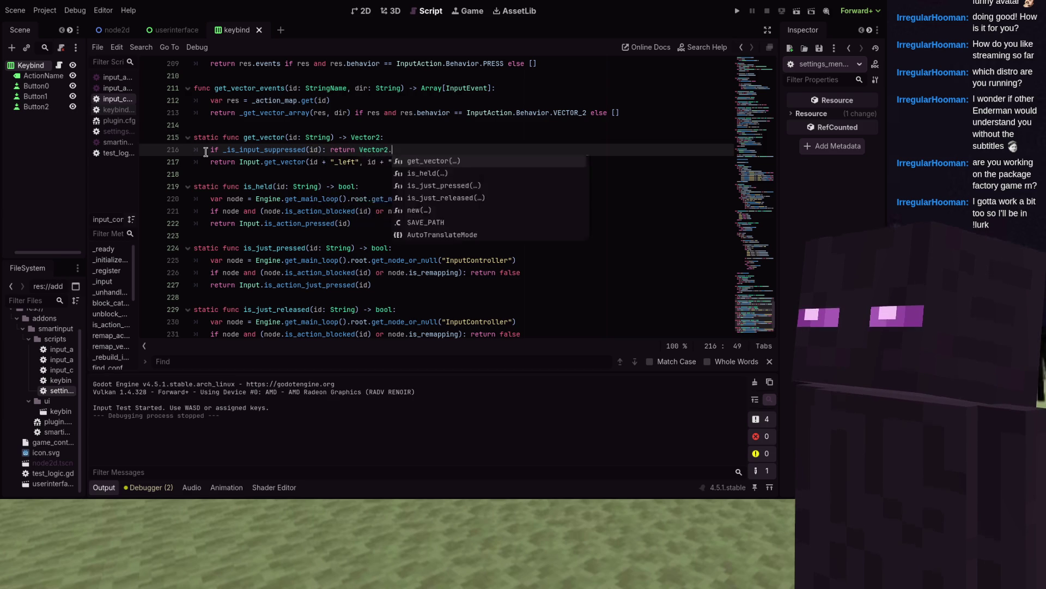
key(Escape)
text(.ZERO)
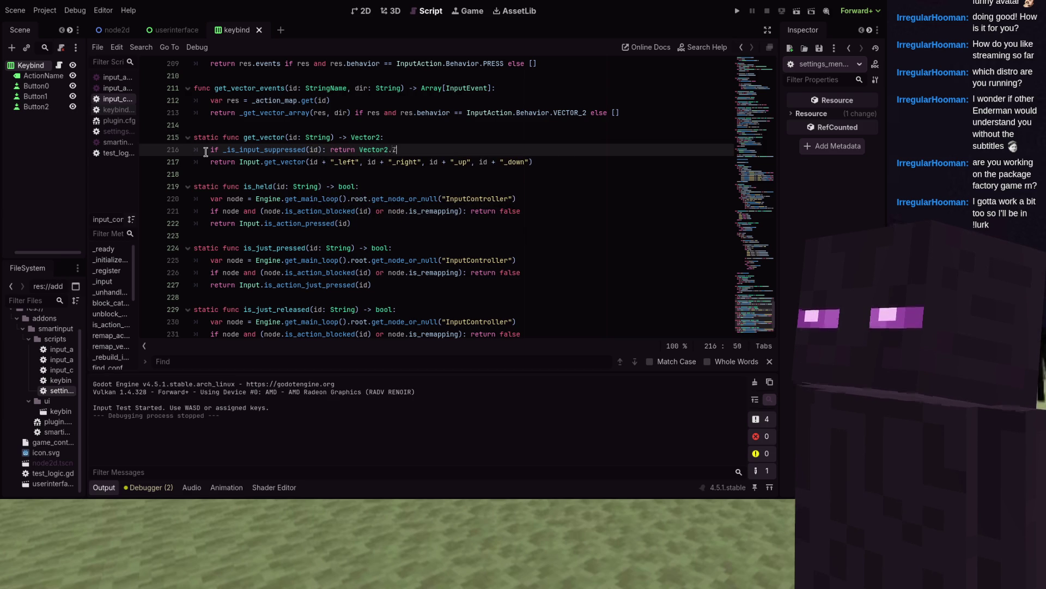
click(296, 190)
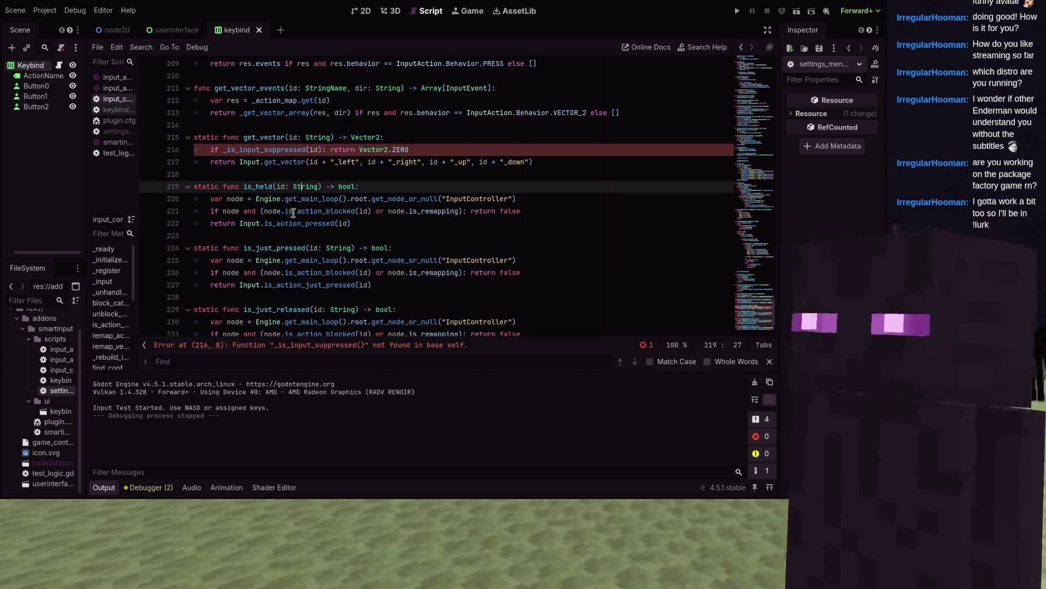
scroll(442, 147, up, 4)
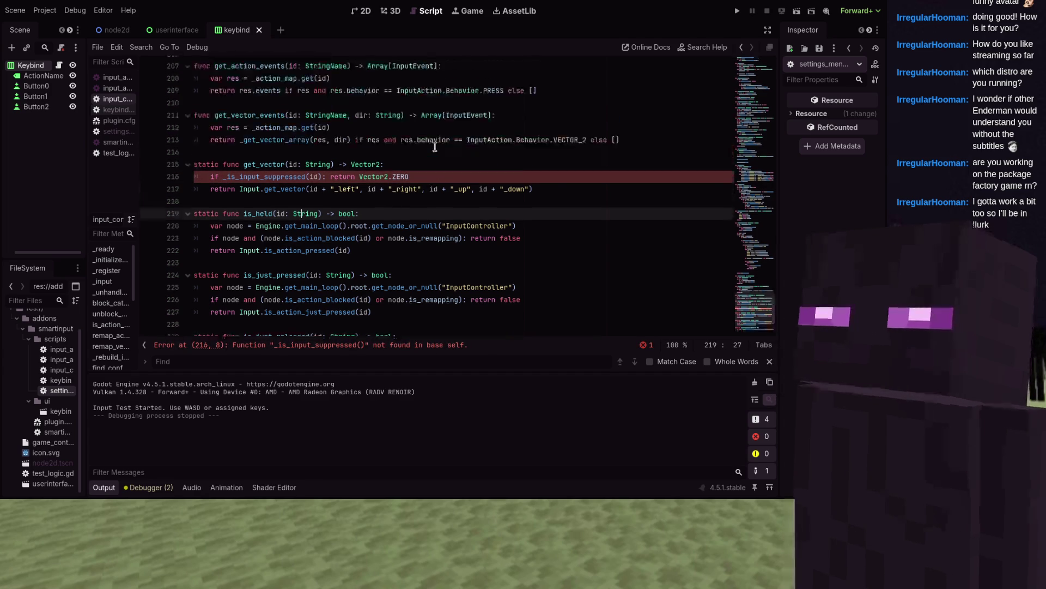
scroll(433, 145, down, 4)
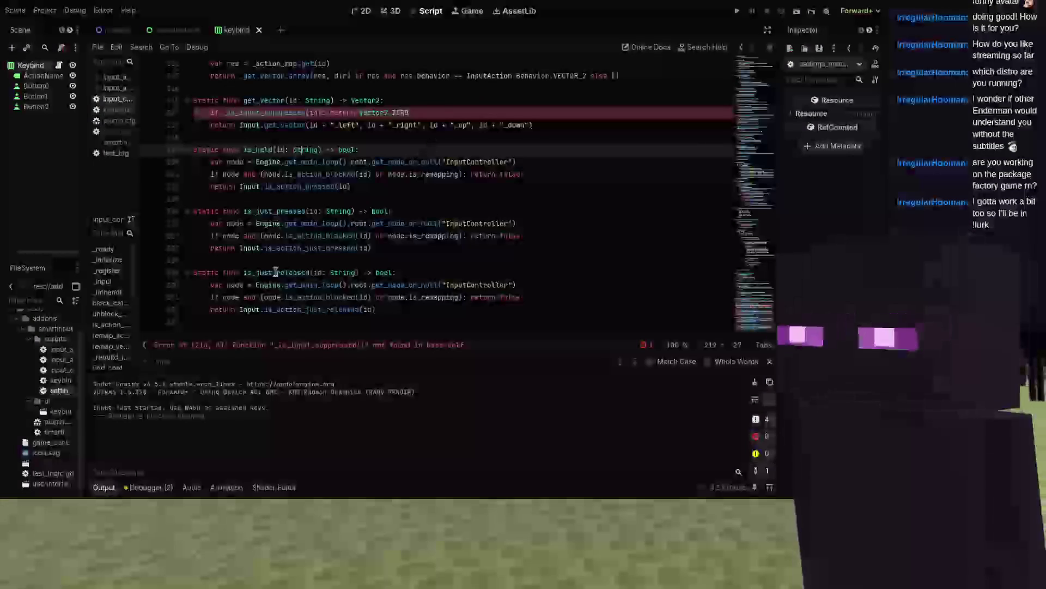
scroll(382, 141, down, 1)
click(211, 113)
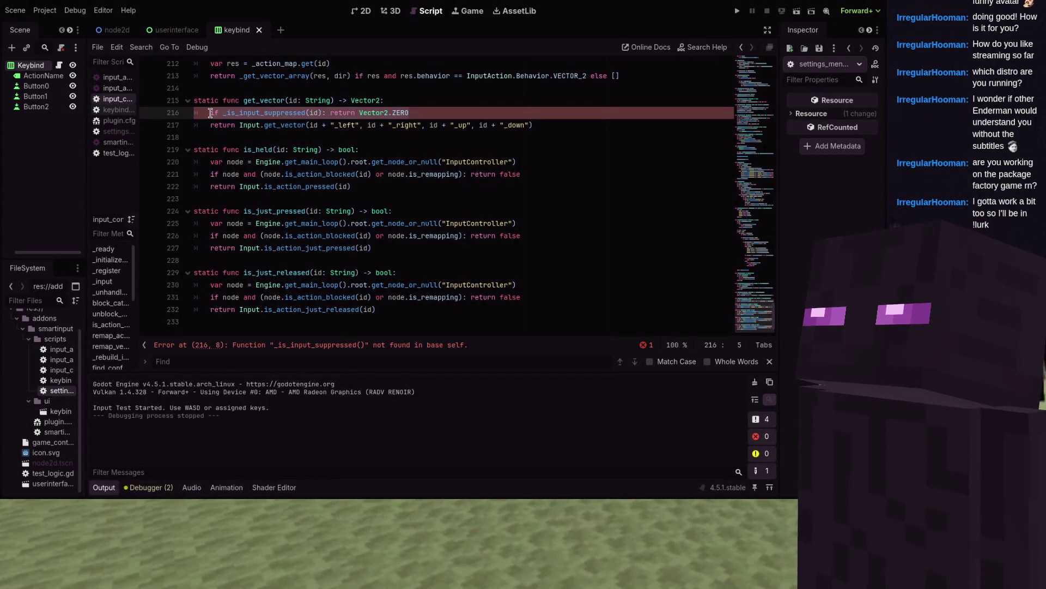
- Paste the suppression check over is_held, is_just_pressed and is_just_released lookups, adding blank lines below
drag(532, 171, 301, 162)
drag(231, 167, 210, 162)
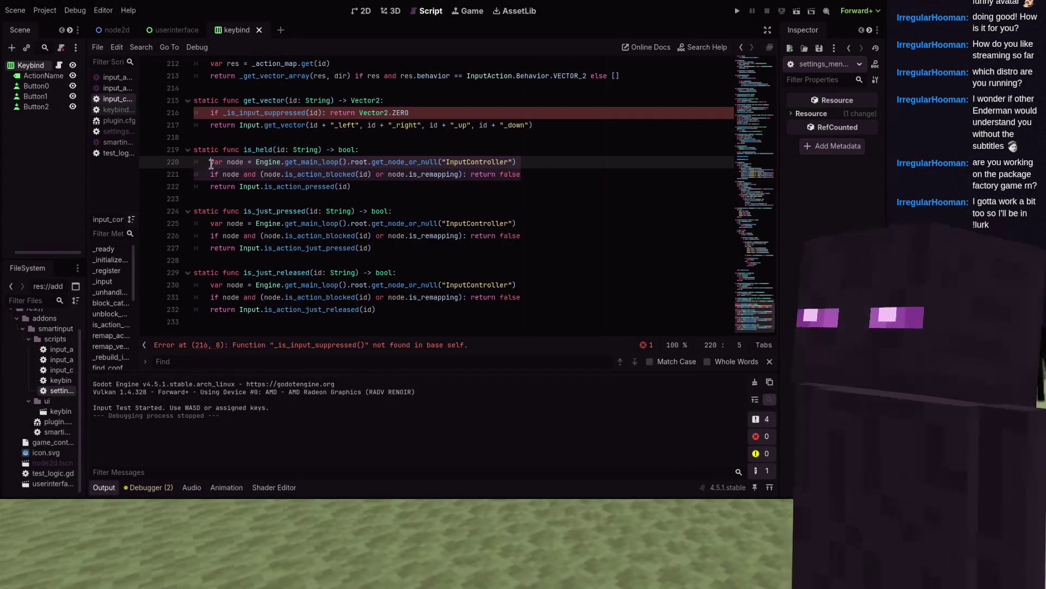
text(if _is_input_suppressed(id): return Vector2.ZERO)
drag(544, 225, 210, 211)
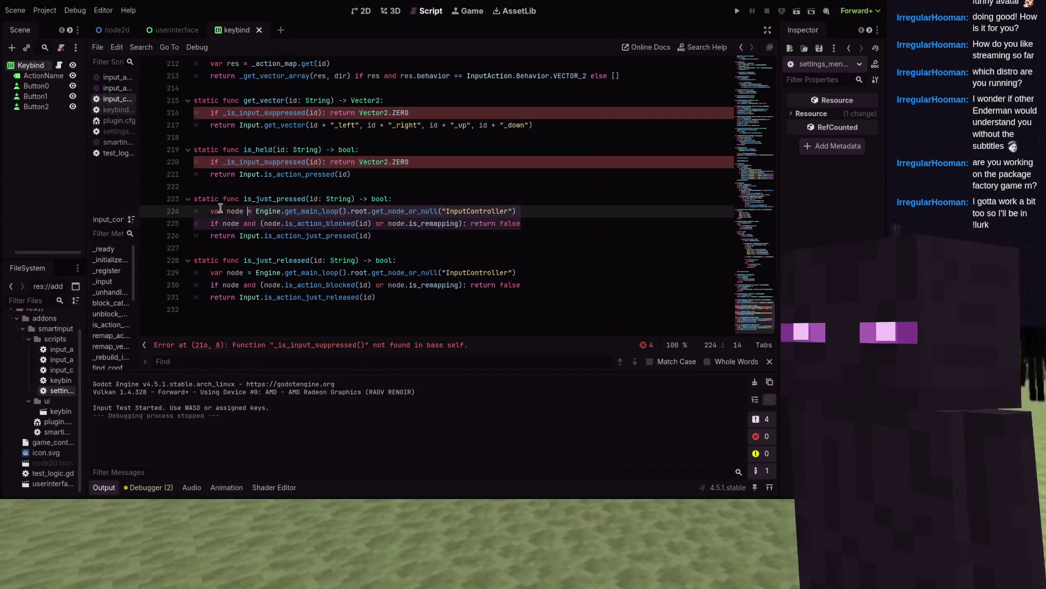
text(if _is_input_suppressed(id): return Vector2.ZERO)
drag(534, 274, 210, 260)
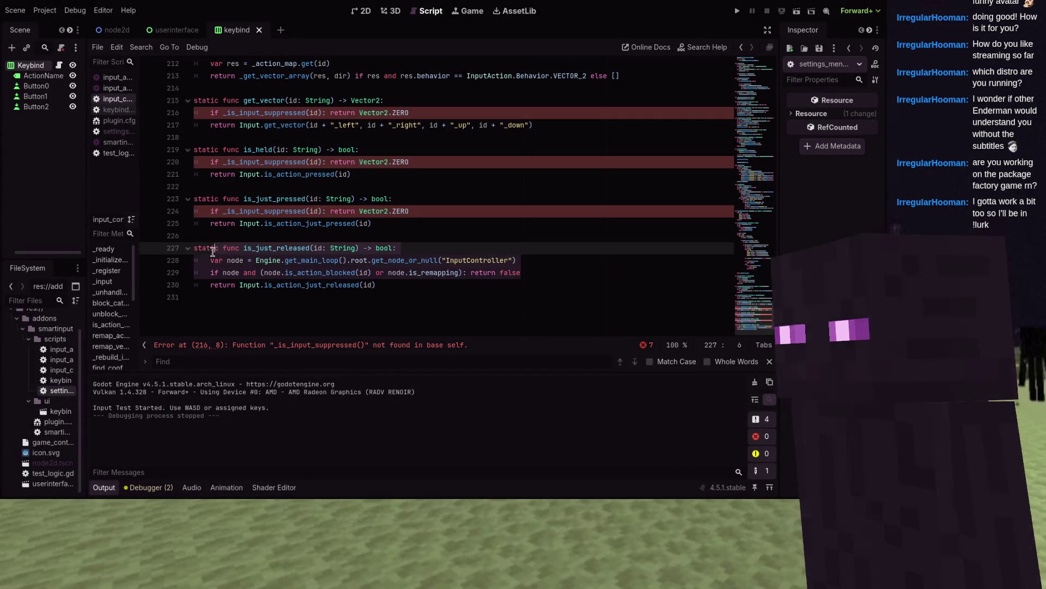
text(if _is_input_suppressed(id): return Vector2.ZERO)
click(266, 286)
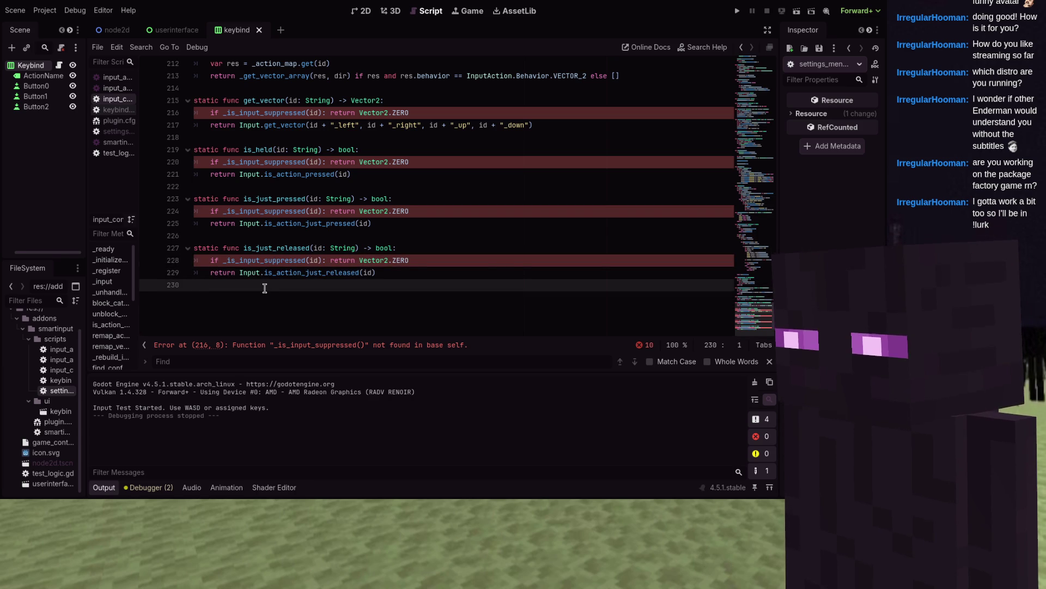
key(Return)
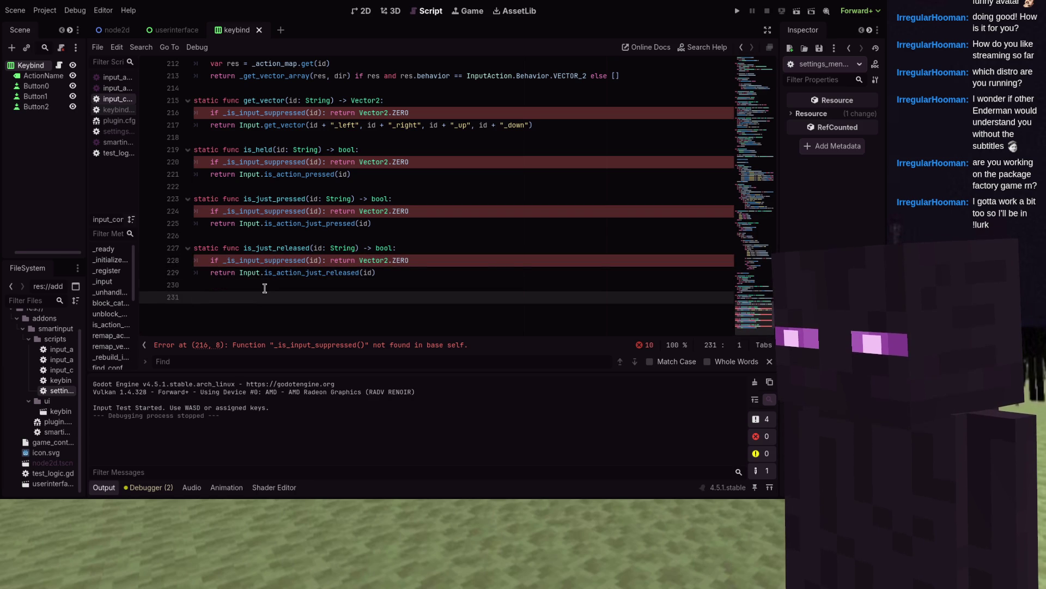
key(Return)
- Declare a new function _is_input_suppressed taking a StringName id and returning bool
text(unc)
key(ctrl+v)
key(BackSpace)
key(BackSpace)
key(BackSpace)
key(BackSpace)
key(BackSpace)
key(BackSpace)
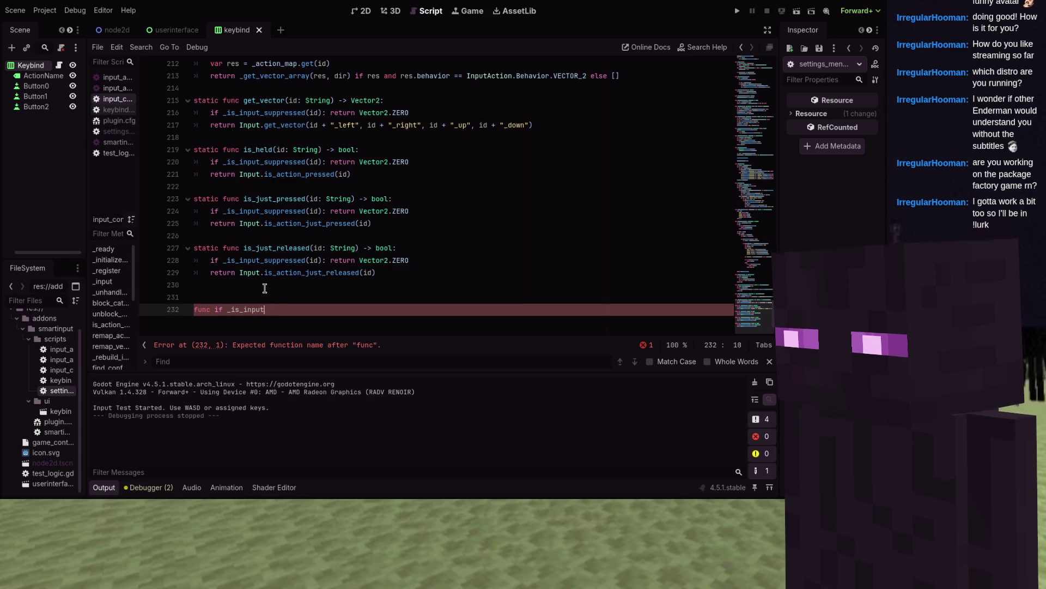
text(is_input)
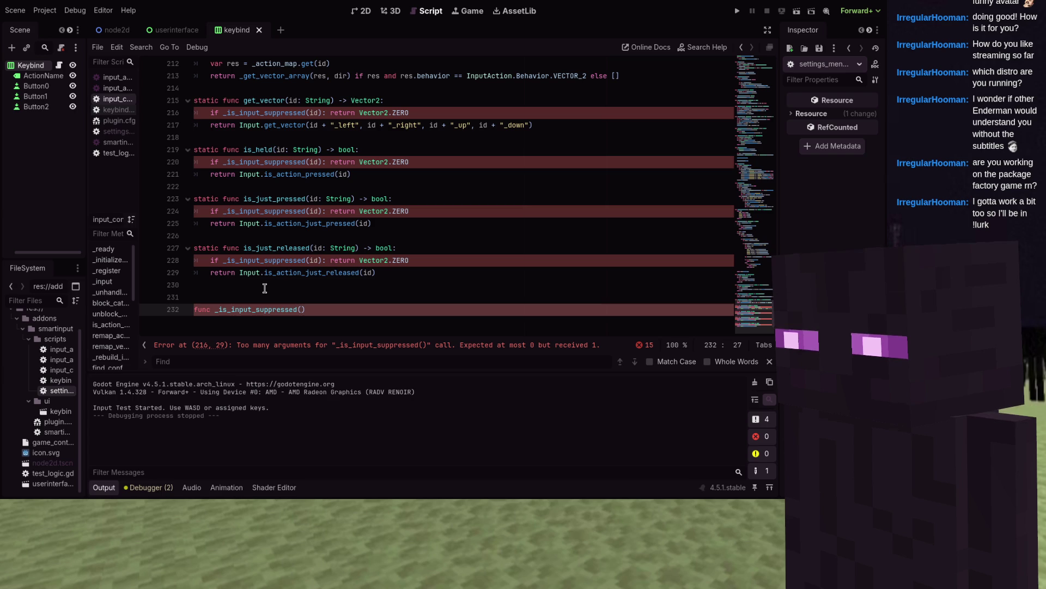
text(ringName) -> bool:)
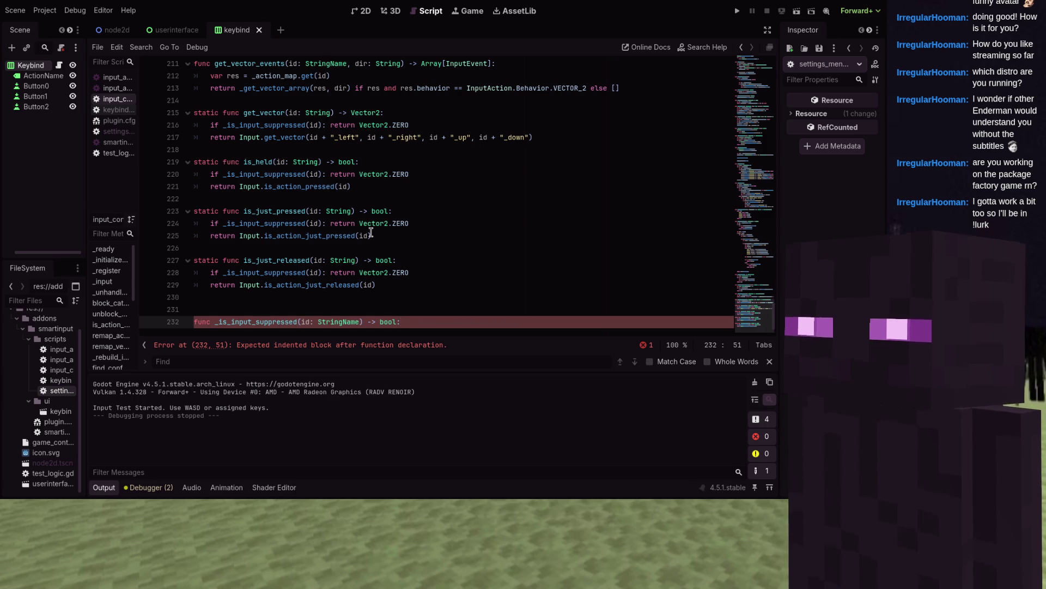
key(Return)
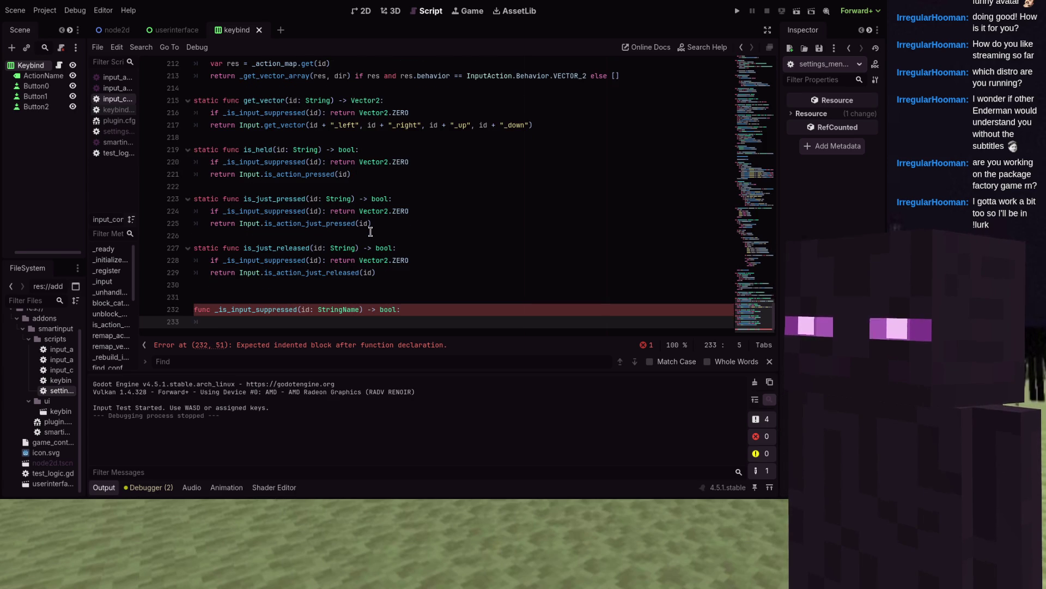
- Make it static, set root = Engine.get_main_loop().root and node = root.get_node_or_null("InputController")
text(var root = Engine.get)
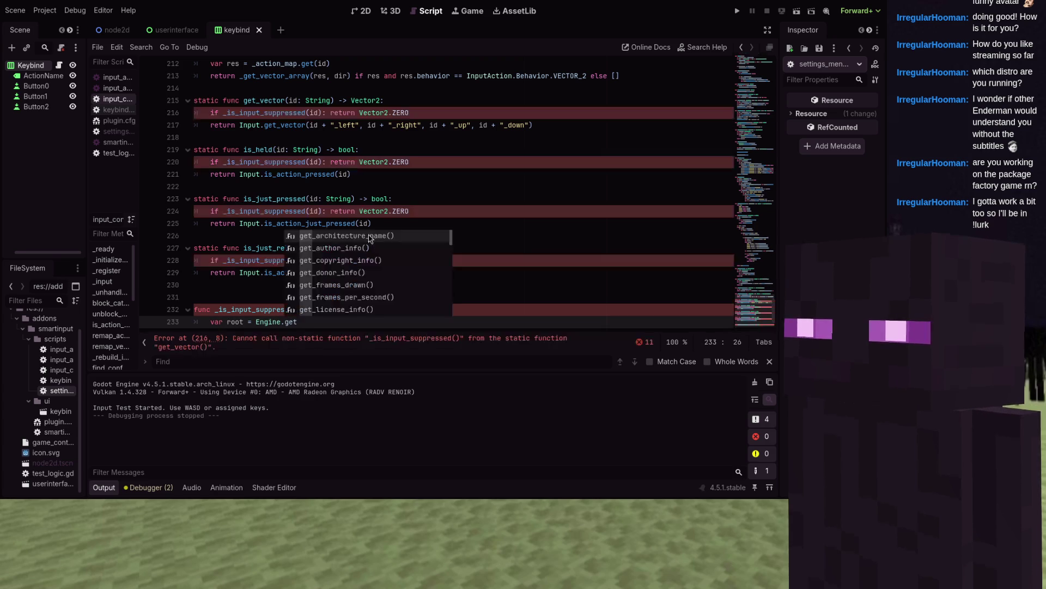
text(_m)
key(Return)
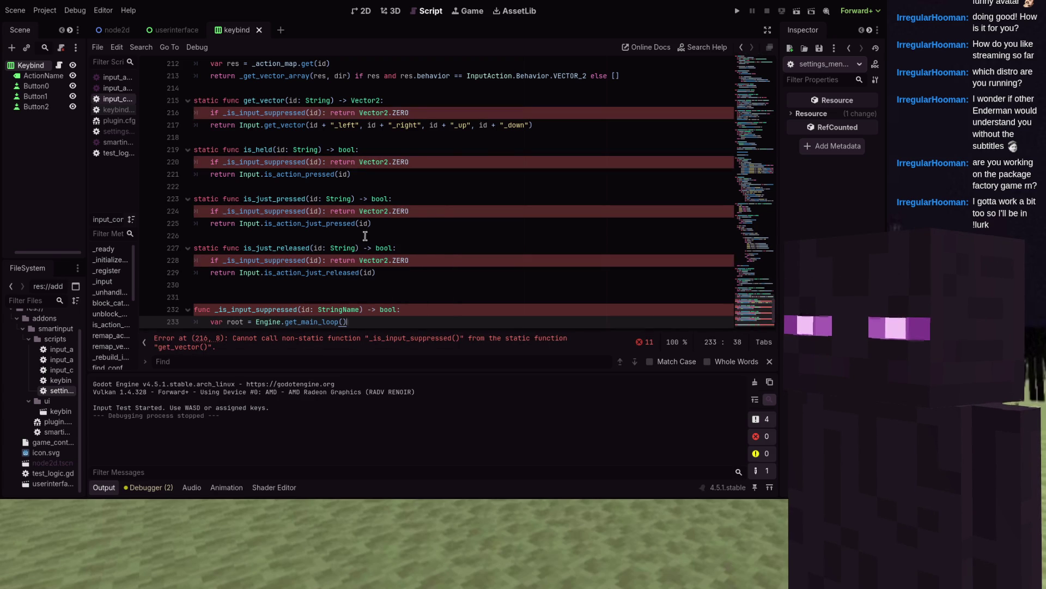
text(.root)
key(Return)
text(var node)
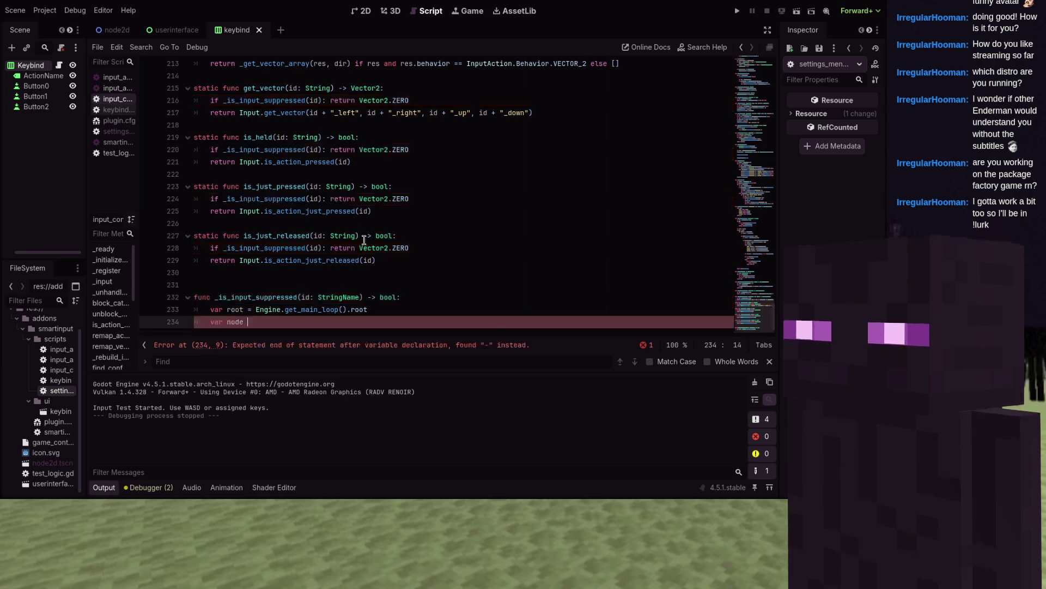
text( -ot.ge)
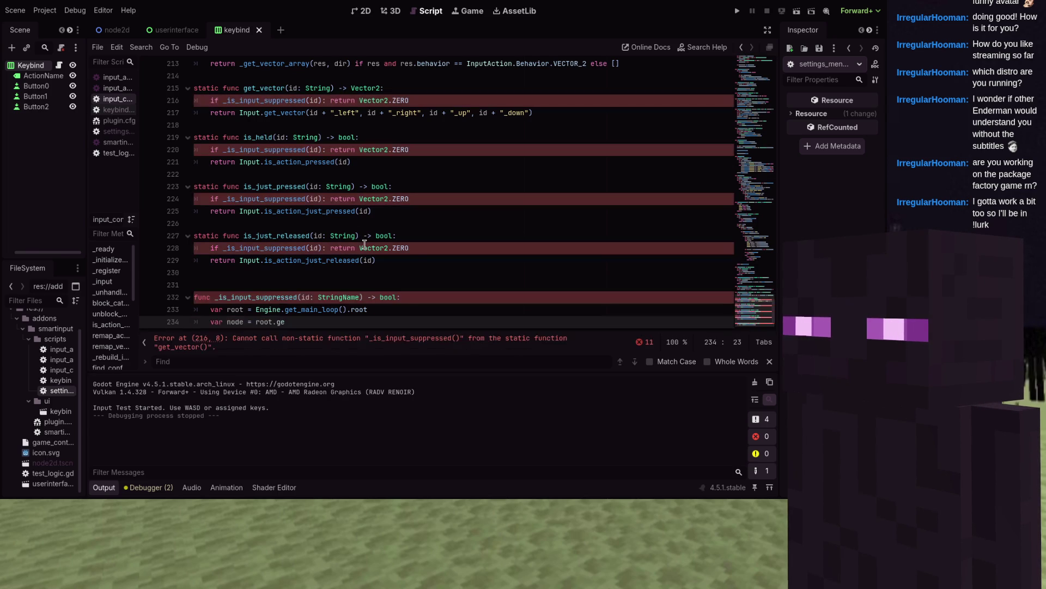
text(_)
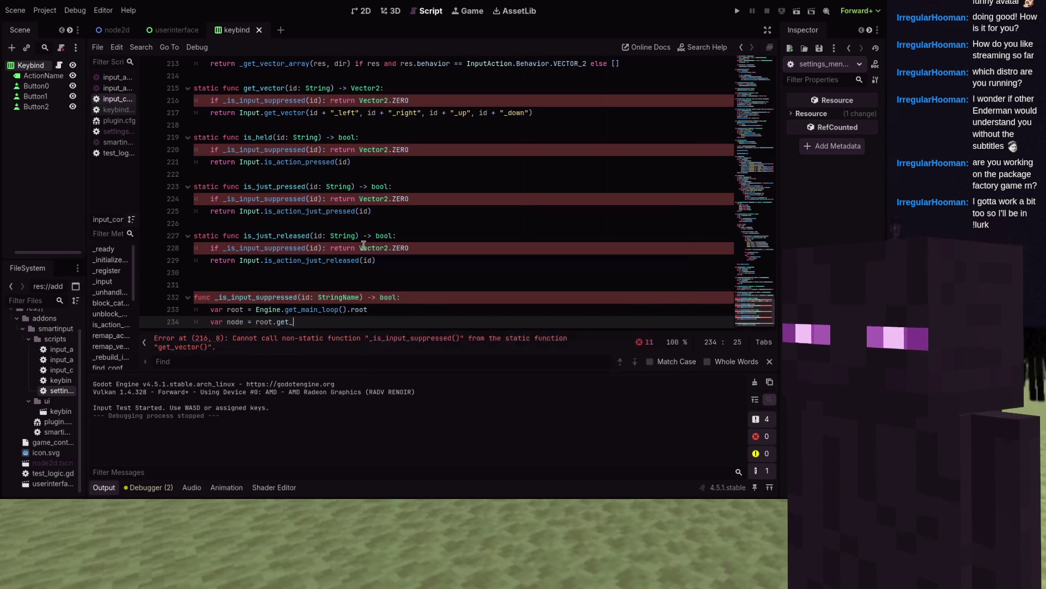
text(nod_or_noool)
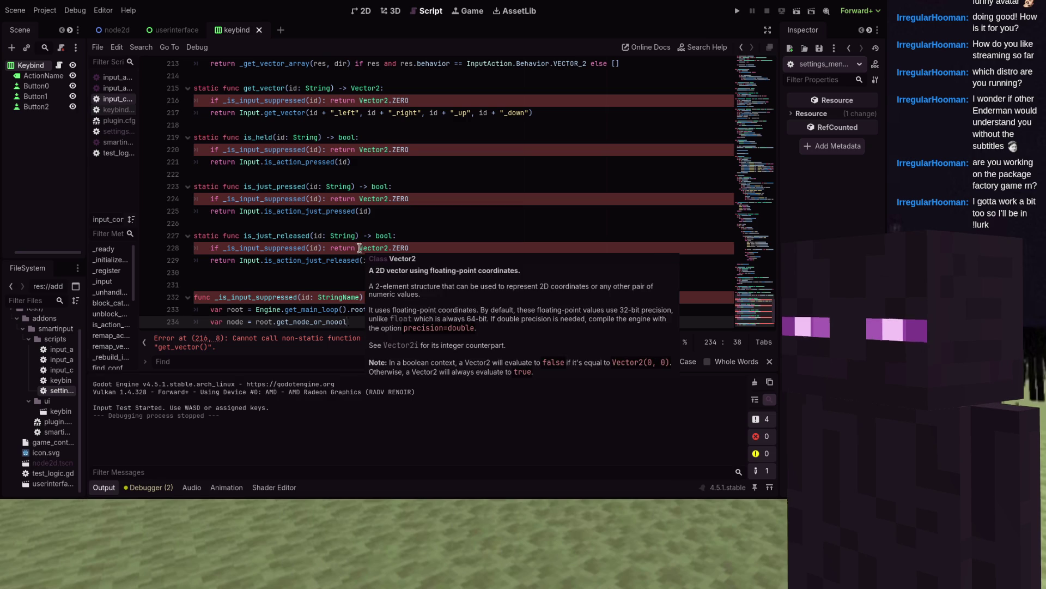
key(BackSpace)
key(BackSpace)
key(Up)
key(Up)
key(Home)
text(static)
key(Down)
key(Down)
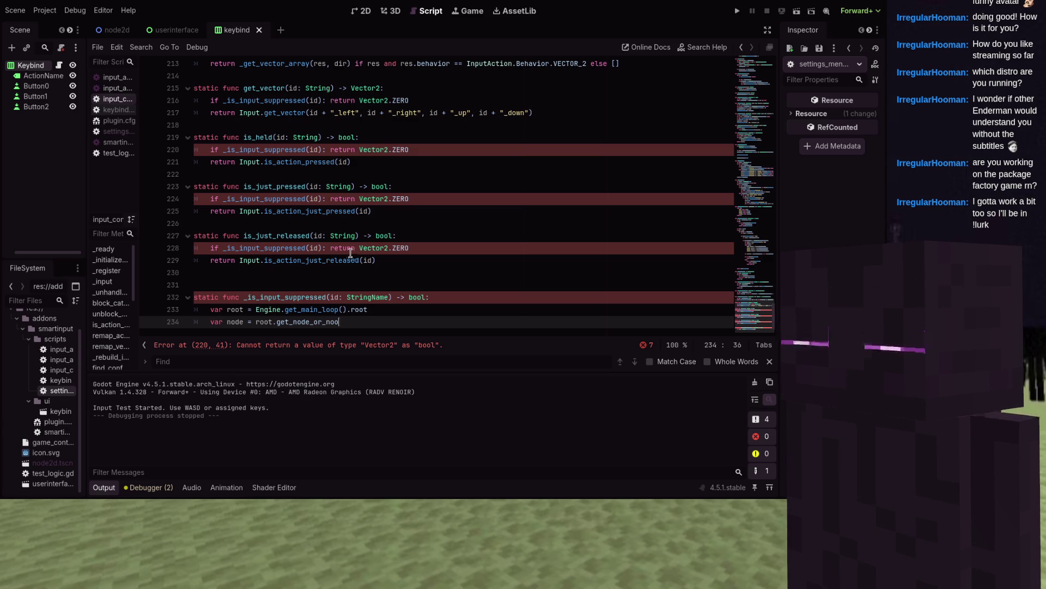
key(BackSpace)
key(BackSpace)
text(ull("InputCo)
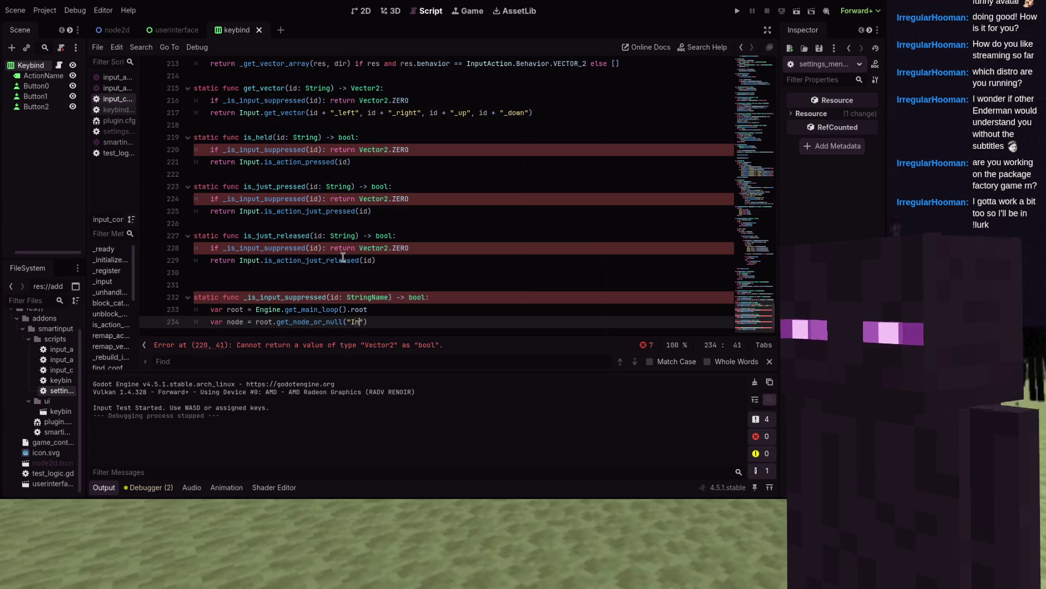
text(ntroller)
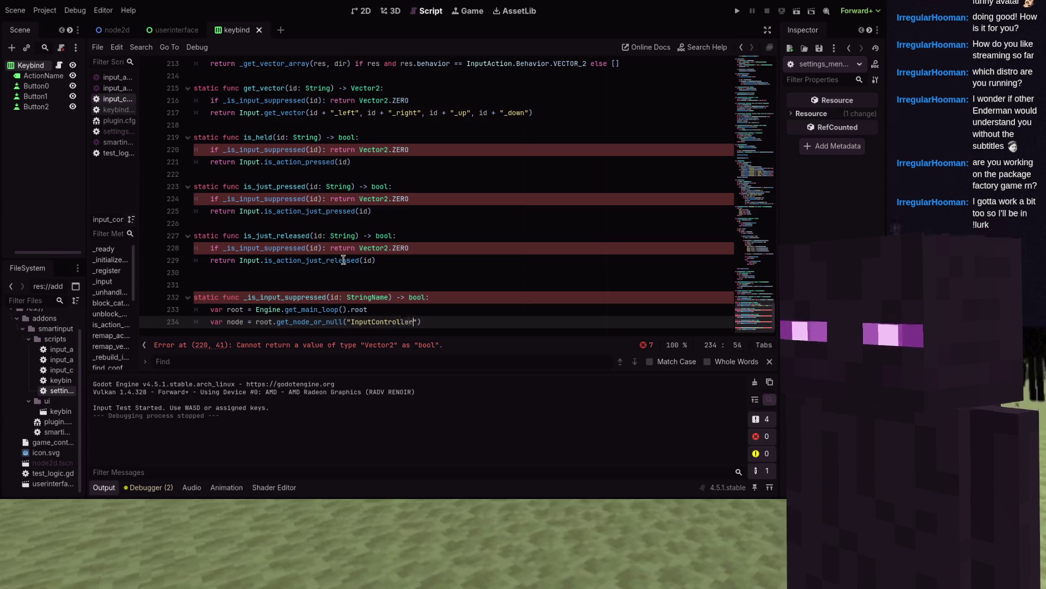
key(Return)
text(if not node: re)
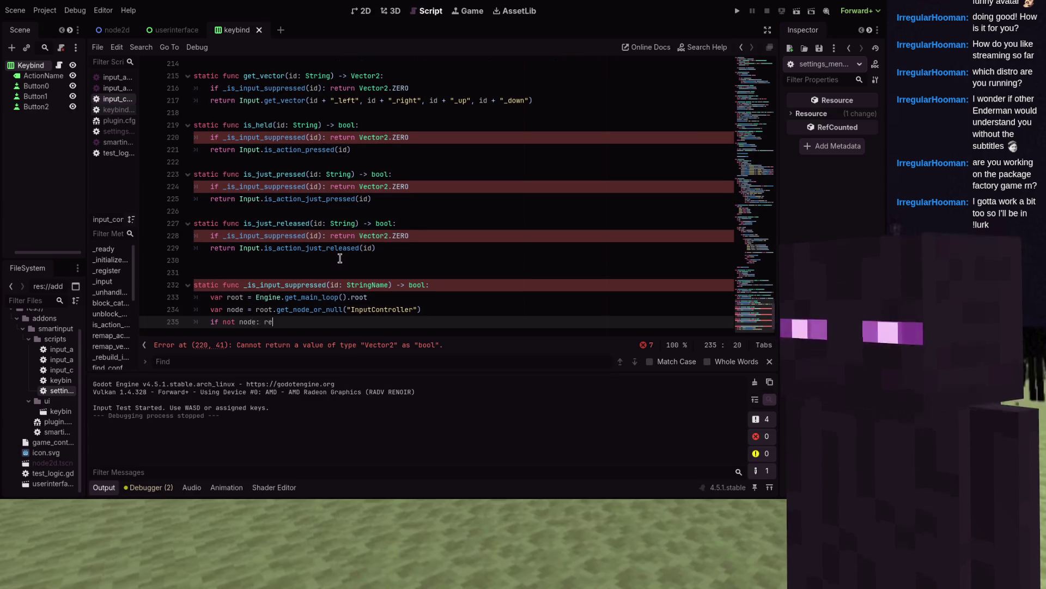
- Write 'if not node: return false' and return true when node.is_remapping or node.is_action_blocked(id)
text(turn false)
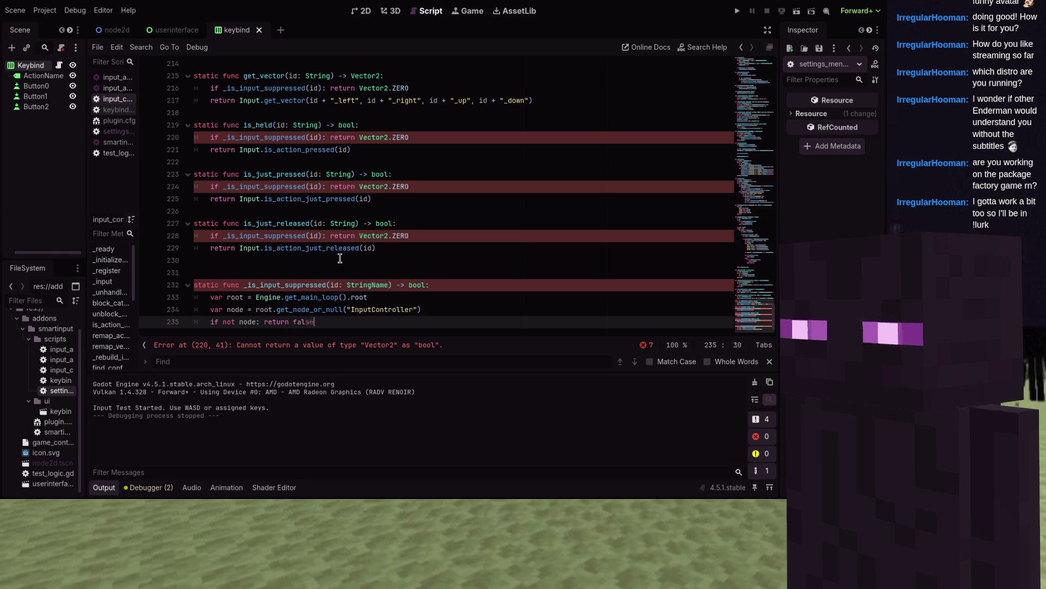
key(Return)
key(Return)
text(if node.is_remapping)
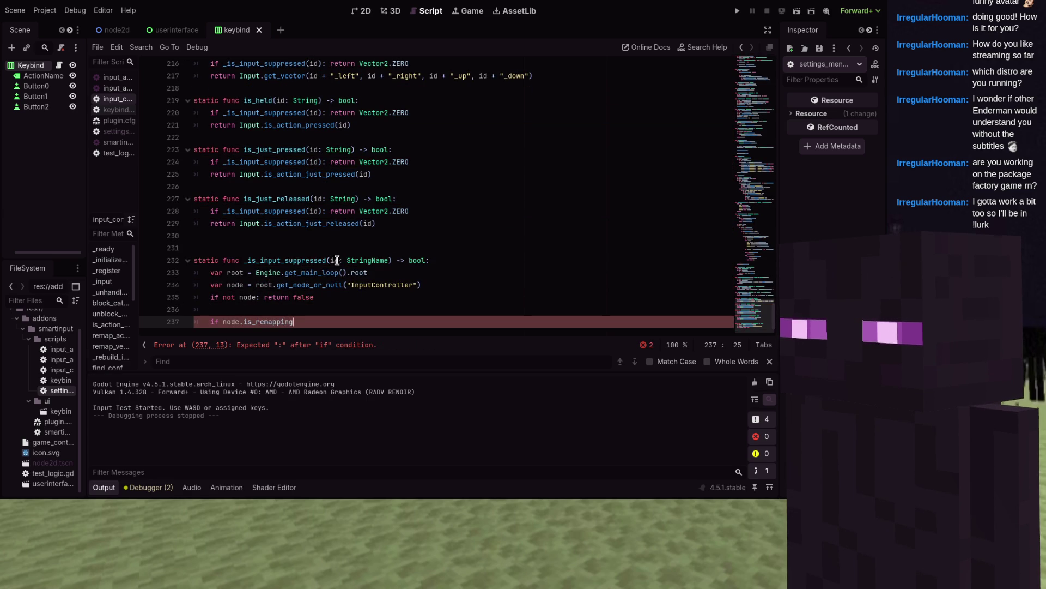
text(.is_action-blo)
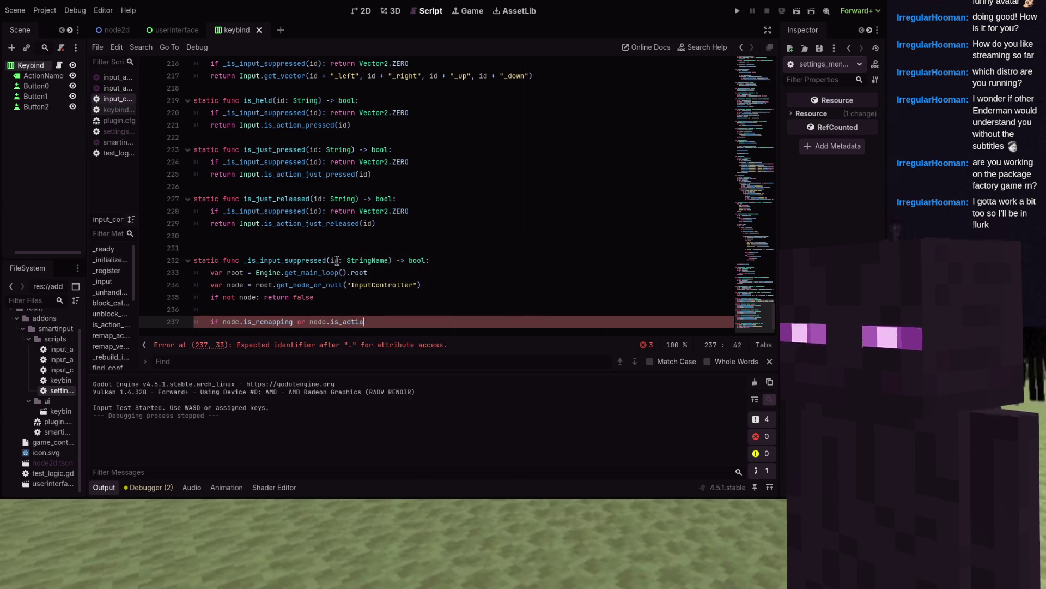
text(cked)
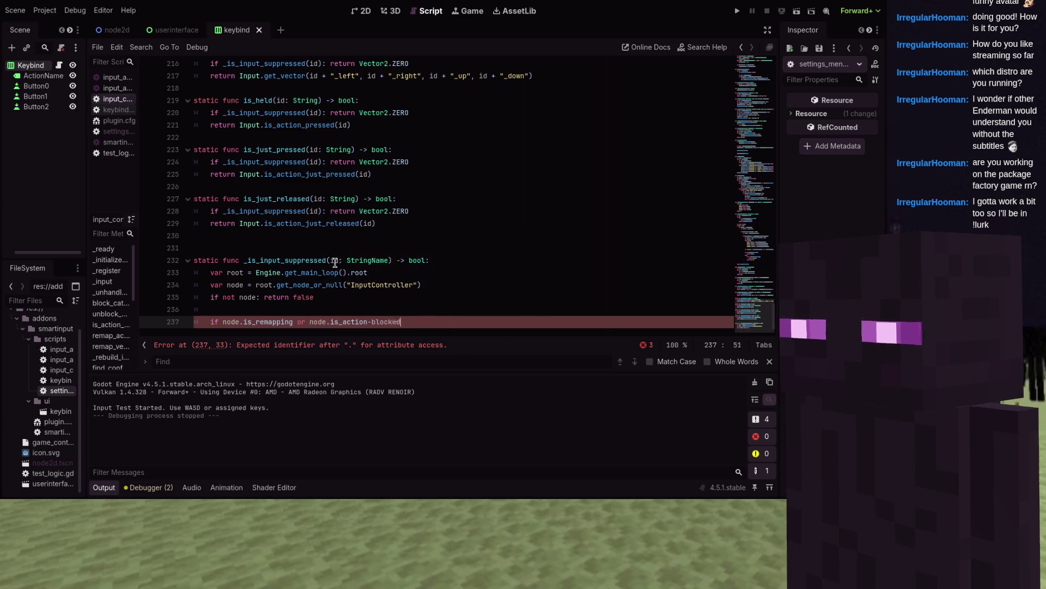
key(BackSpace)
key(BackSpace)
key(BackSpace)
text(blocked(id)
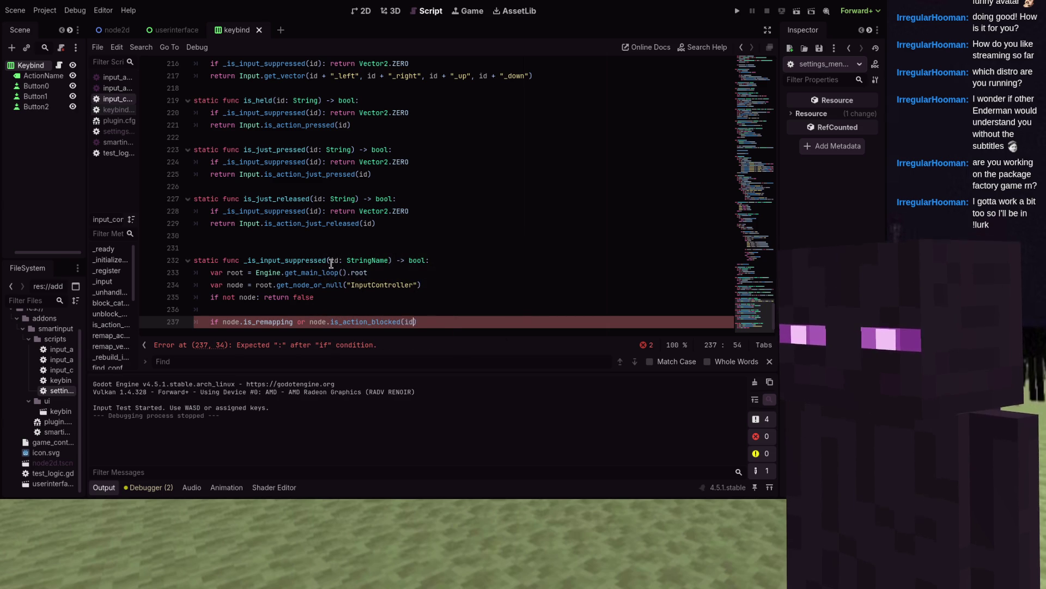
text():)
key(Return)
text(return true)
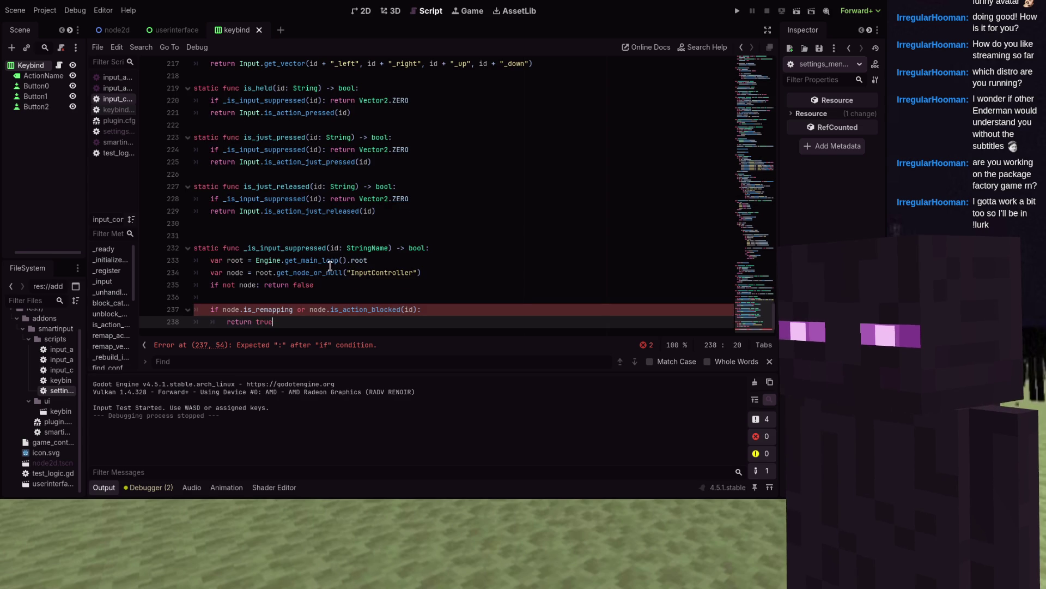
key(Return)
key(Return)
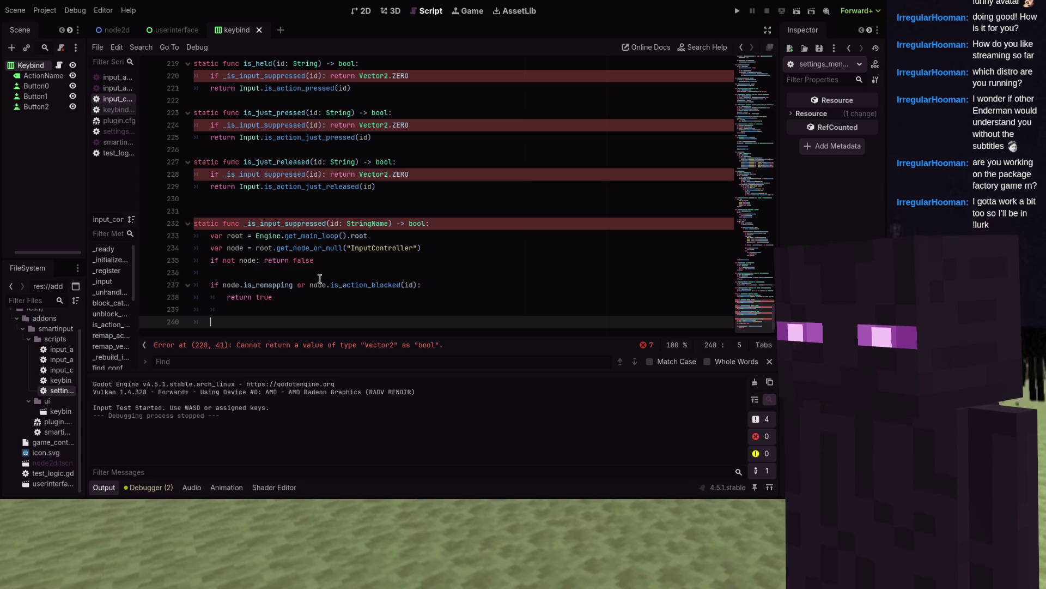
scroll(453, 218, up, 2)
- Replace the Vector2.ZERO returns in is_held, is_just_pressed and is_just_released with false
click(358, 248)
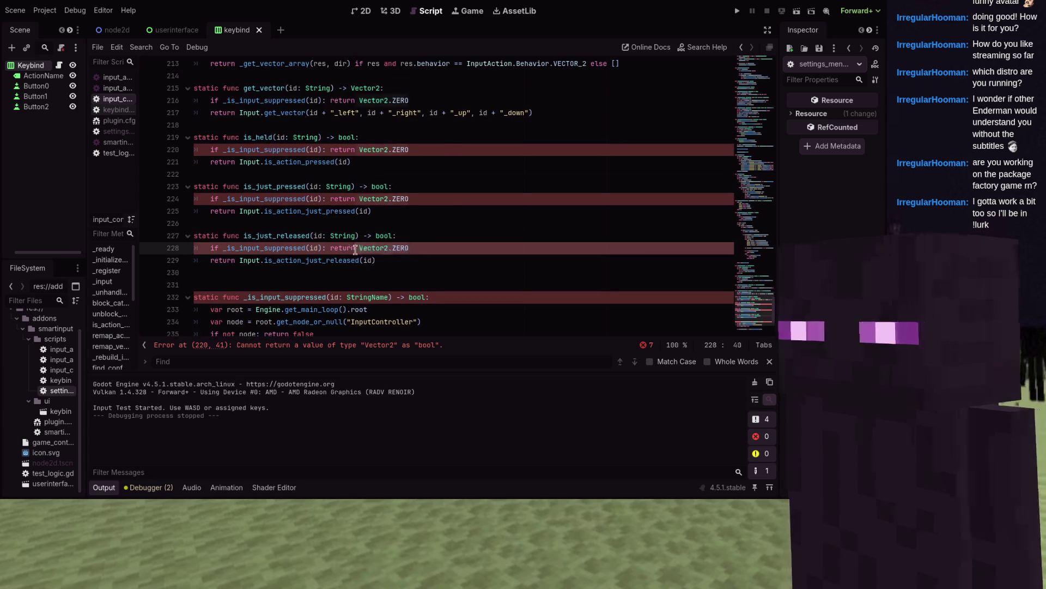
key(ctrl+f)
text(Vector2.ZERO)
click(464, 151)
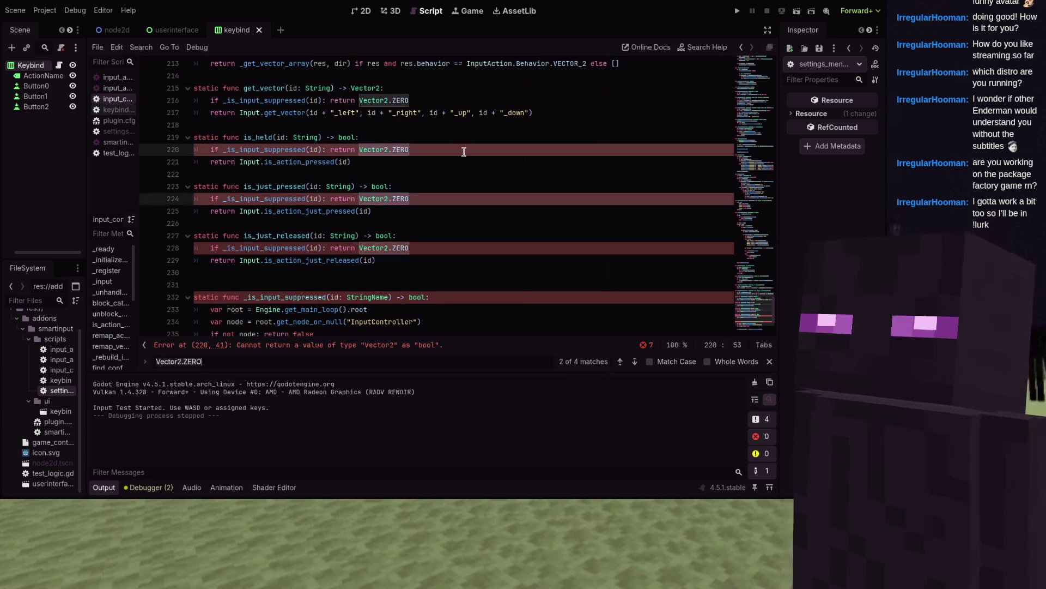
key(ctrl+f)
text(d)
click(415, 219)
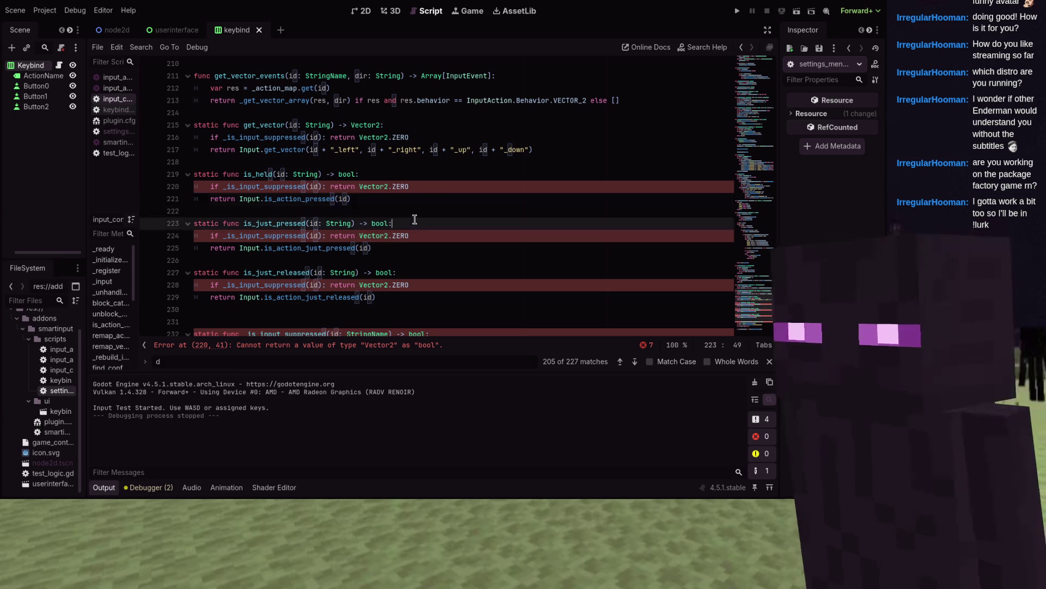
scroll(415, 219, down, 2)
click(440, 110)
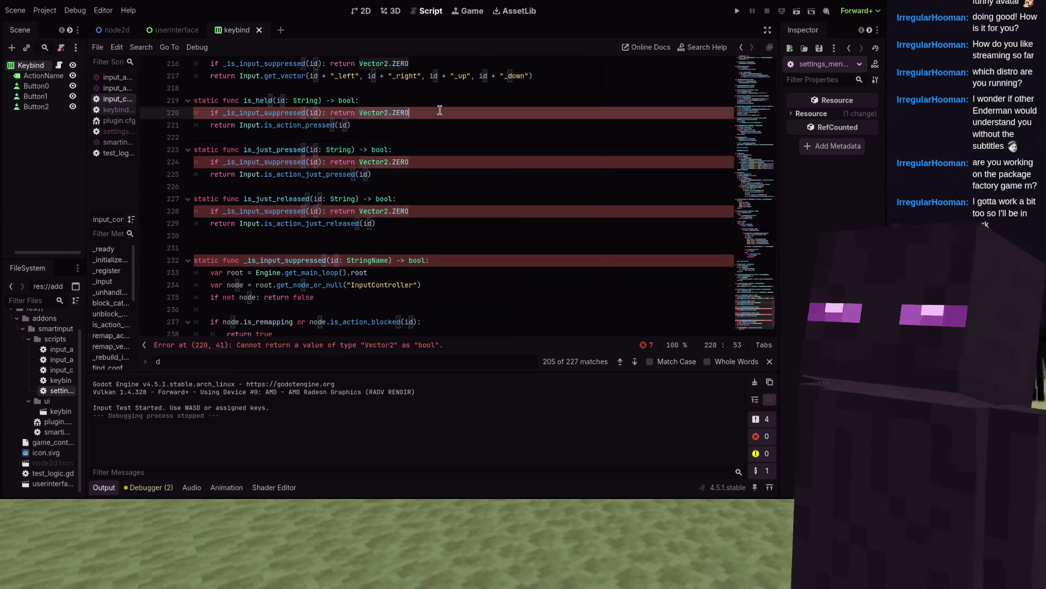
key(ctrl+shift+Left)
key(ctrl+shift+Left)
key(ctrl+shift+Left)
key(ctrl+d)
key(ctrl+d)
text(false)
scroll(438, 110, down, 2)
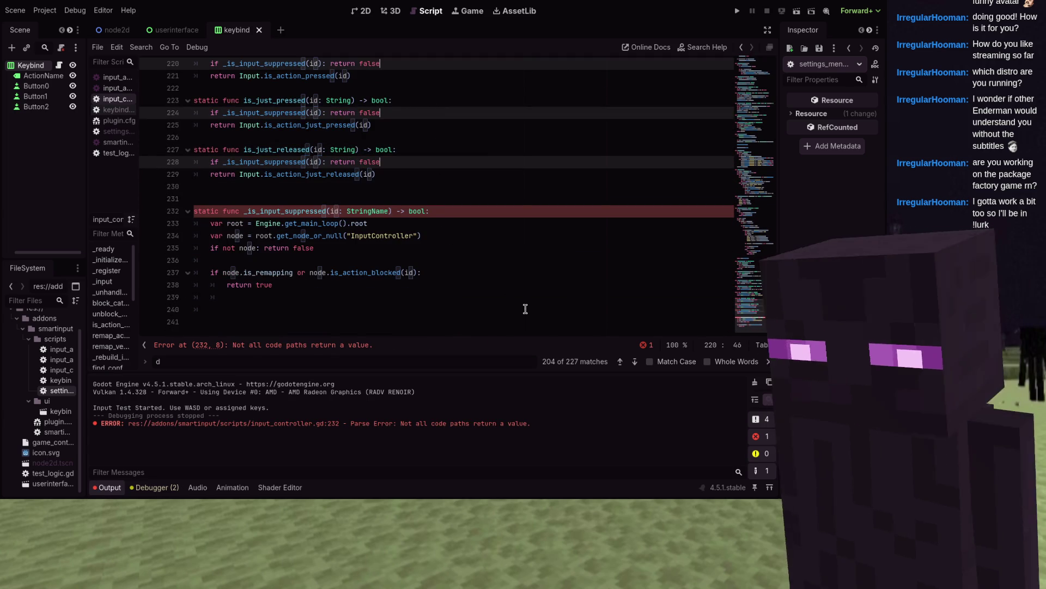
- Add 'var focus = root.get_viewport().gui_get_focus_owner()' in _is_input_suppressed
click(450, 297)
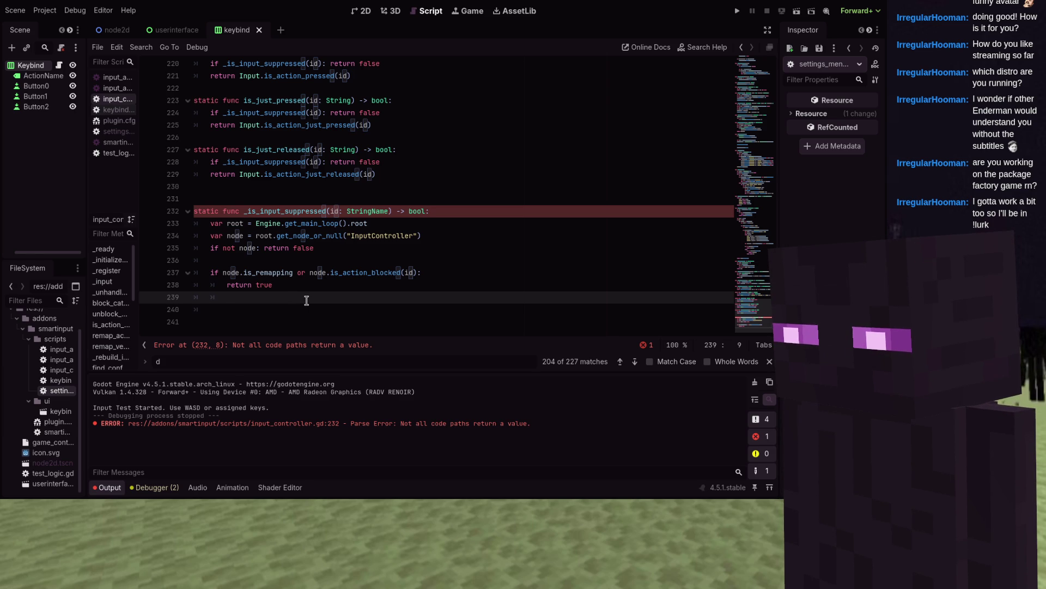
key(Return)
text(var focus)
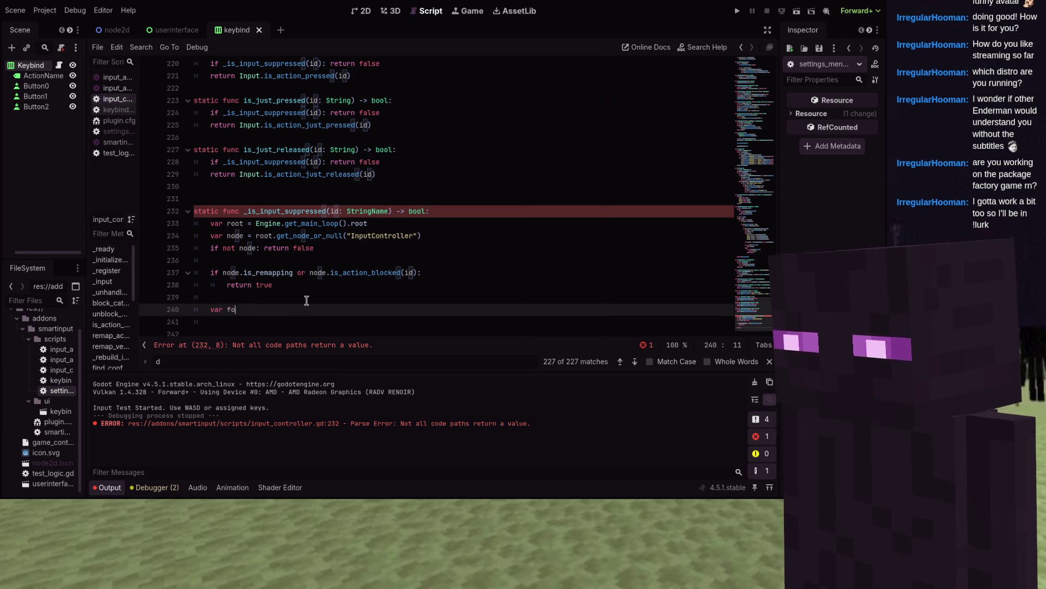
text( = root.)
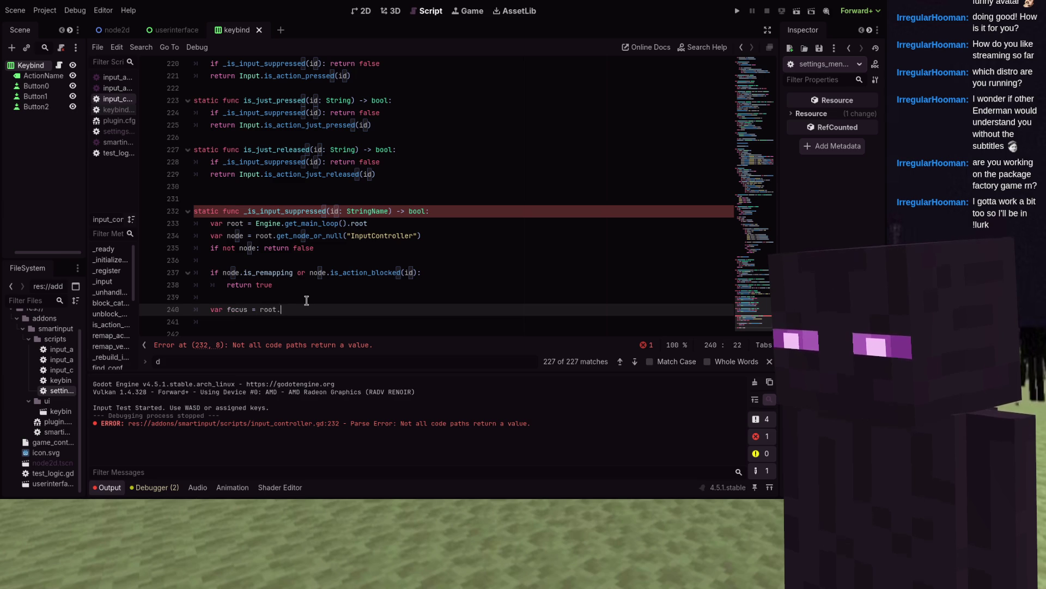
text(get_viewport().gui_get_focus_owner())
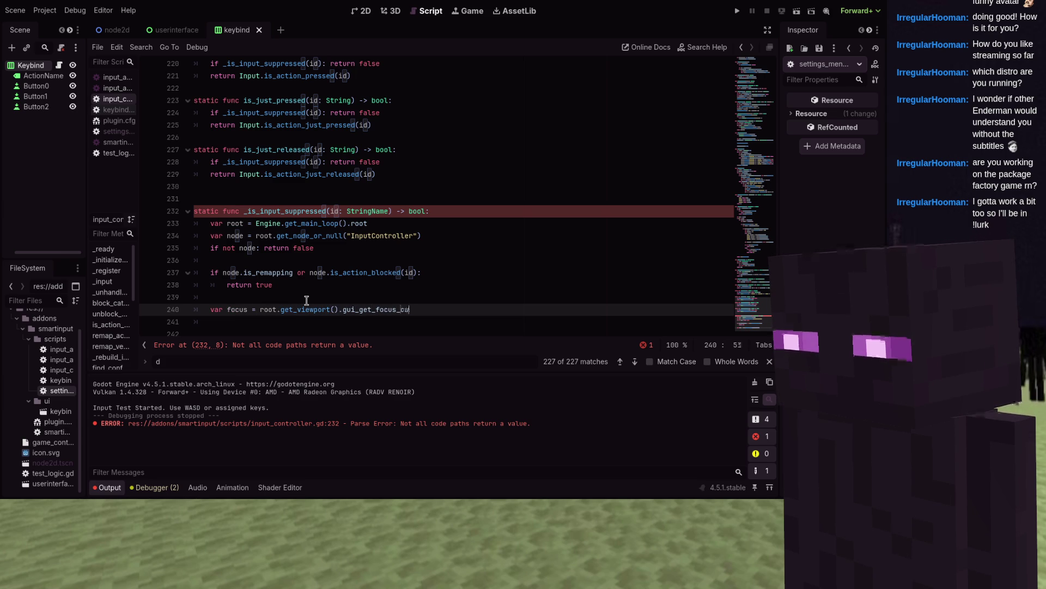
- Return true when focus is a LineEdit or TextEdit, and begin the final return false line
key(Return)
text(if foc)
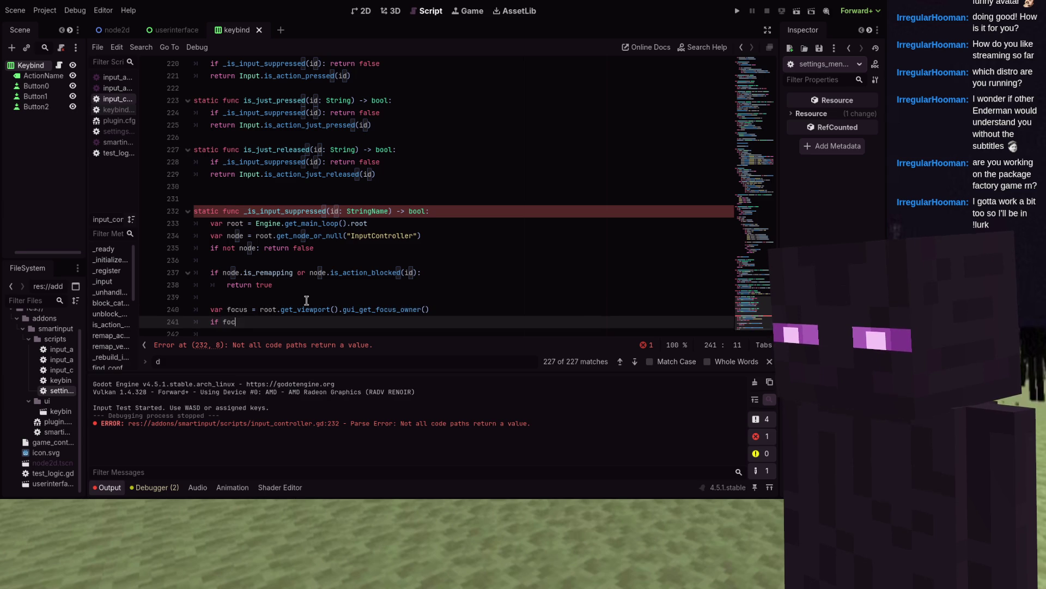
text( and (focu)
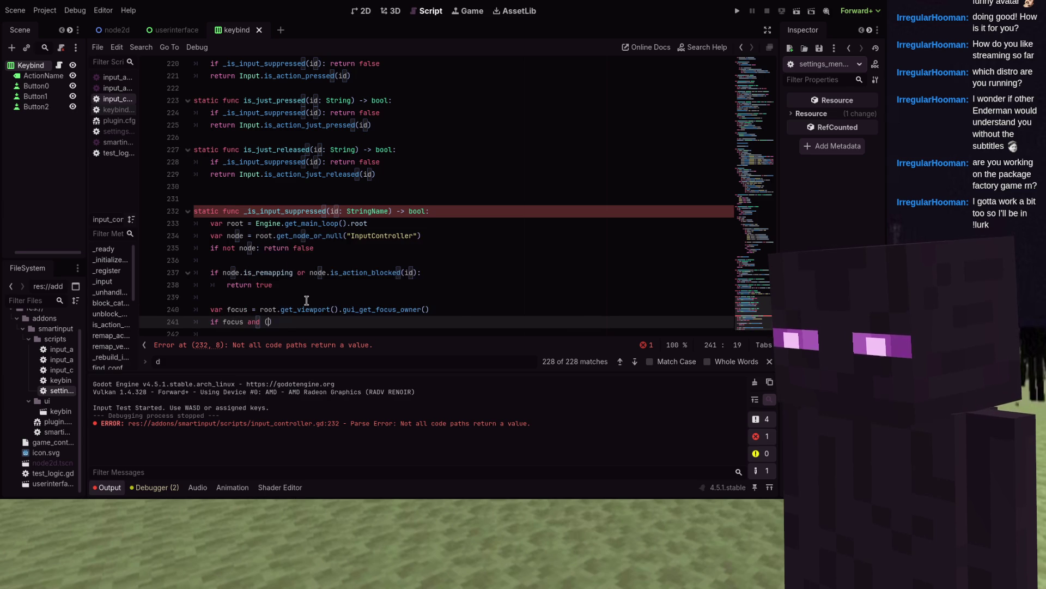
text(s i )
text(LineEdi)
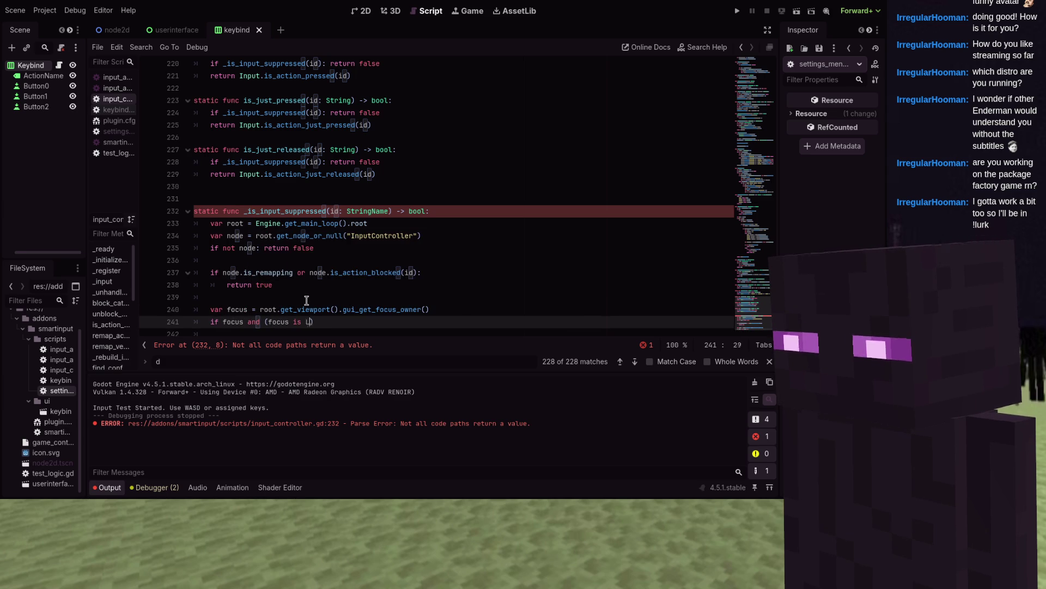
text(t or focus is T)
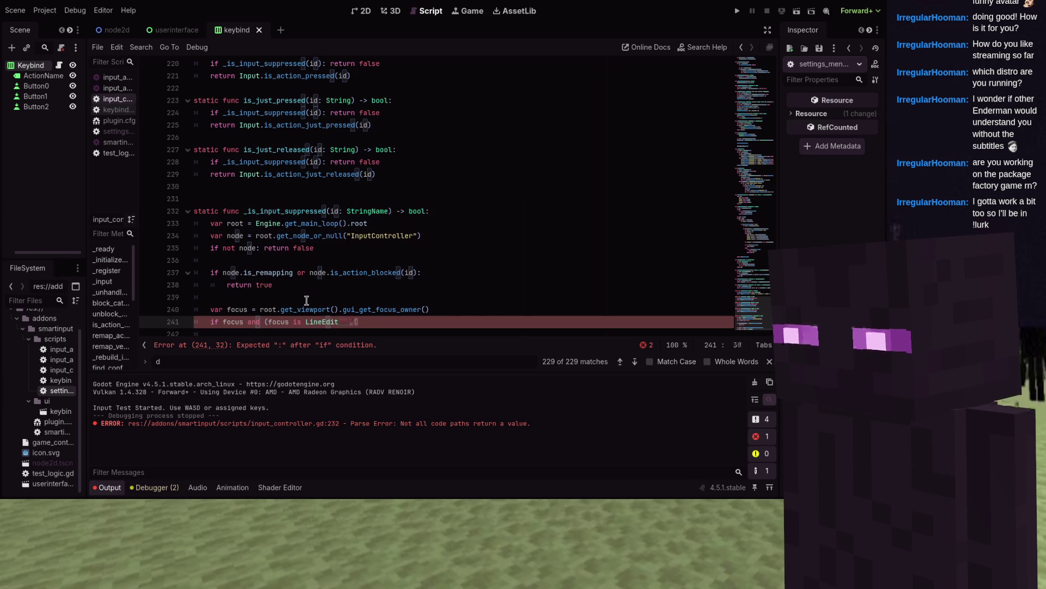
text(extEdit))
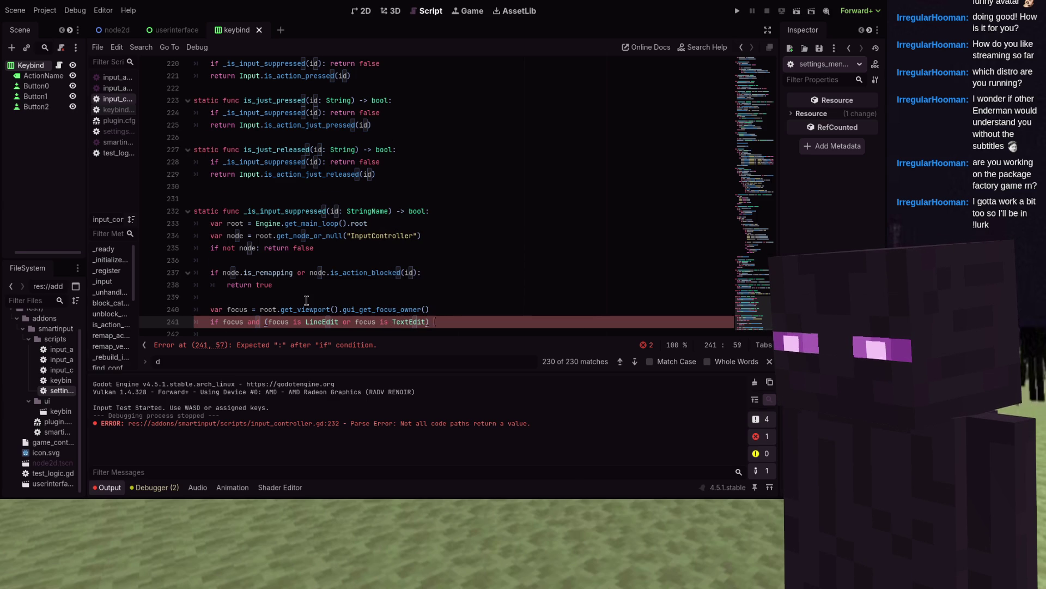
text(:)
key(Return)
text(return true)
key(Return)
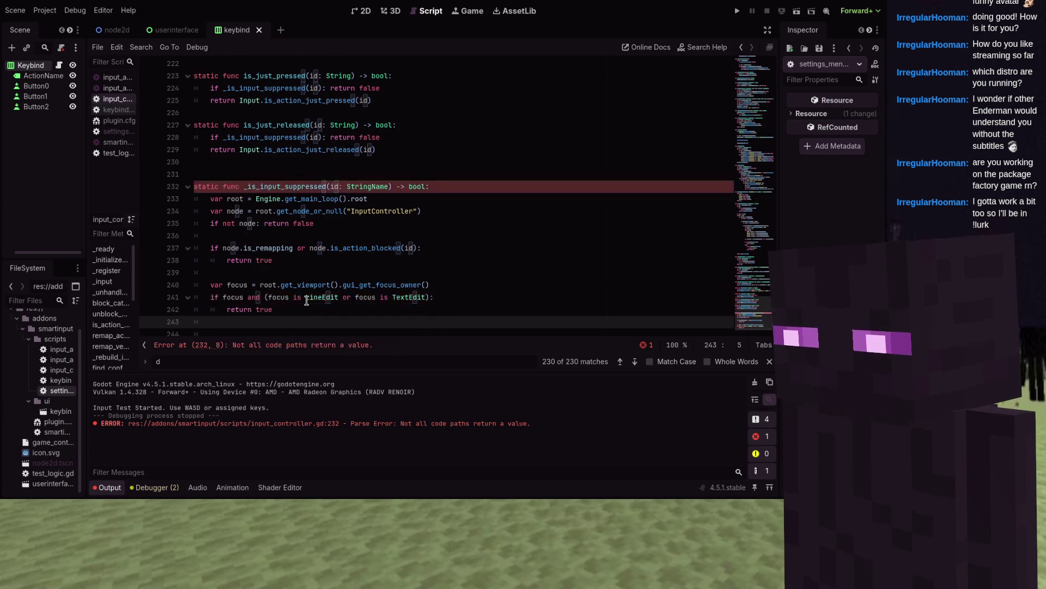
text(return false)
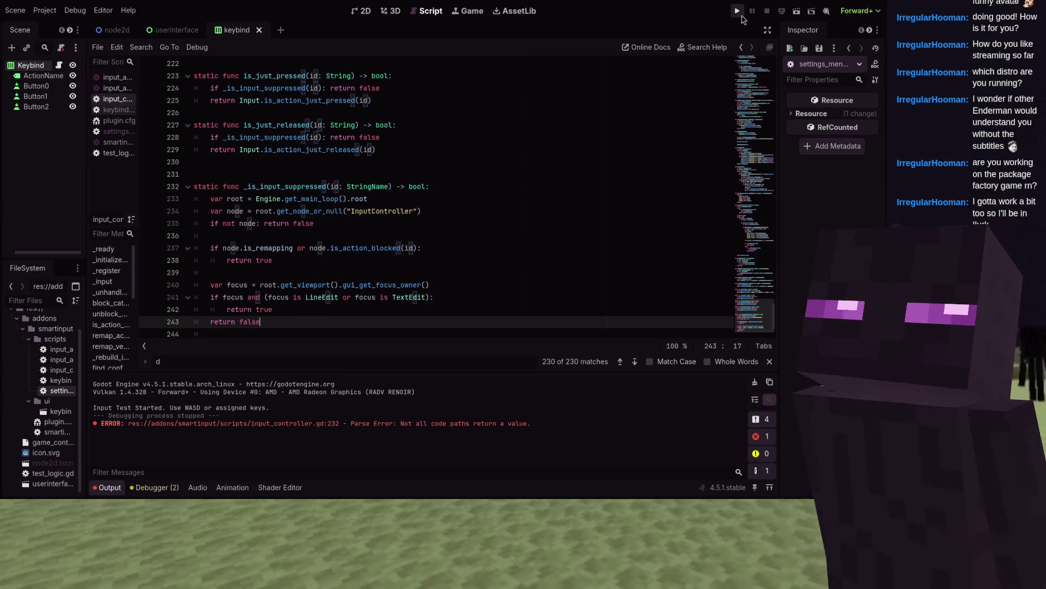
click(739, 12)
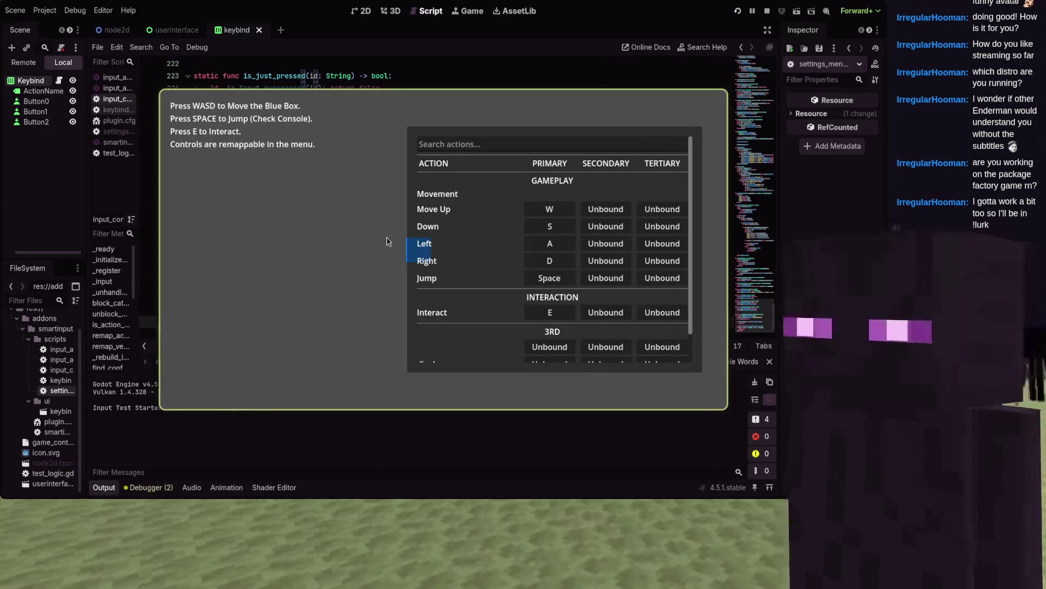
click(451, 145)
text(dwa)
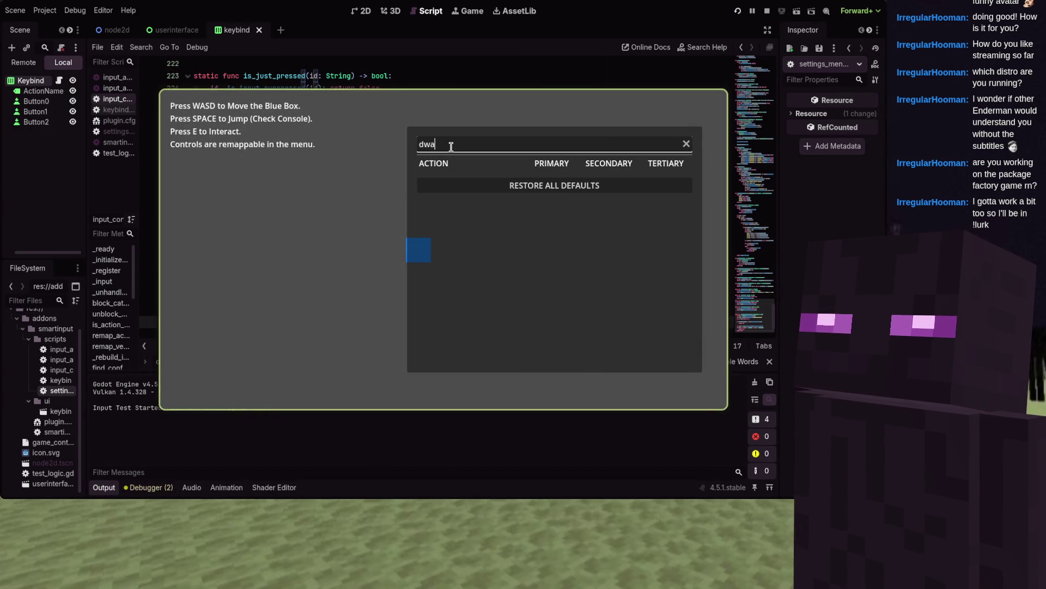
text(sdwasdwacsefhW)
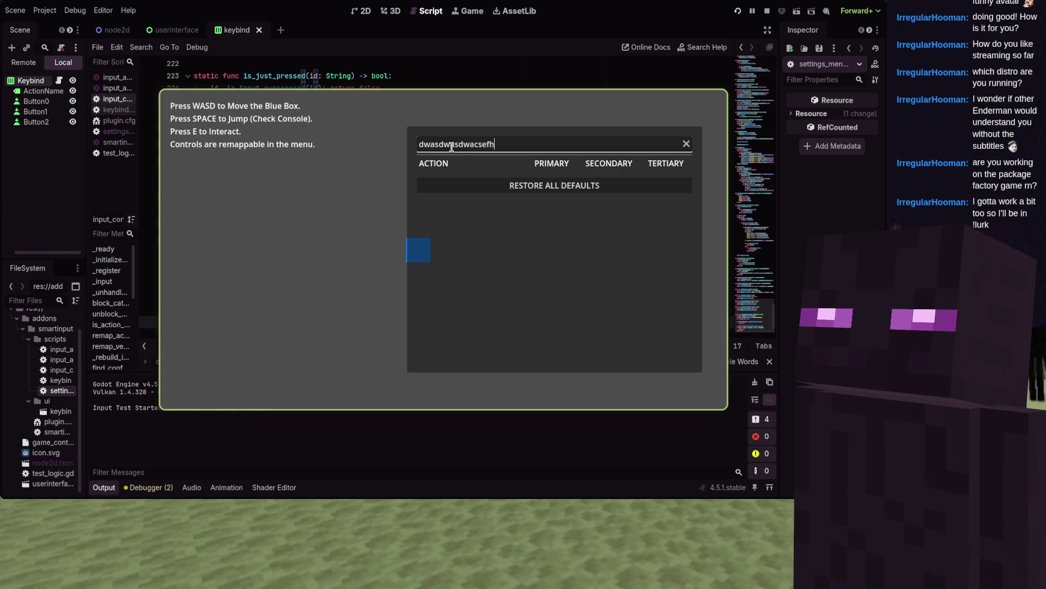
key(ctrl+a)
key(BackSpace)
text(w)
key(BackSpace)
text(Mov)
key(BackSpace)
key(BackSpace)
key(BackSpace)
text(mo)
key(BackSpace)
key(BackSpace)
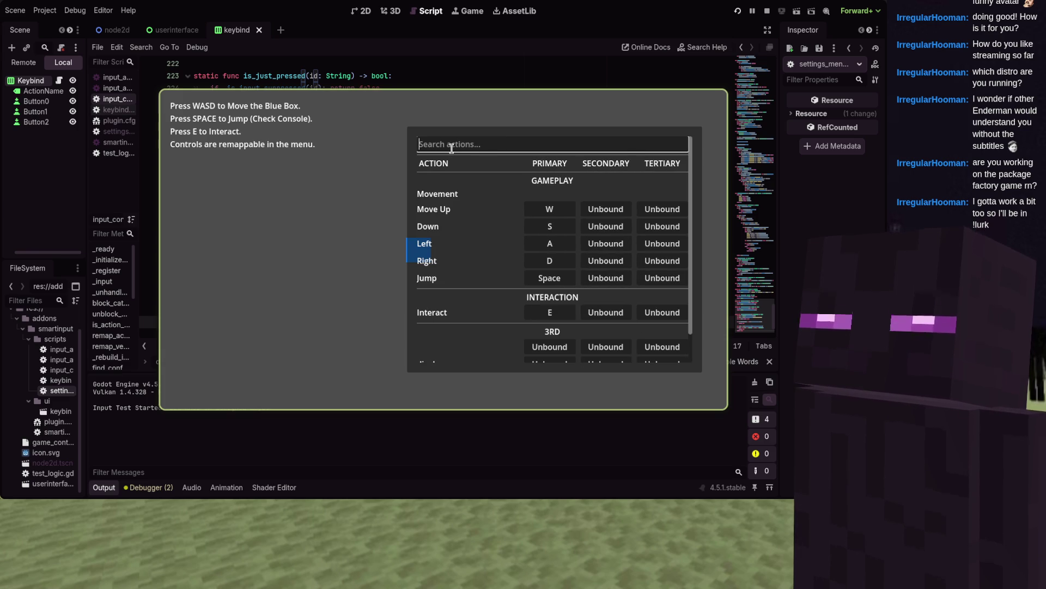
text(Empty)
key(ctrl+a)
key(BackSpace)
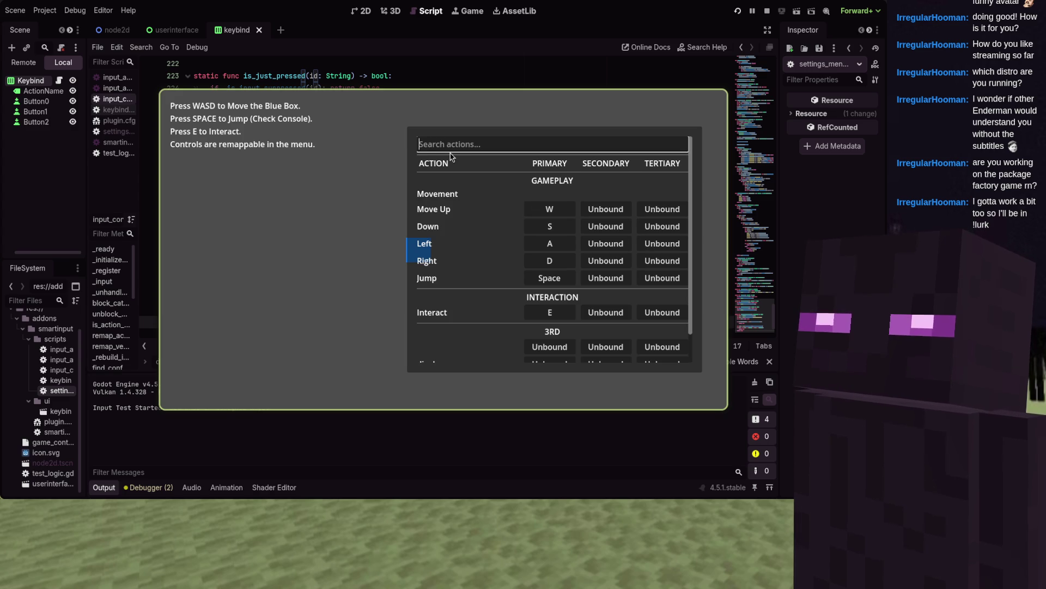
text(movemen)
key(ctrl+a)
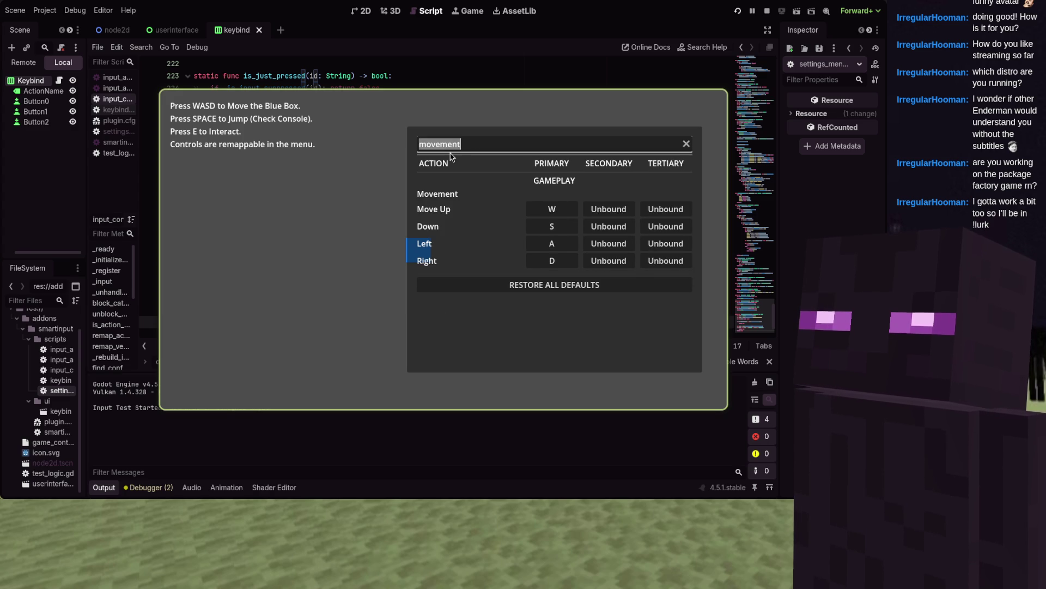
key(BackSpace)
text(3rd)
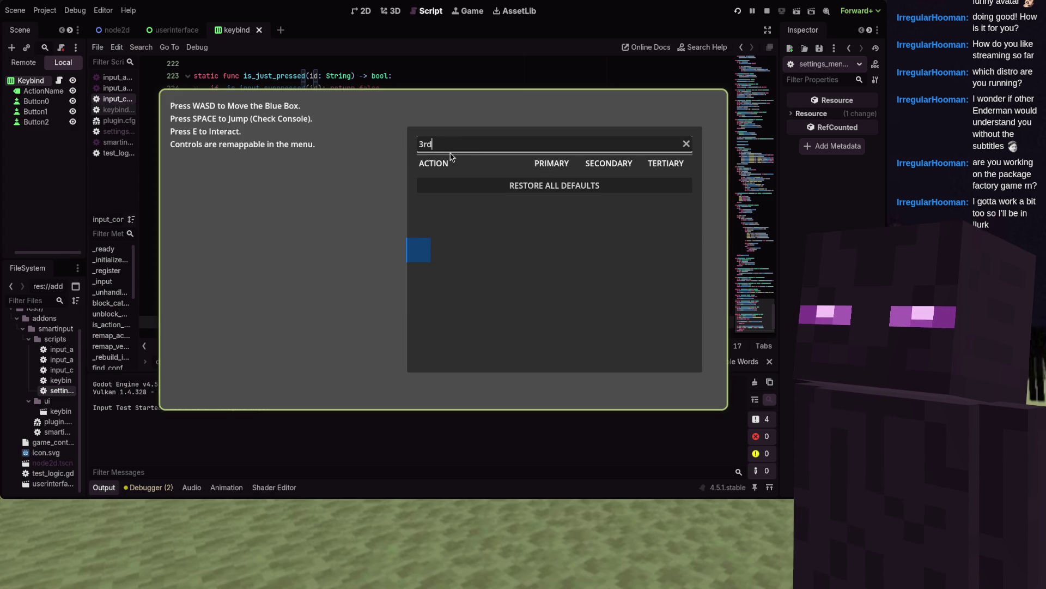
key(ctrl+a)
key(BackSpace)
text(3)
key(ctrl+a)
key(BackSpace)
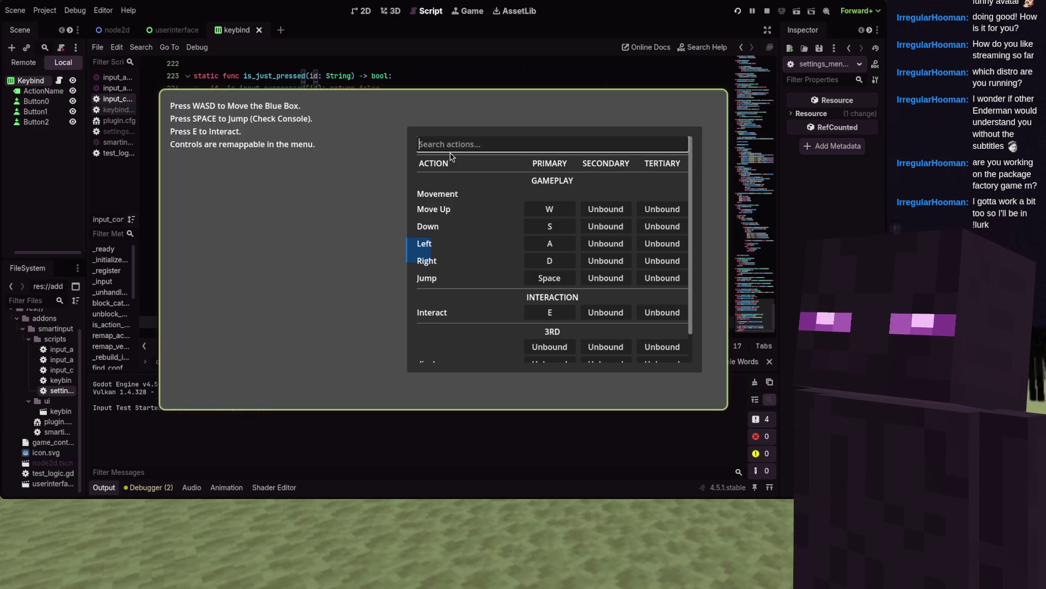
text(inter)
key(ctrl+a)
key(BackSpace)
text(move)
key(ctrl+a)
text(game)
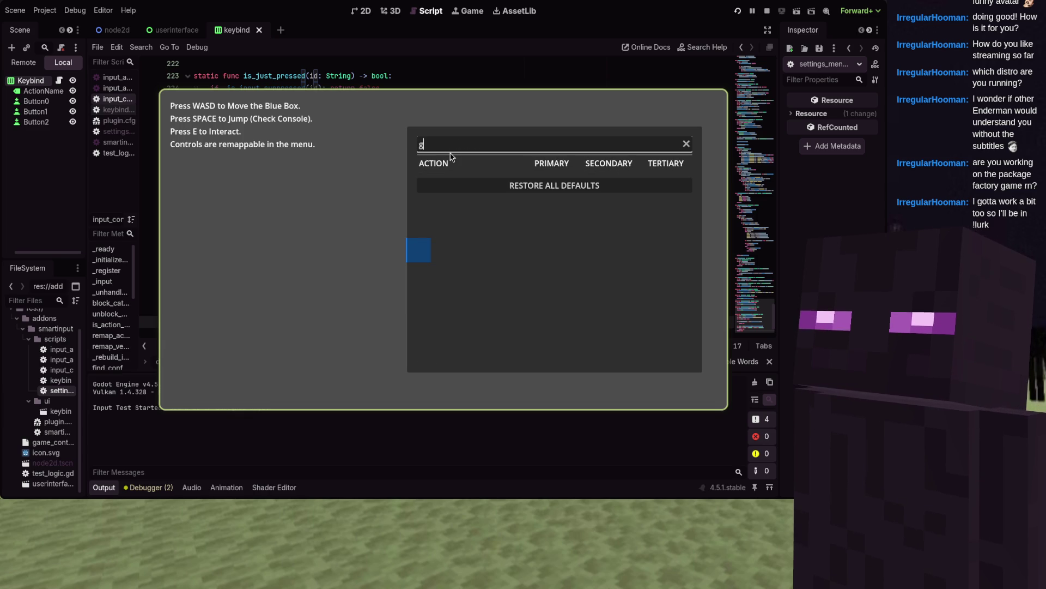
key(ctrl+a)
key(BackSpace)
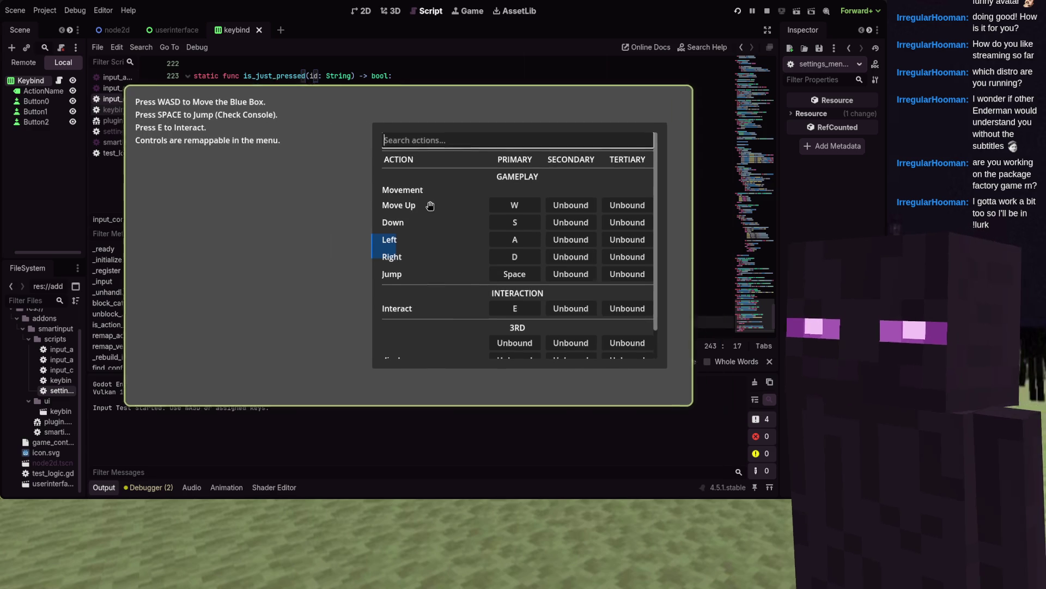
scroll(409, 194, down, 2)
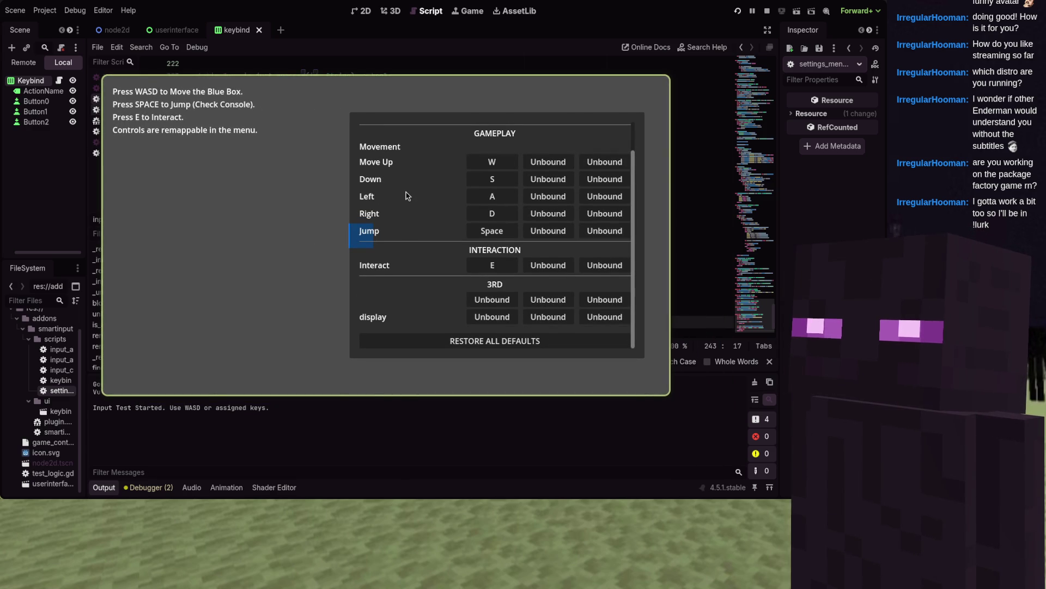
scroll(426, 210, up, 2)
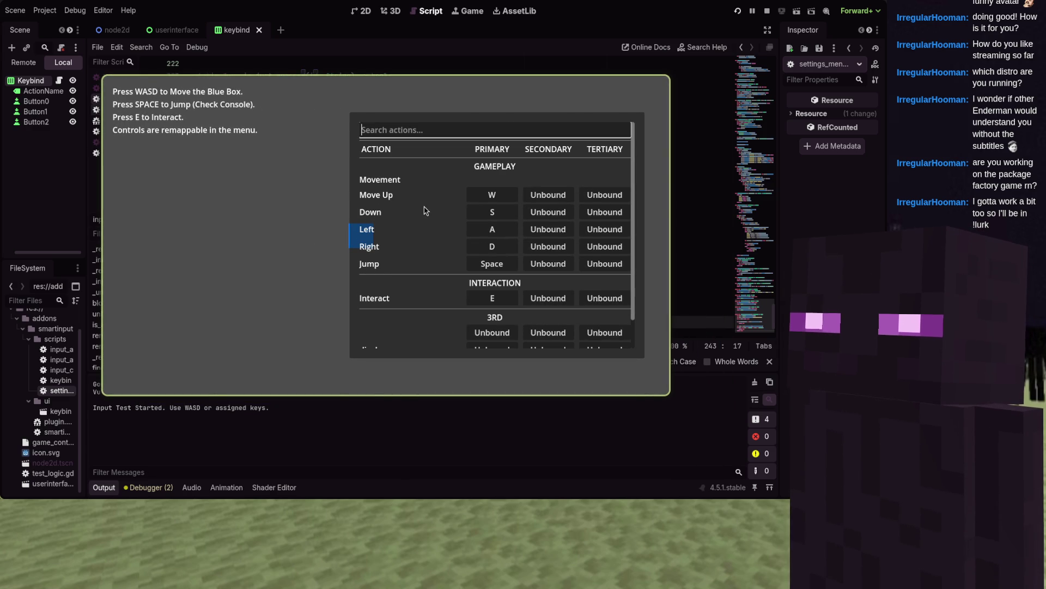
scroll(425, 211, down, 2)
scroll(424, 210, up, 2)
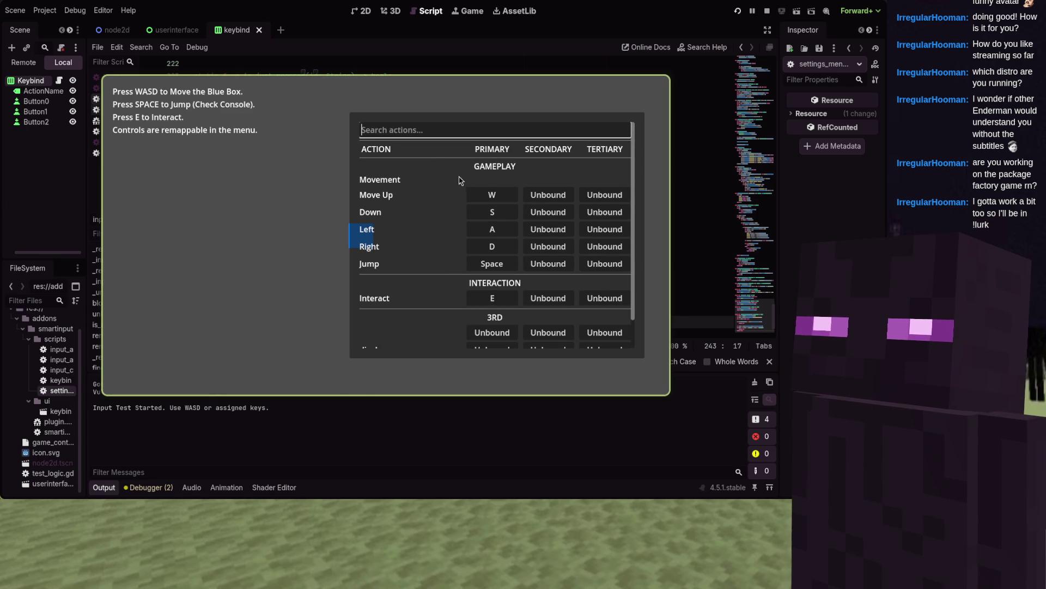
key(alt+F4)
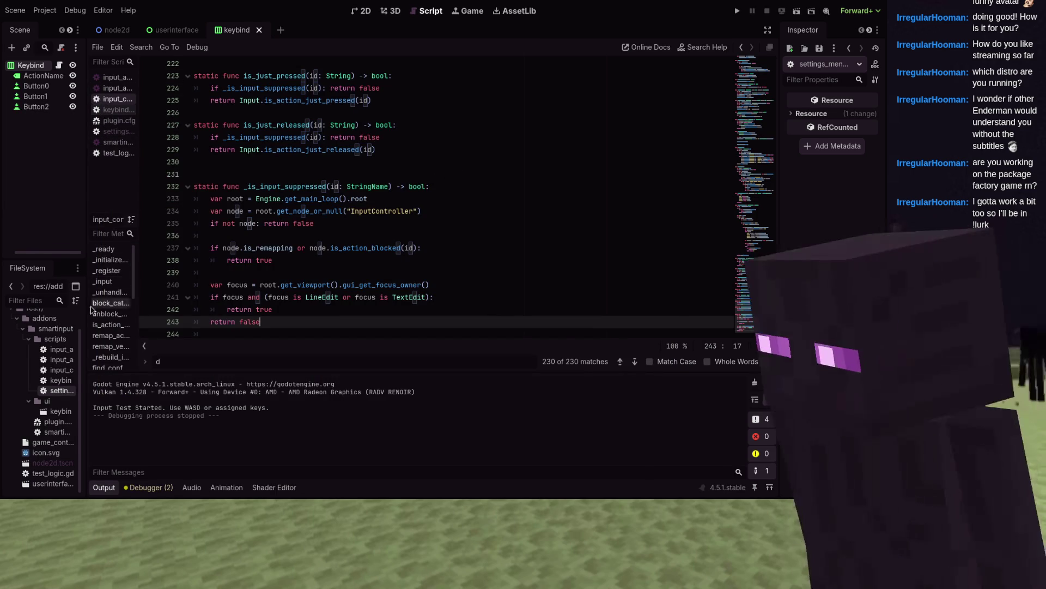
double_click(65, 390)
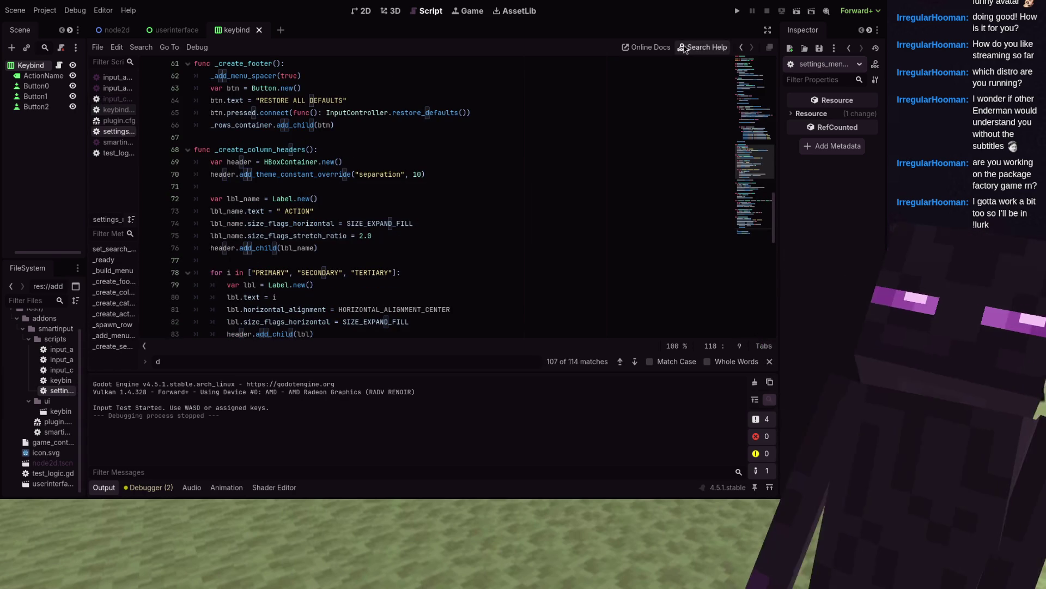
- Run the project, scroll the keybind menu down to RESTORE ALL DEFAULTS, then stop it
key(F5)
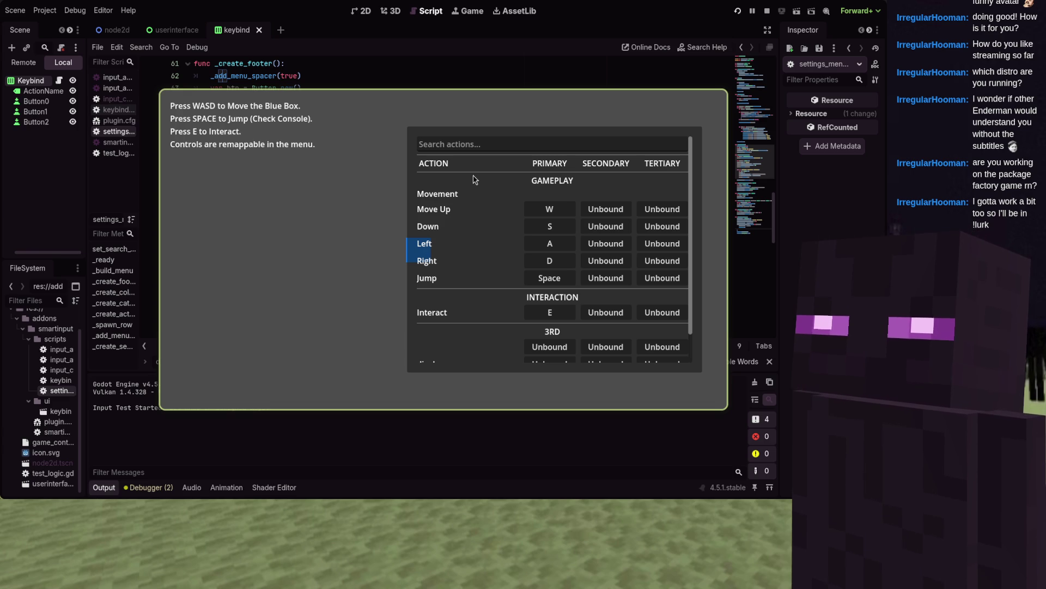
scroll(451, 212, down, 1)
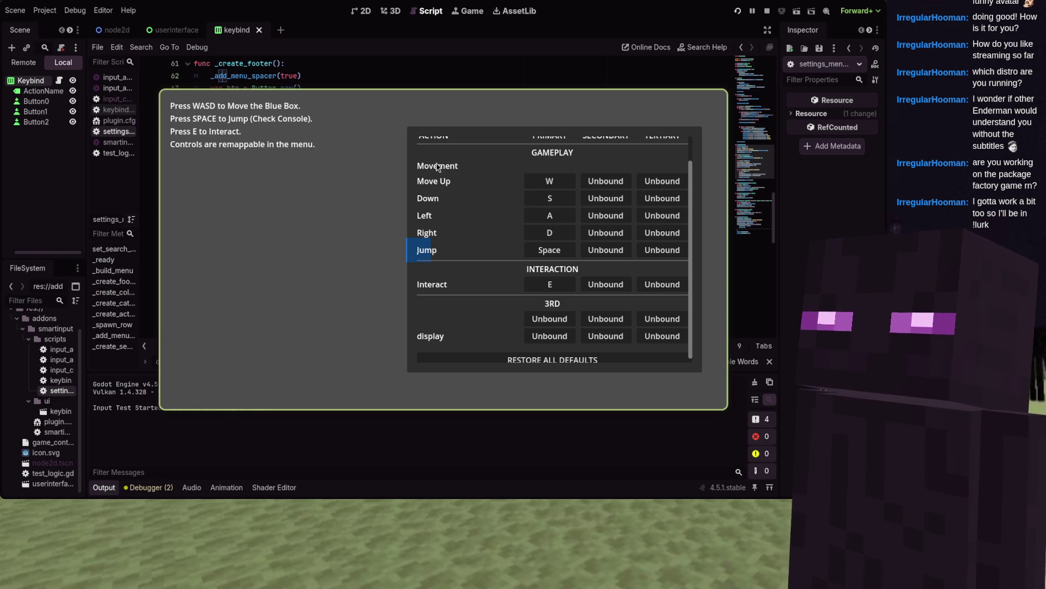
key(F8)
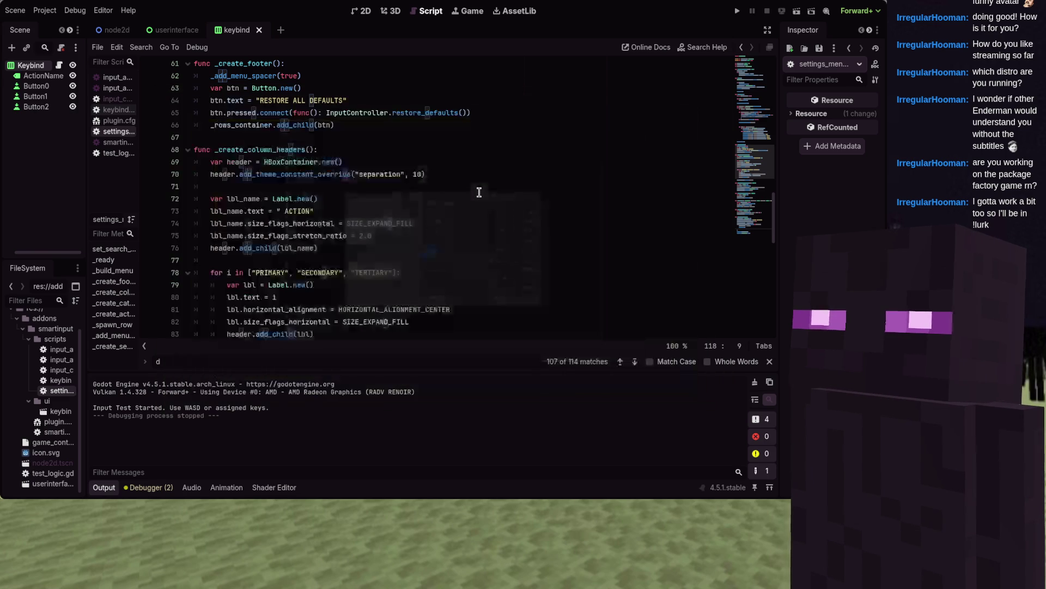
- Search all project files for _create_action_header and jump to its line 53 call
scroll(479, 192, down, 4)
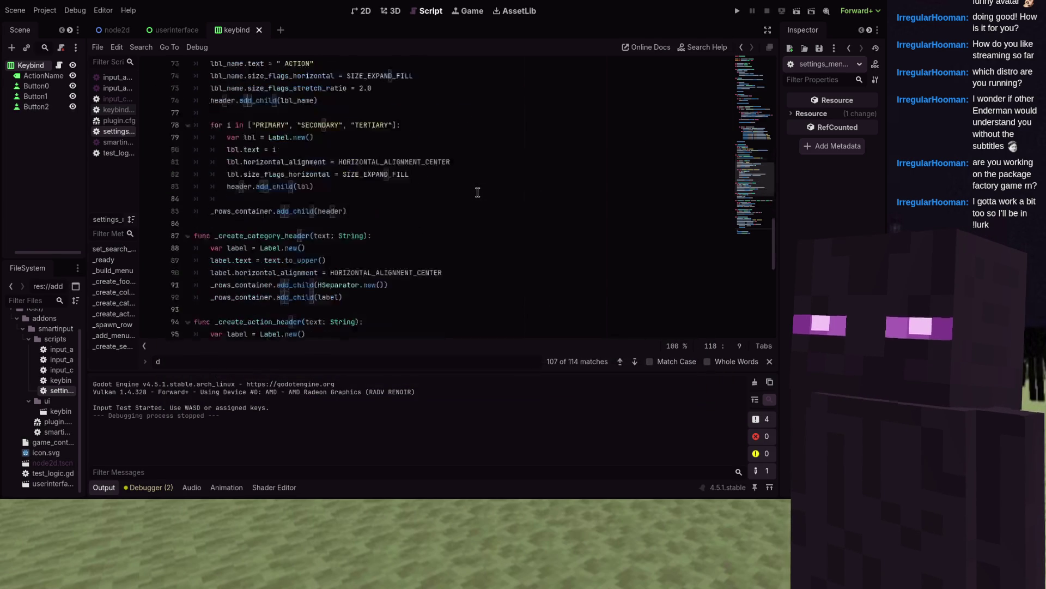
scroll(467, 190, down, 2)
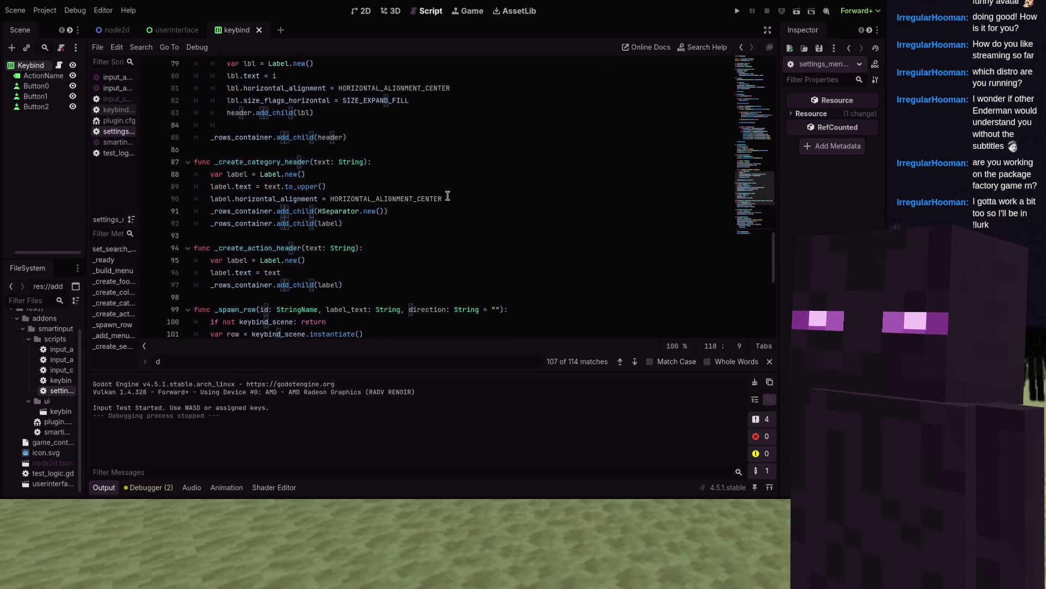
scroll(448, 196, down, 1)
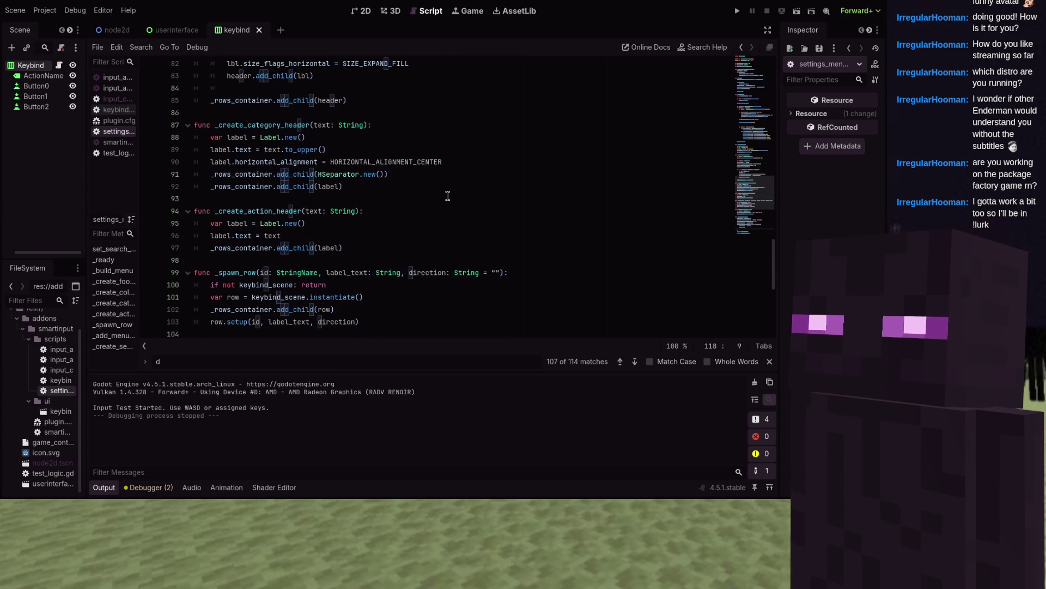
double_click(295, 213)
key(ctrl+shift+f)
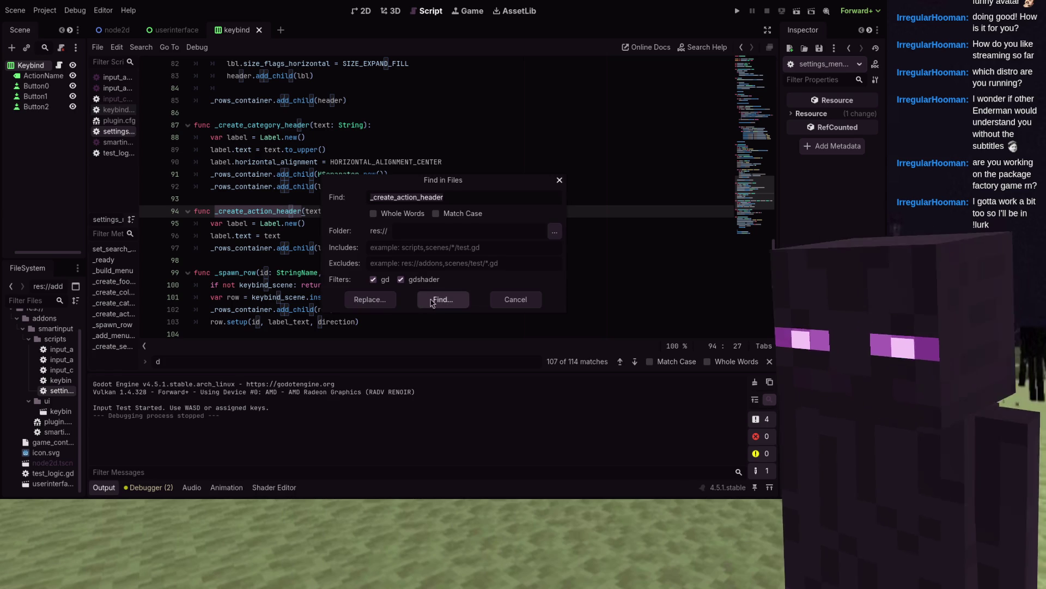
click(439, 300)
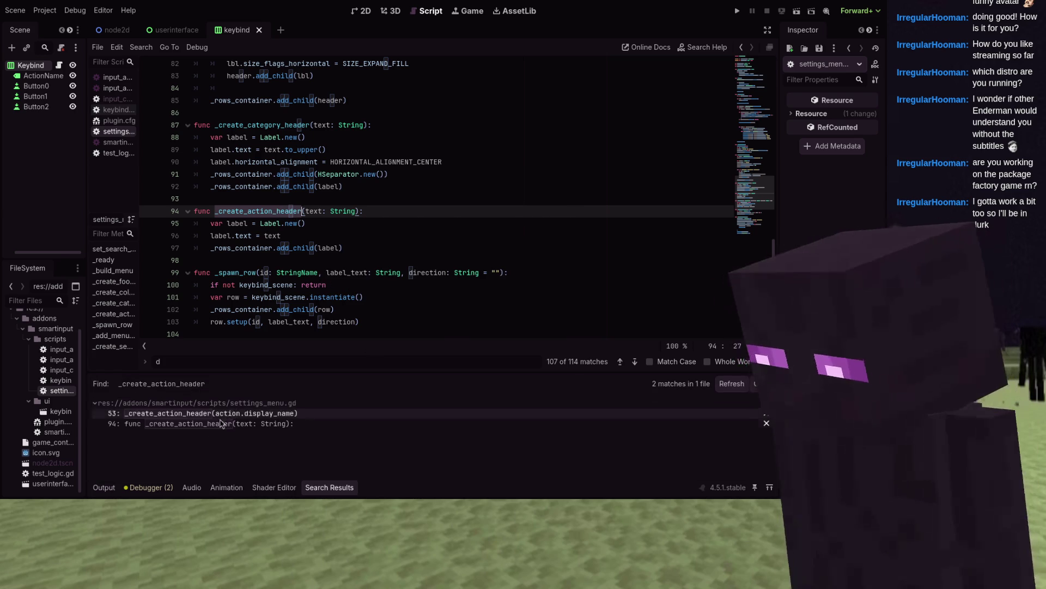
click(200, 414)
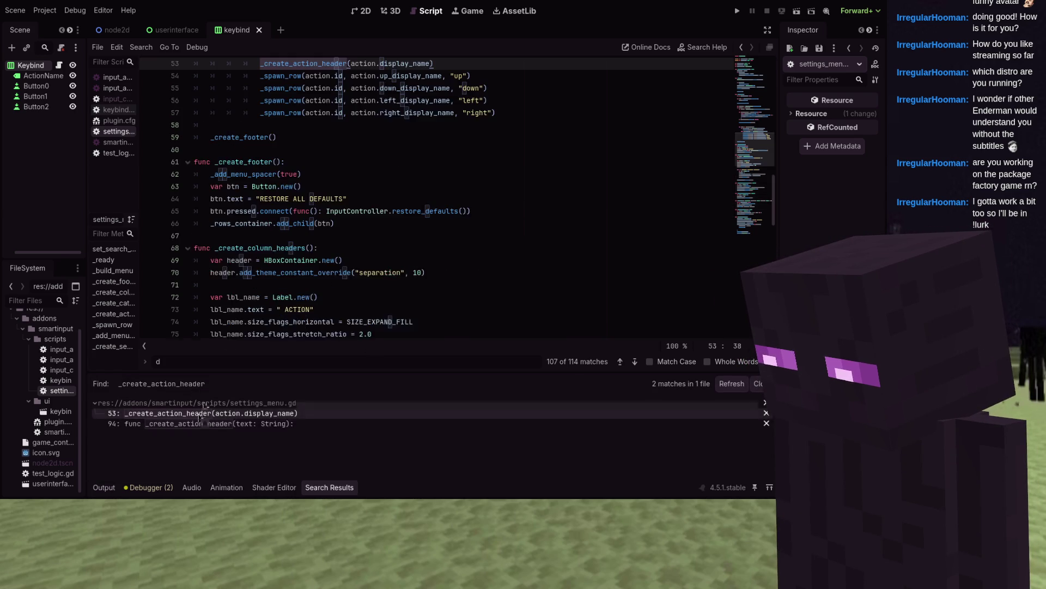
- Delete the line 53 vector header call and launch a test run
triple_click(349, 174)
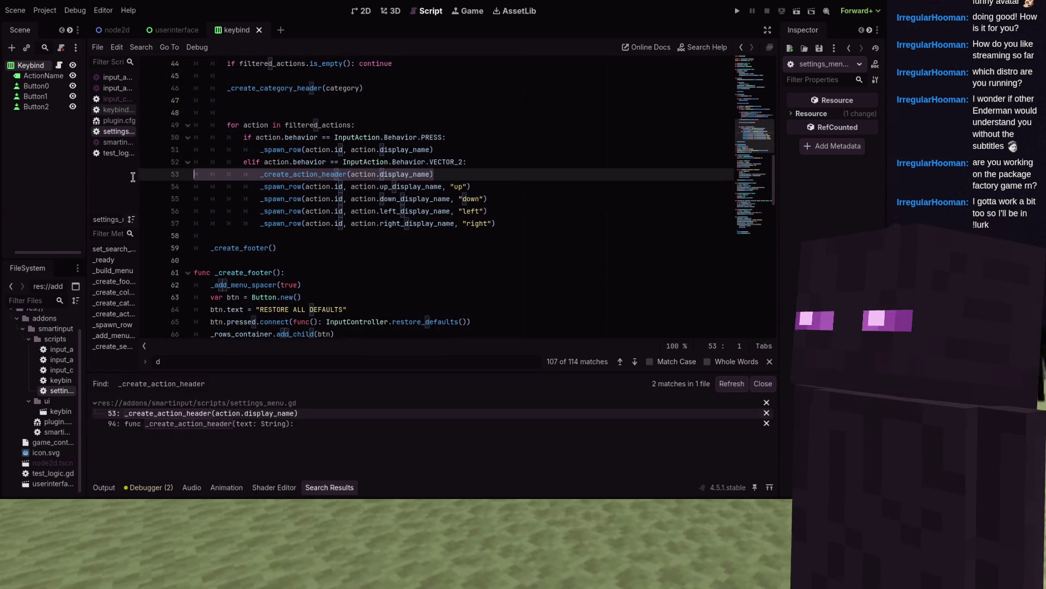
key(BackSpace)
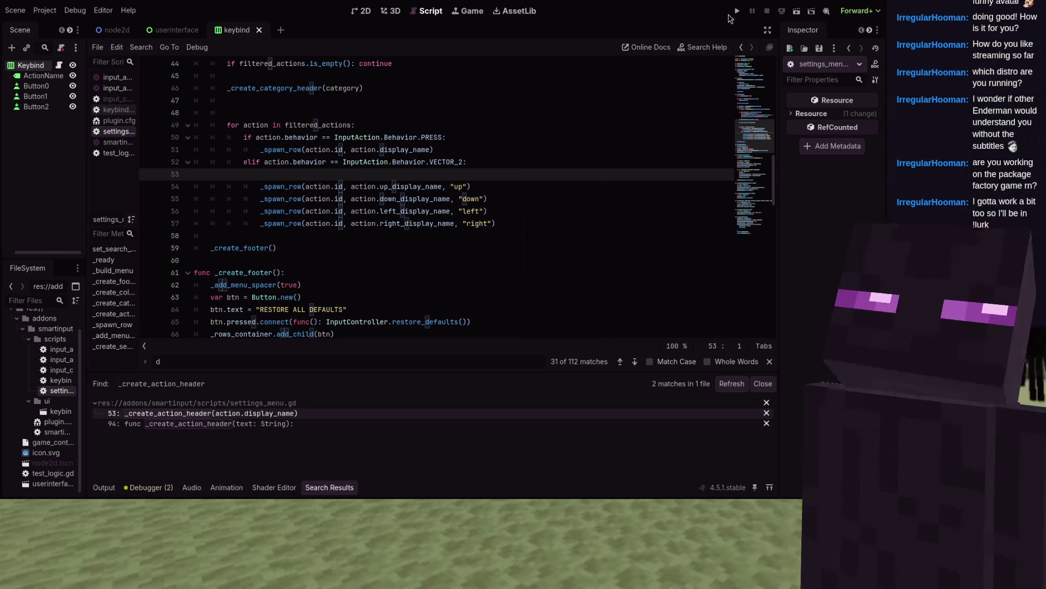
key(F5)
- Filter the game's keybind menu by 'movement' to check for headers, then clear the search
click(462, 143)
text(movement)
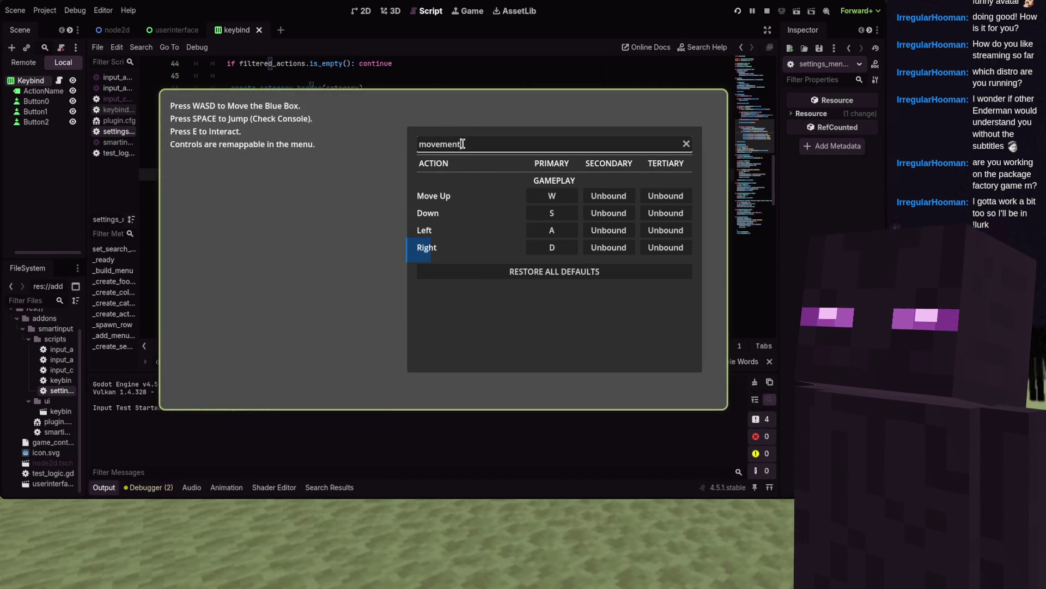
double_click(462, 143)
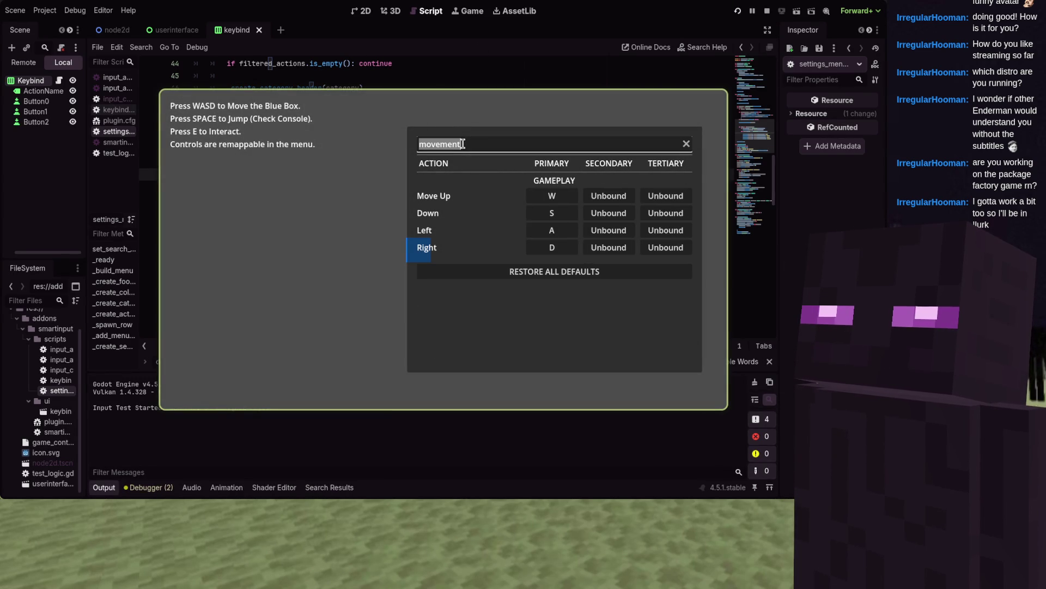
key(BackSpace)
- Stop the game, save the project, and open the input_controller script
key(F8)
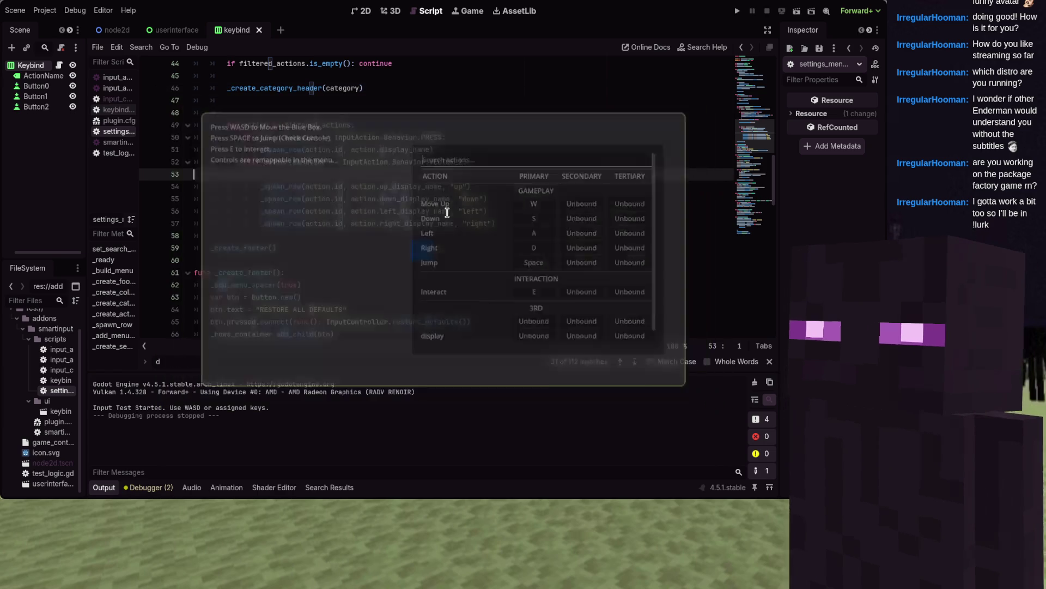
key(ctrl+s)
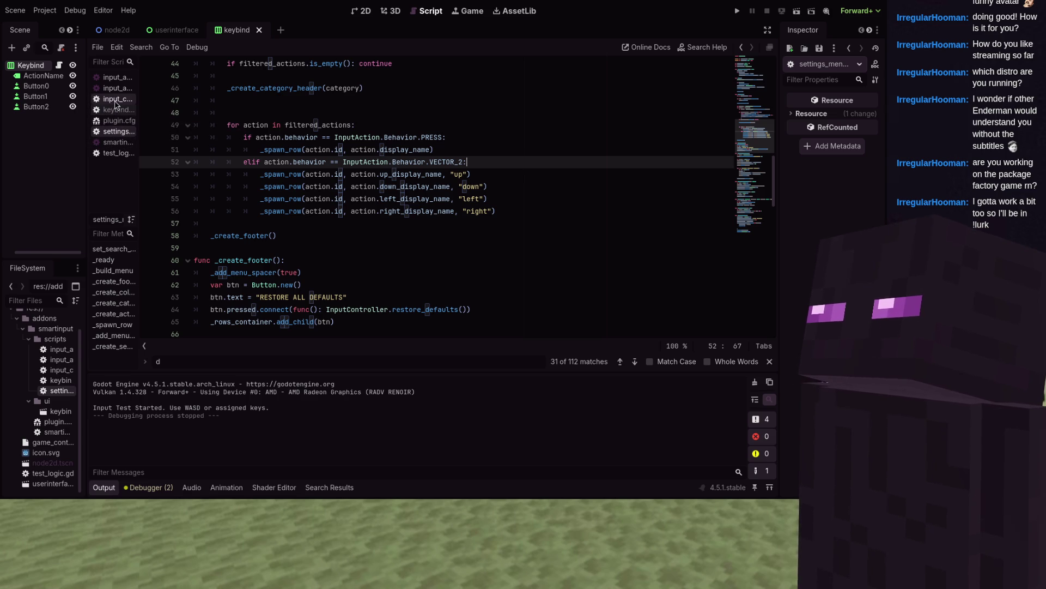
double_click(55, 371)
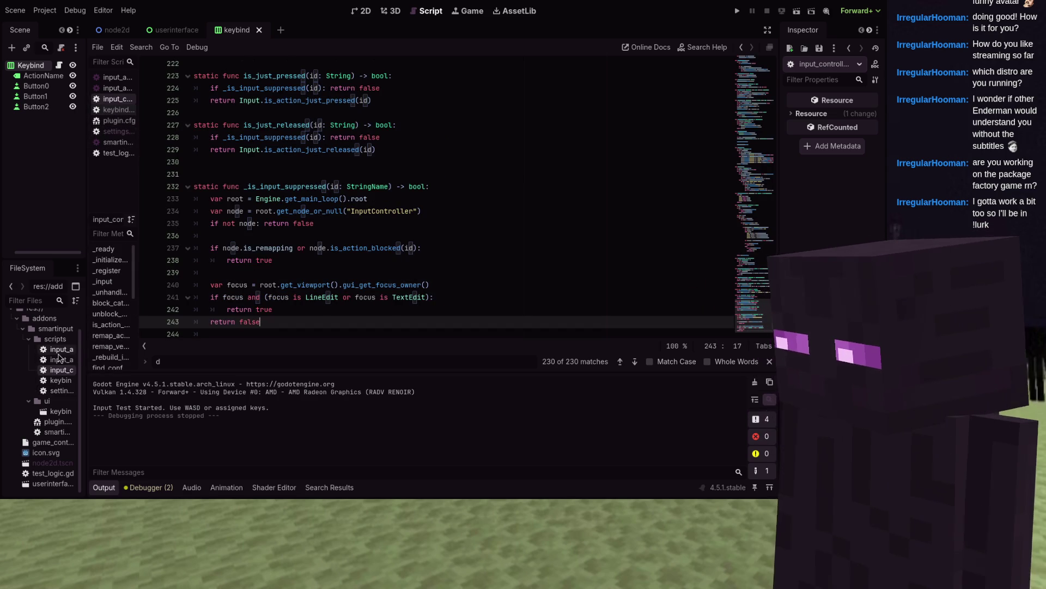
- Open settings_menu.gd and search the script for 'search'
double_click(59, 390)
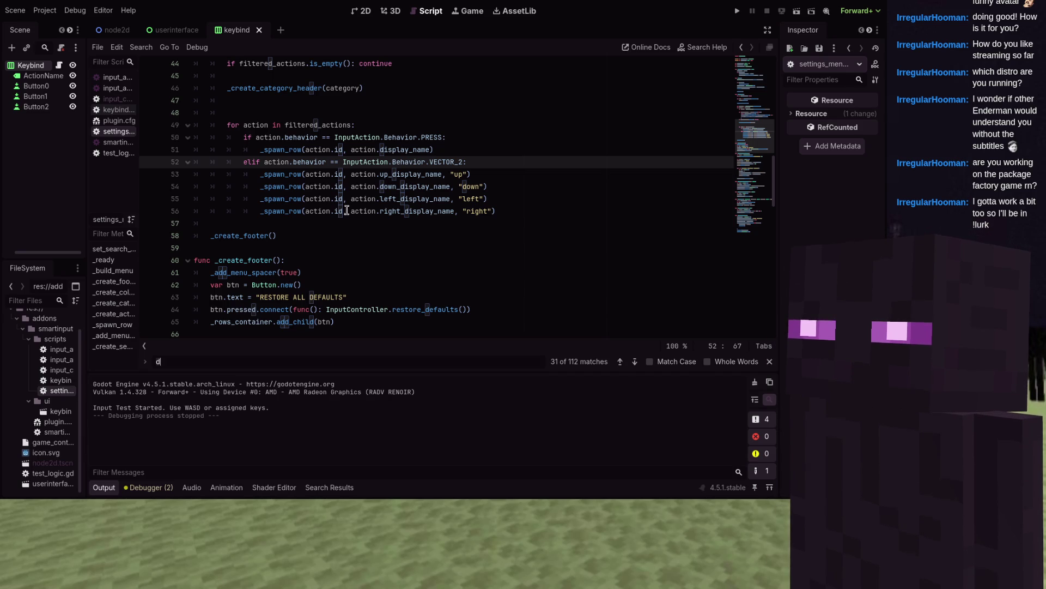
text(if _is_input_suppressed(id): return Vector2.ZERO)
key(ctrl+a)
key(BackSpace)
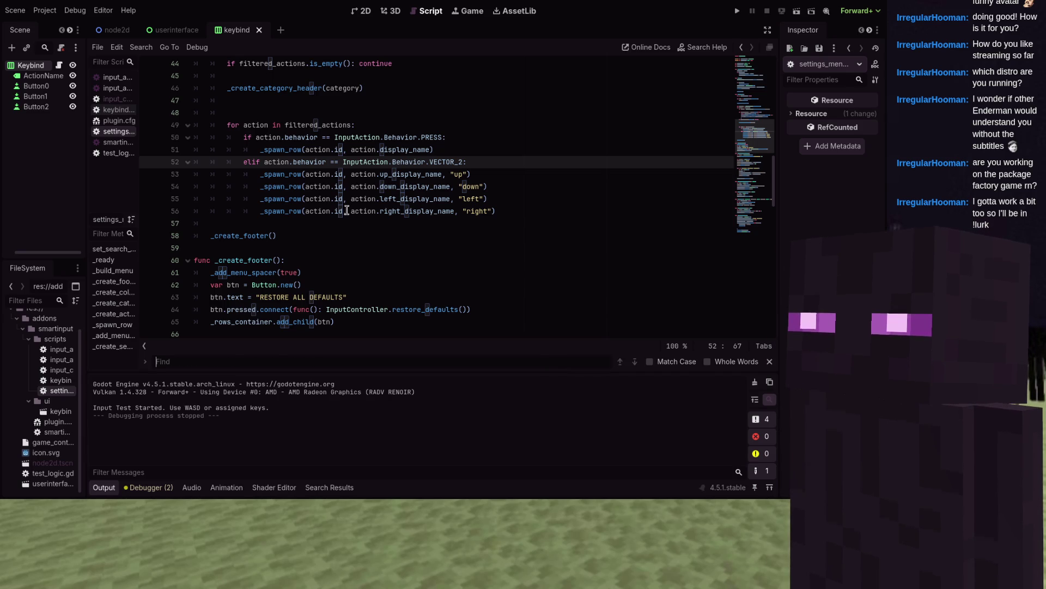
text(search)
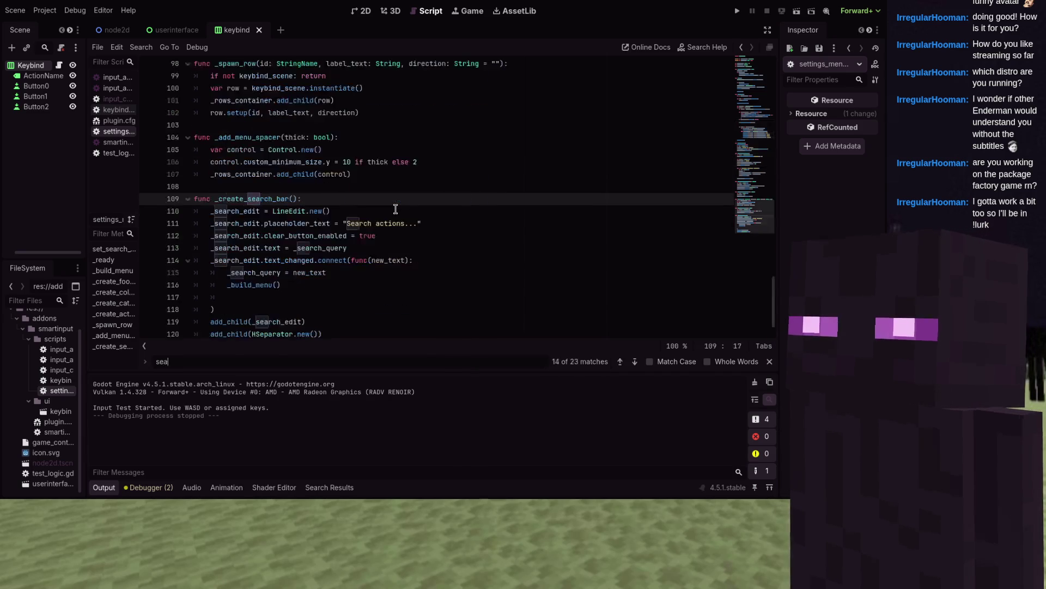
scroll(416, 198, down, 1)
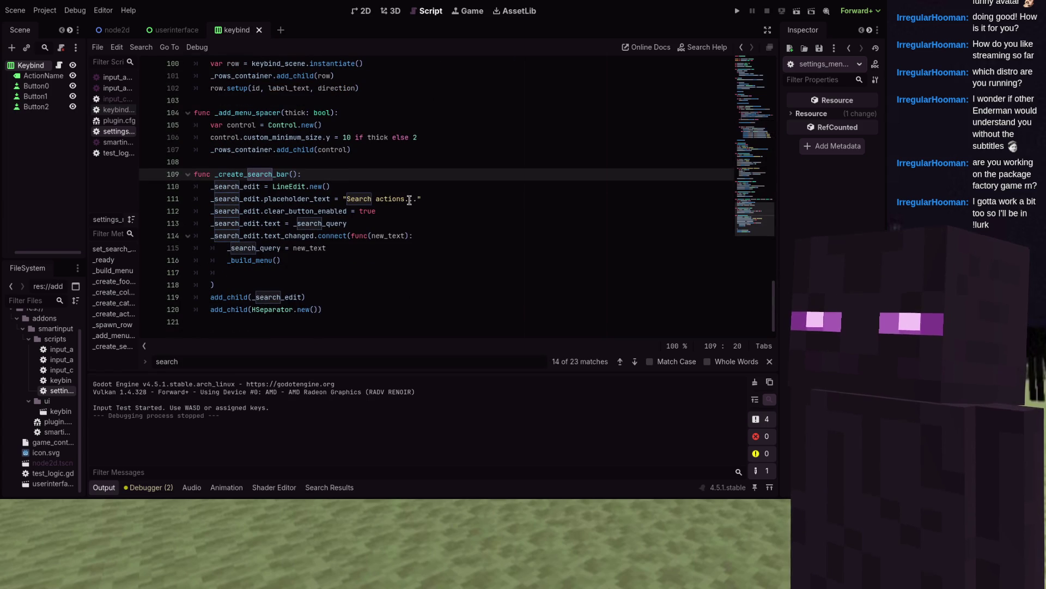
- Find every use of _search_query across the project and open the line 40 filter
double_click(331, 223)
key(ctrl+shift+f)
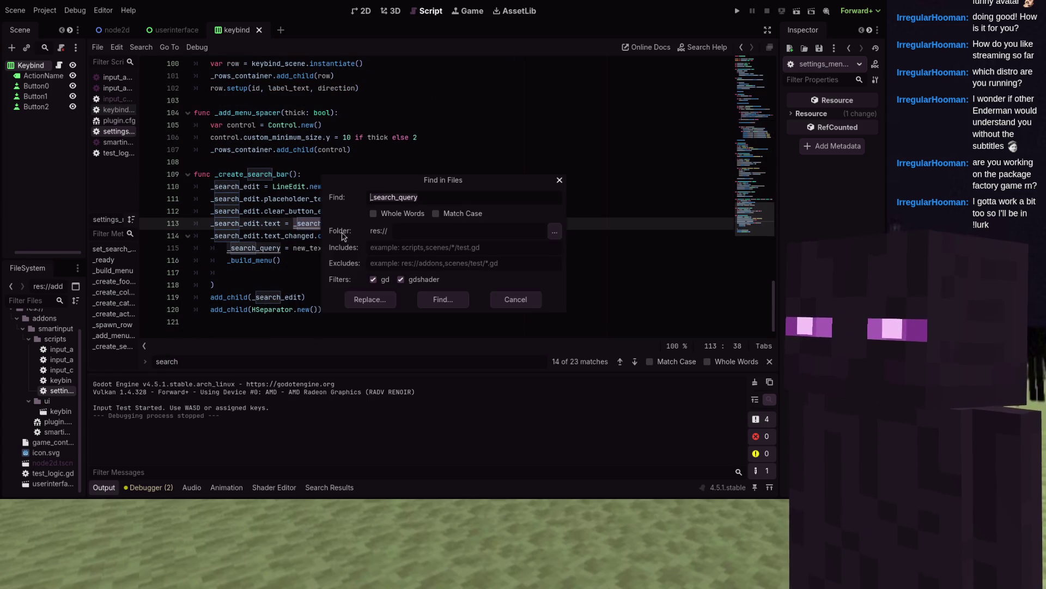
click(422, 304)
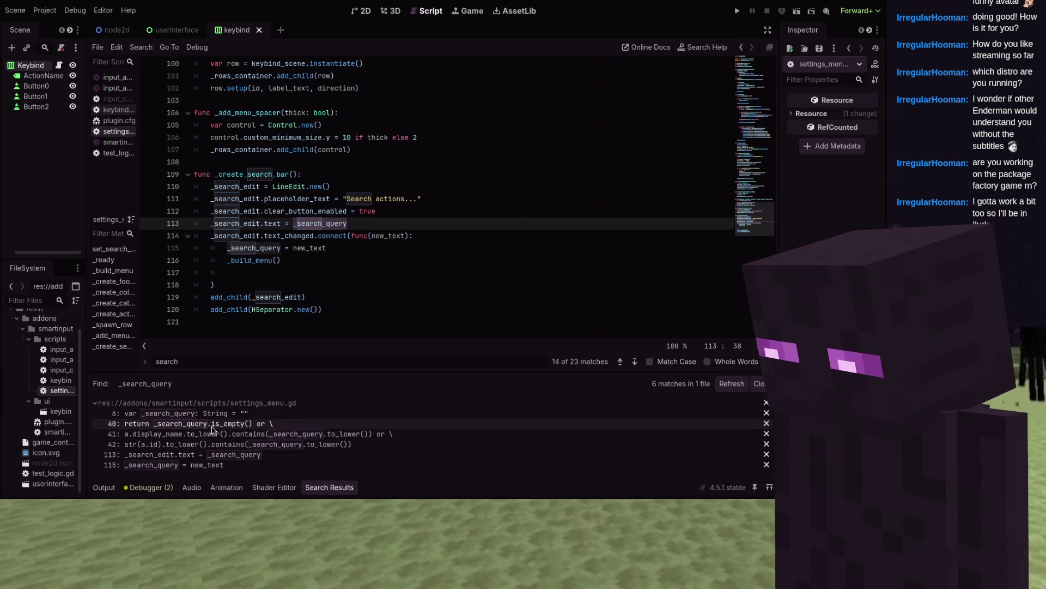
click(208, 425)
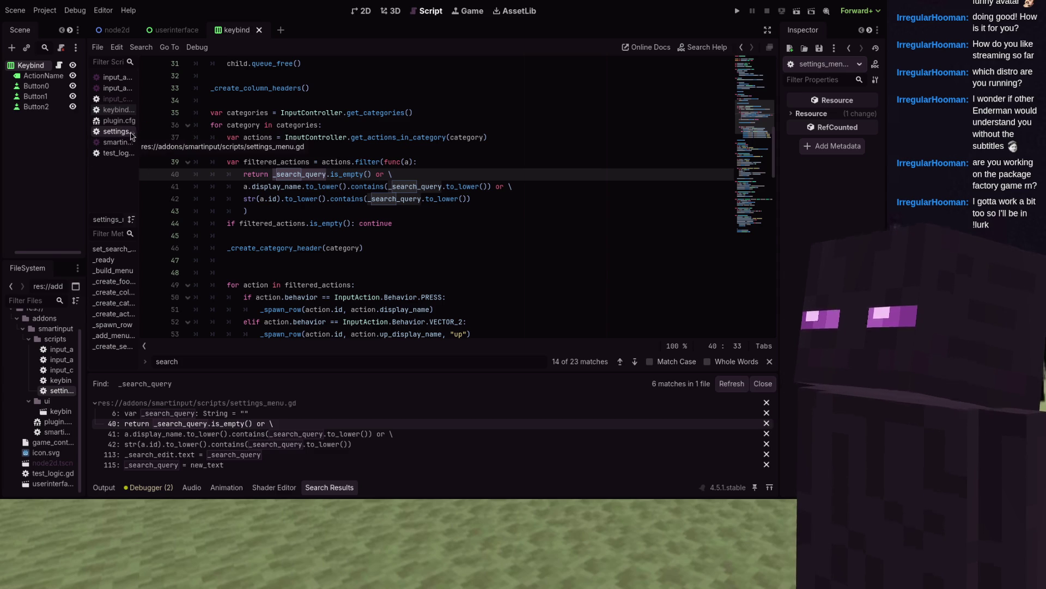
- Undo edits until the _create_action_header line is removed again
click(390, 199)
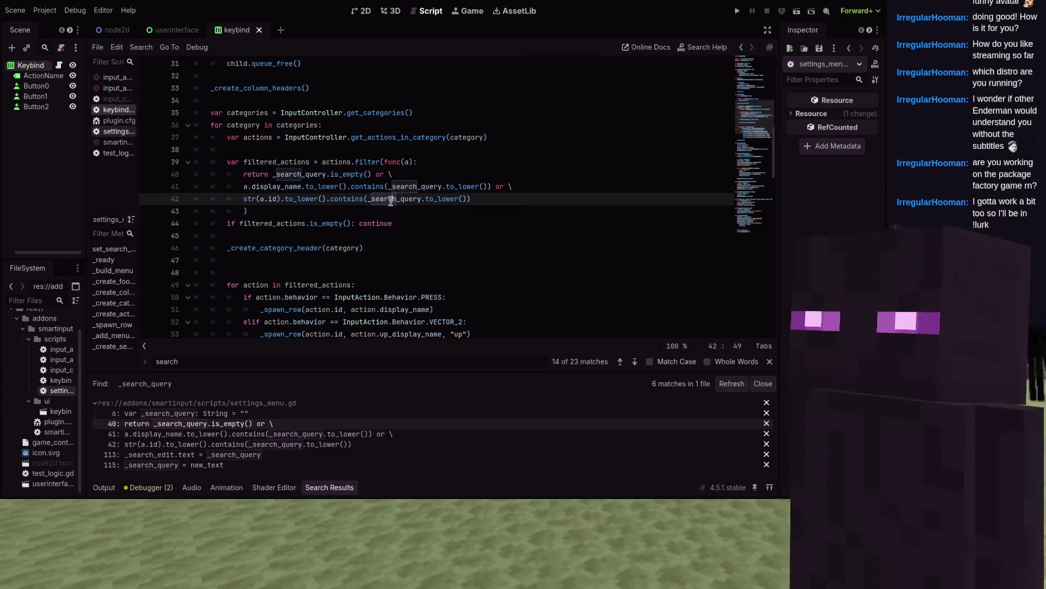
key(ctrl+z)
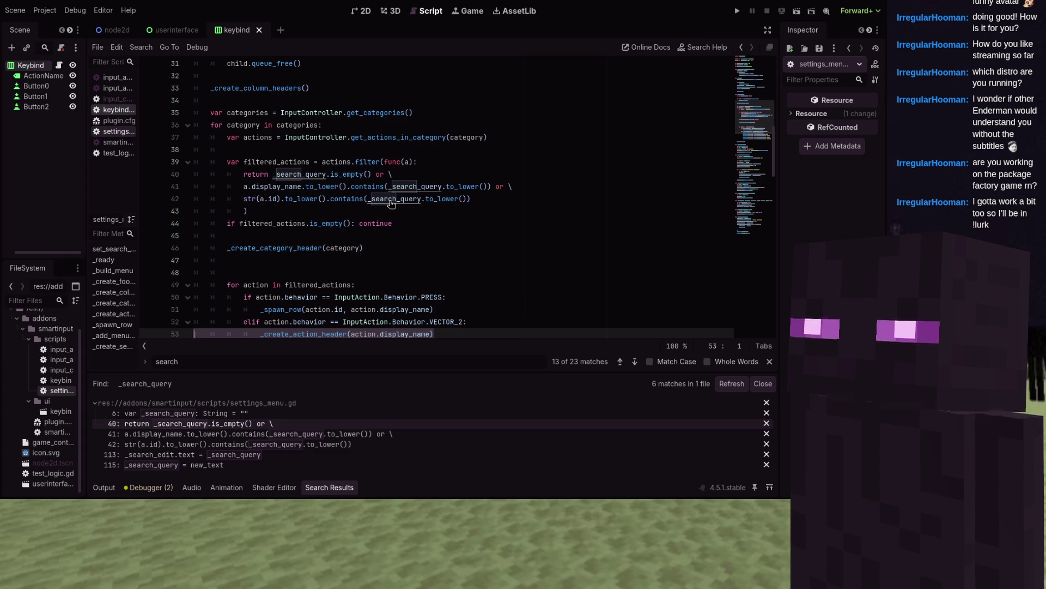
scroll(391, 203, down, 1)
key(ctrl+z)
key(ctrl+z)
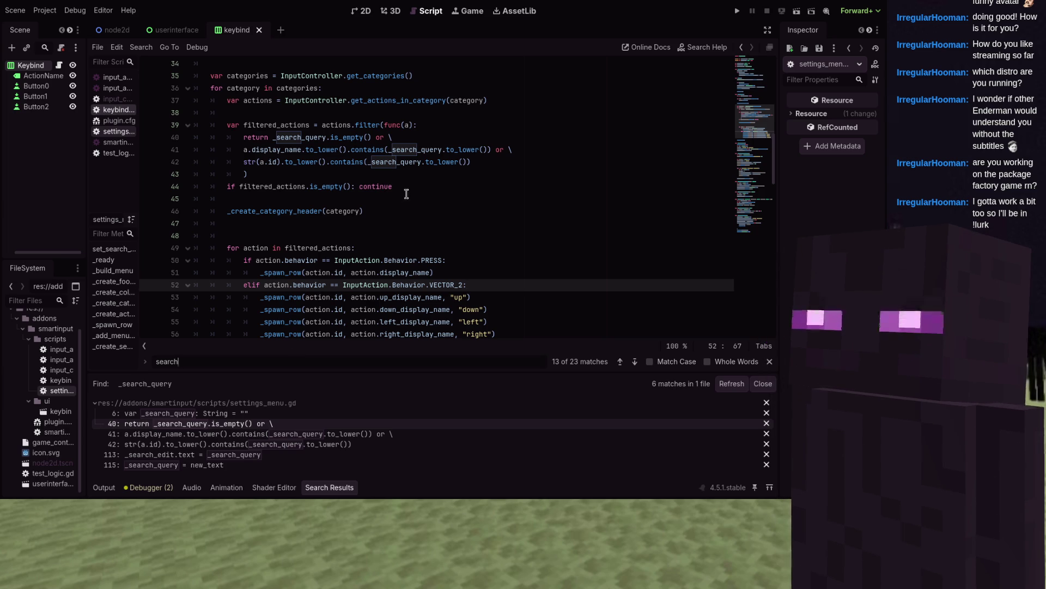
- Try adding 'not' to the line 44 empty-category check in a test run, then undo it
click(240, 187)
text(not)
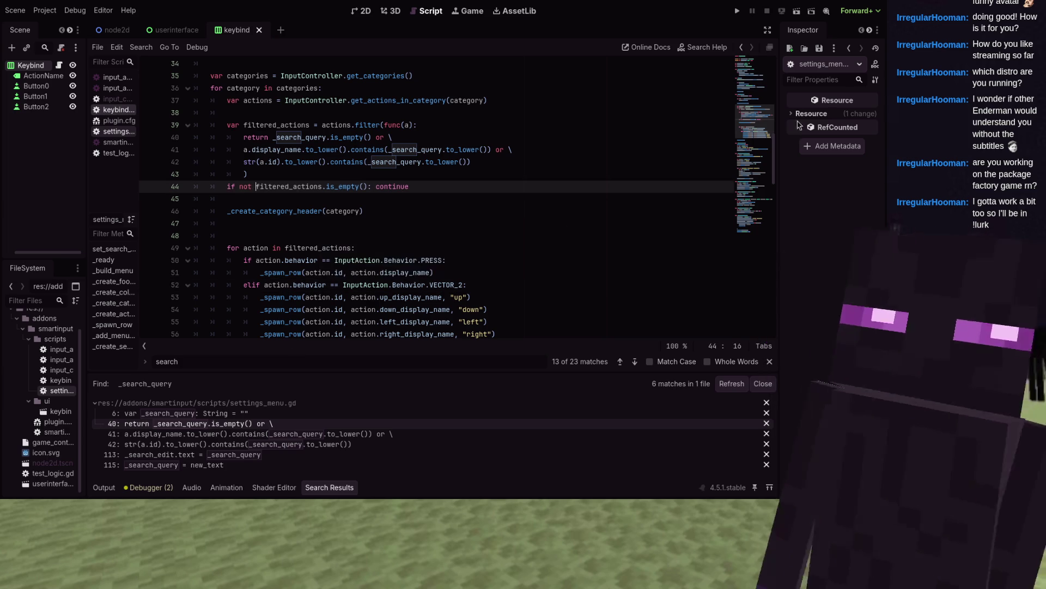
click(737, 10)
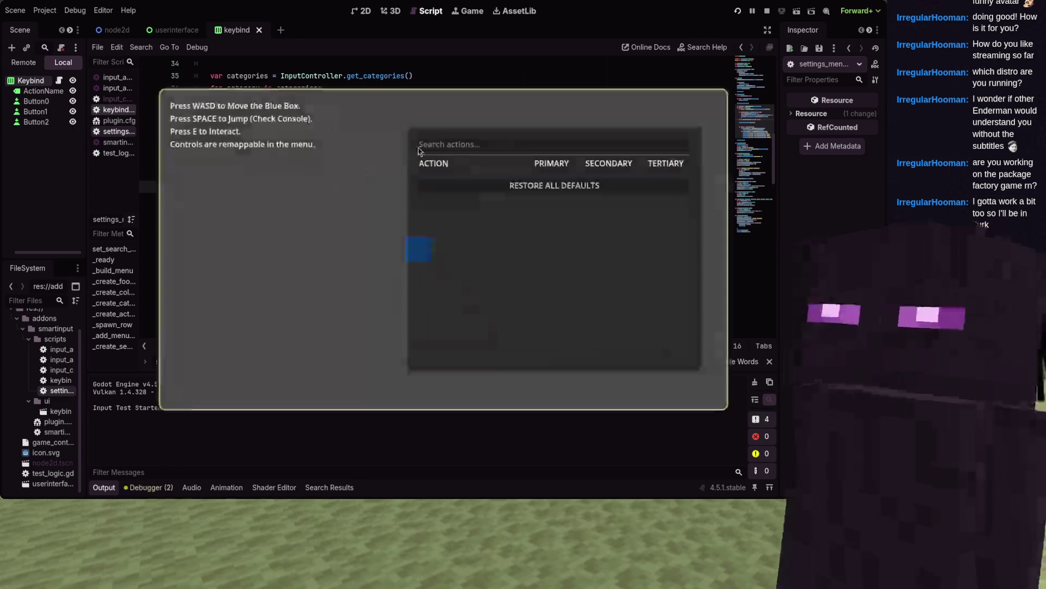
key(F8)
key(ctrl+z)
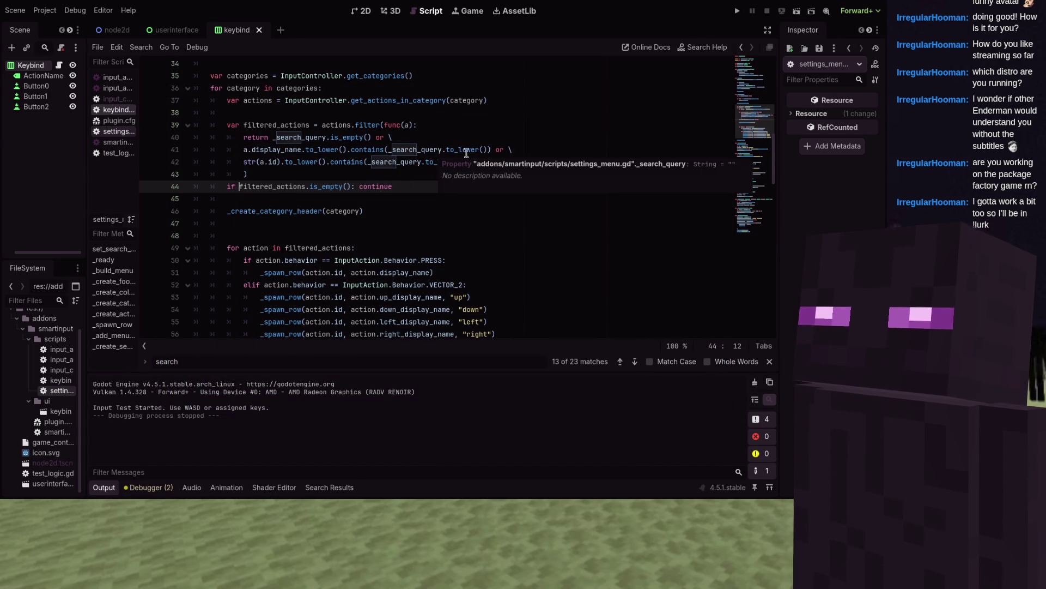
- Check line 41's trailing backslash, leave it unchanged, and search the script for 'action'
click(513, 150)
key(BackSpace)
key(ctrl+z)
key(ctrl+f)
text(action)
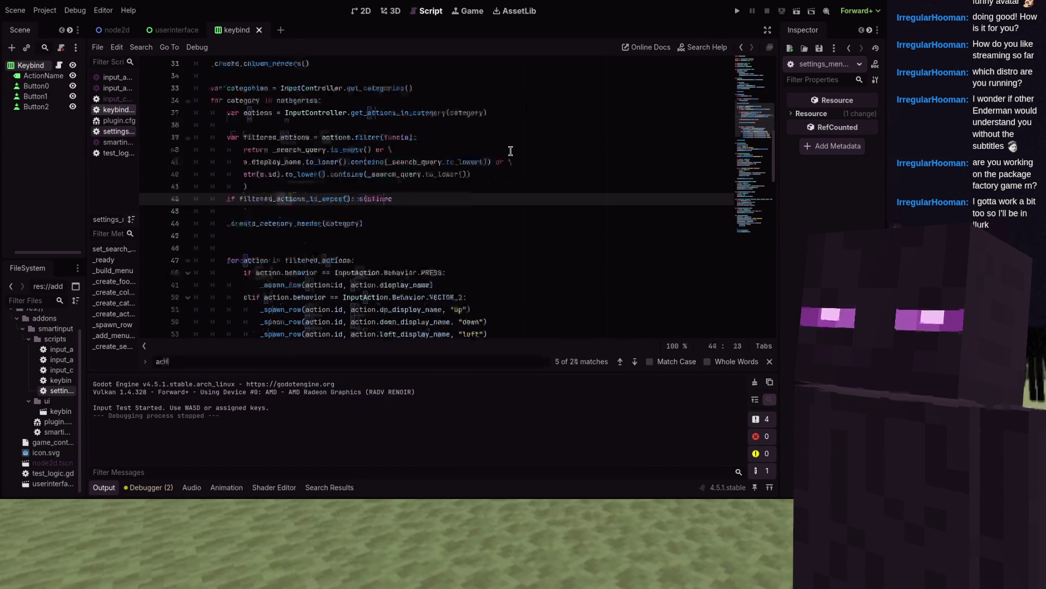
scroll(503, 139, up, 1)
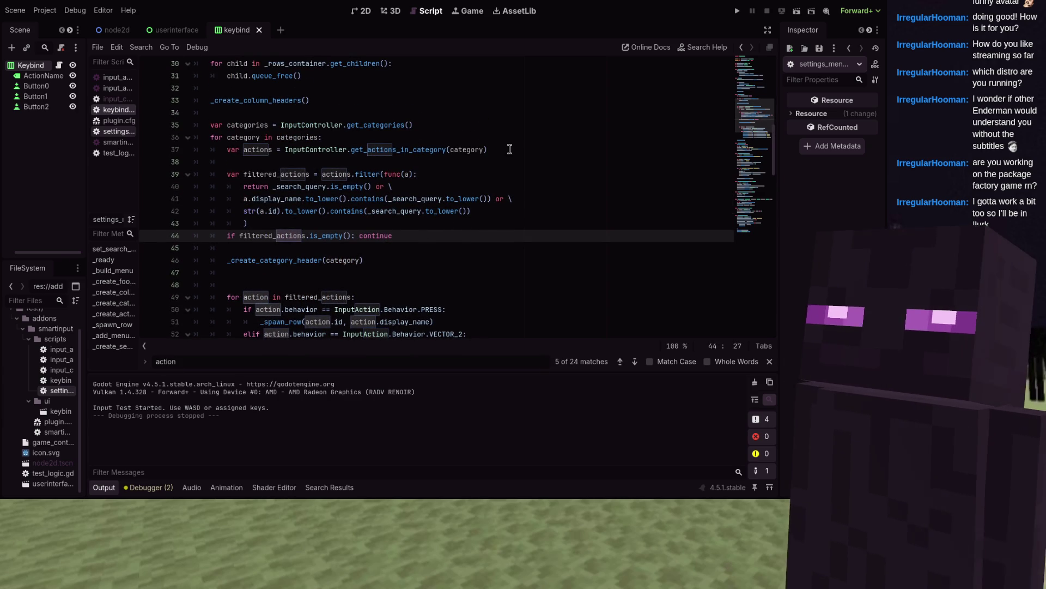
- Inspect the InputController reference on line 37 and its scripts, then start a test run
click(217, 146)
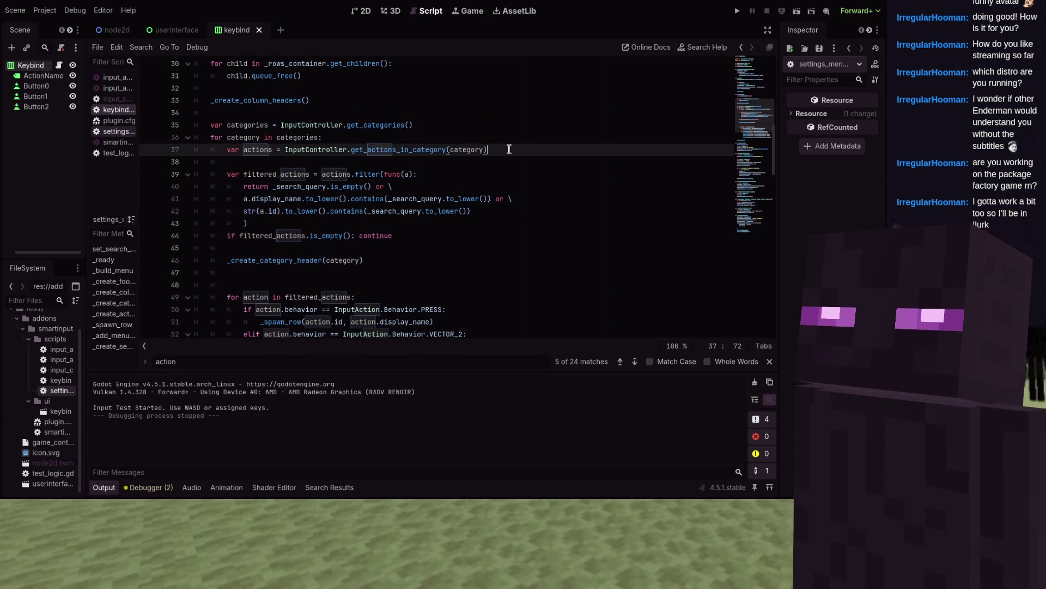
click(225, 146)
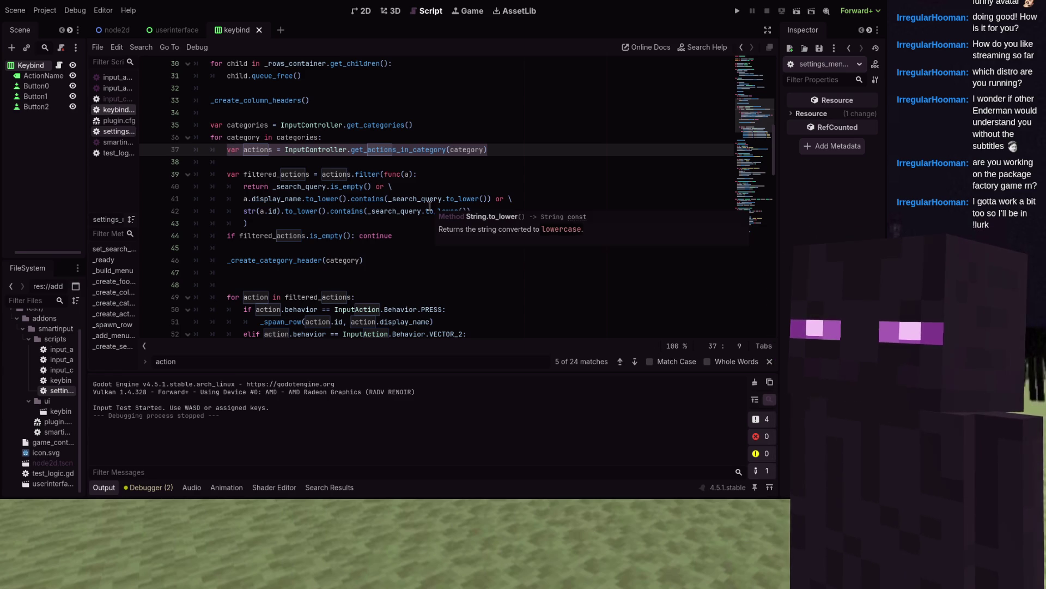
click(511, 150)
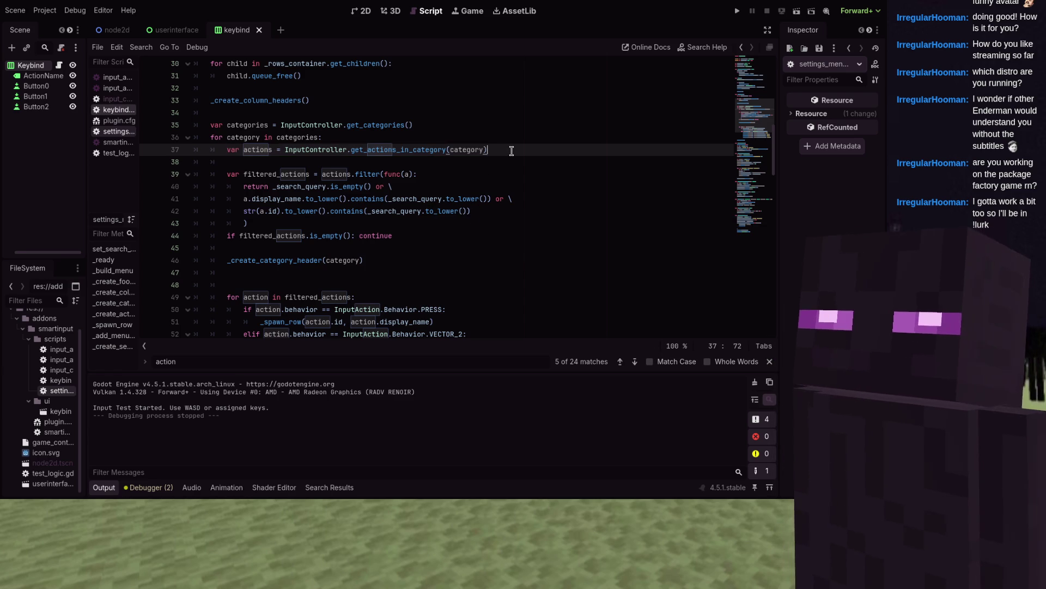
click(311, 152)
ctrl+click(311, 152)
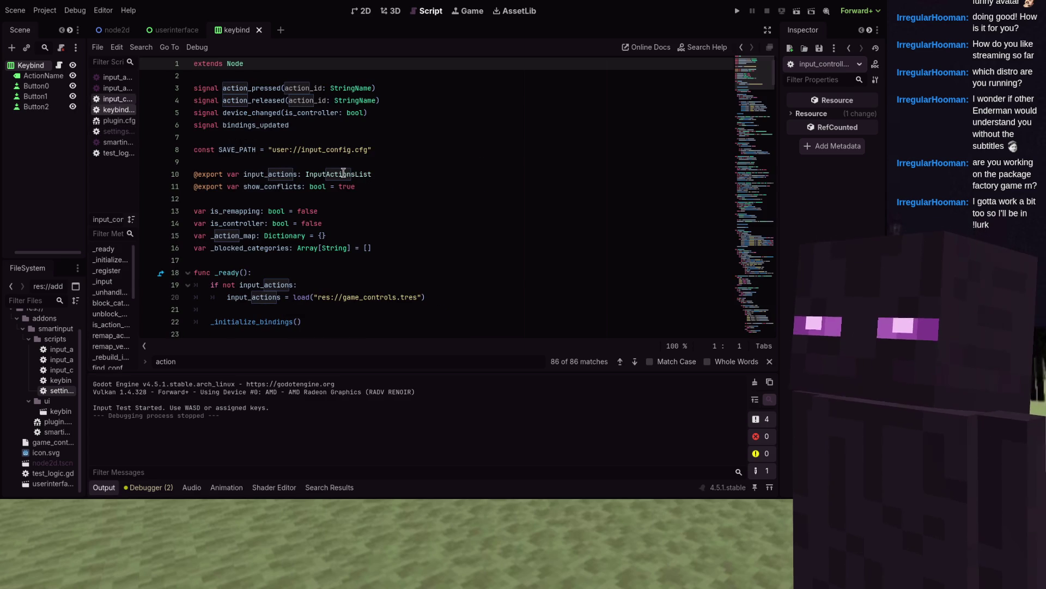
click(114, 153)
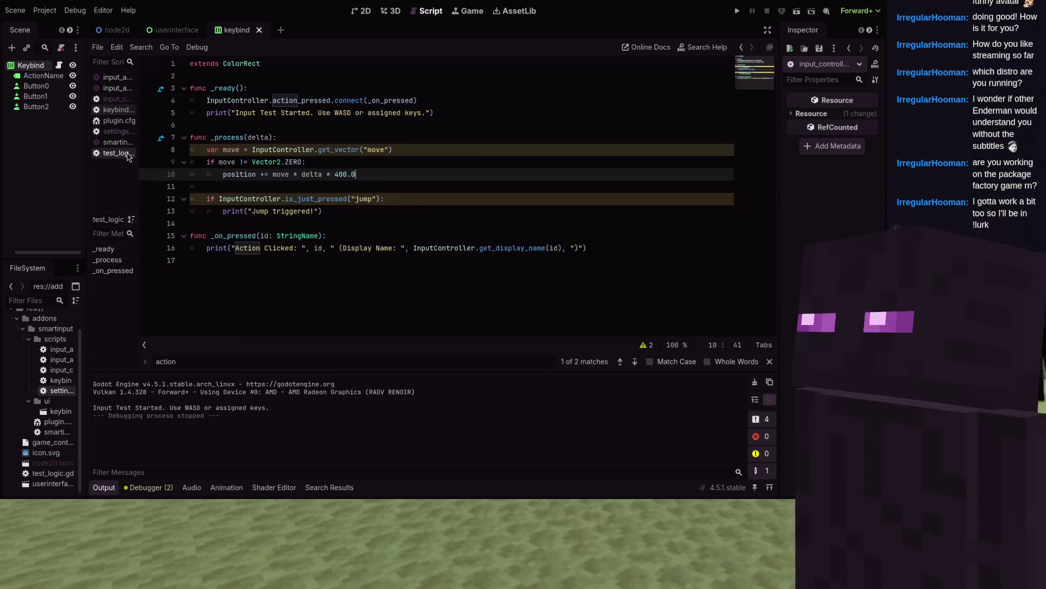
click(117, 110)
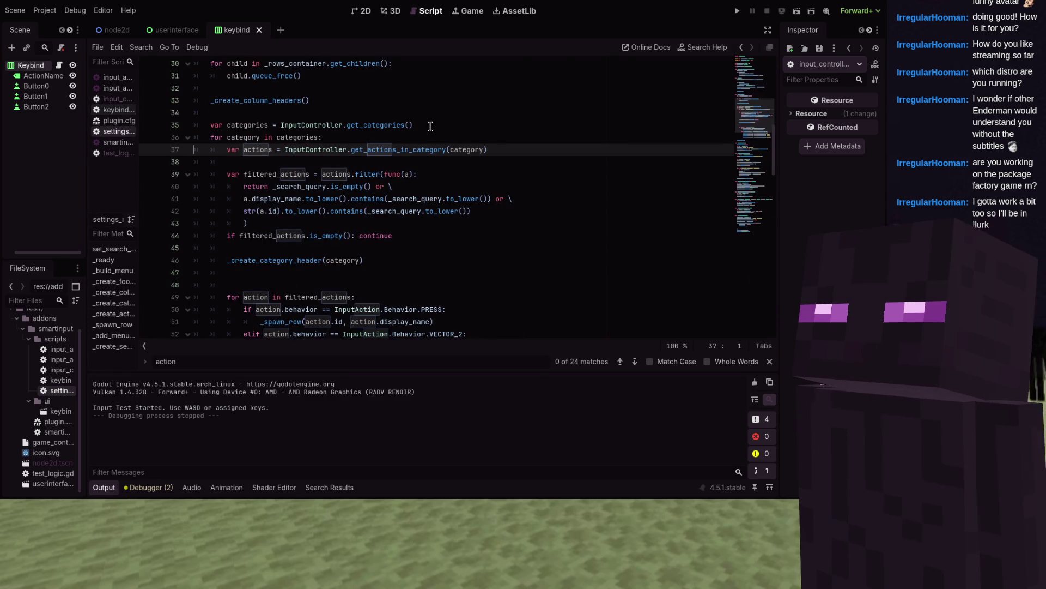
key(F5)
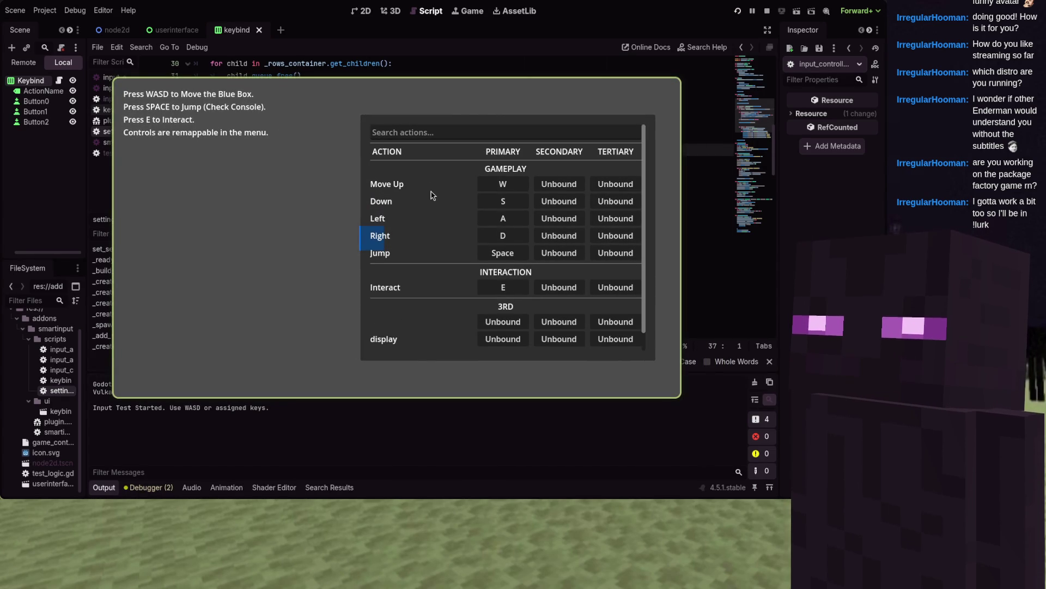
- Make the game window taller, circle the blue box around with WASD, then stop the run
mouse_move(433, 195)
mouse_down()
mouse_move(435, 149)
mouse_move(428, 283)
mouse_move(592, 170)
mouse_move(280, 271)
mouse_move(374, 226)
mouse_move(224, 228)
mouse_move(458, 140)
mouse_move(287, 273)
mouse_move(539, 186)
mouse_move(255, 192)
mouse_move(486, 243)
mouse_move(392, 171)
mouse_up()
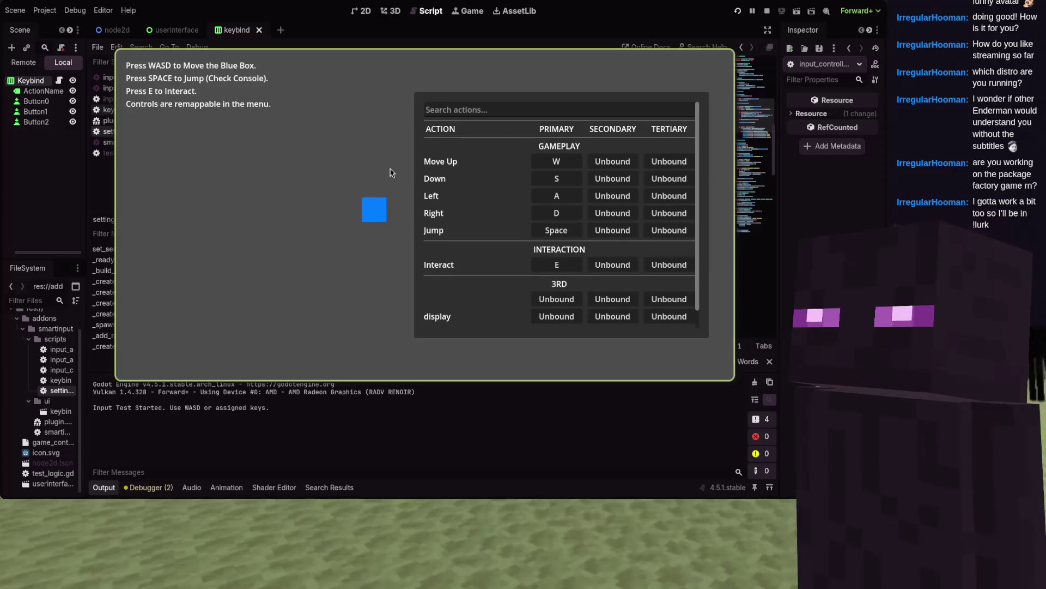
key(a)
key(w)
key(d)
key(s)
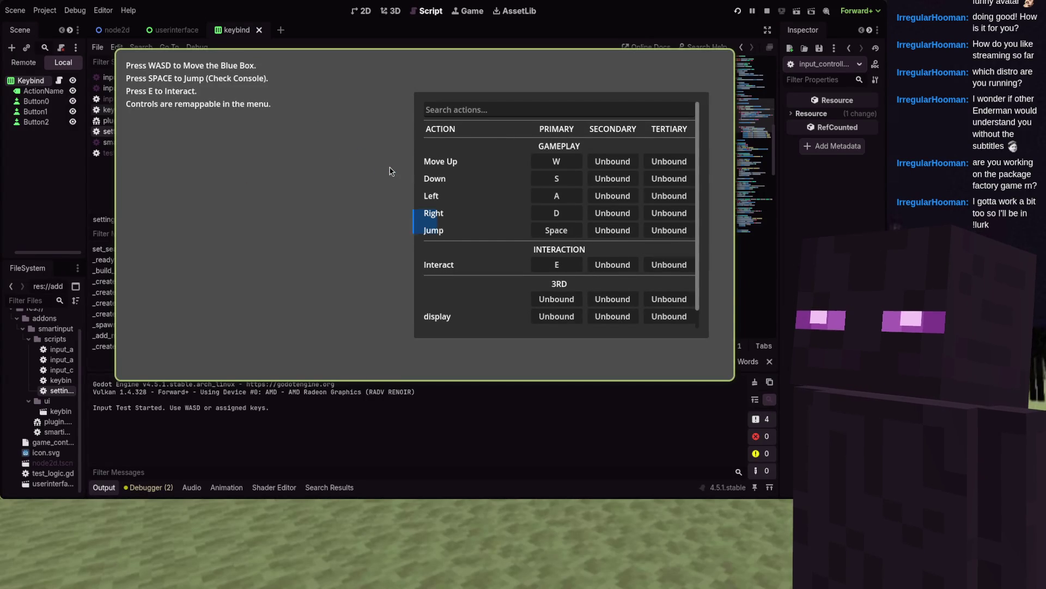
key(a)
key(w)
key(d)
key(s)
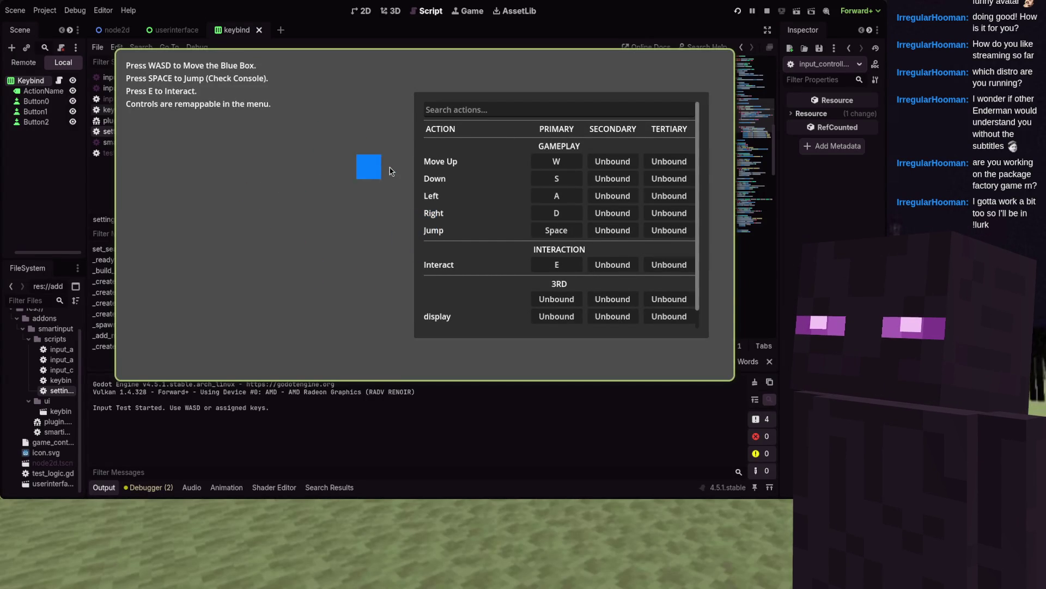
key(a)
key(w)
key(d)
key(s)
key(s)
key(a)
key(w)
key(d)
key(s)
key(a)
key(w)
key(d)
key(d)
key(s)
key(a)
key(w)
key(w)
key(d)
key(s)
key(a)
key(w)
key(d)
key(s)
key(a)
key(w)
key(d)
key(s)
key(a)
key(w)
key(d)
key(s)
key(a)
key(w)
key(d)
key(s)
key(a)
key(w)
key(d)
key(s)
key(a)
key(w)
key(d)
key(s)
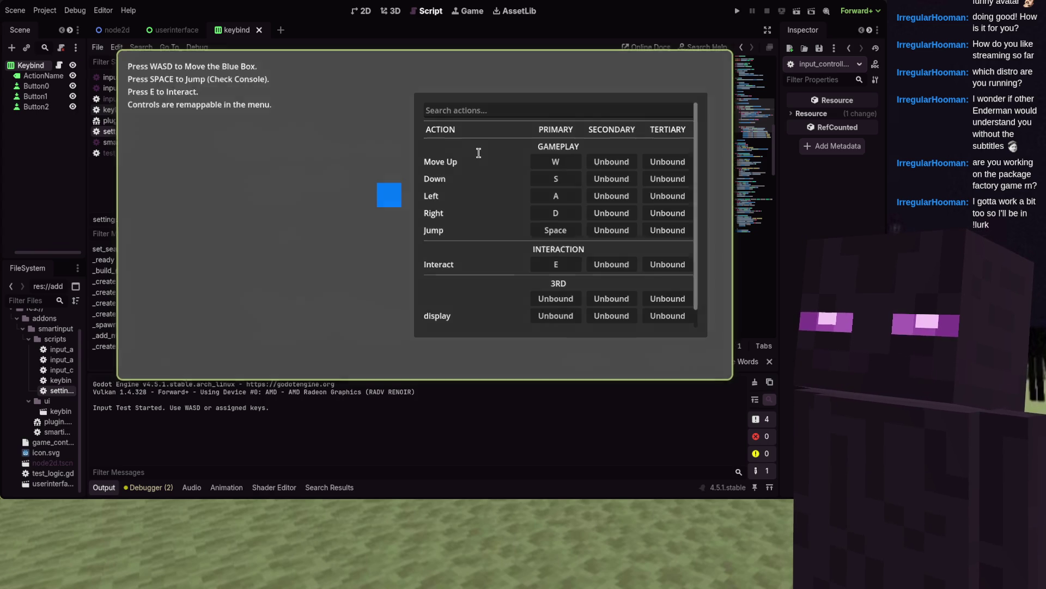
key(F8)
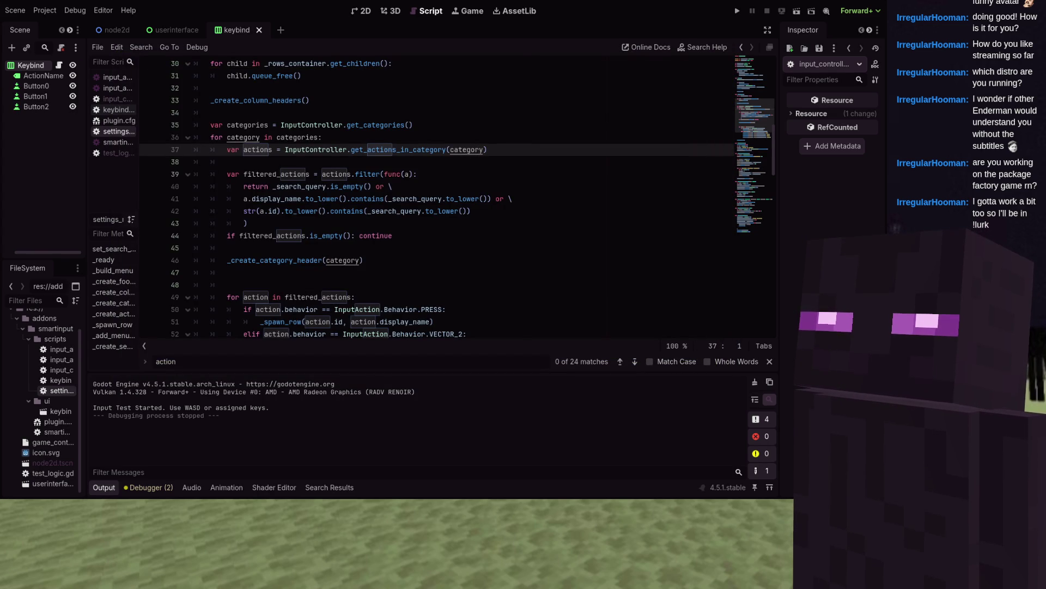
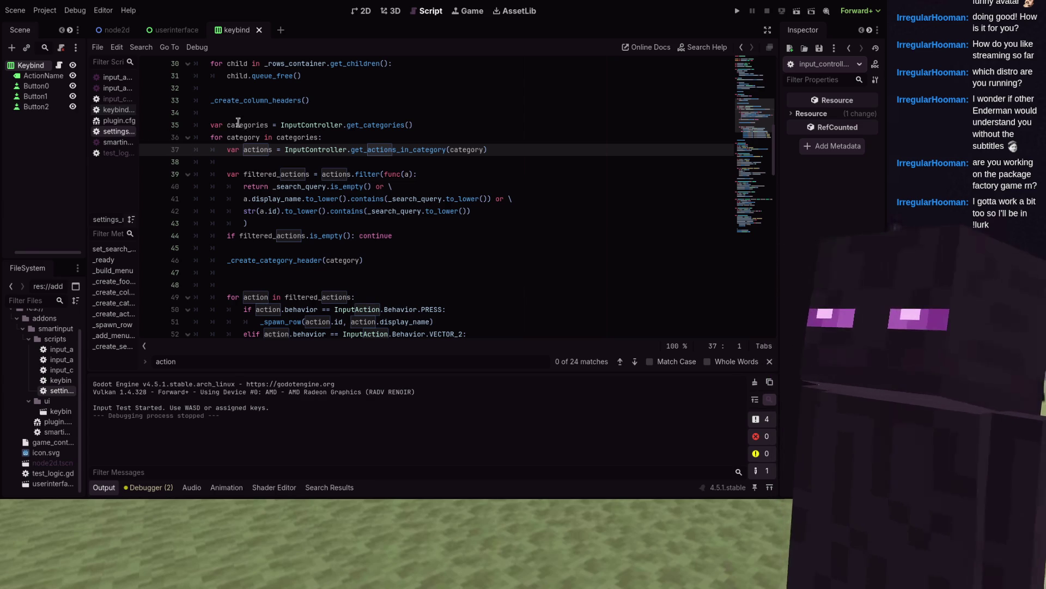
- Search the keybind script for build_menu to find the _build_menu() call in _create_search_bar's text-changed handler
scroll(240, 123, up, 5)
scroll(242, 124, down, 10)
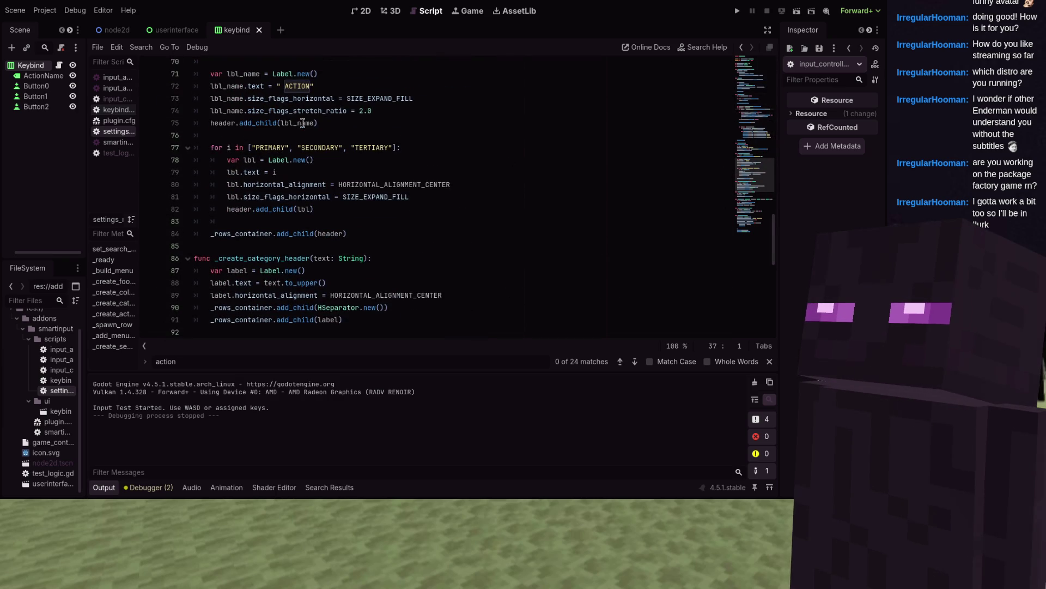
scroll(303, 122, up, 2)
scroll(303, 123, up, 4)
scroll(302, 123, up, 1)
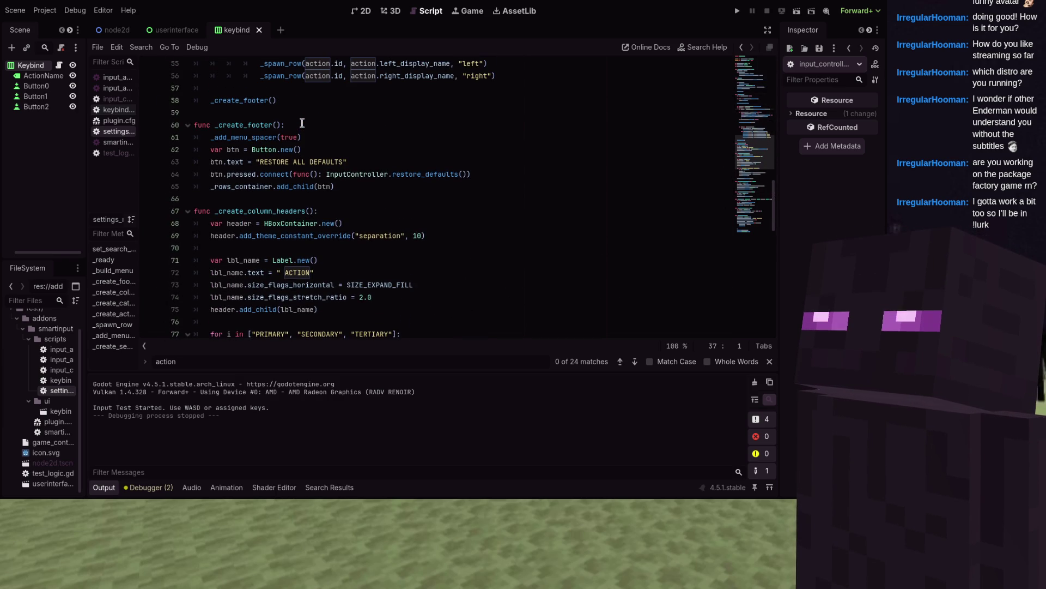
key(ctrl+f)
text(build_)
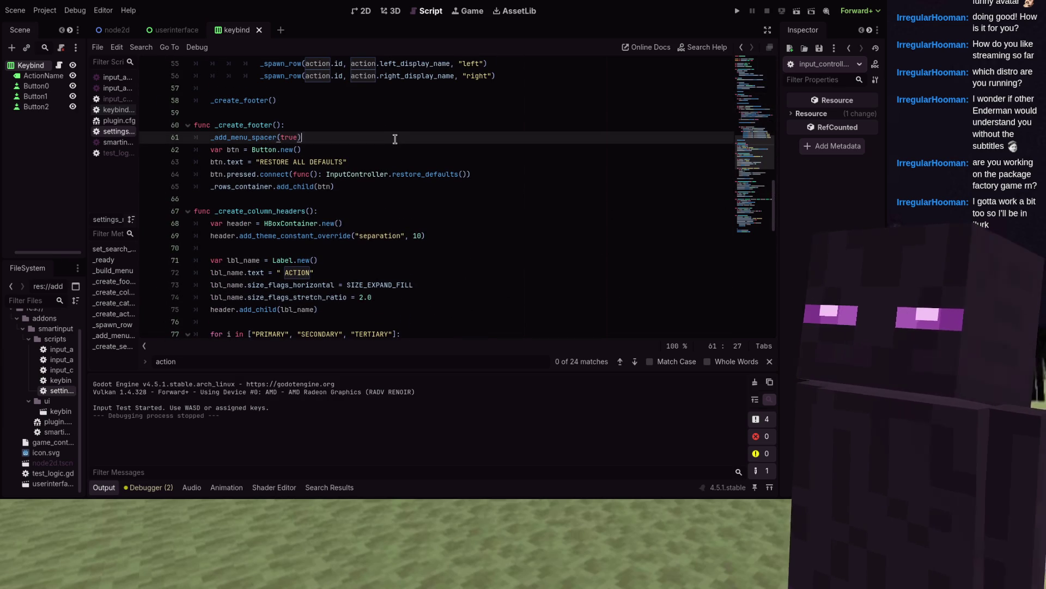
text(menu)
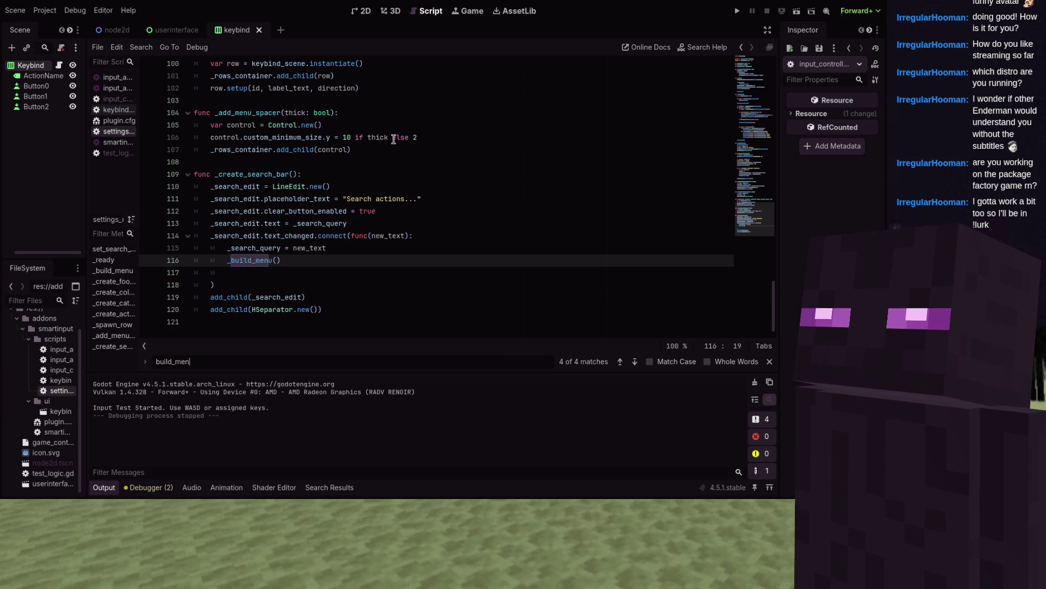
scroll(390, 138, up, 7)
scroll(391, 138, up, 3)
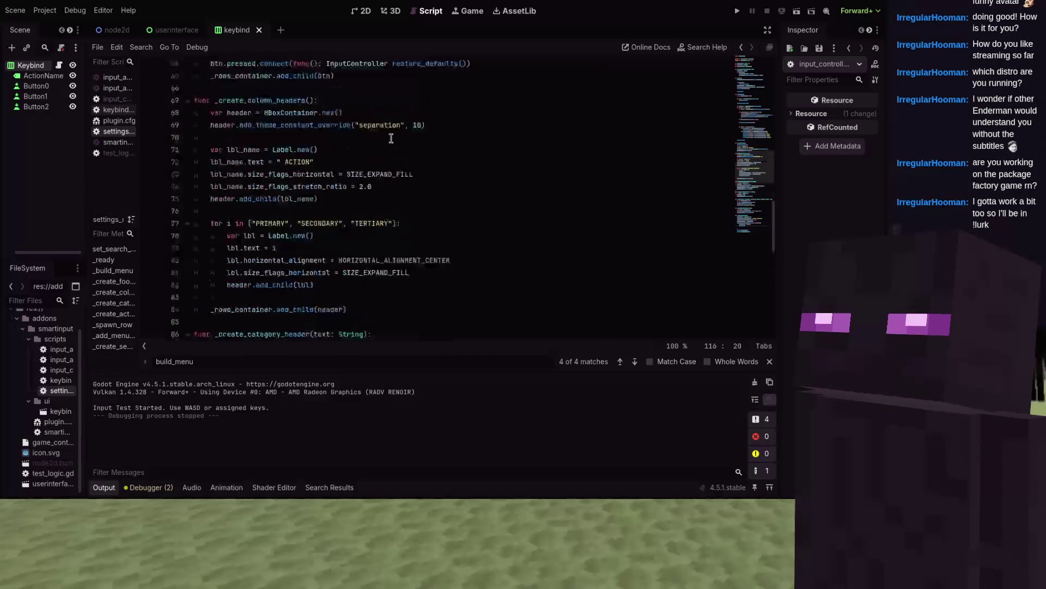
scroll(390, 138, down, 6)
scroll(391, 138, down, 4)
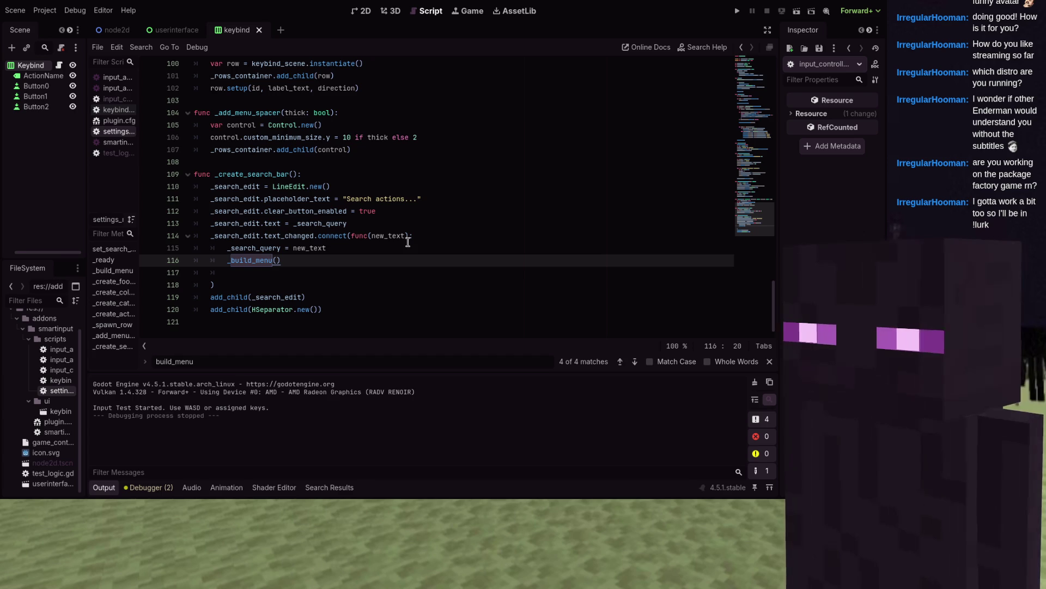
- Below the text_changed handler, add _search_edit.gui_input.connect(func(event):)
click(356, 257)
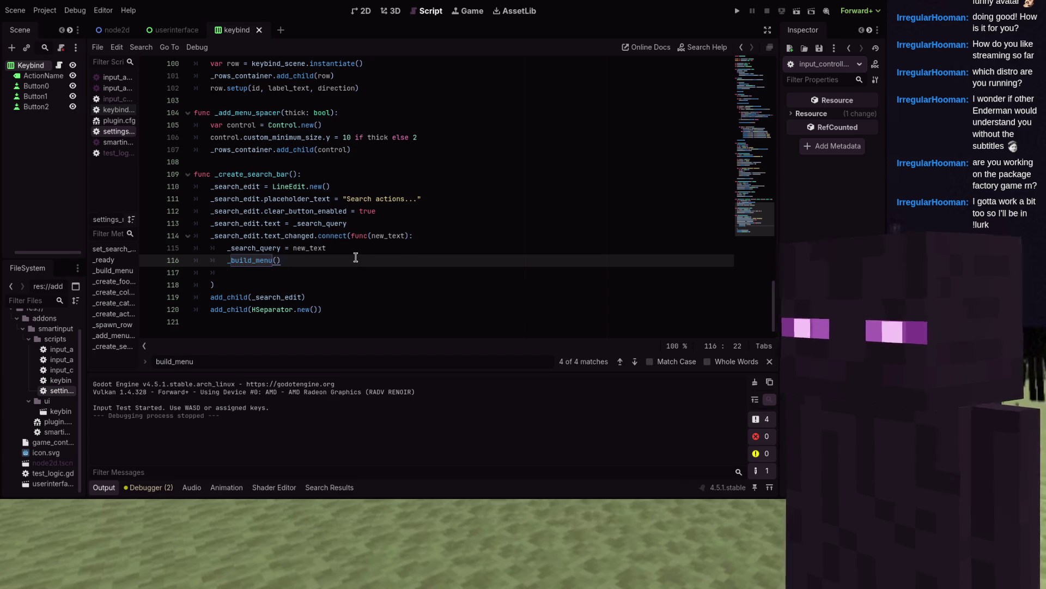
key(Down)
key(Down)
key(Down)
key(Up)
key(Up)
key(BackSpace)
key(BackSpace)
key(Down)
key(Return)
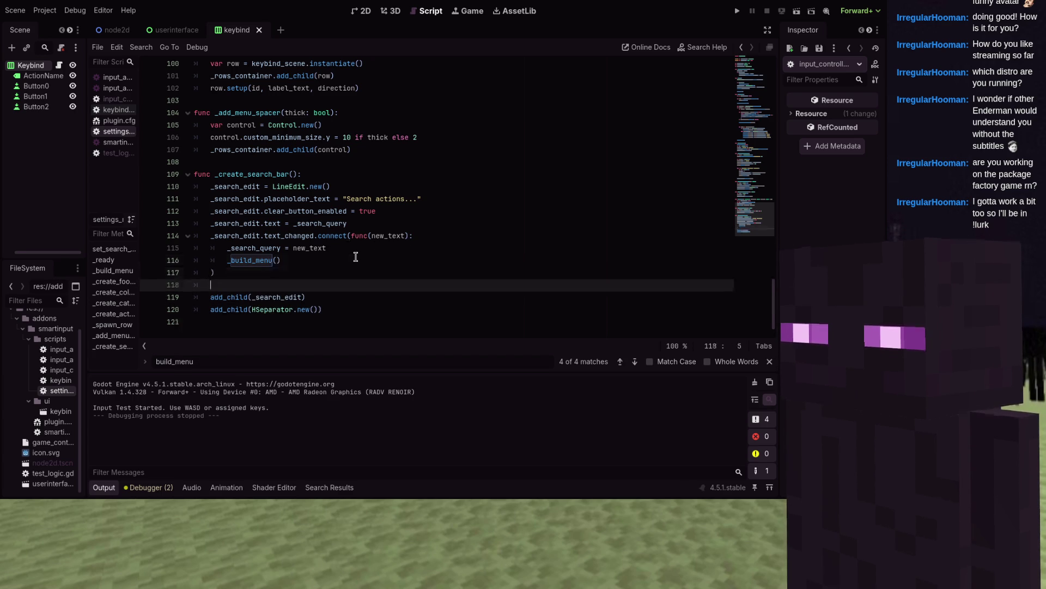
text(_edit.gui_input.connect)
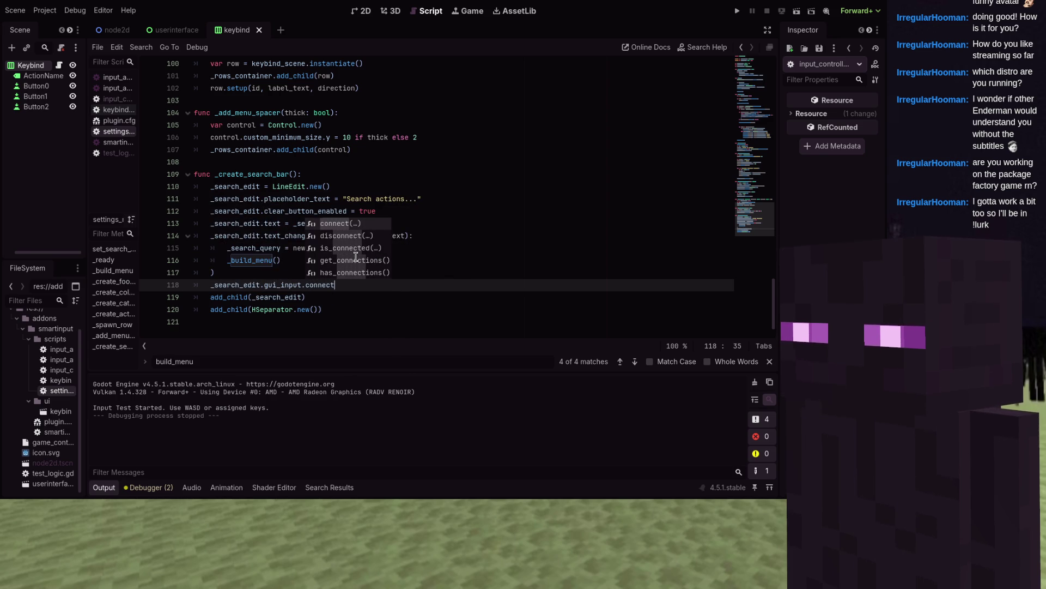
key(Return)
text(unc(event))
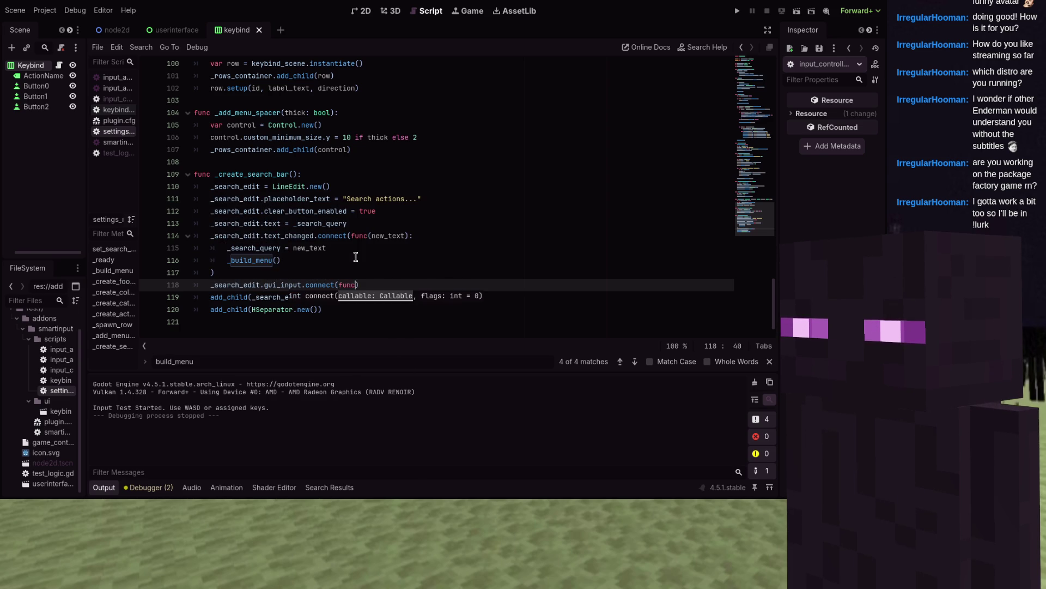
text(:)
- In the lambda, call _focus_first_button() when ui_down is pressed
key(Return)
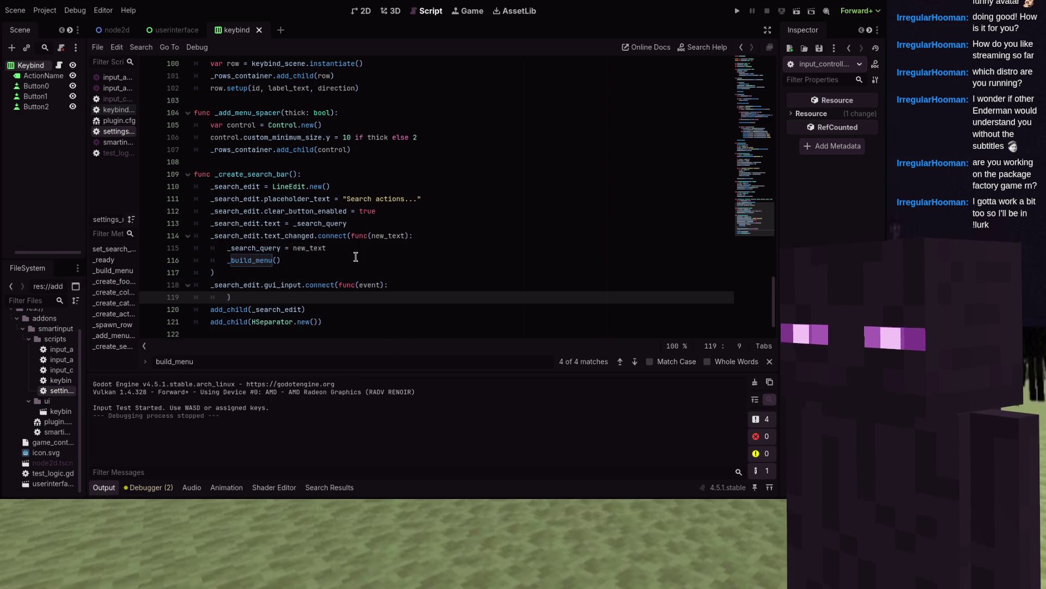
key(Return)
key(Up)
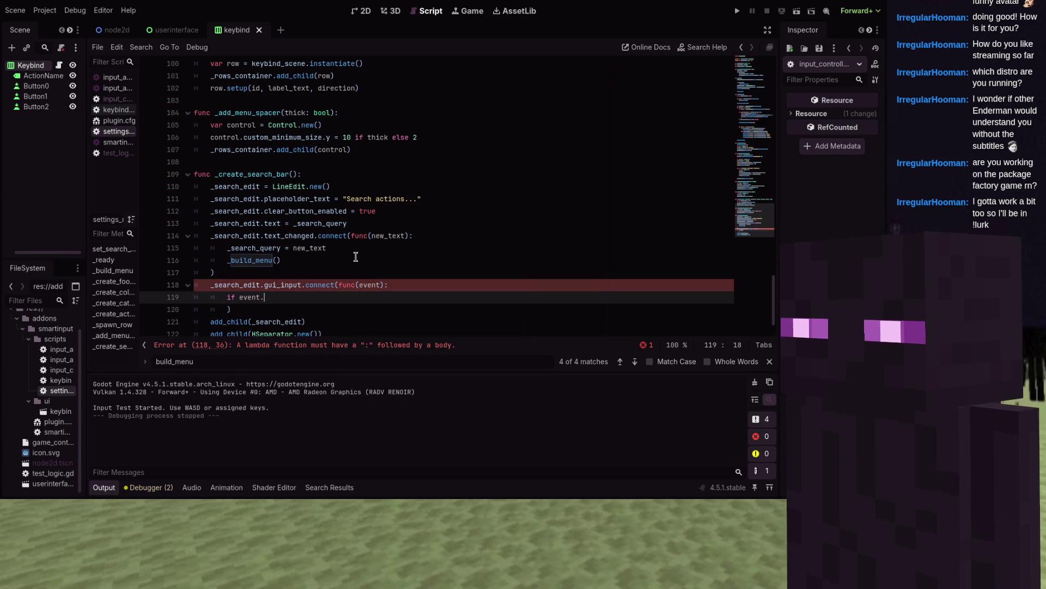
text(is_action_)
text(presse)
text(d("ui_d)
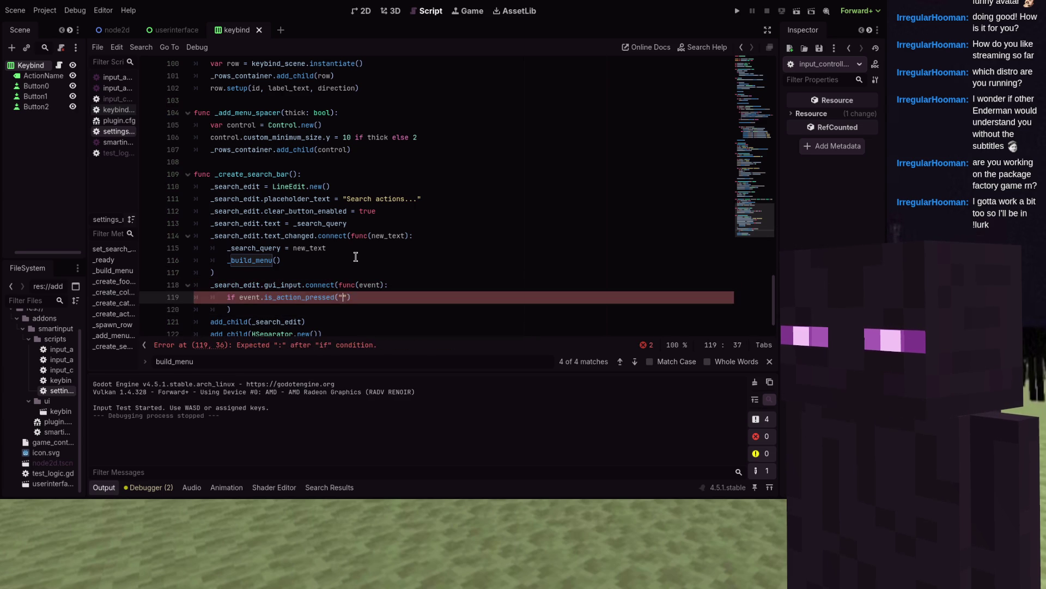
text(own)
key(Return)
text(_focus_first_bu)
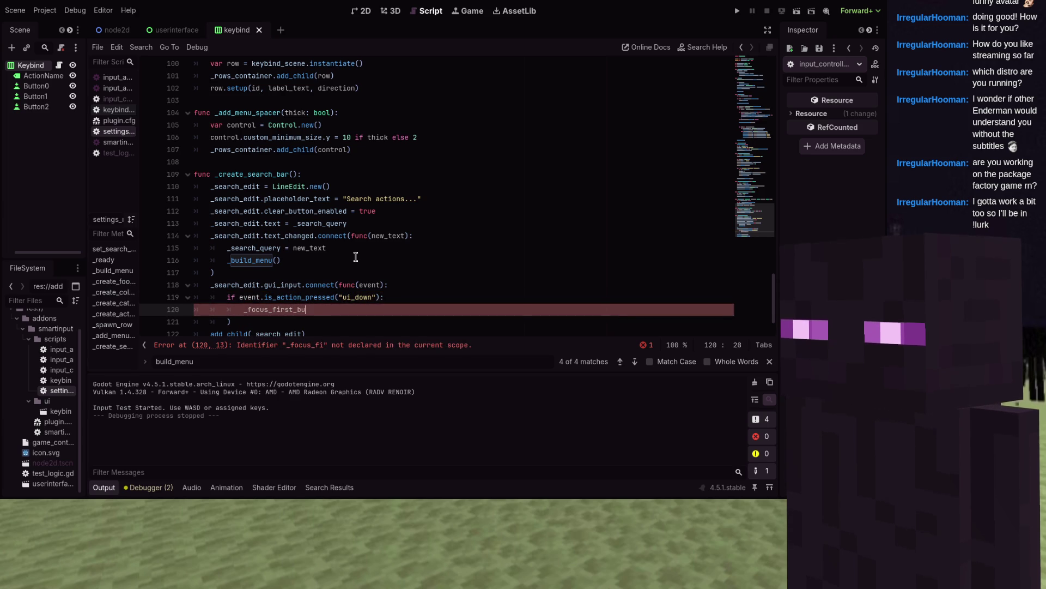
text(ttion())
key(ctrl+End)
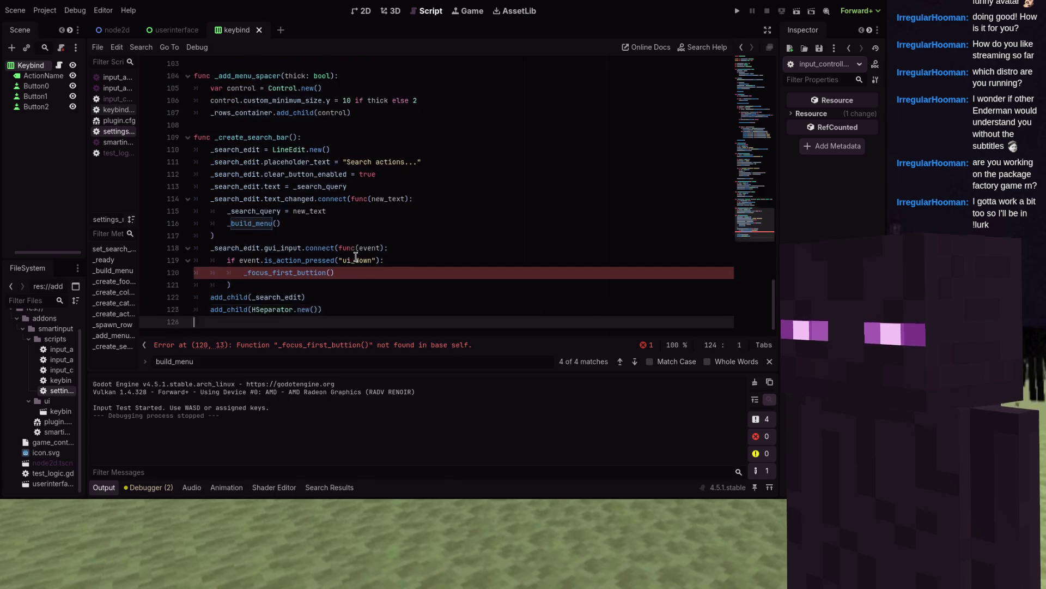
- Declare func _focus_first_button(): at the end of the script
text(func )
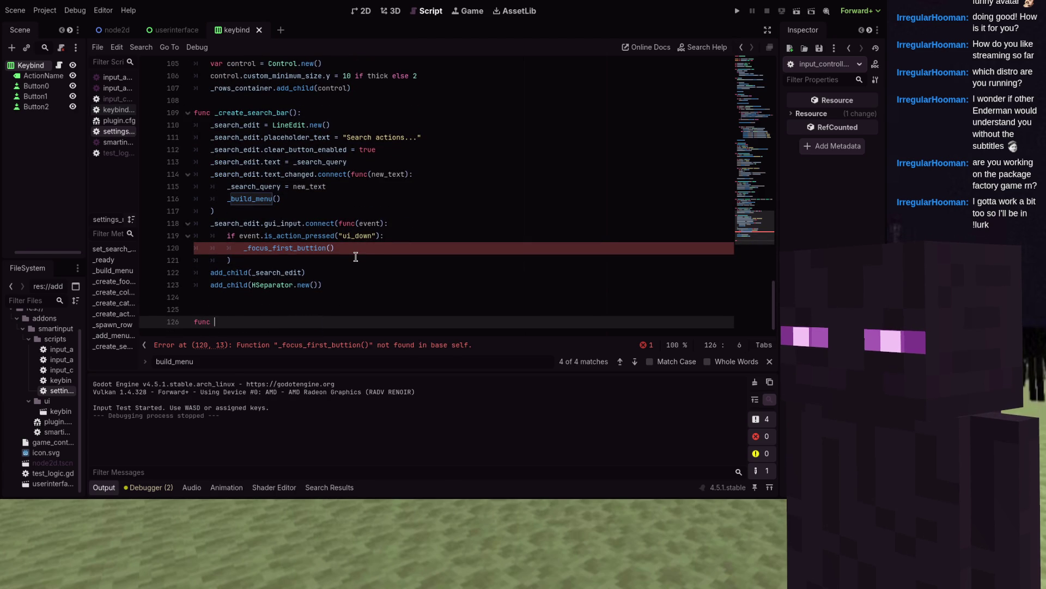
text(_focus_first_butt)
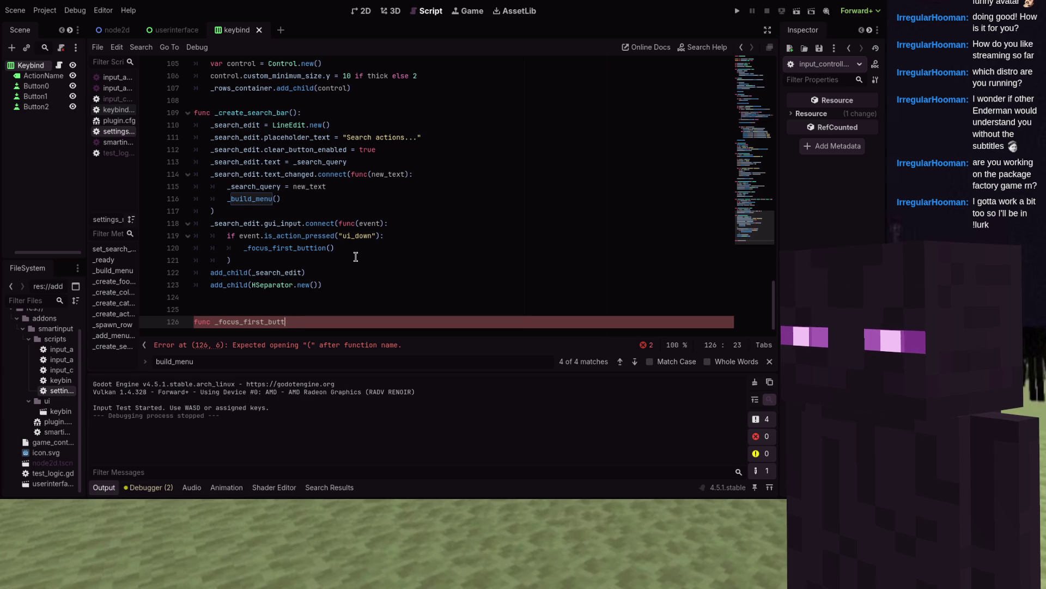
key(Up)
key(Up)
key(Up)
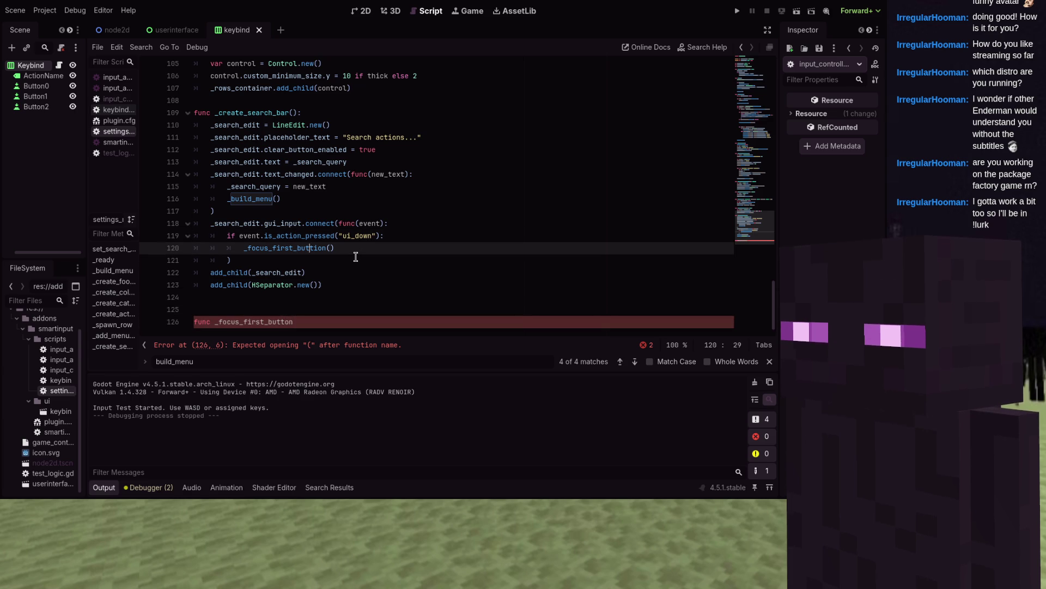
key(Left)
key(Left)
key(Down)
key(Down)
key(Down)
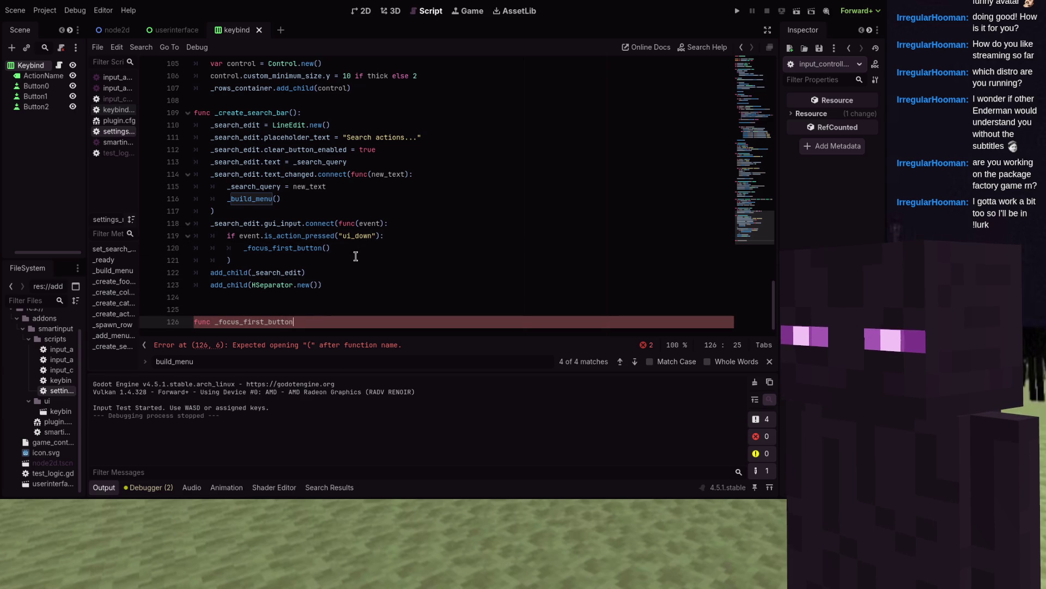
text(:)
key(Return)
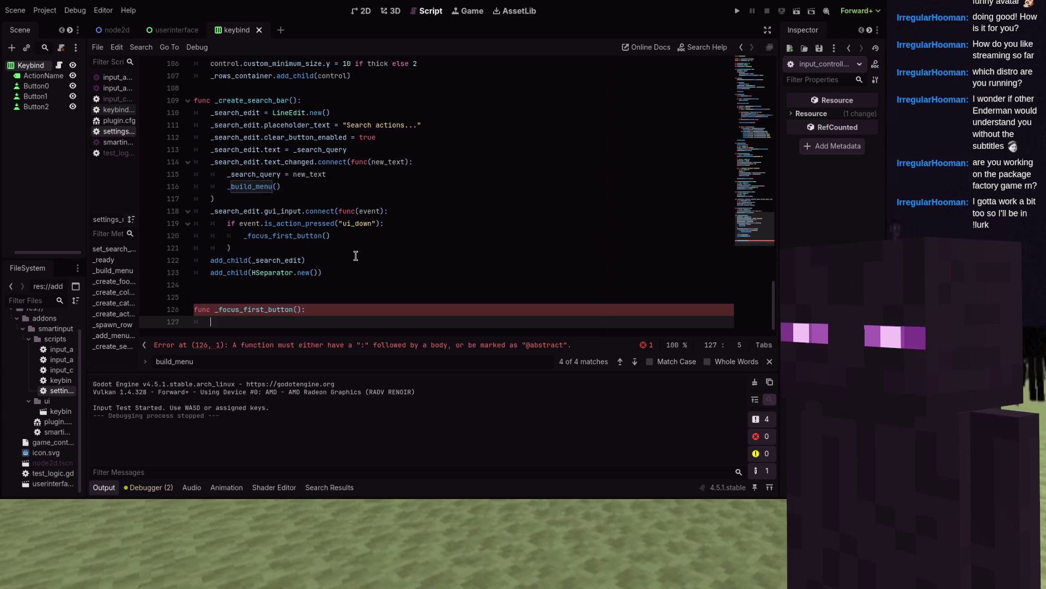
- Loop over each row in _rows_container and each child in row.get_children
text(for row in_rows_containe)
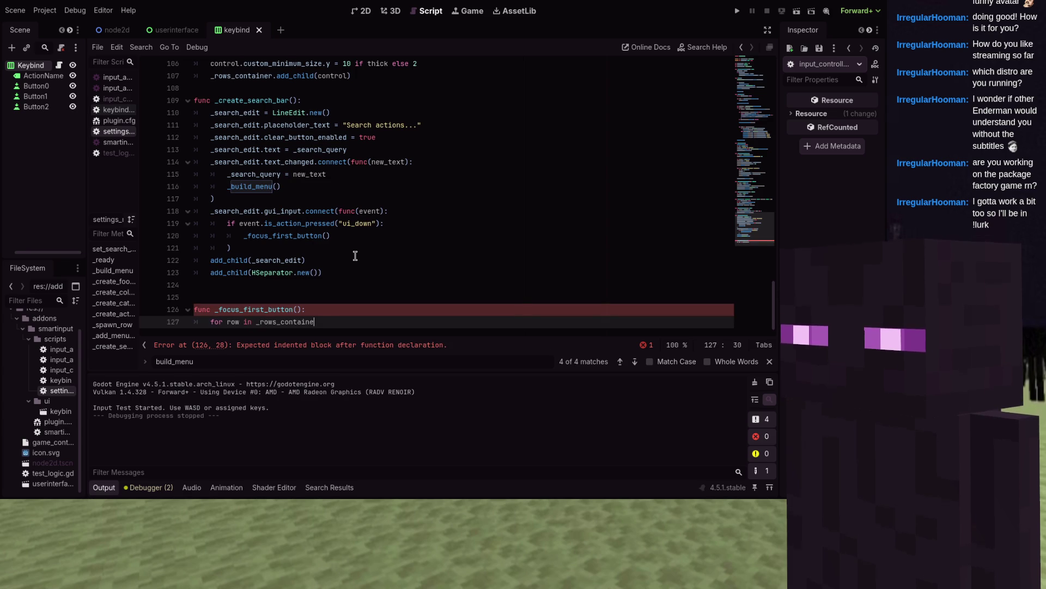
text(_child)
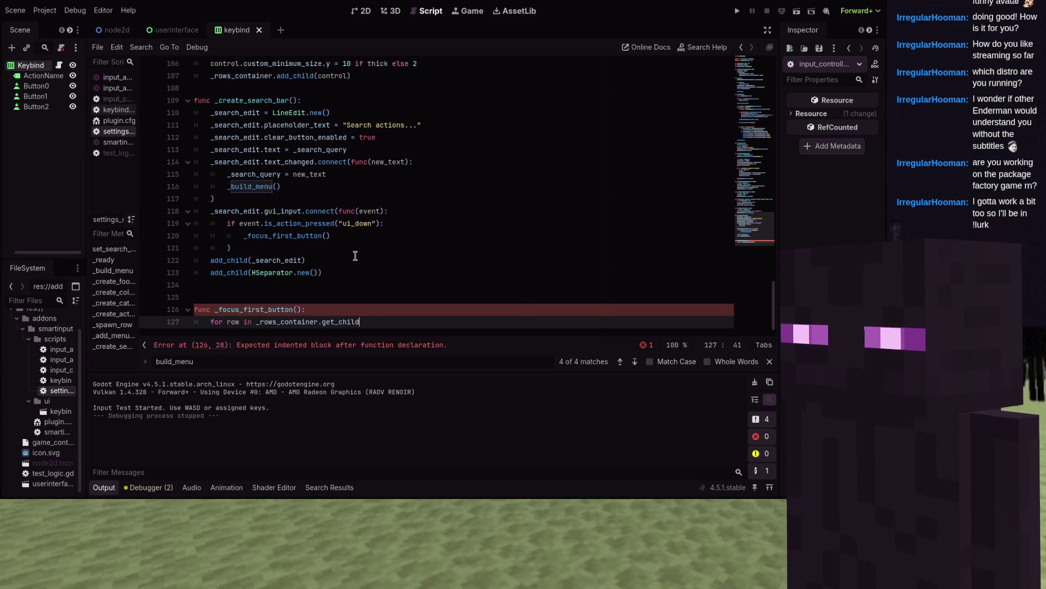
text(er():)
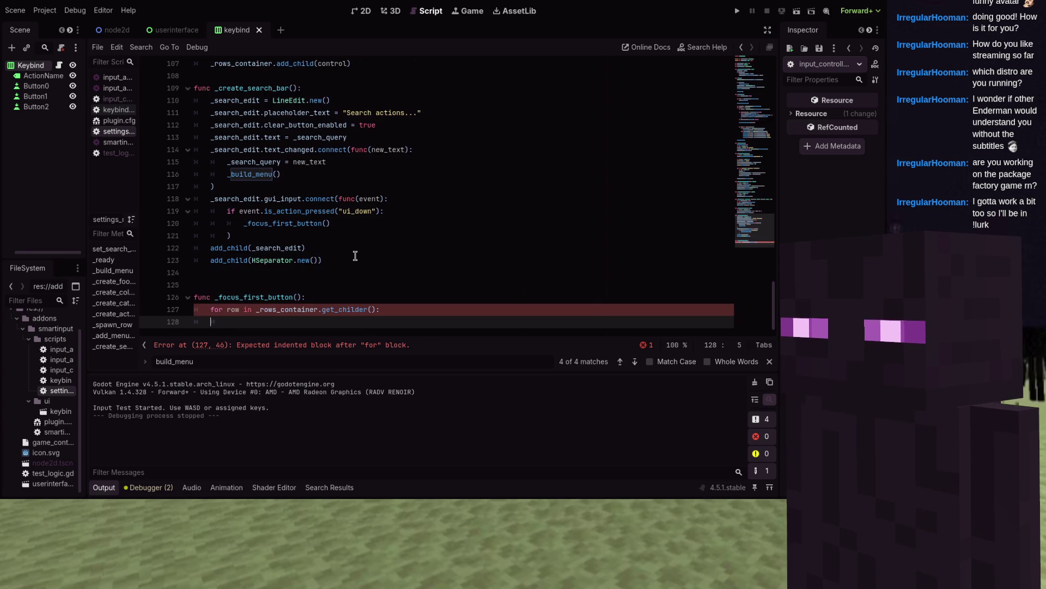
key(BackSpace)
key(BackSpace)
text(ren)
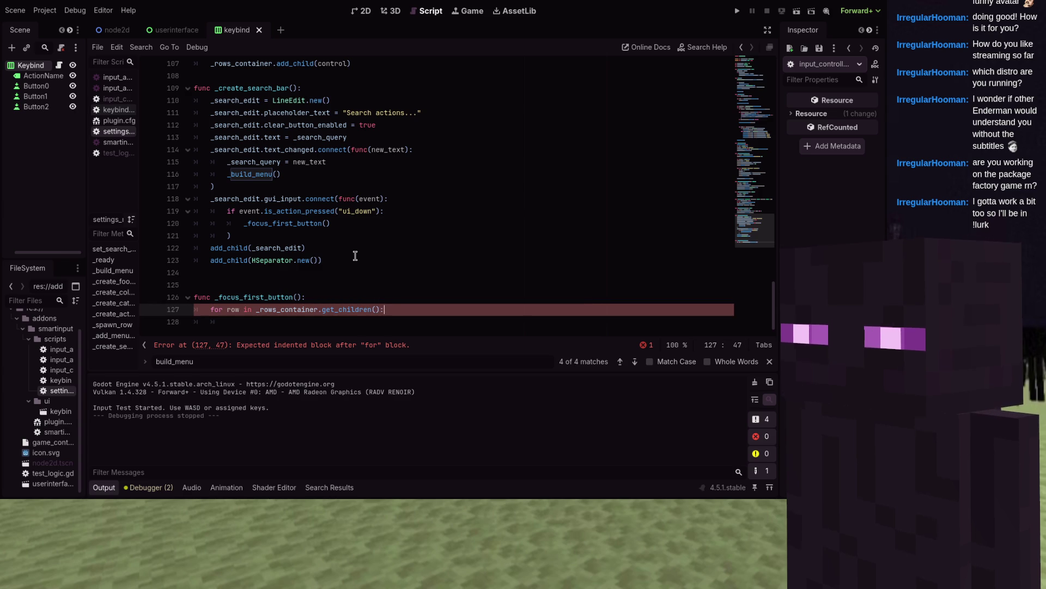
key(Return)
text(child in row.ge)
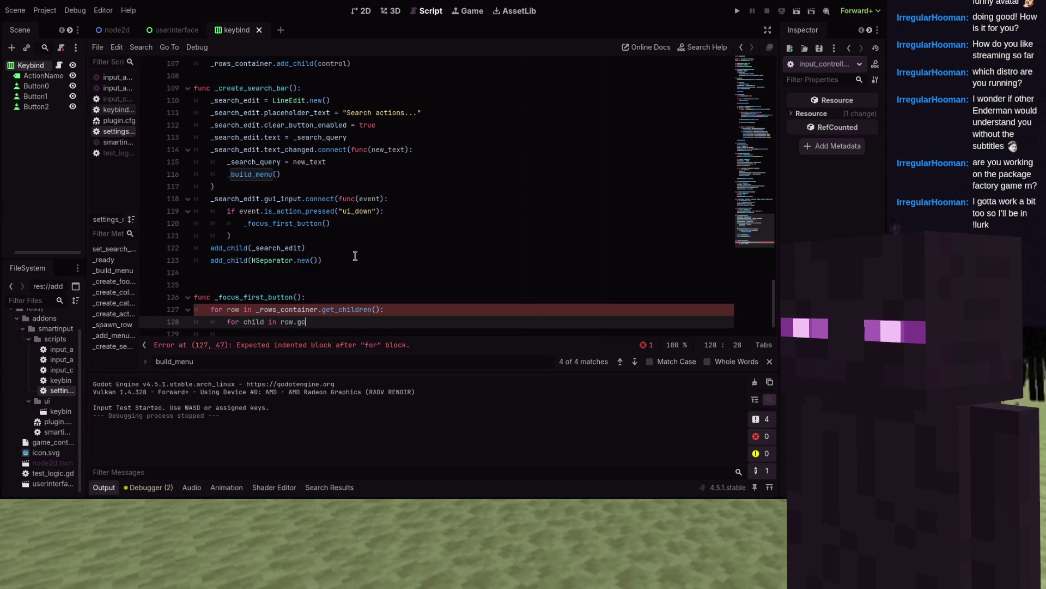
text(t_child)
text(ren:)
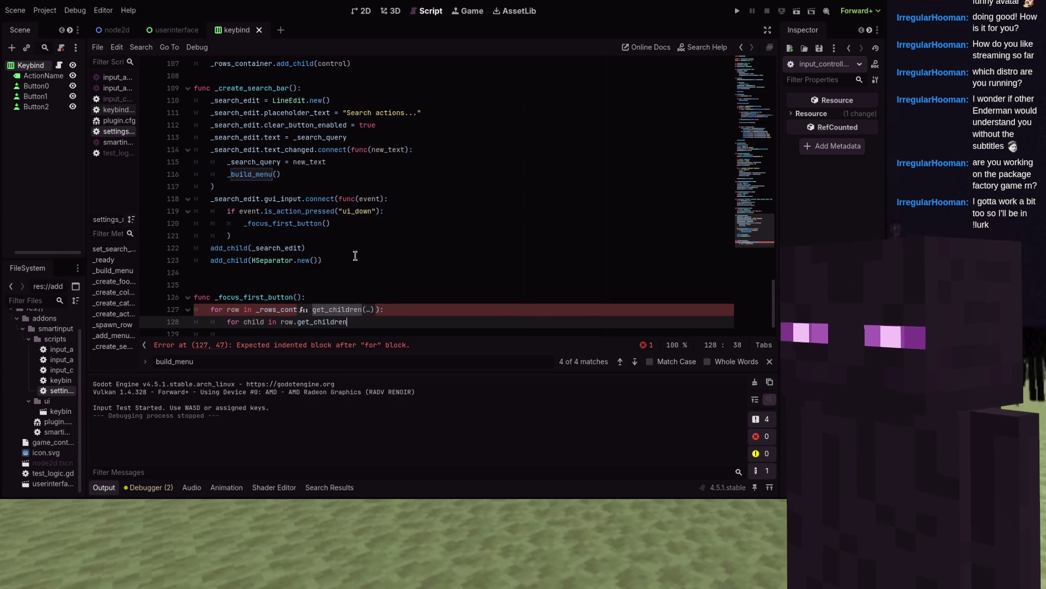
key(Return)
text(if child is B)
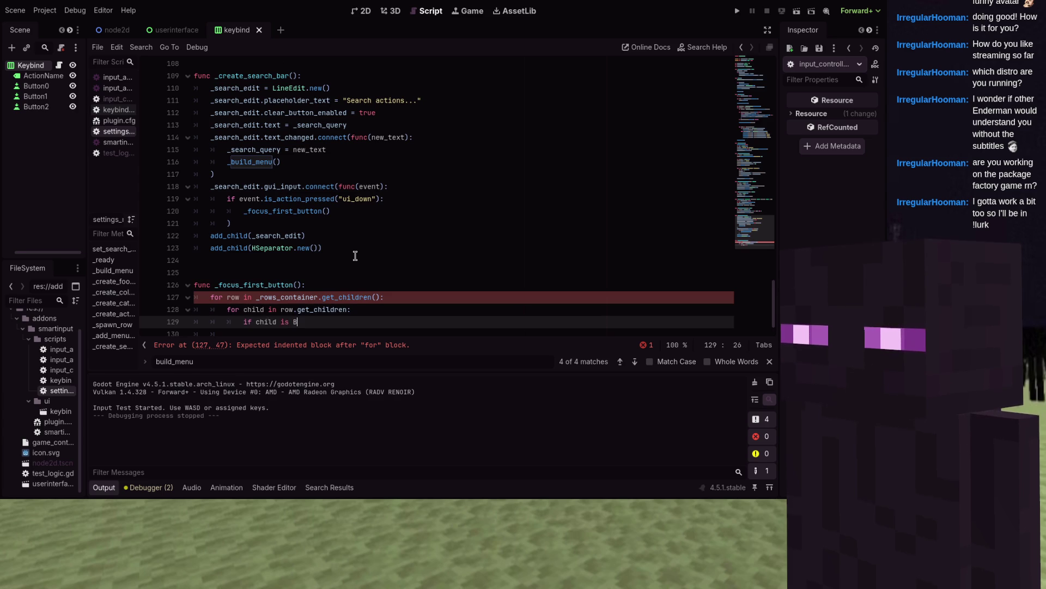
- For a Button whose focus_mode isn't FOCUS_NONE, call child.grab_focus() and return
text(uttopo)
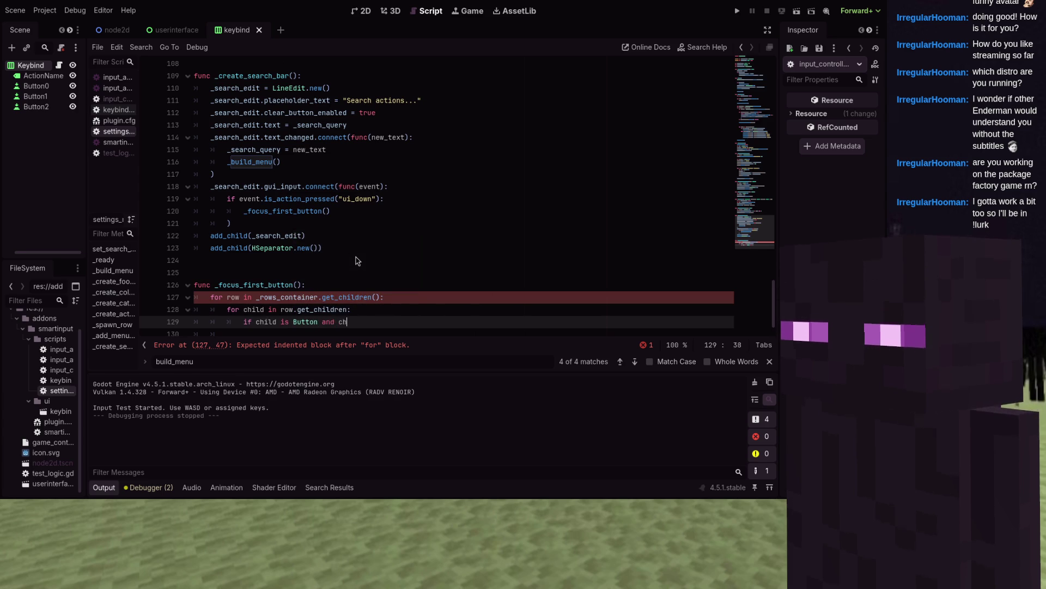
text(.focus_mod)
text(e !=)
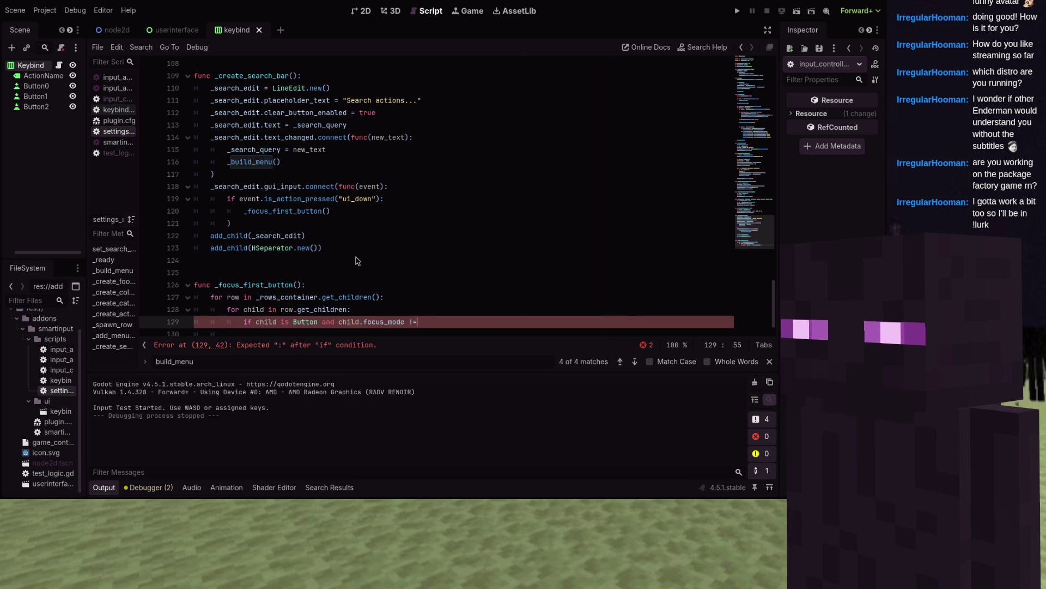
text( Control)
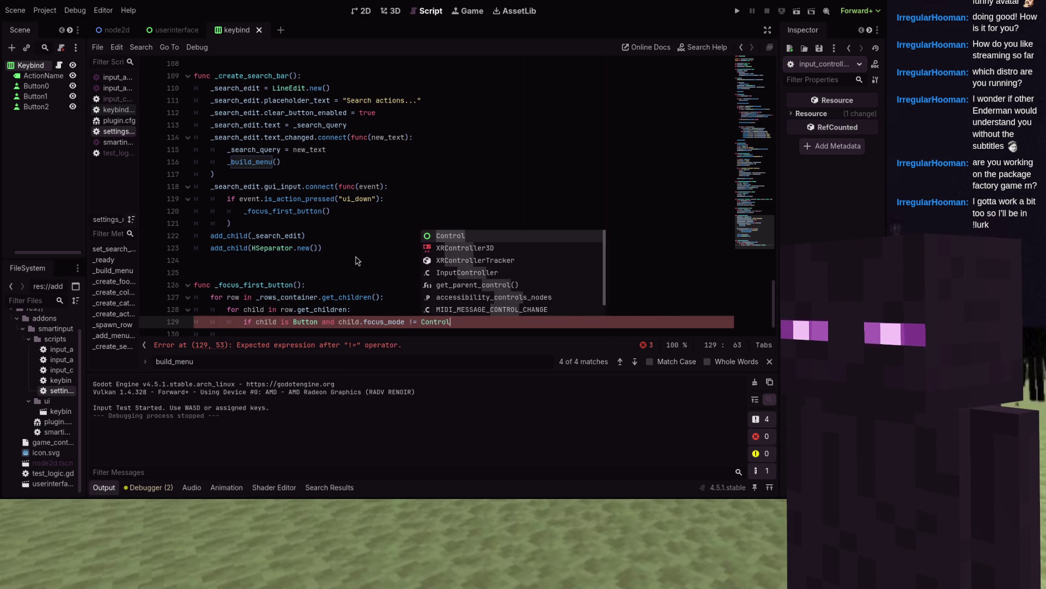
text(.)
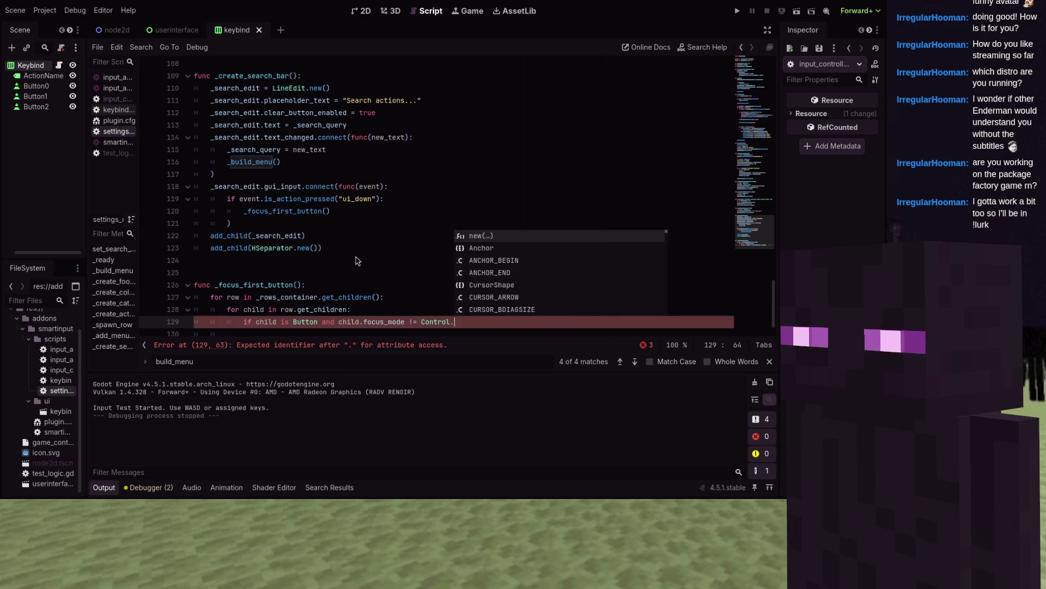
text(Focus_)
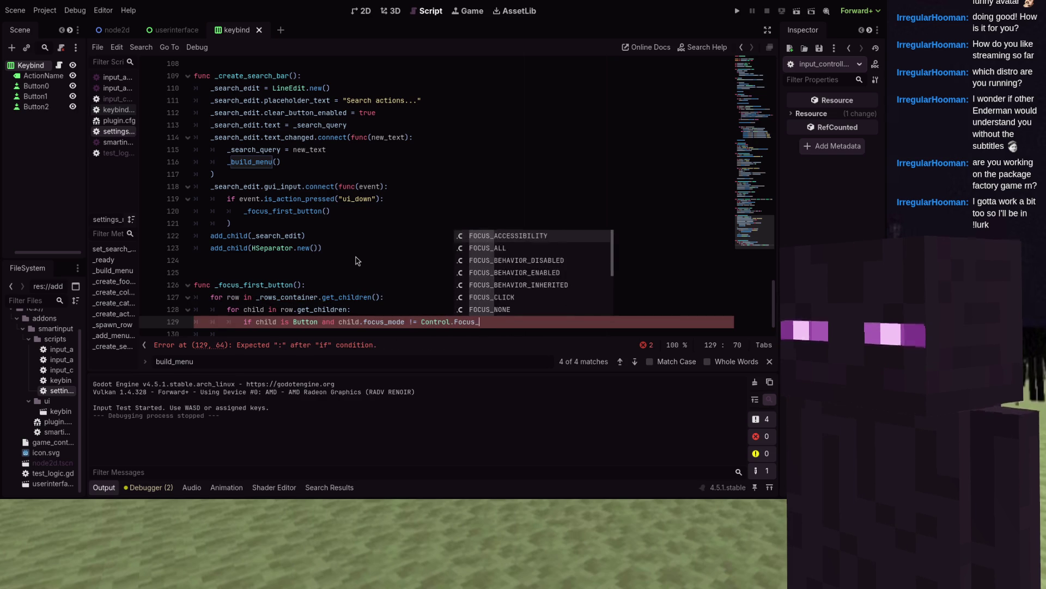
text(N)
key(Return)
text(:)
key(Return)
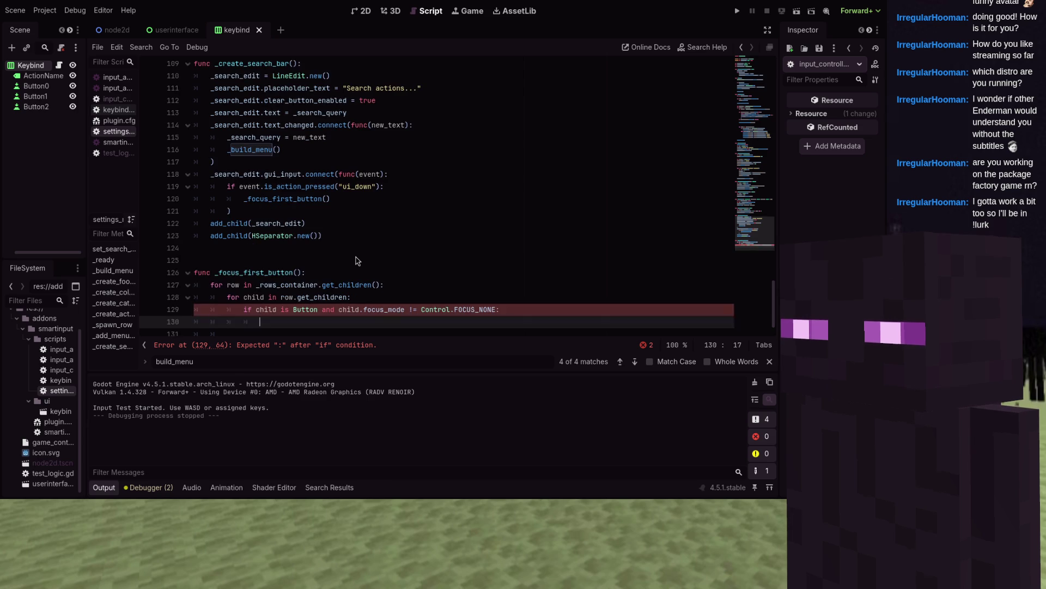
text(child.)
key(BackSpace)
text(.grab_focu)
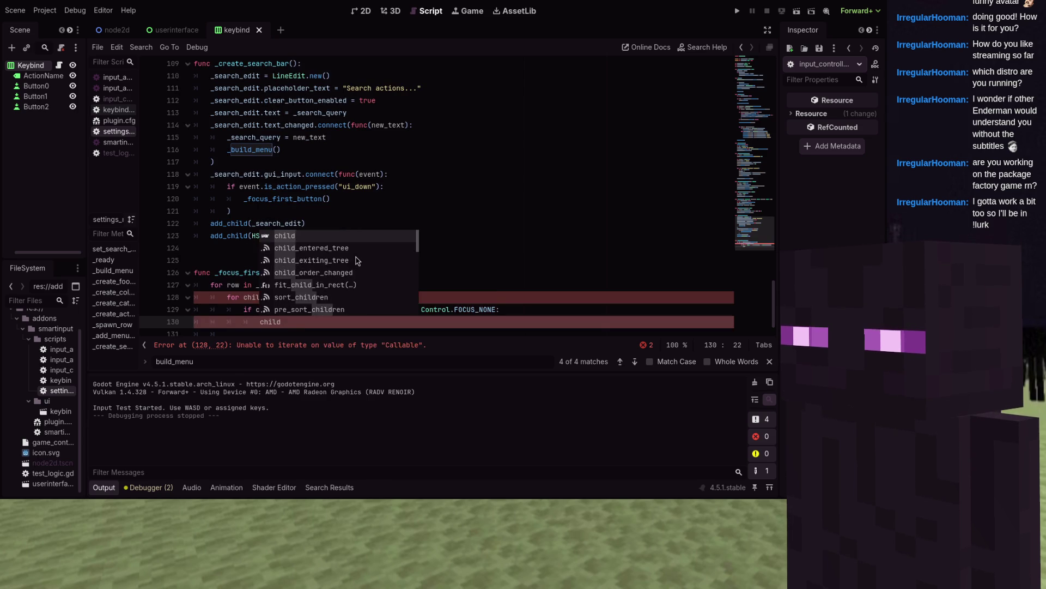
key(Return)
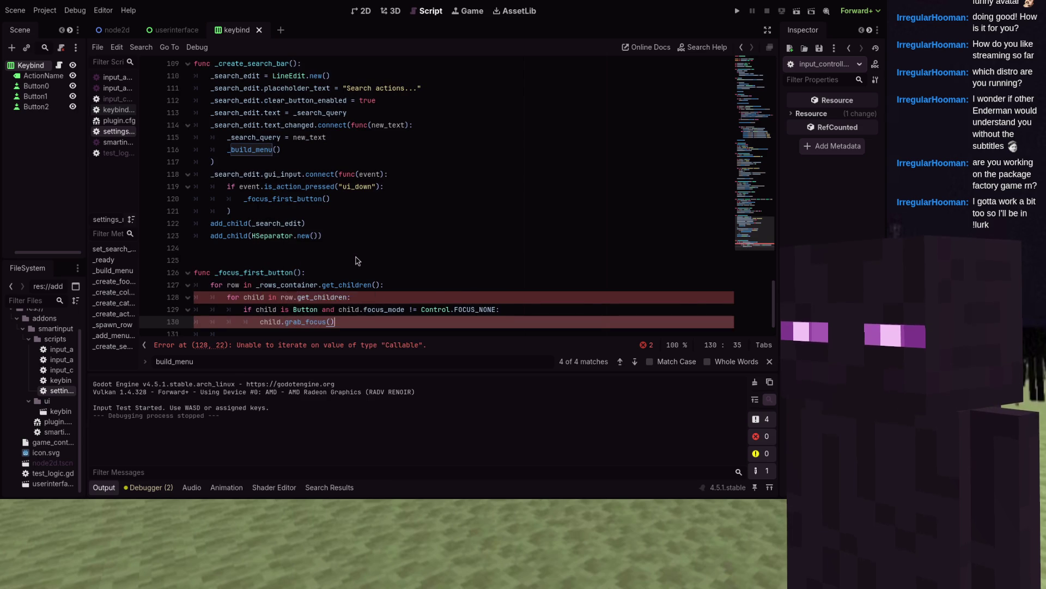
key(Return)
text(return)
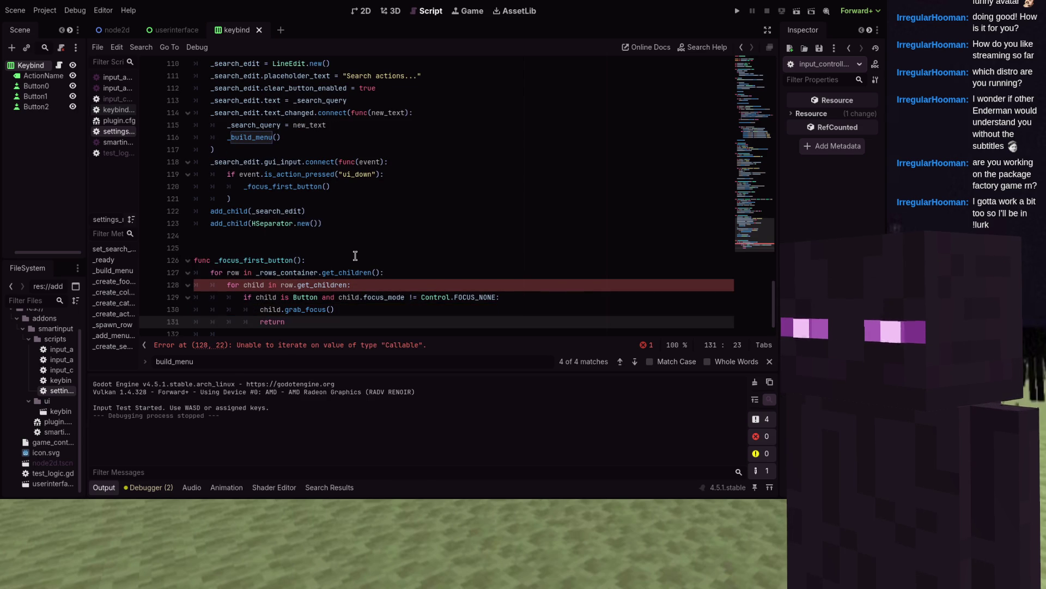
key(Return)
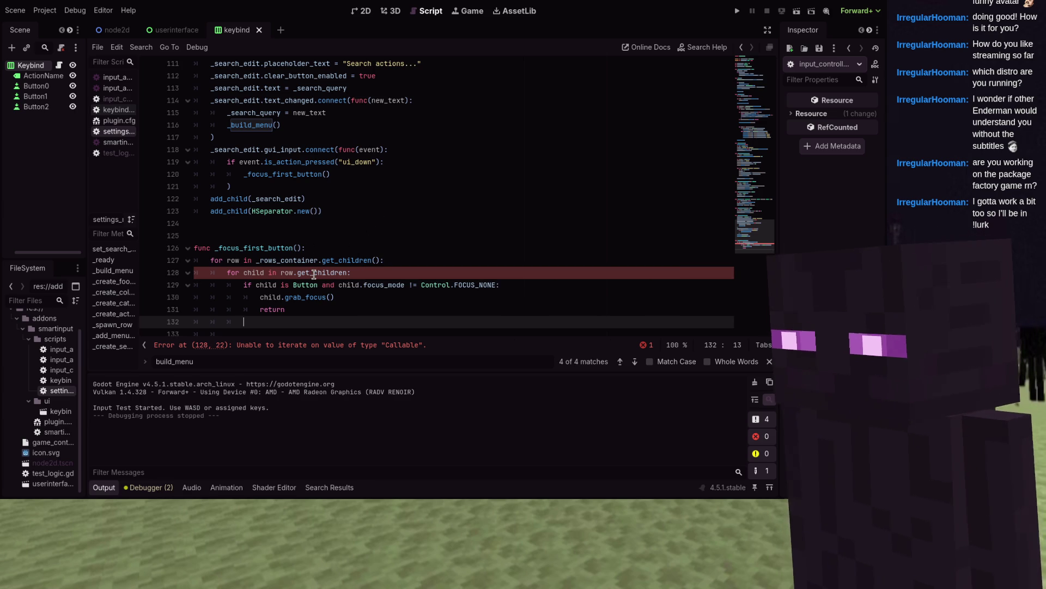
- Fix line 128 to row.get_children() and delete the extra blank line
click(348, 272)
text(():)
click(315, 320)
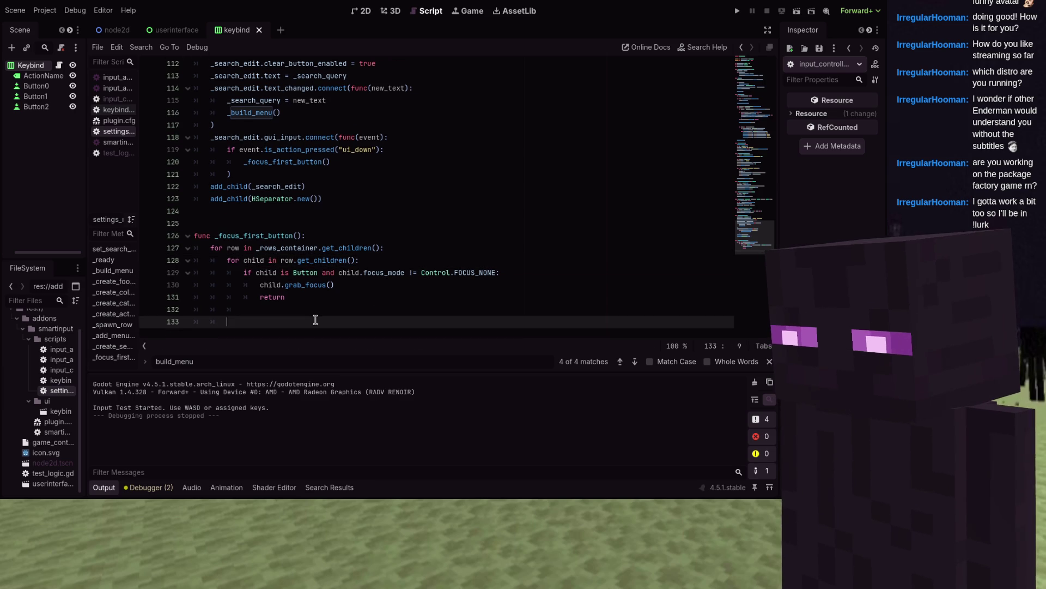
key(ctrl+shift+k)
key(ctrl+shift+k)
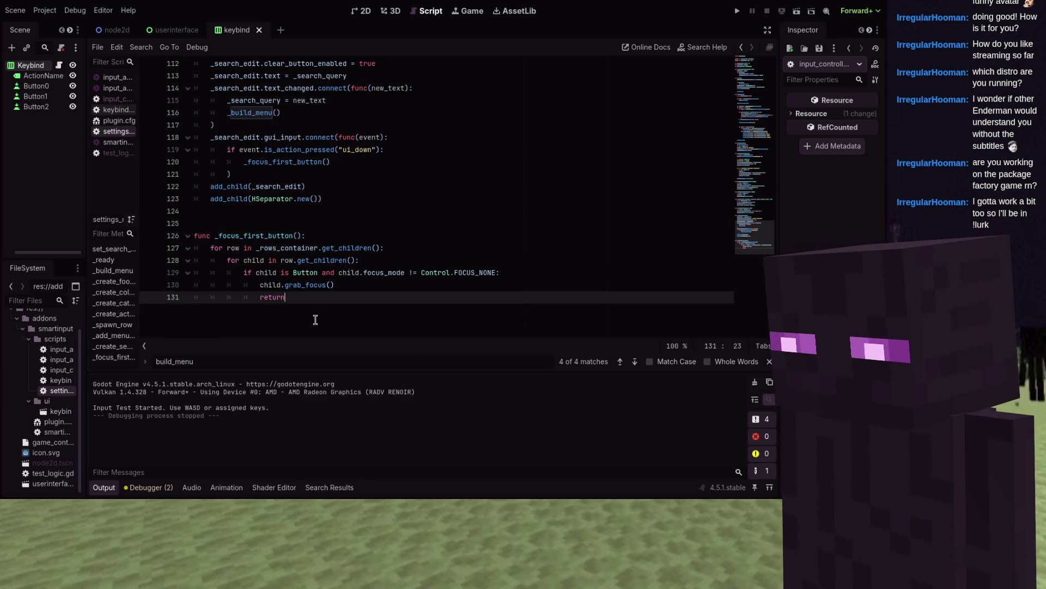
click(432, 180)
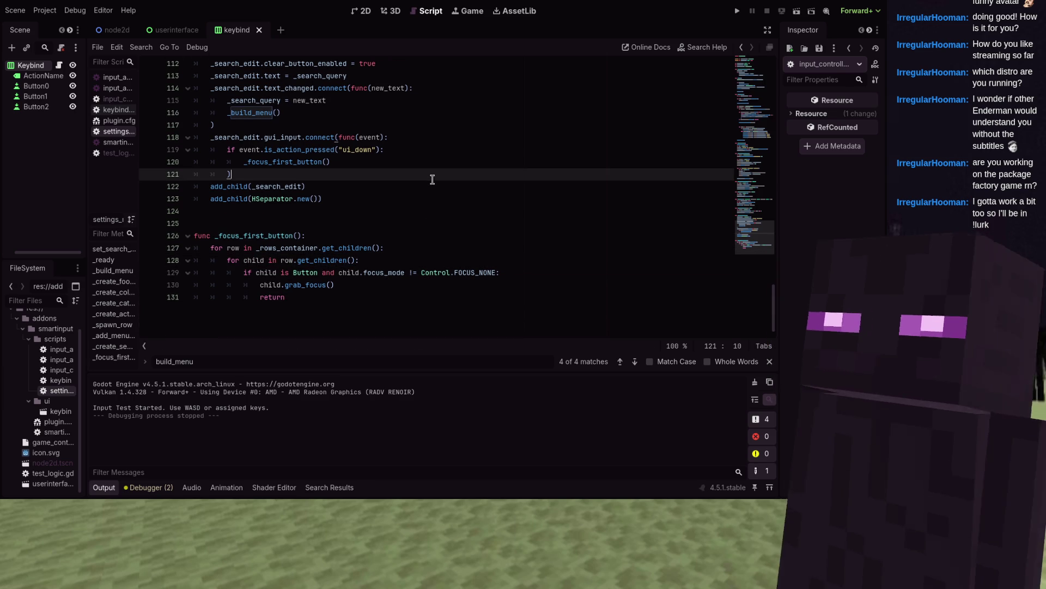
- Open keybind.gd and search for child.pressed.connect
click(116, 110)
scroll(311, 157, up, 20)
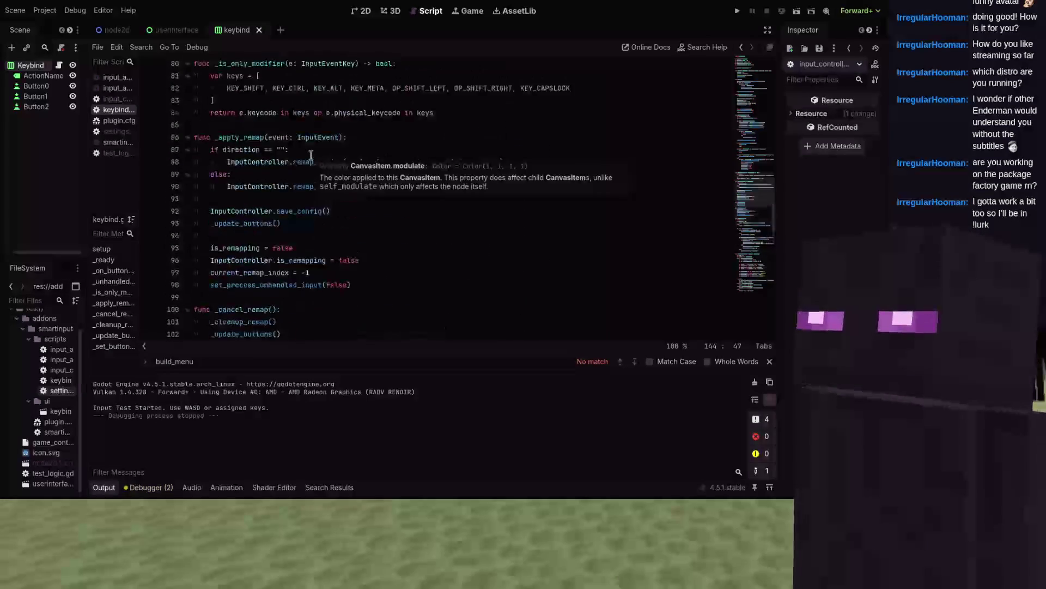
click(337, 160)
key(ctrl+f)
text(child.pr)
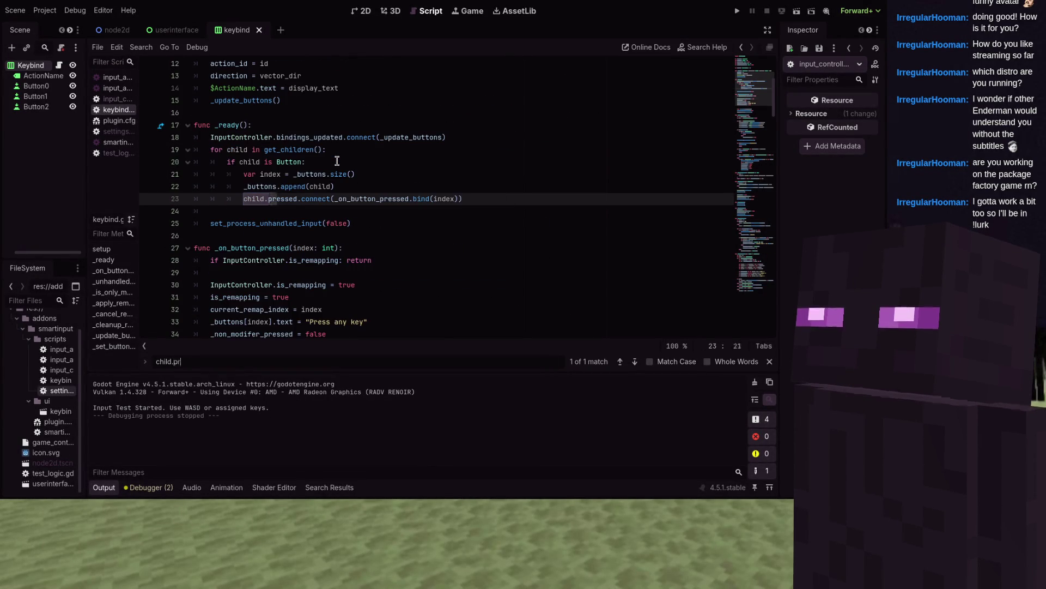
text(essed.co)
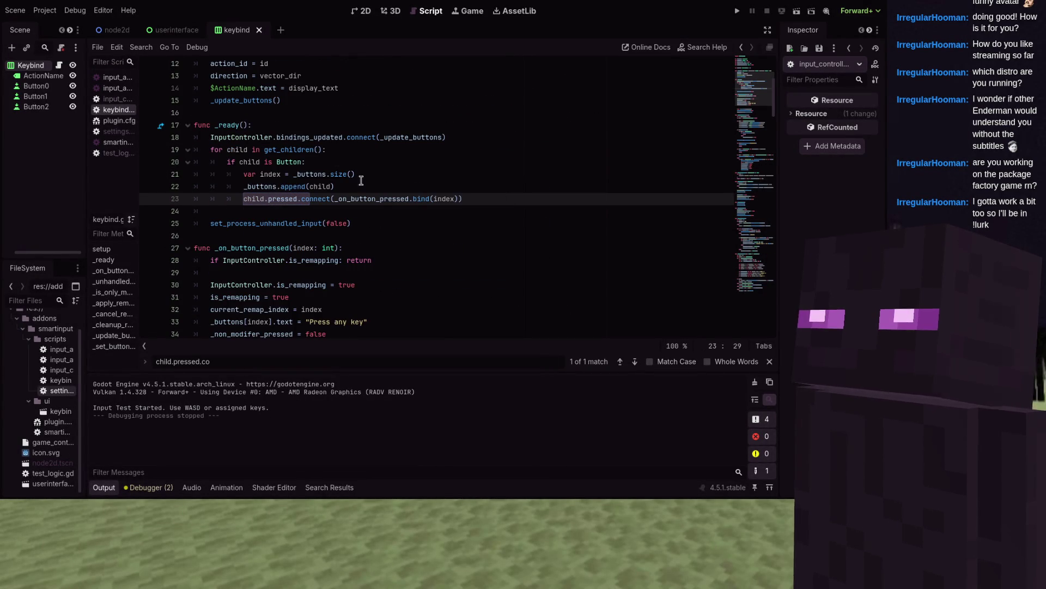
- Below it, add child.focus_entered.connect(_on_button_focused)
click(414, 215)
key(Tab)
key(Tab)
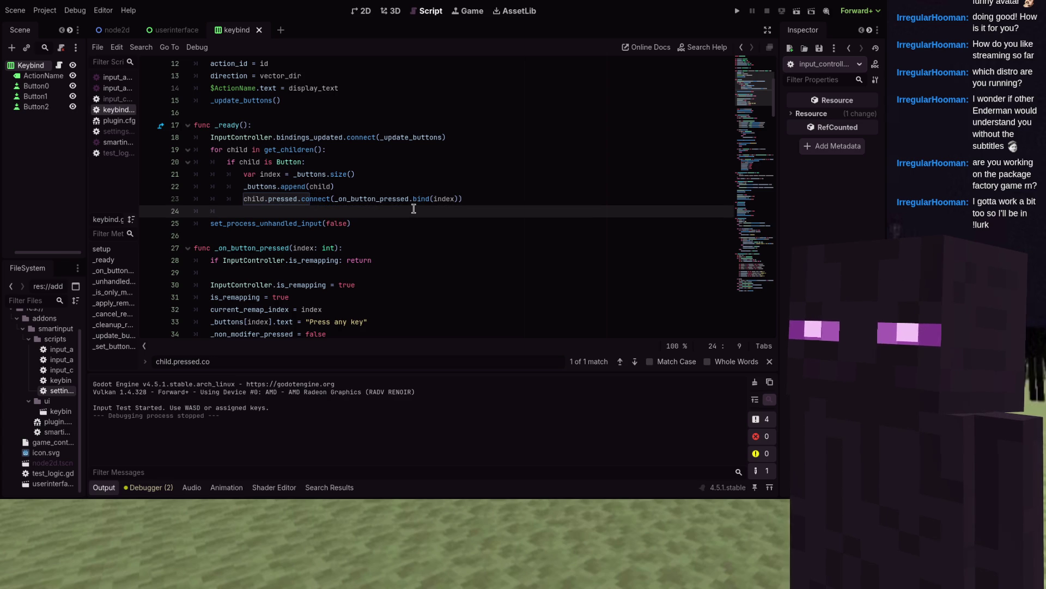
text(child.)
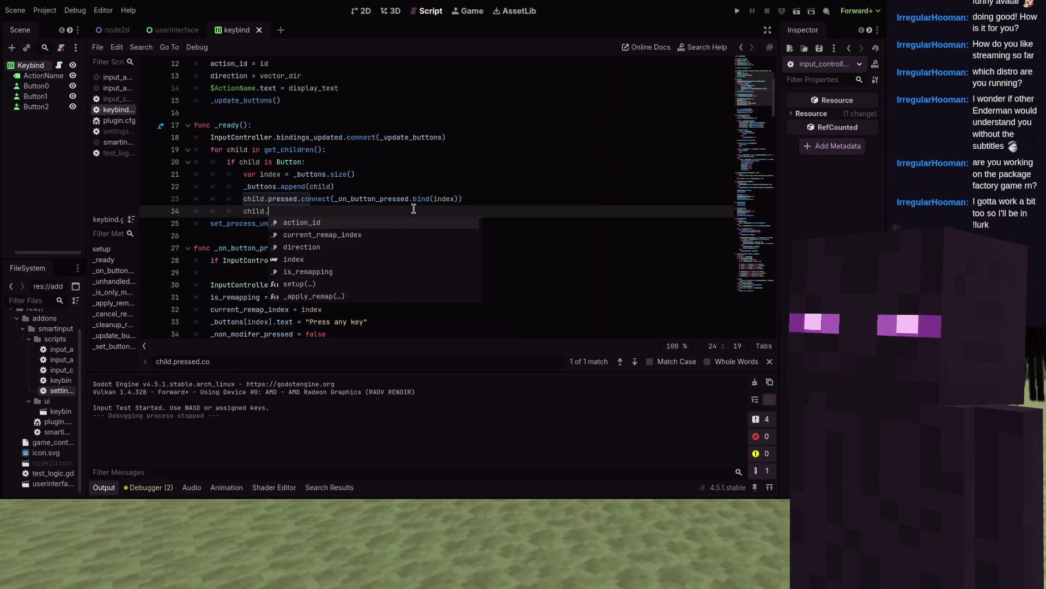
text(focus_ende)
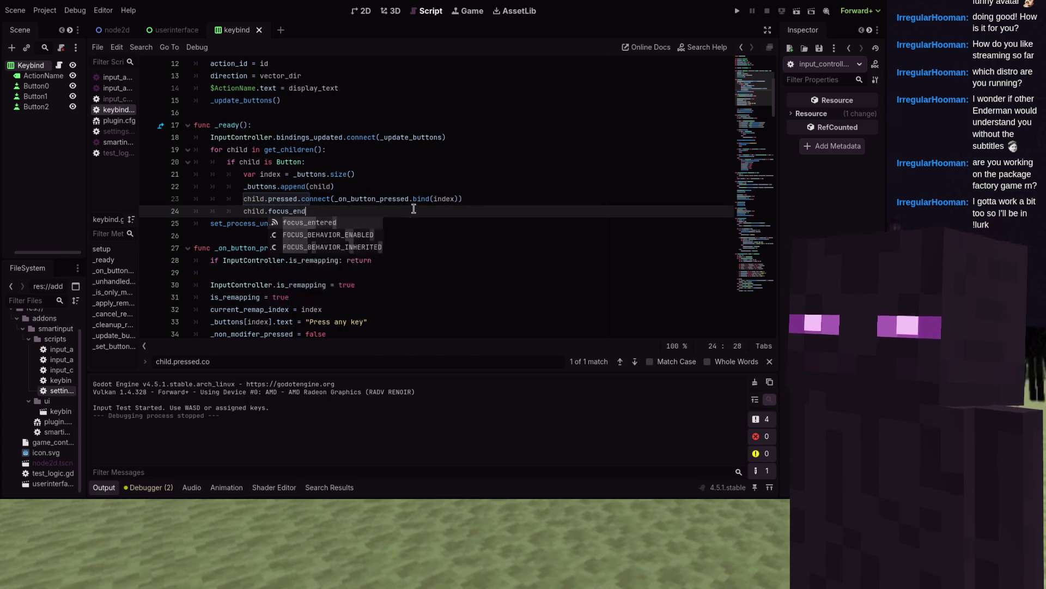
key(BackSpace)
key(BackSpace)
key(BackSpace)
text(tered.connect)
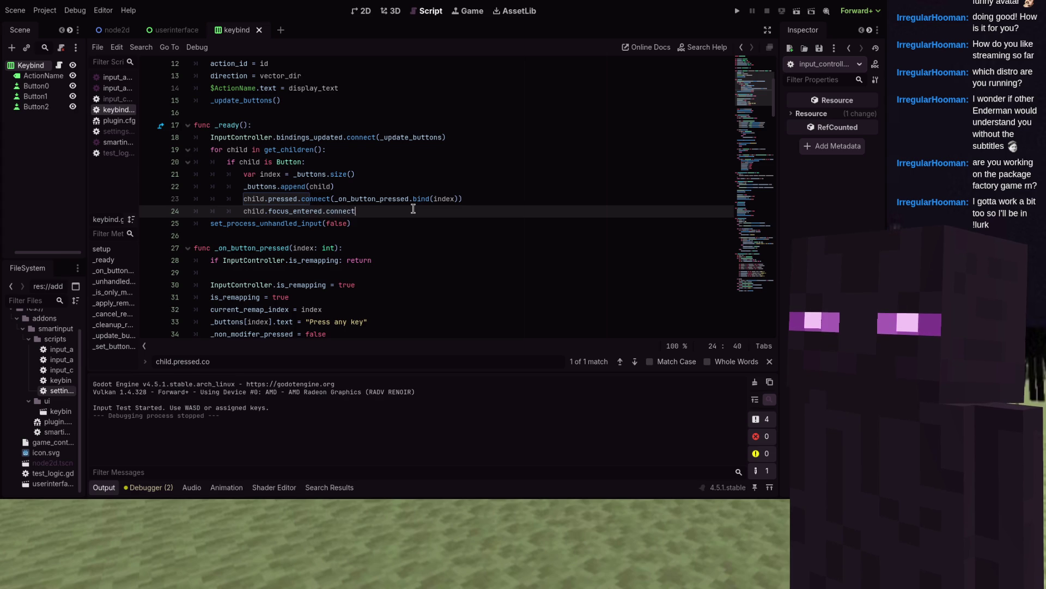
text((_on_)
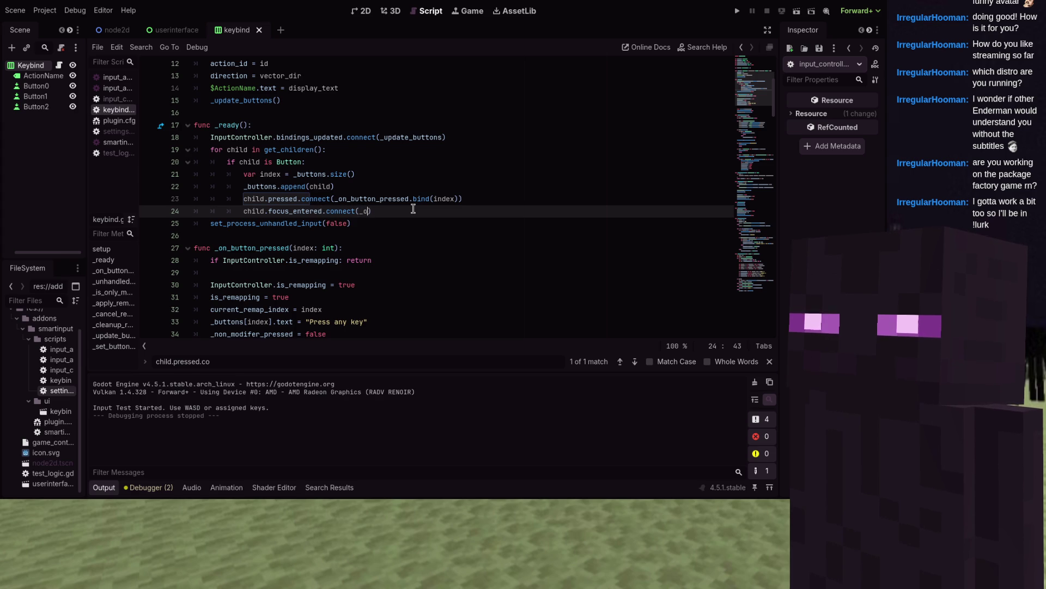
text(button)
text(_focused)
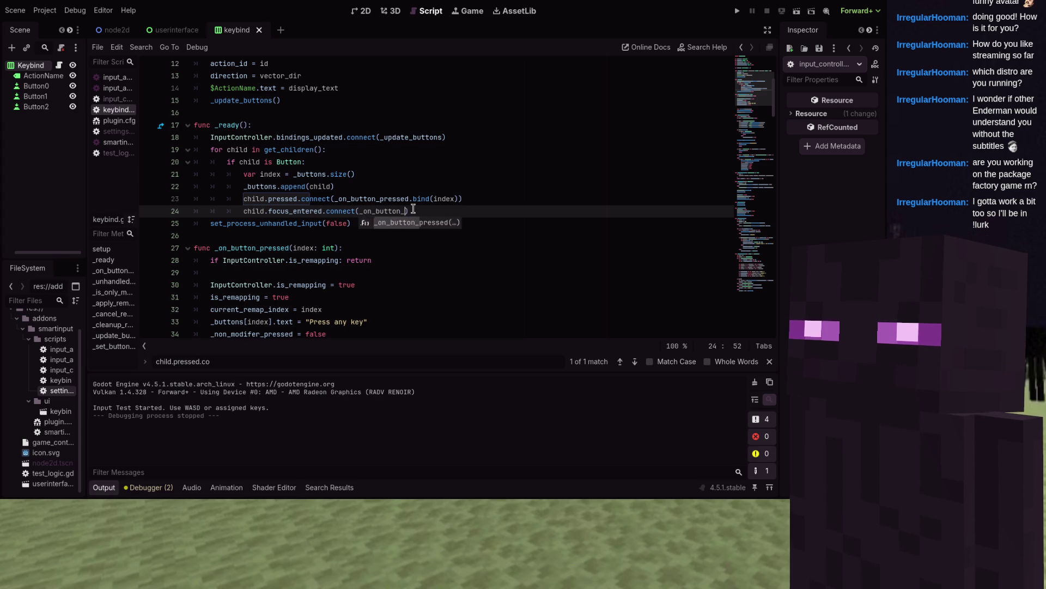
text())
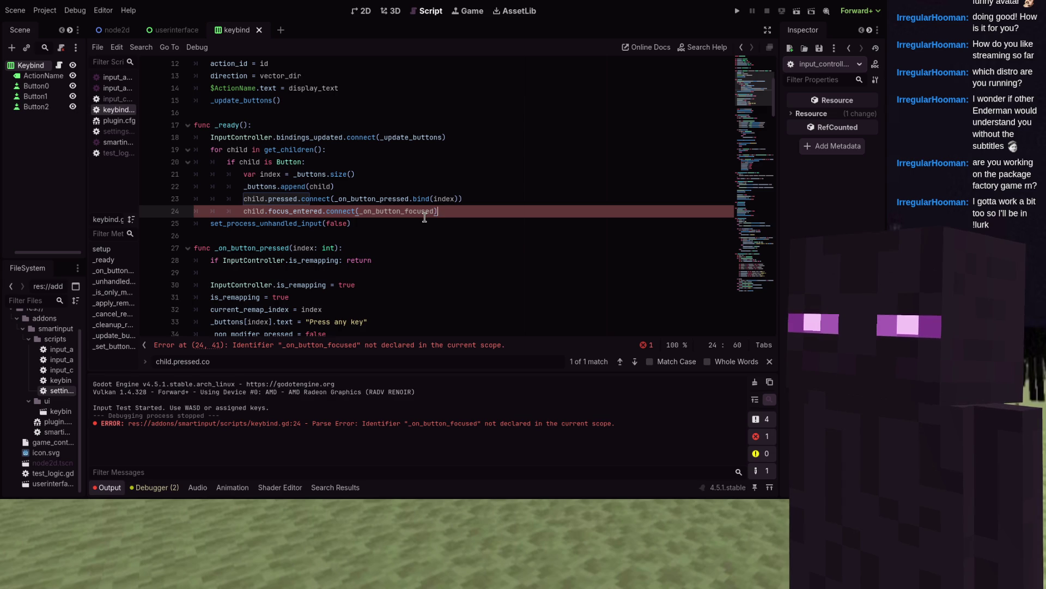
- Scroll through keybind.gd and place the caret on blank line 40
scroll(422, 218, down, 5)
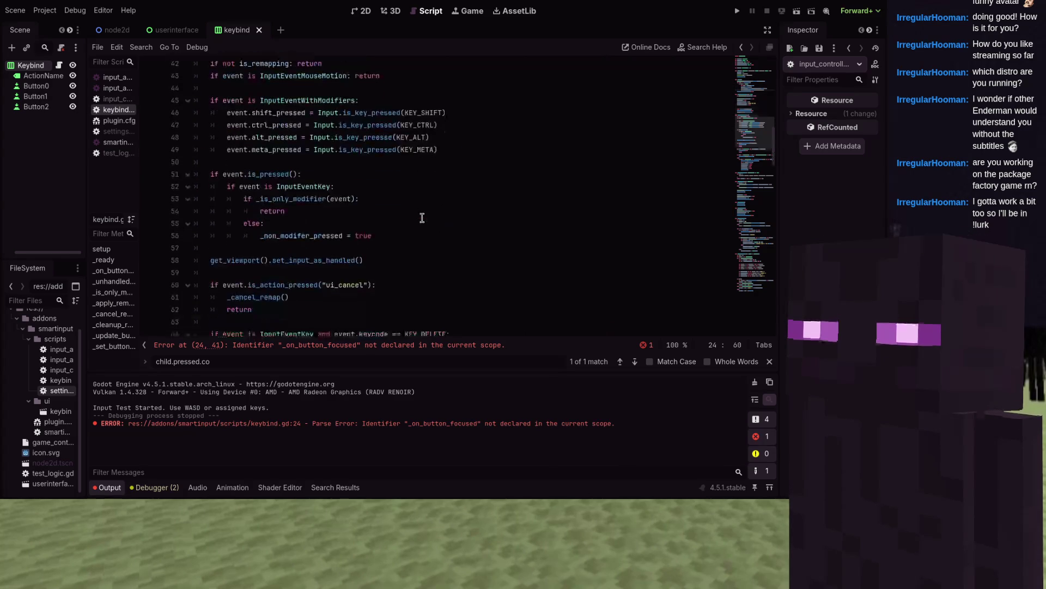
scroll(314, 202, down, 2)
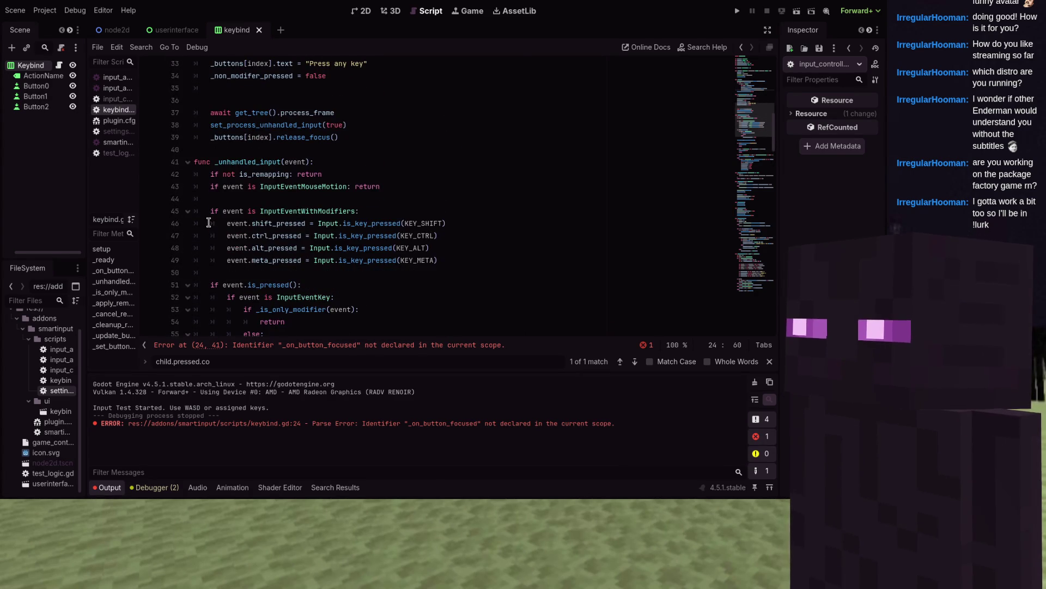
scroll(209, 222, down, 3)
scroll(255, 232, up, 6)
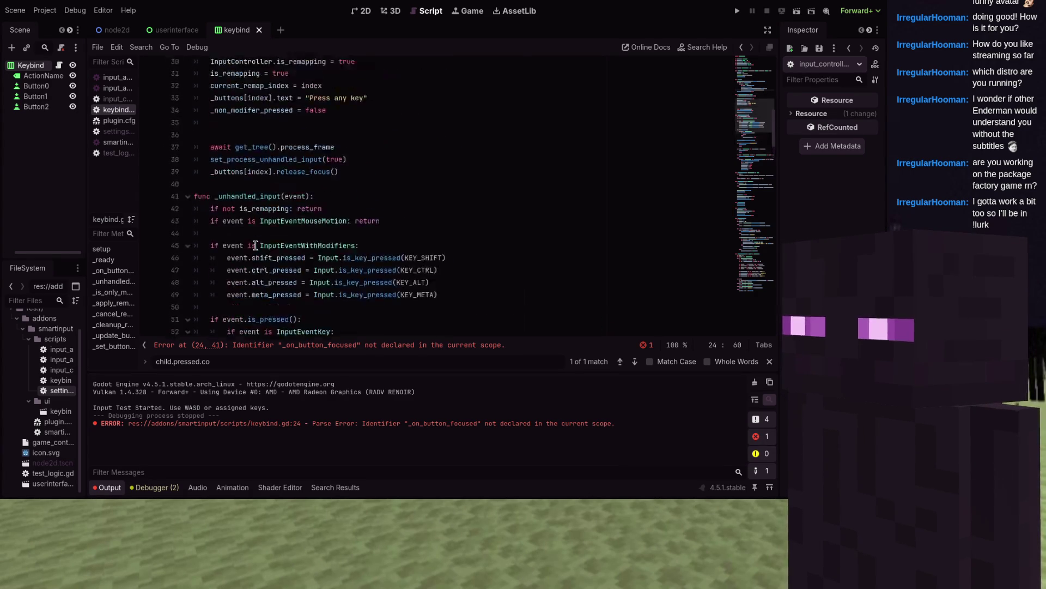
scroll(254, 245, down, 15)
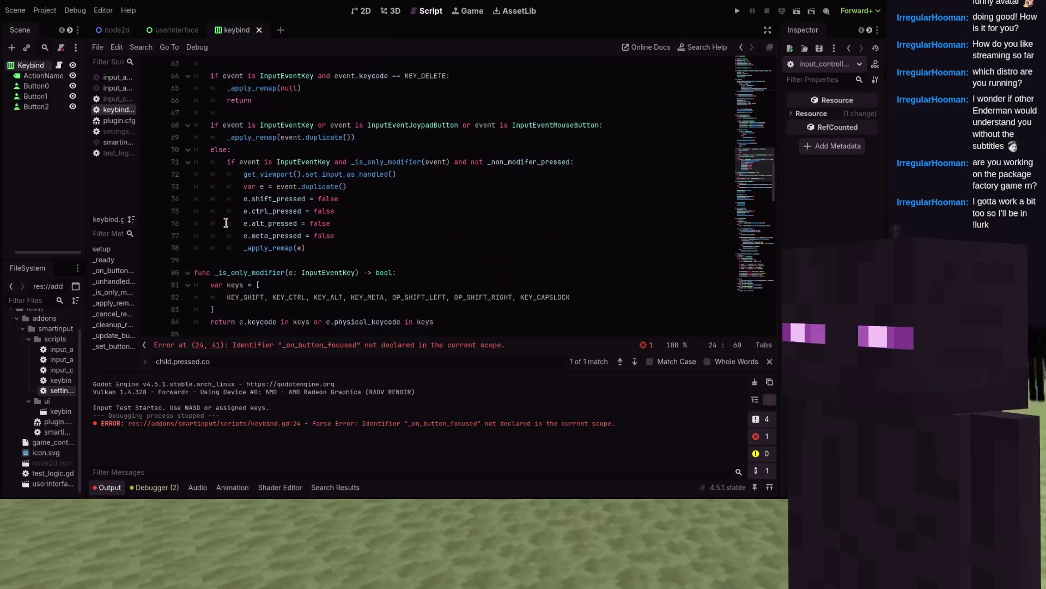
scroll(225, 250, down, 6)
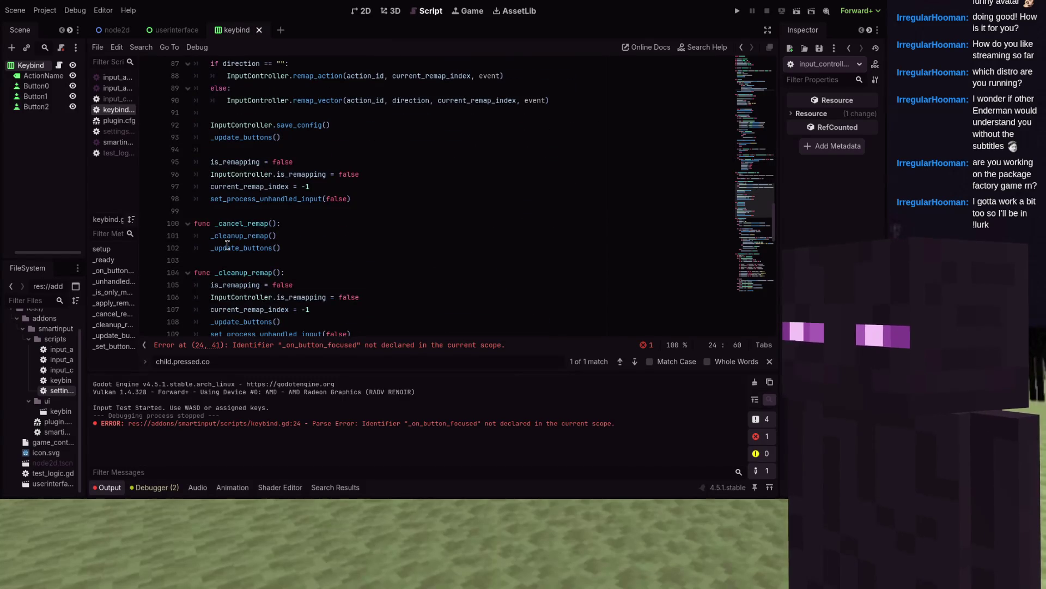
scroll(228, 245, up, 8)
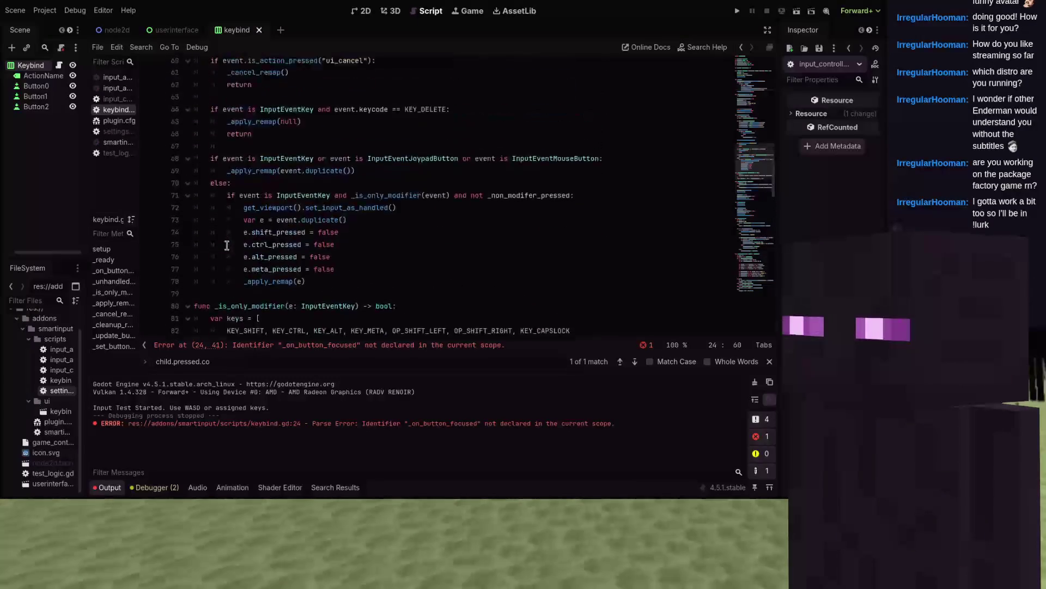
scroll(228, 244, up, 10)
click(270, 191)
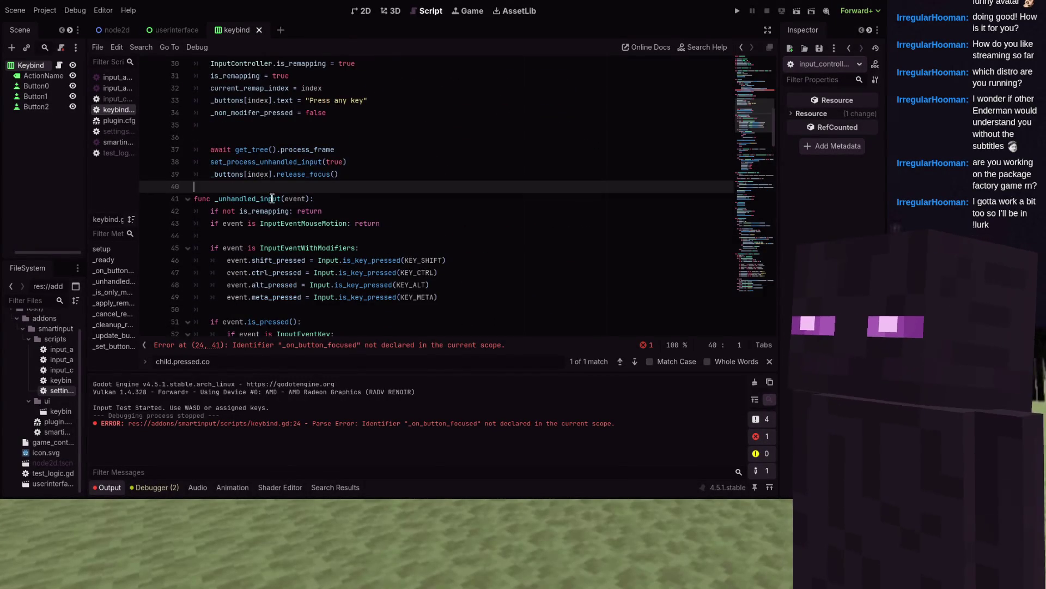
scroll(270, 193, up, 3)
scroll(273, 203, down, 1)
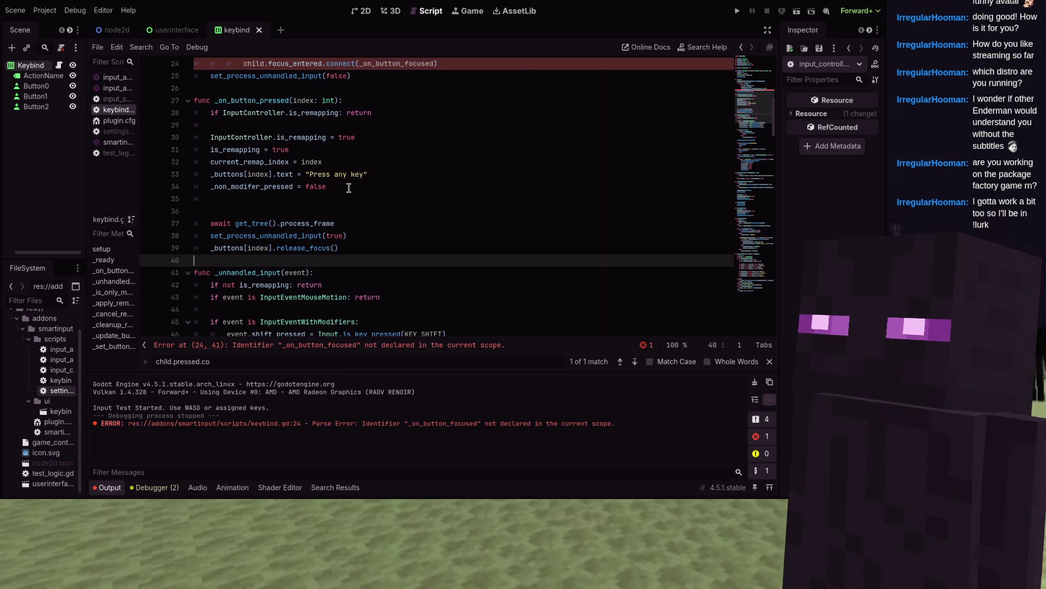
- Declare func _on_button_focused(): starting with var scroll = get_parent_control()
key(Return)
text(func )
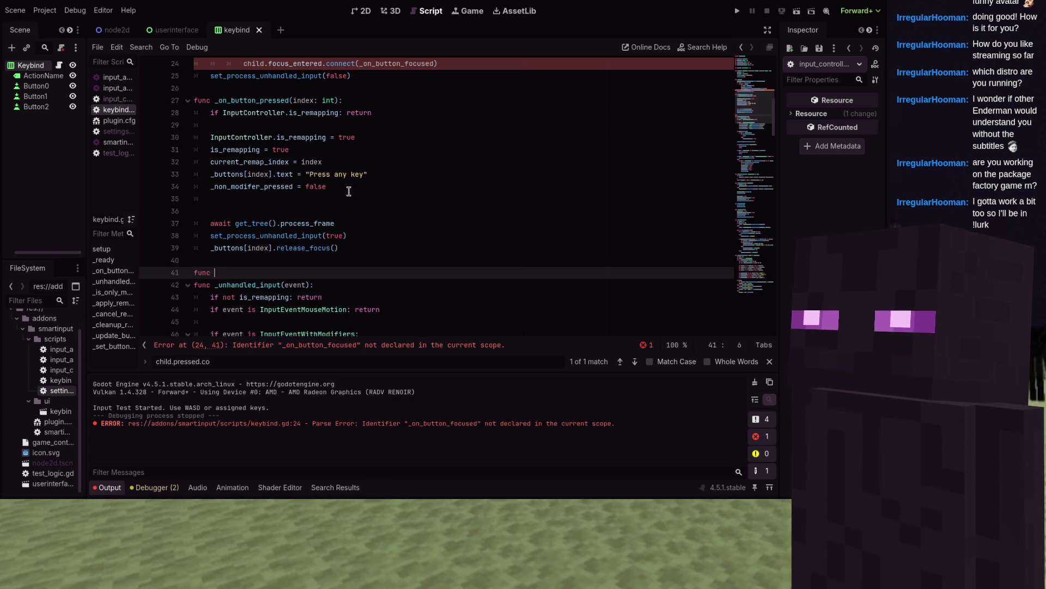
text(_on_button_fuc)
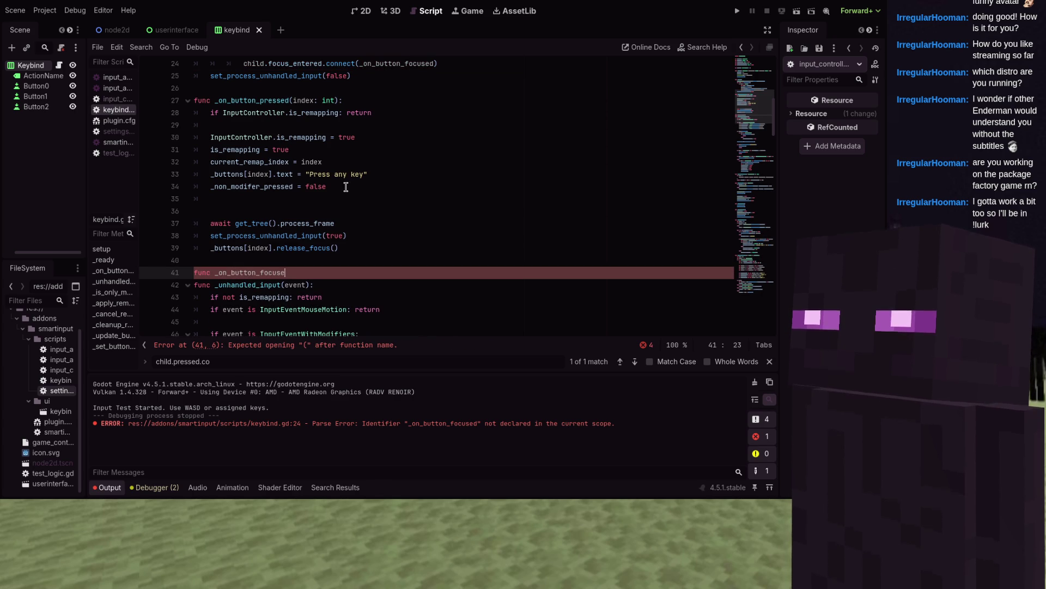
text():)
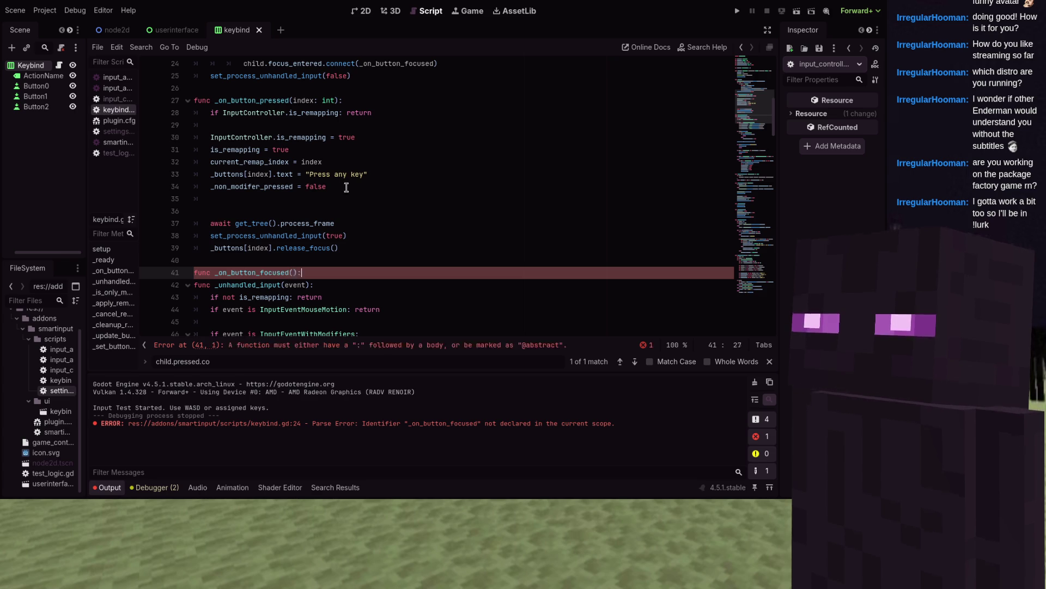
key(Return)
text(ar scroll)
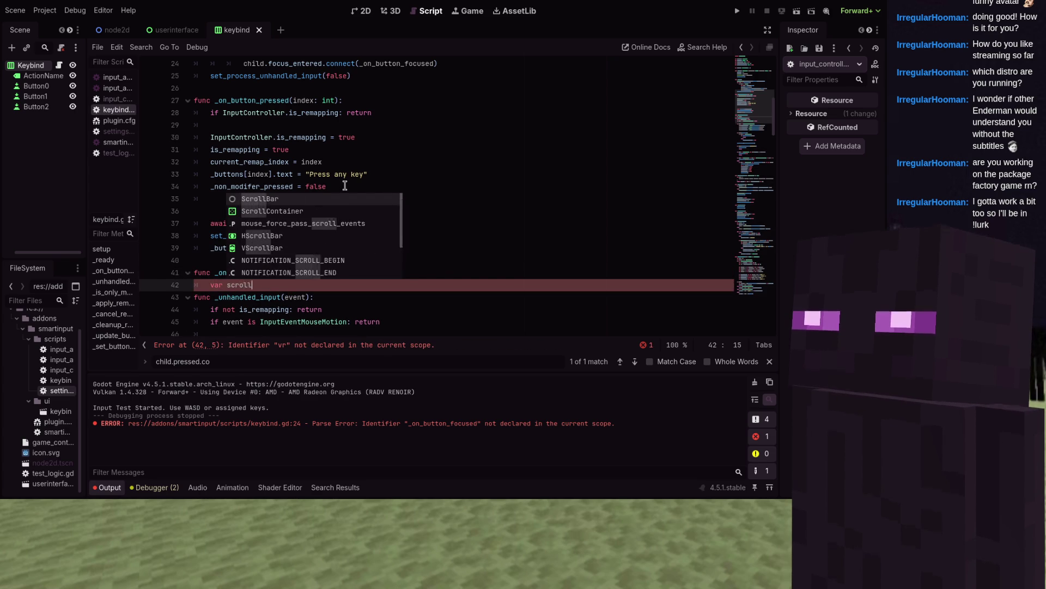
text( = get_p)
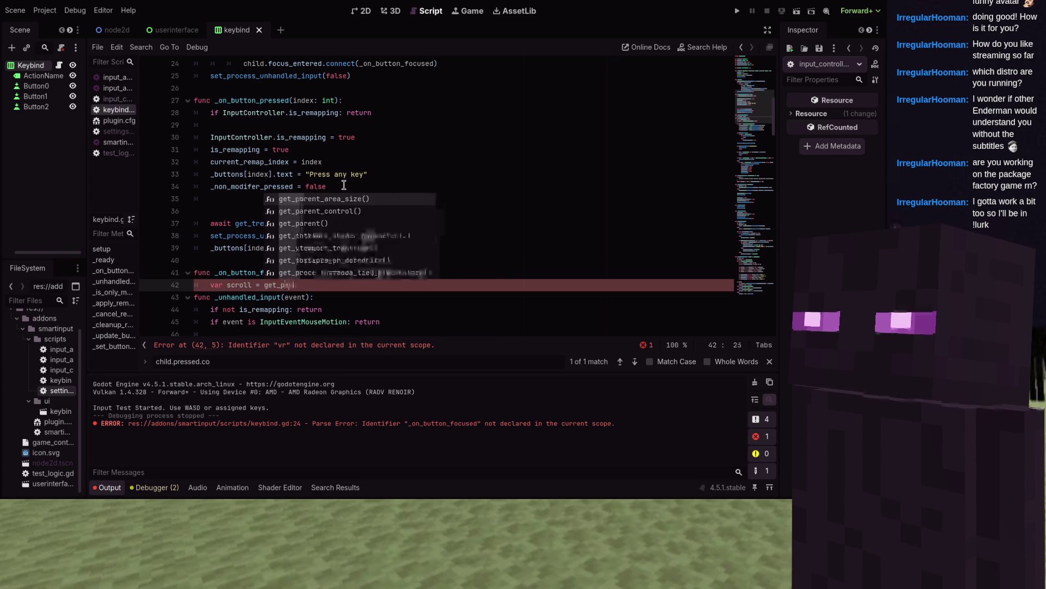
text(arent_c)
key(Return)
key(Return)
text(while scroll and not s)
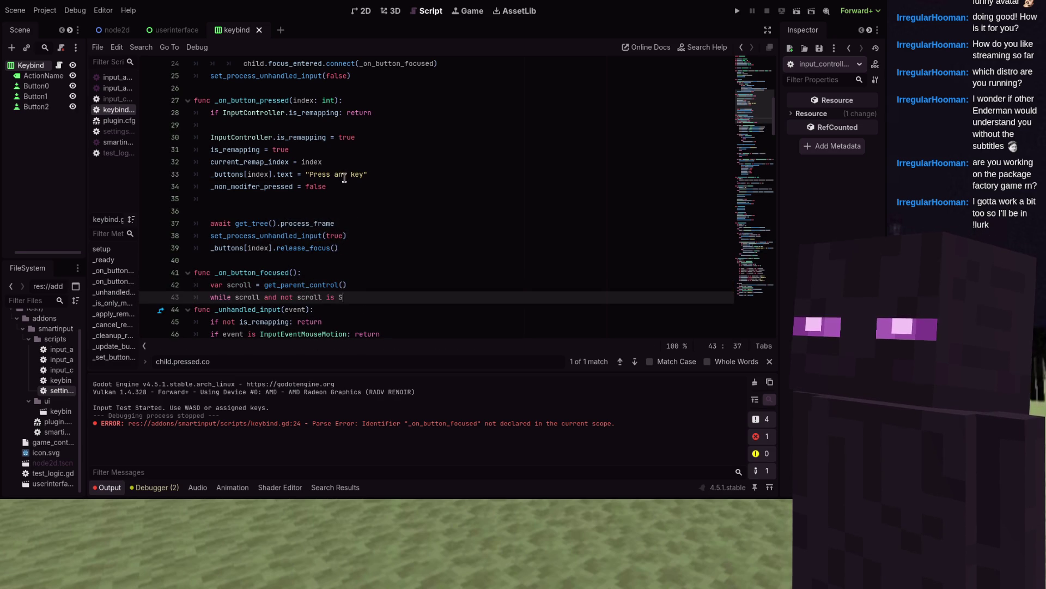
- Walk up parents until a ScrollContainer, call scroll.ensure_control_visible(self), and run the project
text(croll is ScrollContainer)
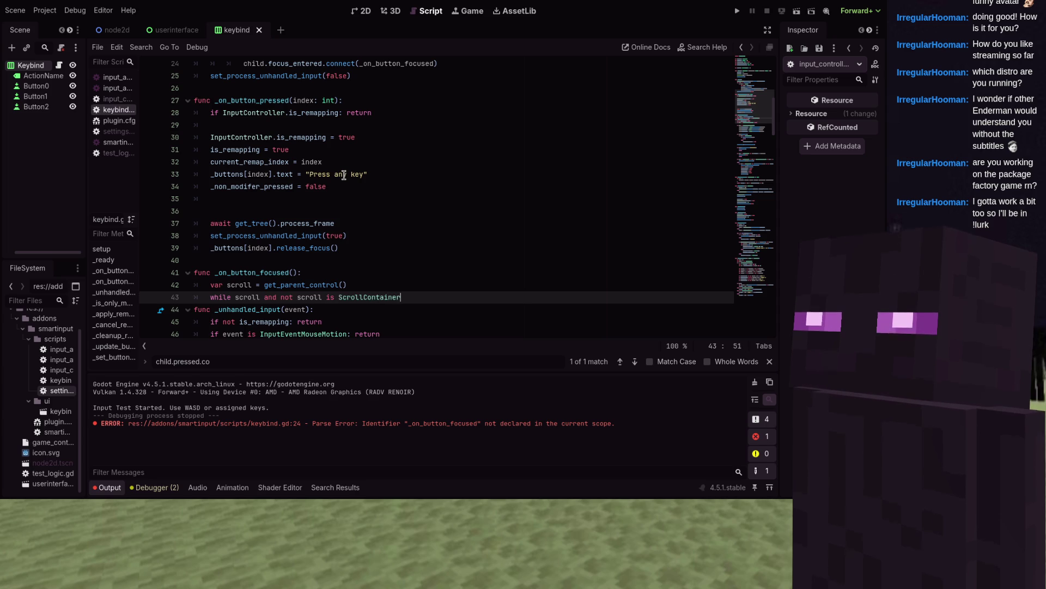
key(Return)
text(s)
key(BackSpace)
key(BackSpace)
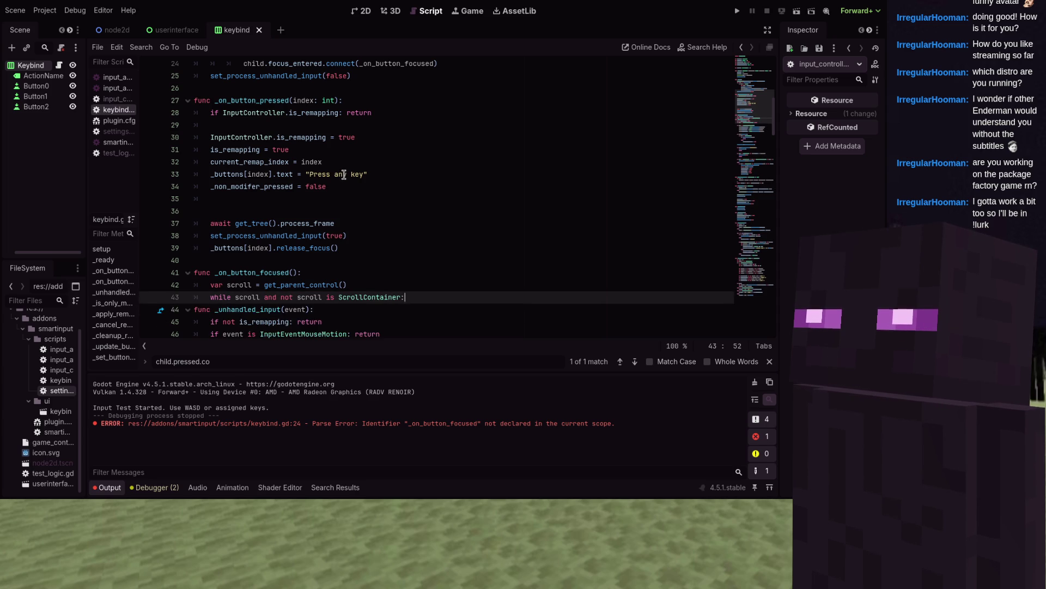
key(Return)
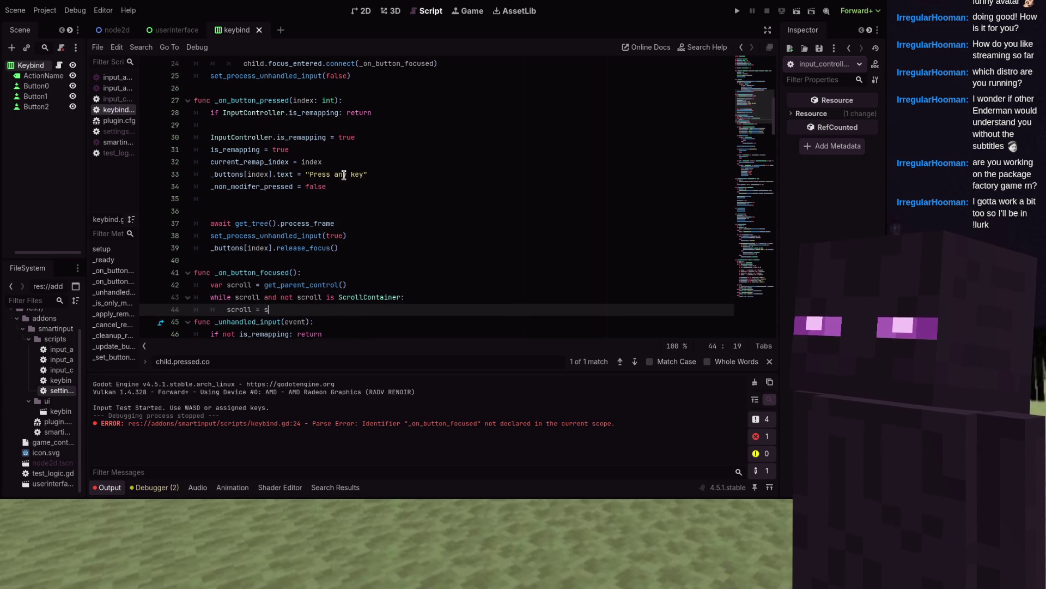
text(scroll = scroll.get_parent_contro)
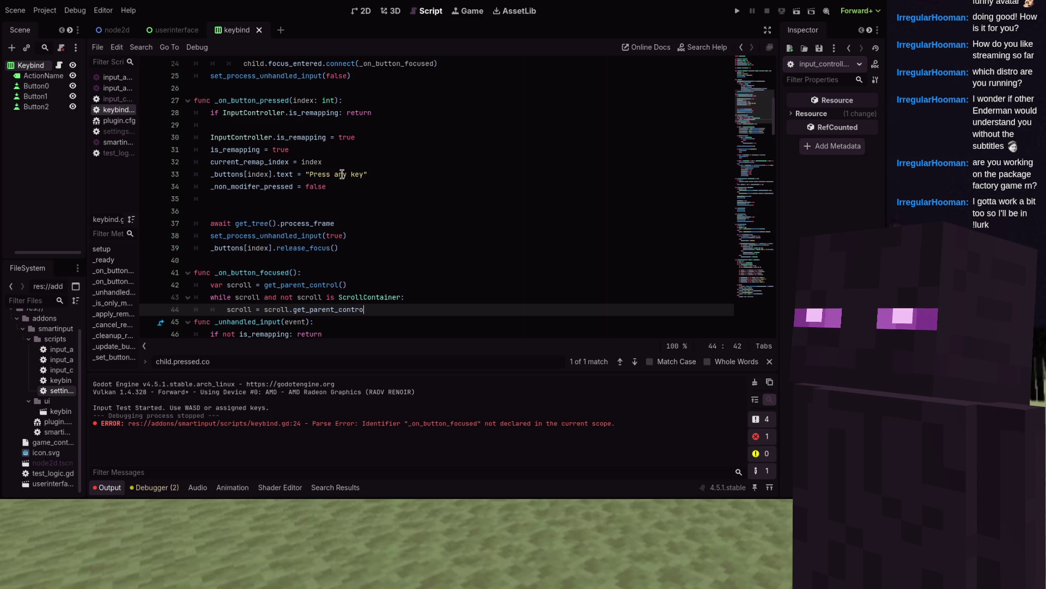
text(l())
key(Return)
key(Return)
text(if scroll)
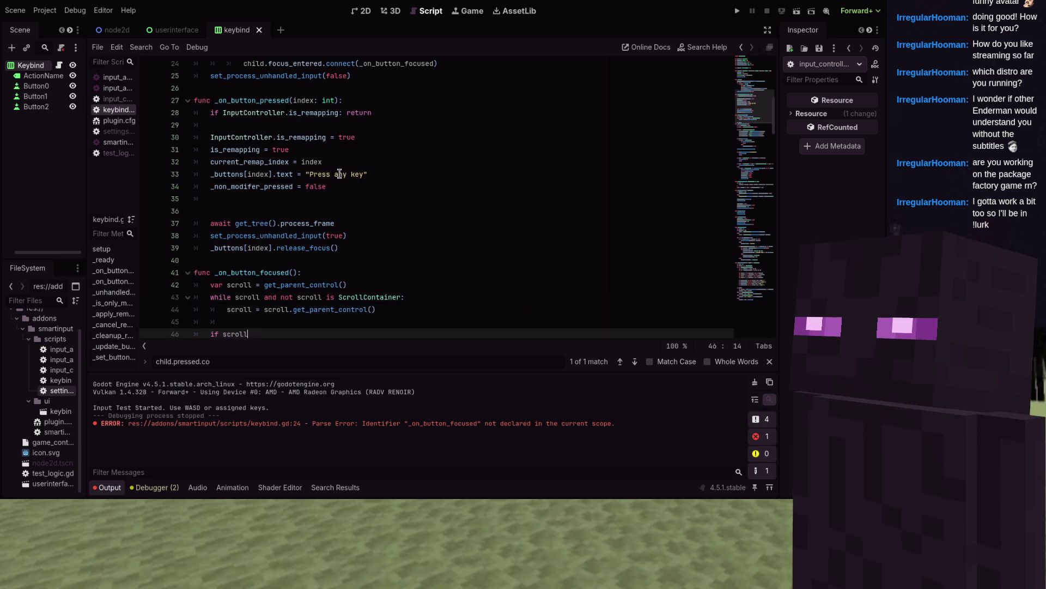
text(:)
key(Return)
text(scroll)
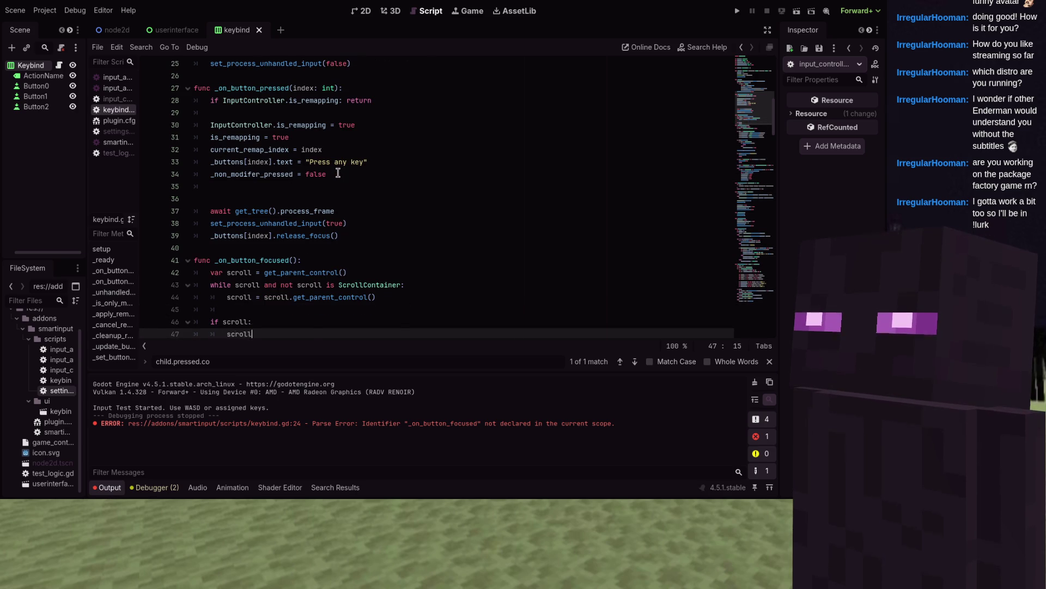
text(.ensur)
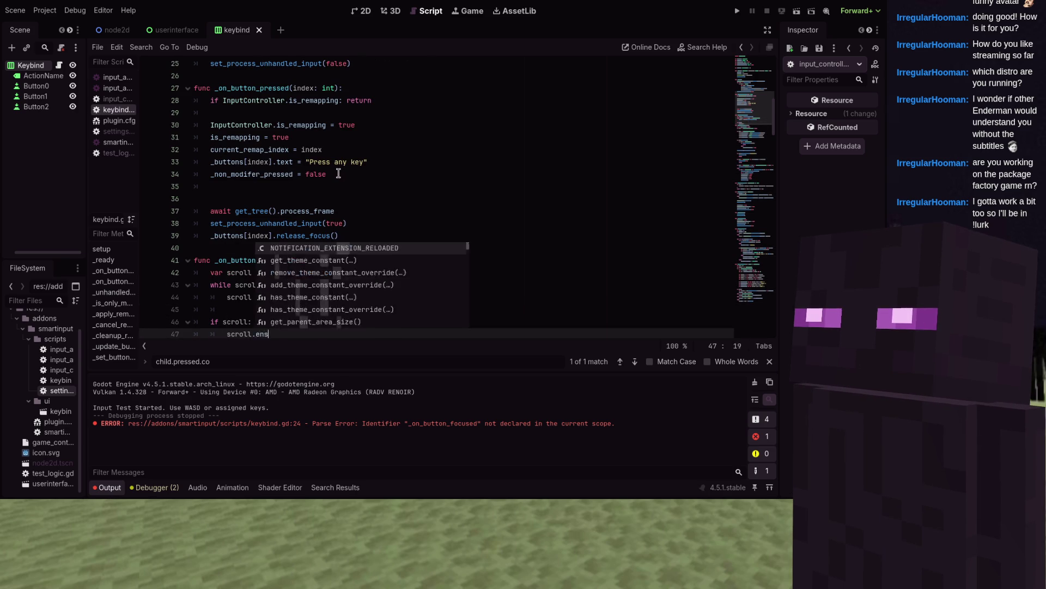
text(e_control_visible)
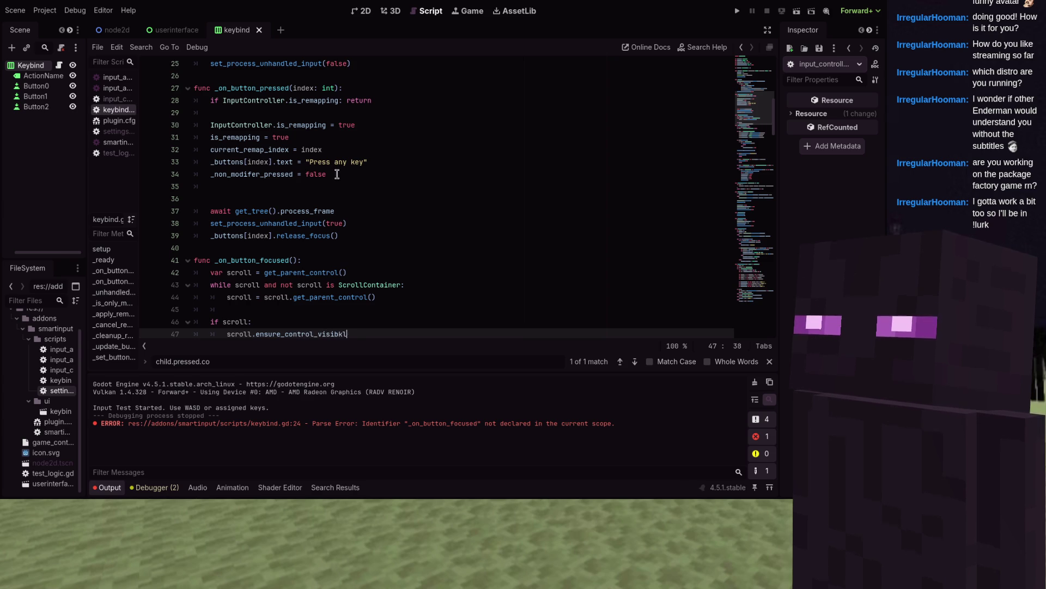
text((self)
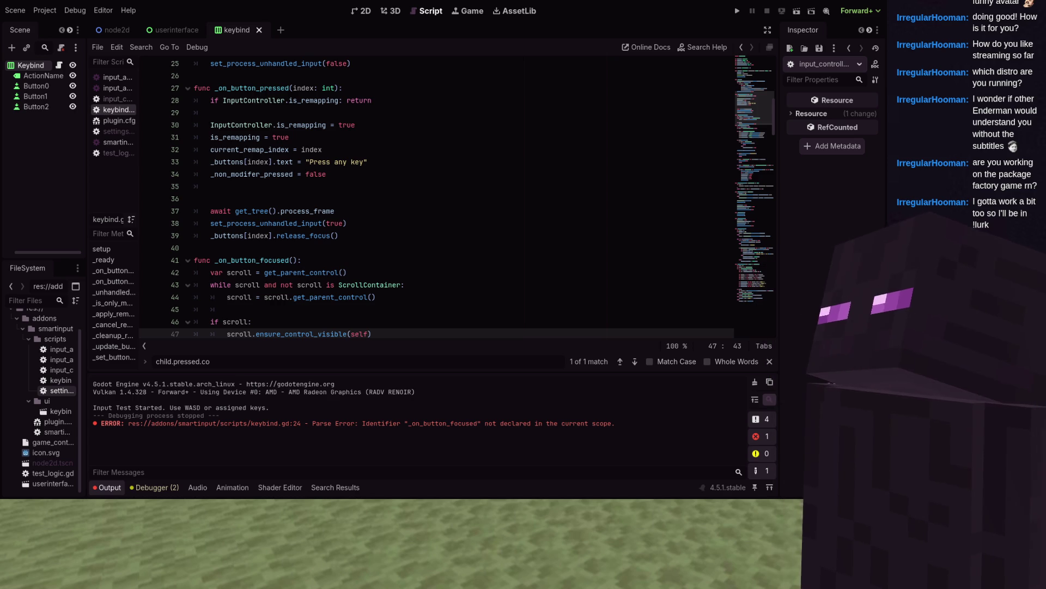
key(F5)
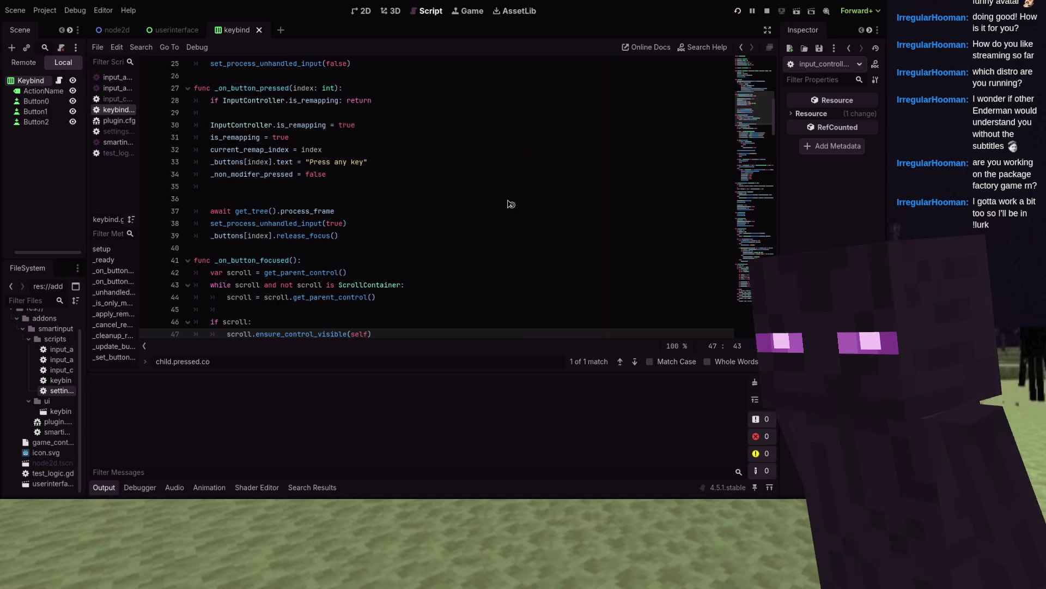
- Move the blue box with S and scroll the keybind list up and down
key(s)
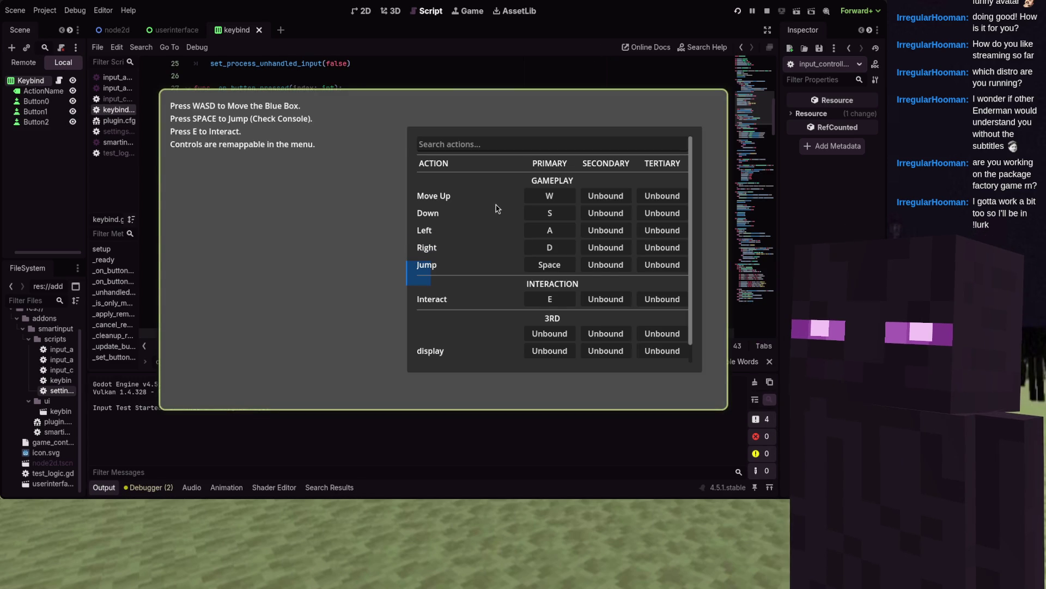
scroll(493, 208, down, 1)
scroll(491, 207, up, 1)
scroll(488, 208, down, 1)
scroll(488, 208, up, 1)
scroll(481, 207, down, 1)
scroll(480, 208, up, 1)
scroll(481, 207, down, 1)
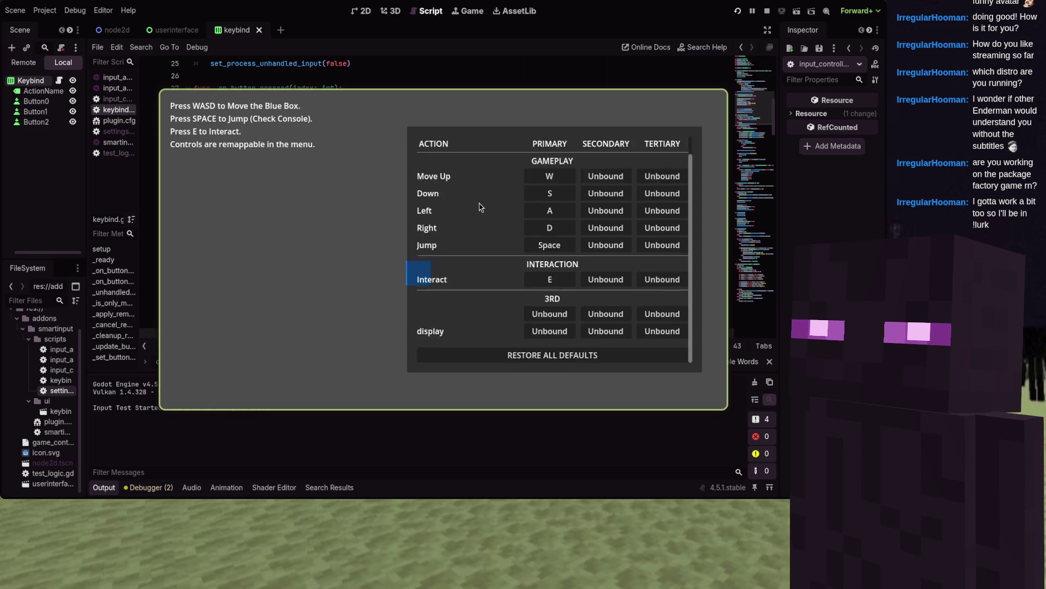
scroll(481, 208, up, 1)
scroll(481, 207, down, 1)
scroll(481, 207, up, 1)
scroll(480, 207, down, 1)
scroll(481, 207, up, 1)
- Arrow-key focus between the search box and the Primary, Secondary and Tertiary binding cells
key(Down)
key(Down)
key(Up)
key(Up)
key(Down)
key(Down)
key(Down)
key(Up)
key(Up)
key(Up)
key(Down)
key(Right)
key(Down)
key(Left)
key(Left)
key(Up)
key(Up)
key(Down)
key(Down)
key(Down)
key(Down)
key(Down)
key(Down)
key(Right)
key(Right)
key(Left)
- Move focus among the W, S, A and display bindings back to the search box, then stop the game
scroll(475, 216, down, 1)
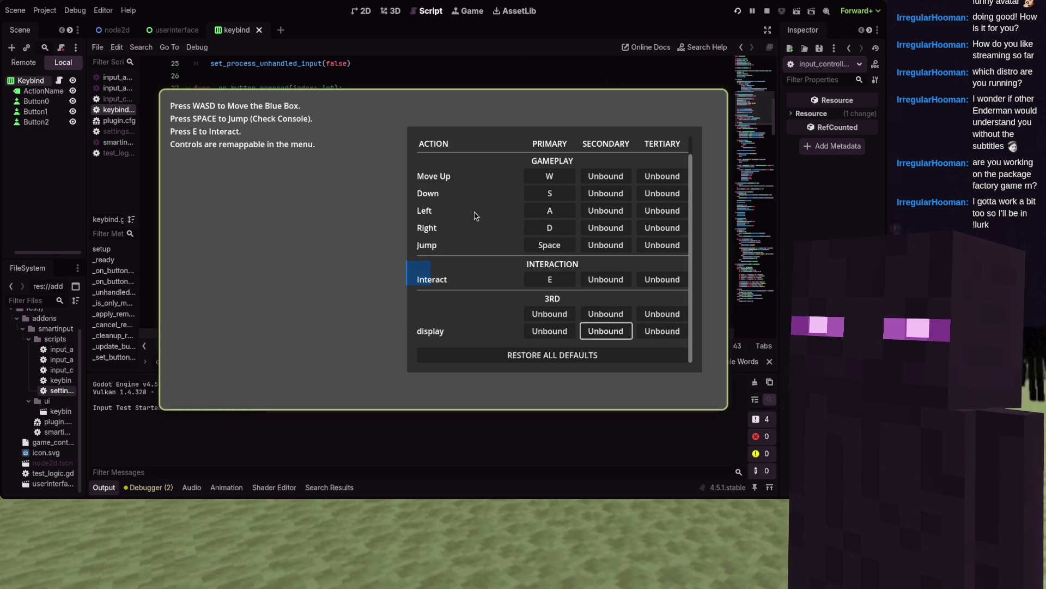
key(Up)
key(Up)
key(Up)
key(Up)
key(Left)
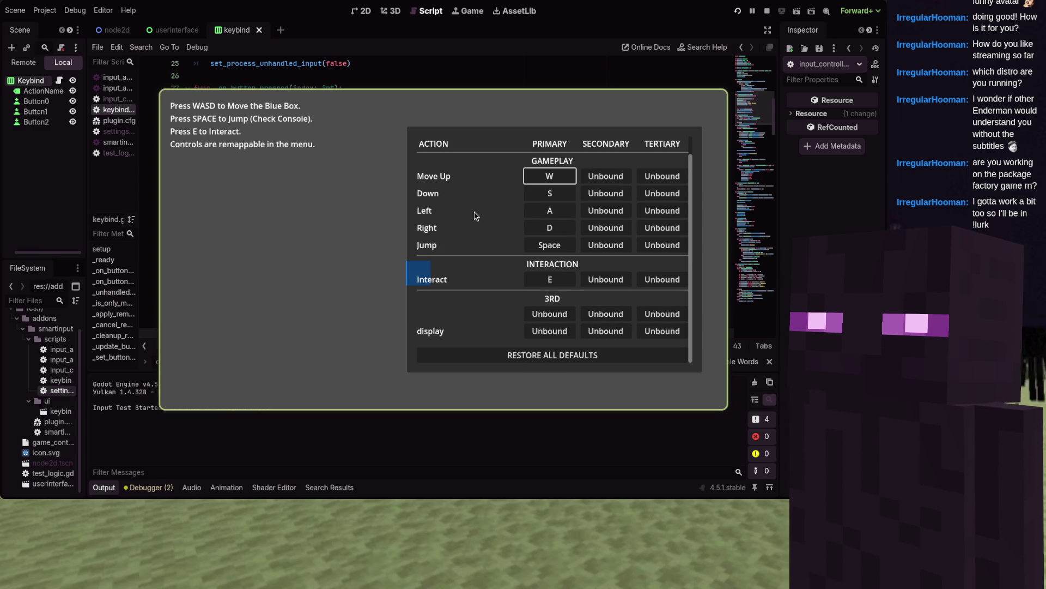
scroll(476, 215, up, 1)
key(Down)
key(Down)
key(Down)
key(Down)
key(Down)
key(Up)
key(Up)
key(Up)
key(Up)
key(Up)
key(Down)
key(Down)
key(Down)
key(Down)
key(Down)
key(Up)
key(Up)
key(Up)
key(Up)
key(Up)
key(Up)
key(Down)
key(Down)
key(Down)
key(Down)
key(Down)
scroll(475, 214, down, 1)
key(Up)
key(Up)
key(Up)
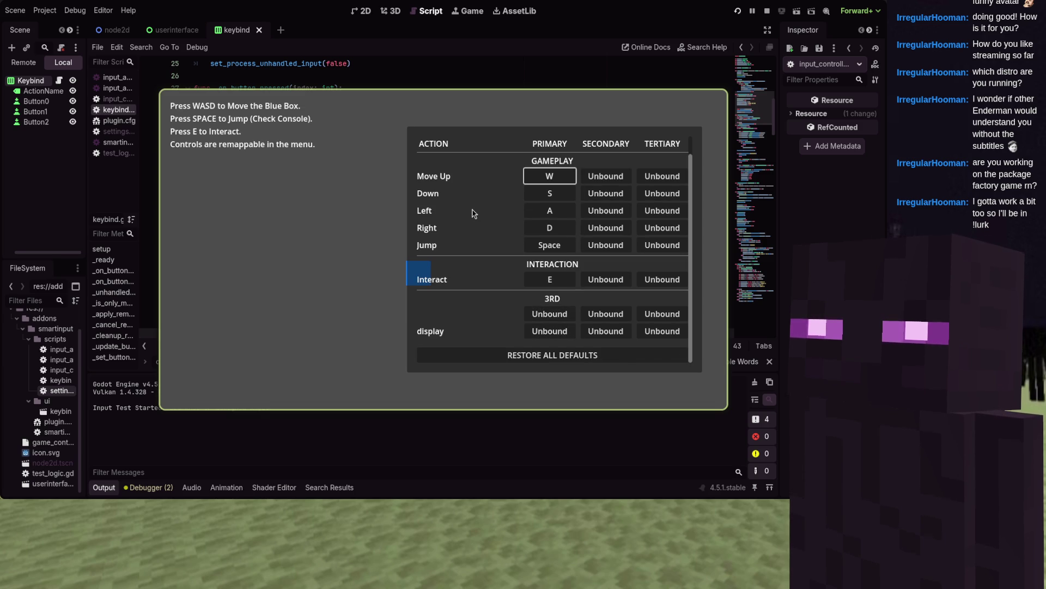
key(F8)
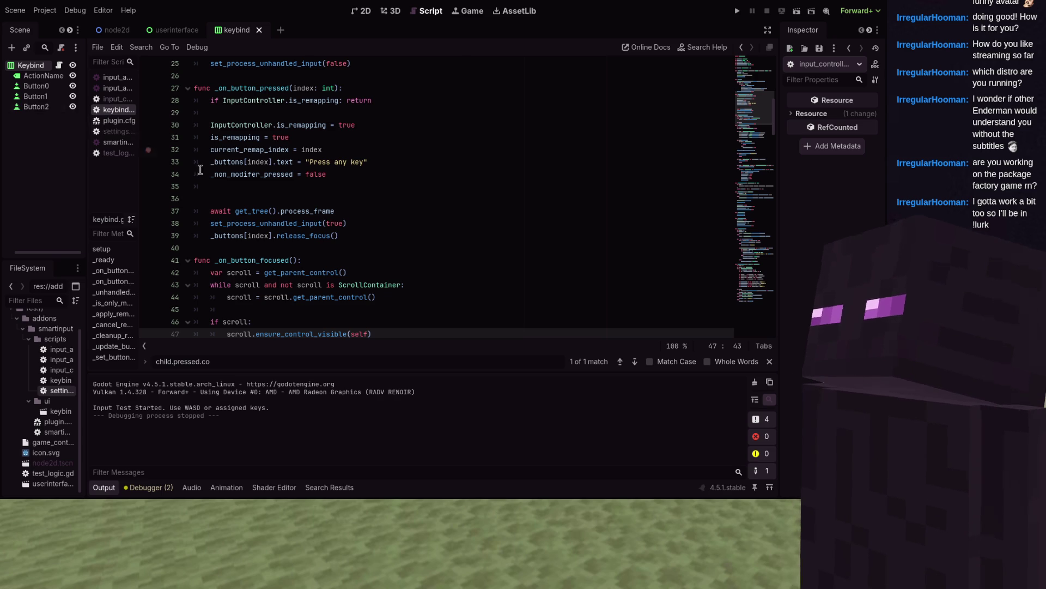
scroll(436, 196, up, 4)
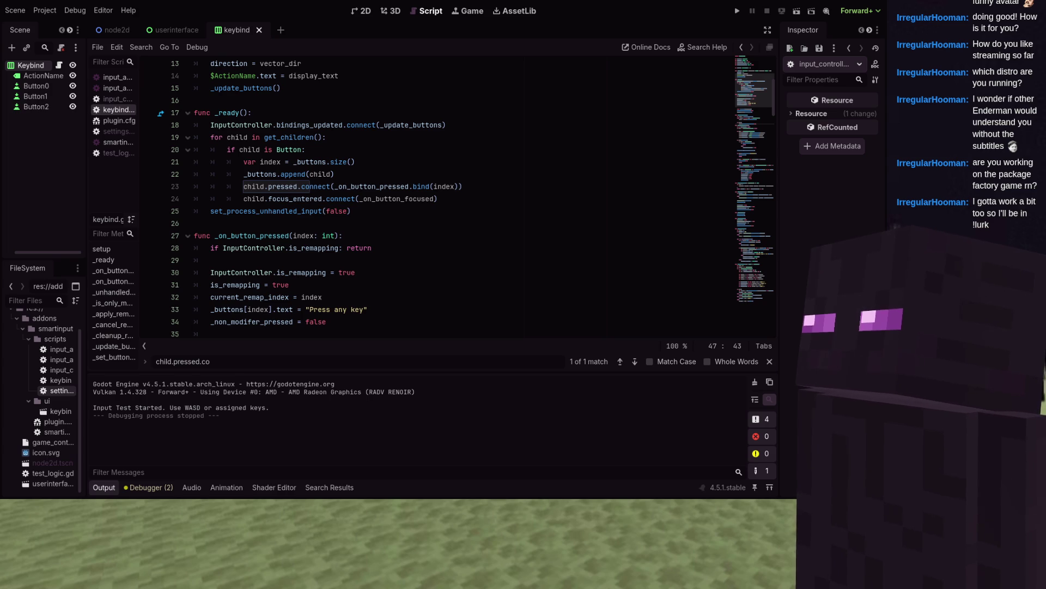
scroll(385, 137, up, 3)
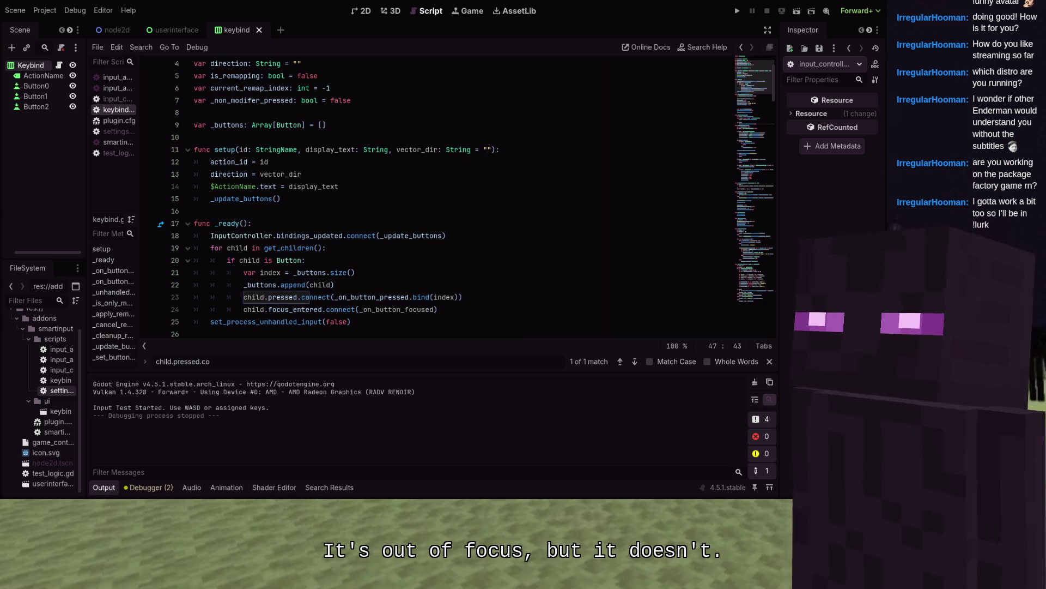
scroll(388, 173, up, 1)
click(387, 173)
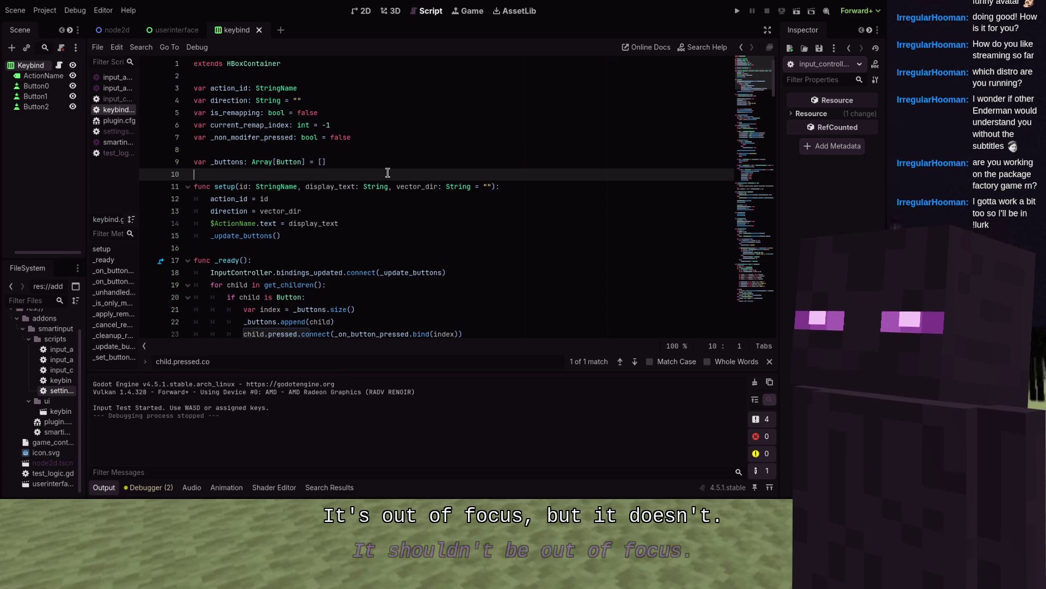
scroll(387, 172, down, 6)
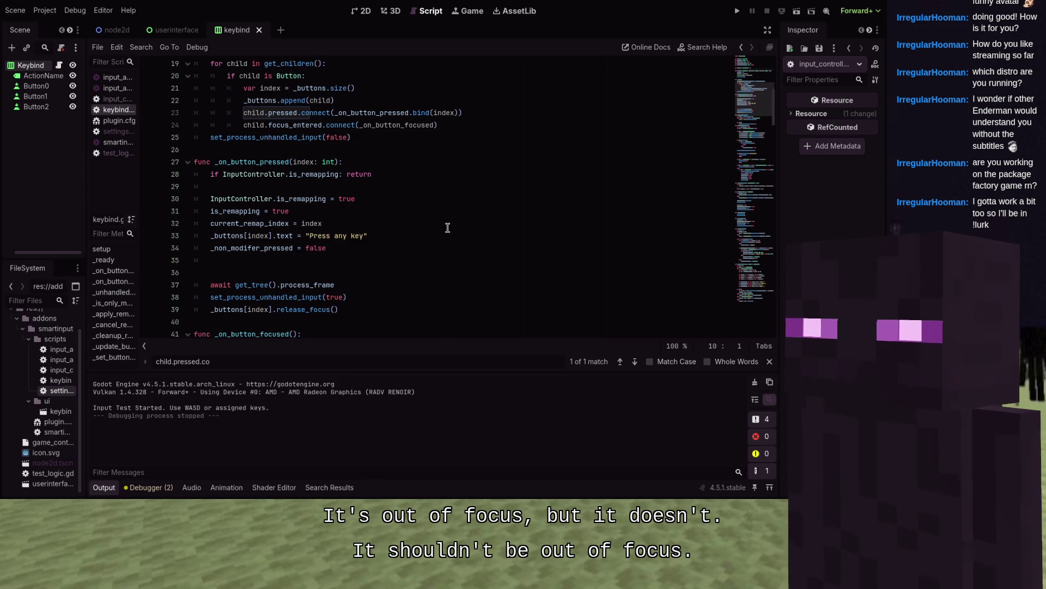
scroll(445, 225, down, 6)
scroll(446, 225, down, 10)
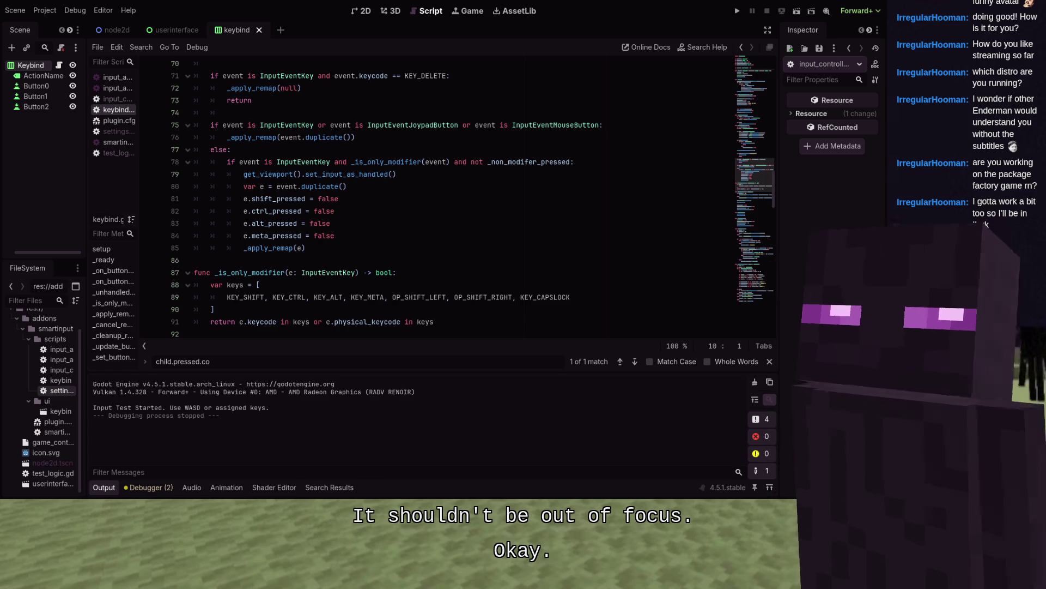
mouse_move(324, 186)
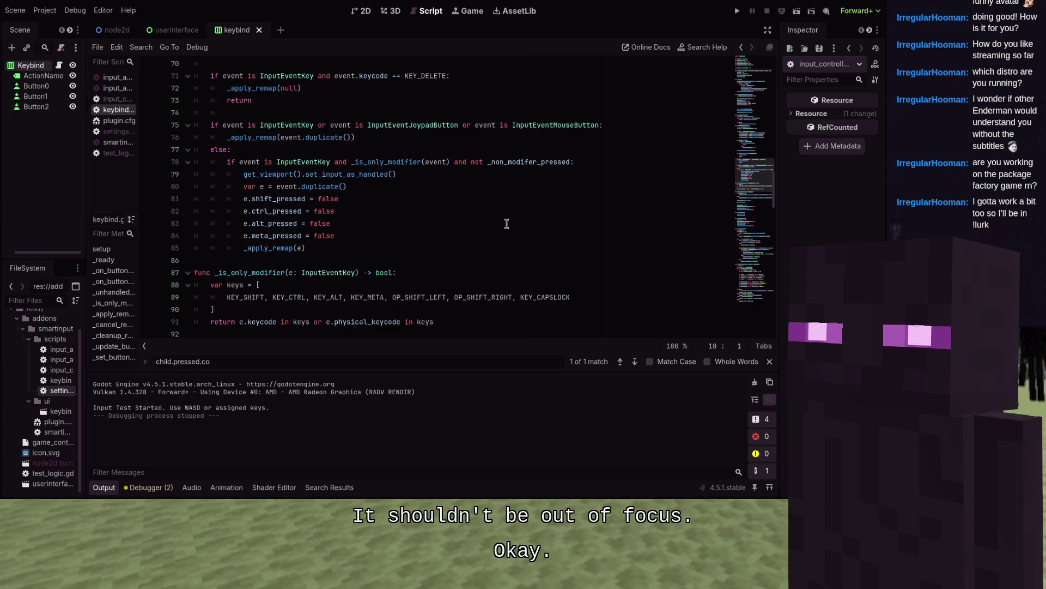
click(119, 132)
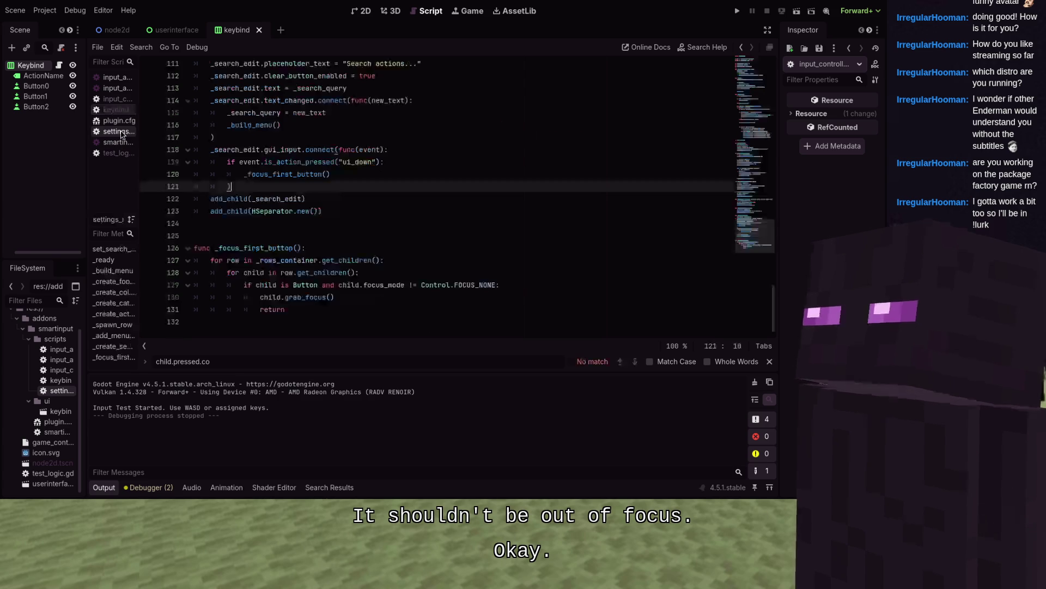
- In _ready, add var scroll = get_parent() and an if scroll is ScrollContainer: check
scroll(303, 176, up, 6)
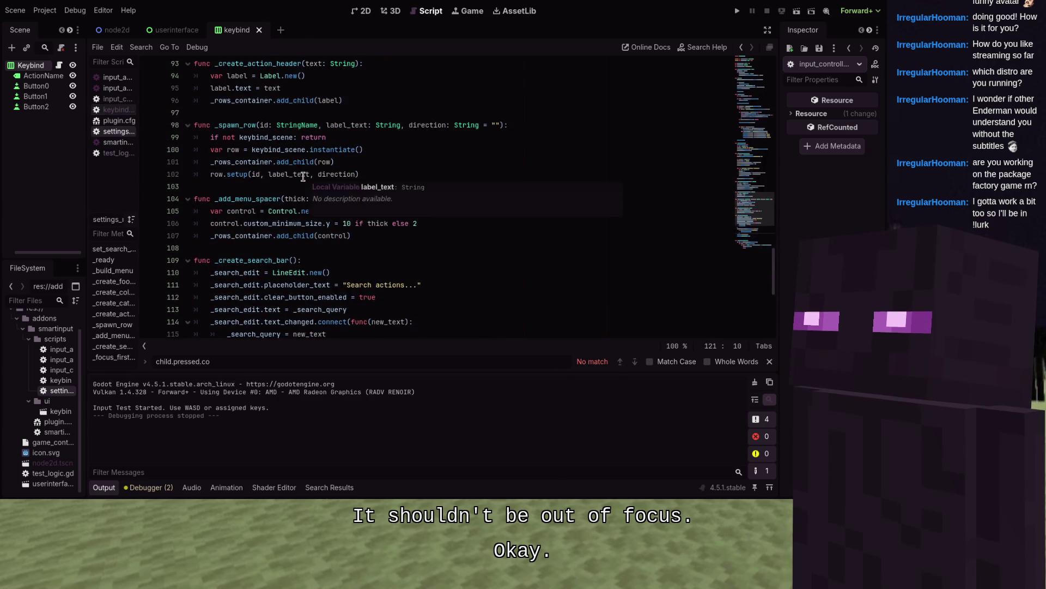
scroll(303, 176, up, 20)
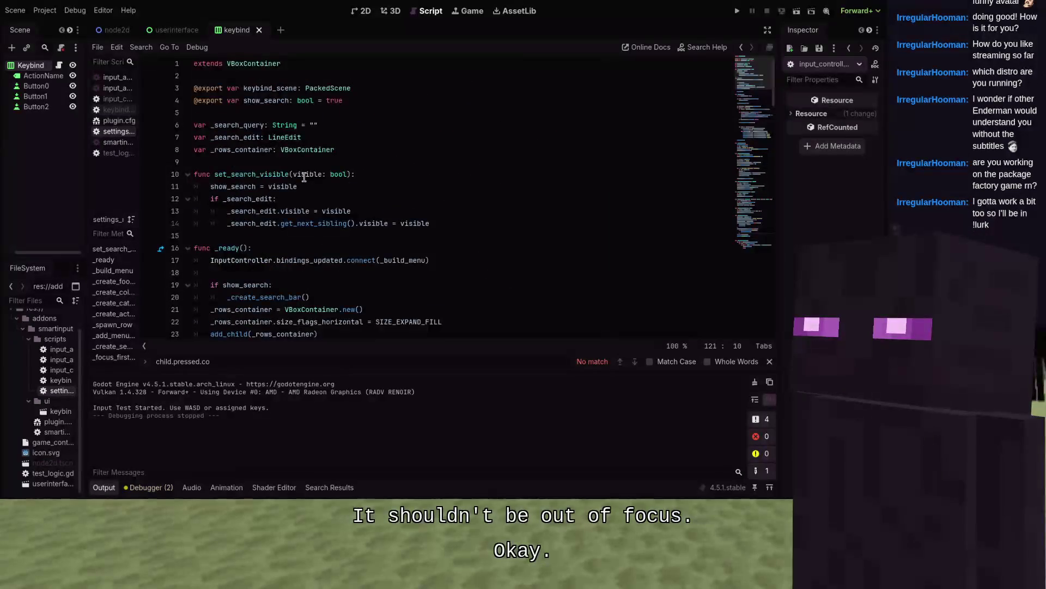
scroll(304, 176, down, 2)
click(340, 198)
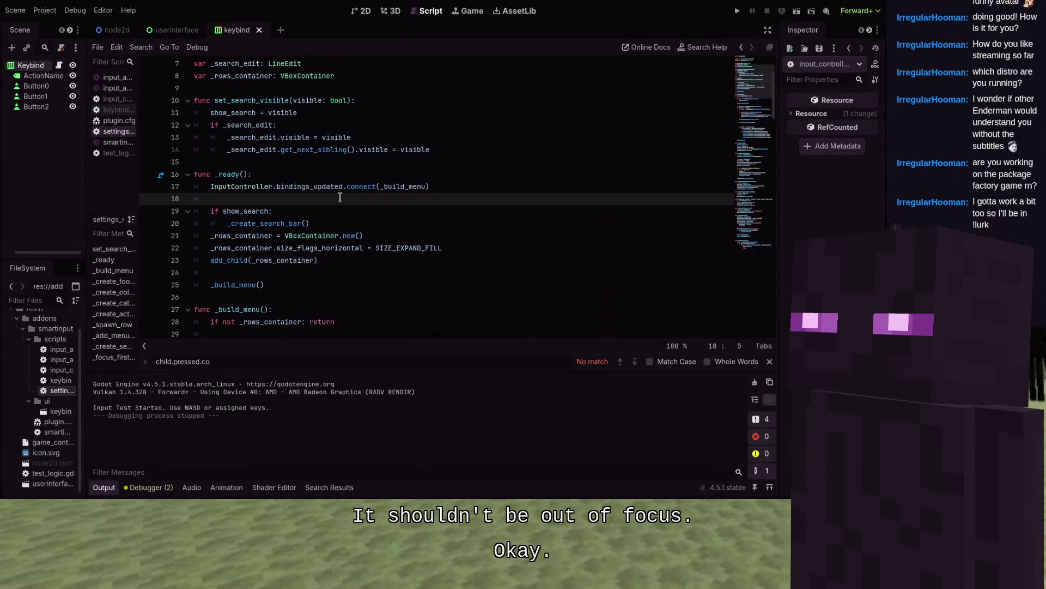
key(Return)
text(var scroll = get_par)
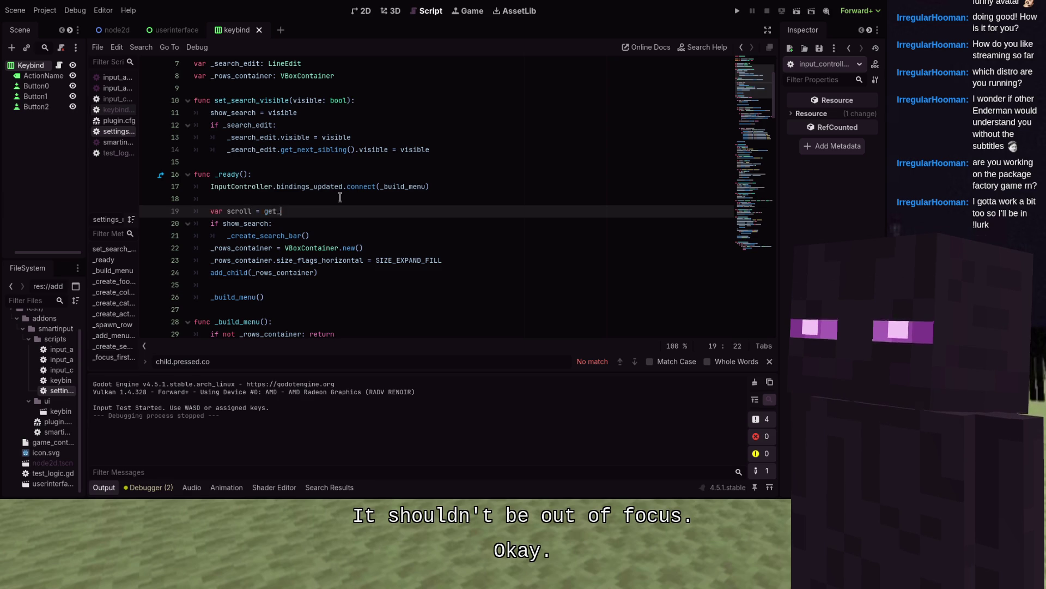
text(ent())
key(Return)
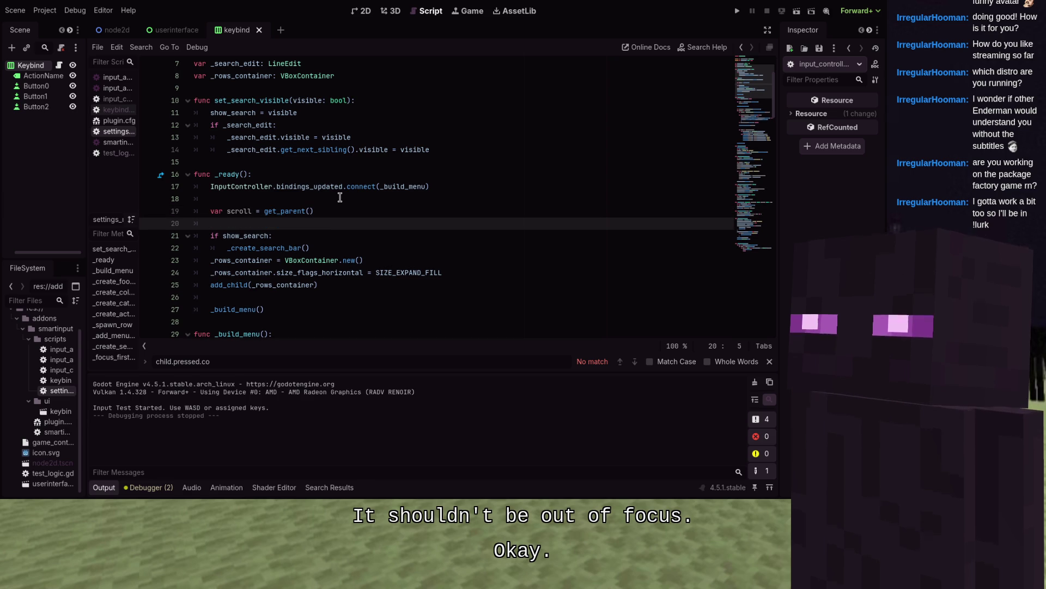
text(if scroll is )
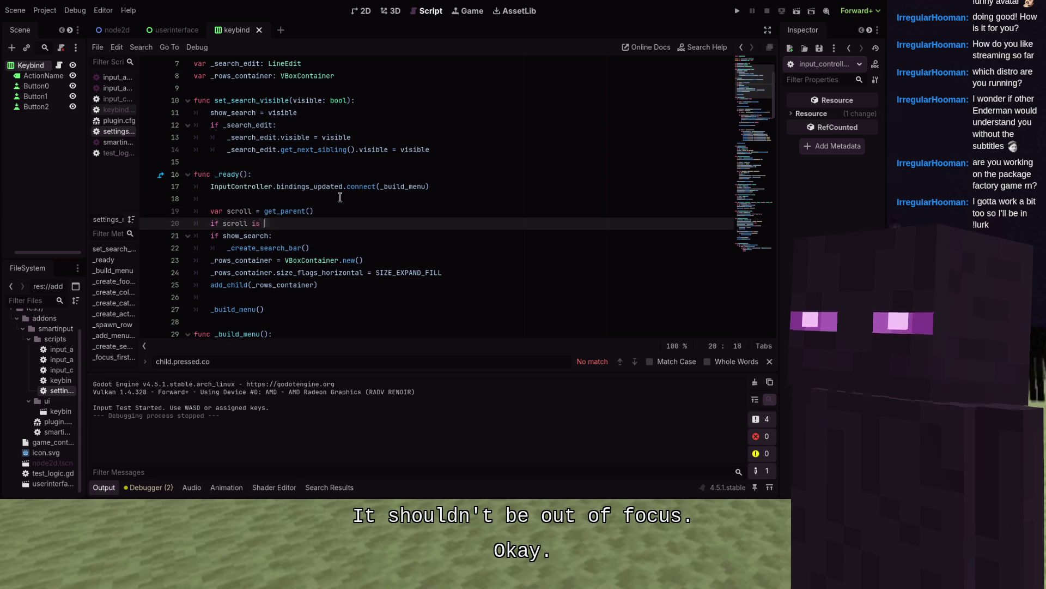
text(ScrollContainer:)
key(Return)
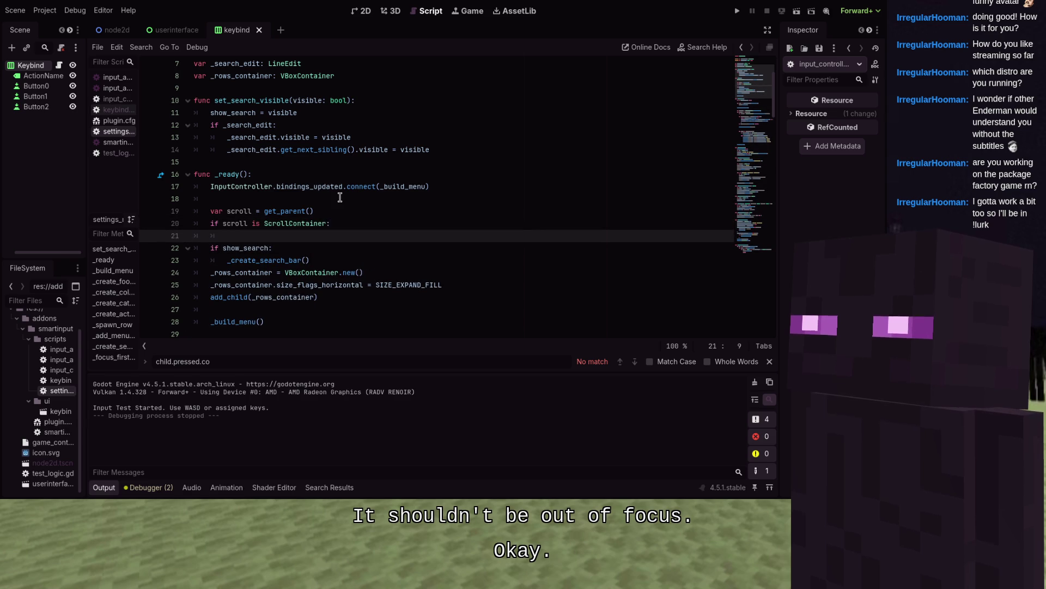
- Set scroll.follow_focus = true inside the check and add a blank line after it
text(scroll.foll)
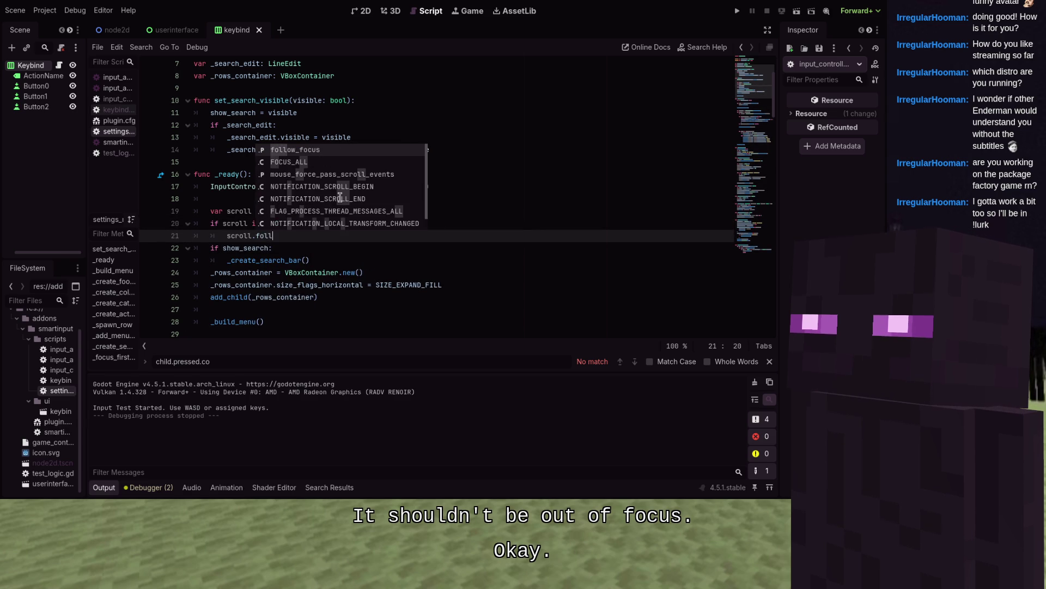
key(Return)
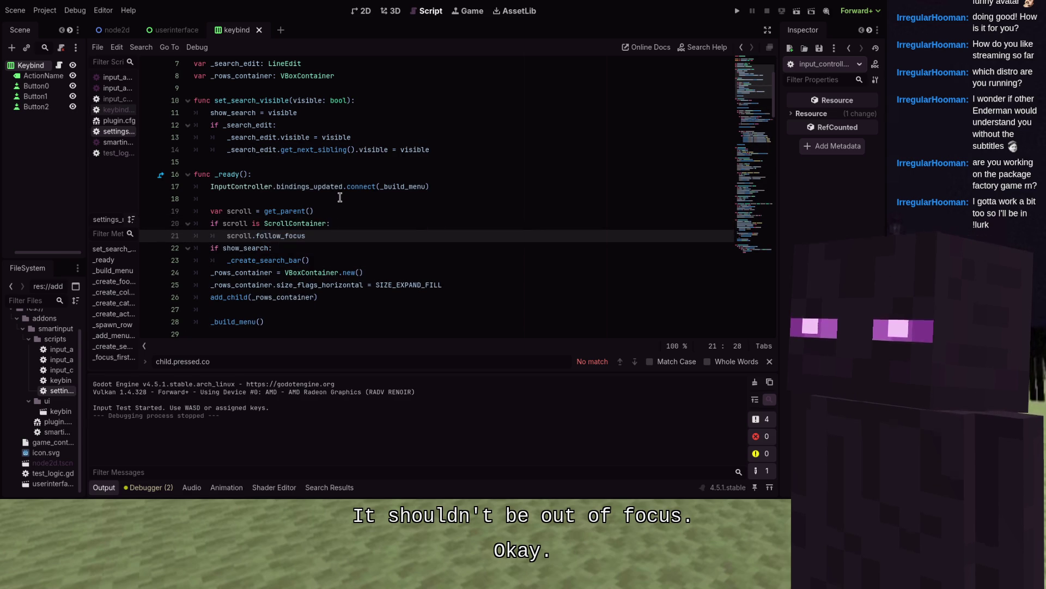
text( = true)
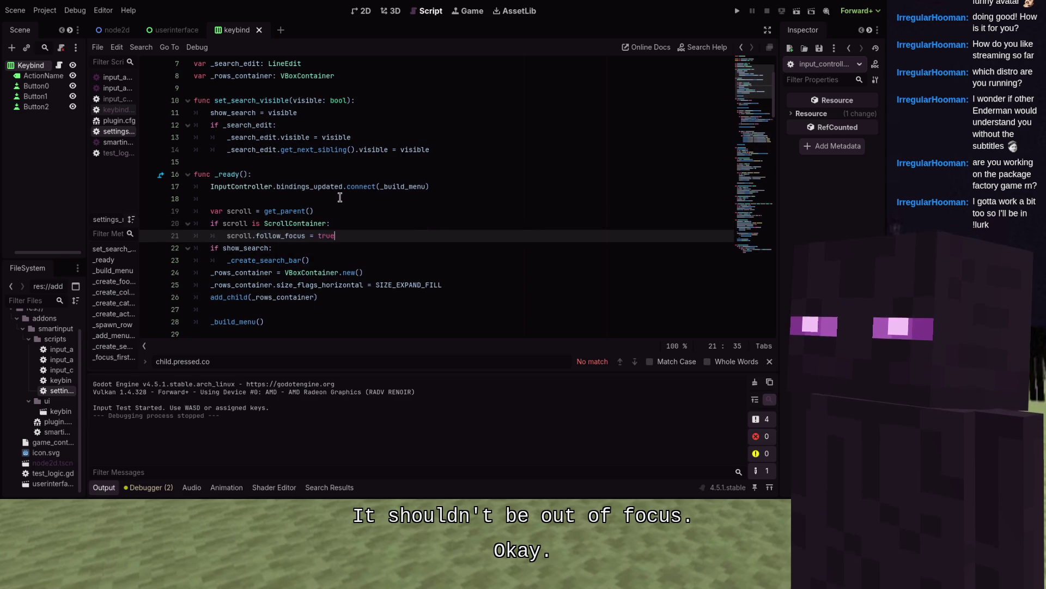
key(Down)
key(Home)
key(Return)
key(Down)
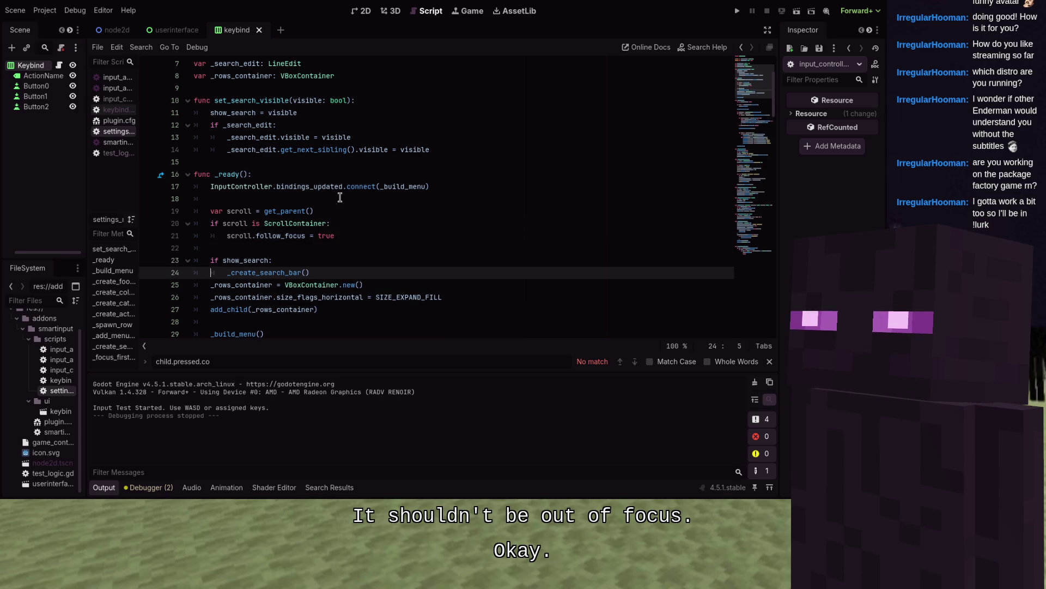
scroll(340, 197, down, 5)
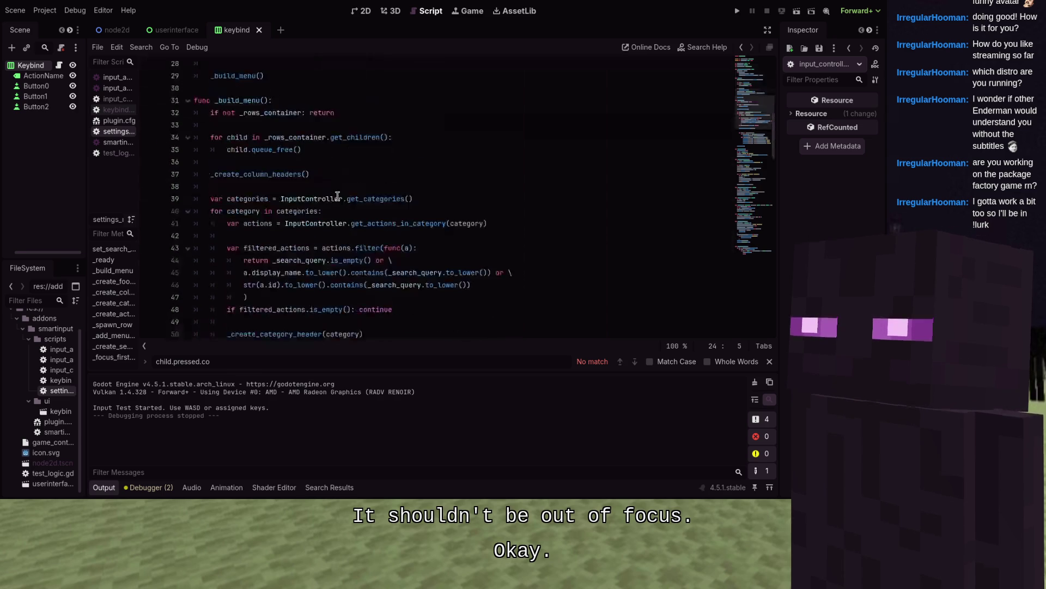
click(319, 162)
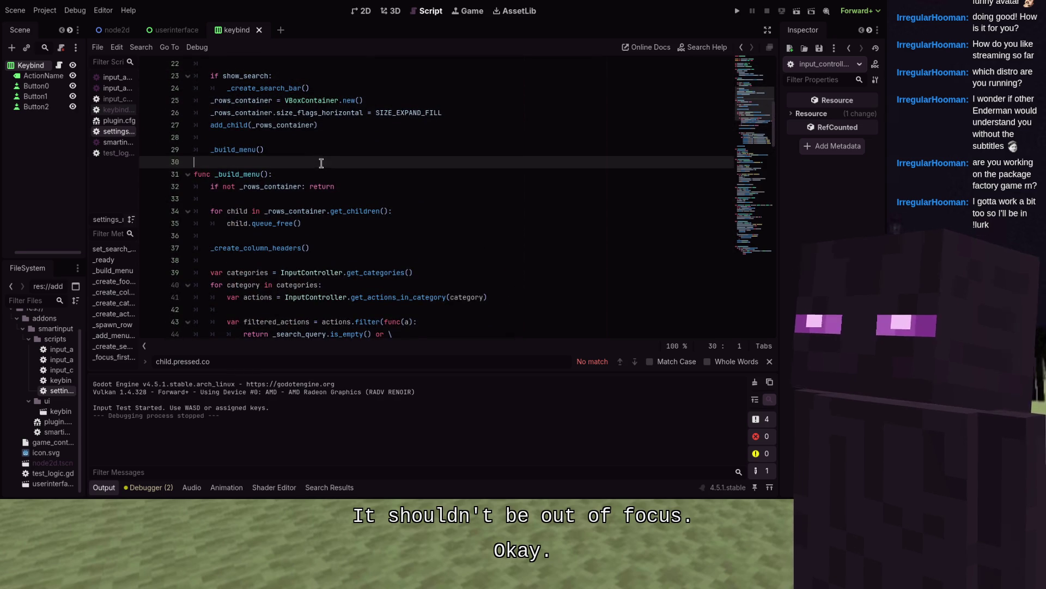
- Add an _input(event) function beginning with if not get_viewport().gui_get_focus_owner()
key(Return)
text(f)
text(nput(event)
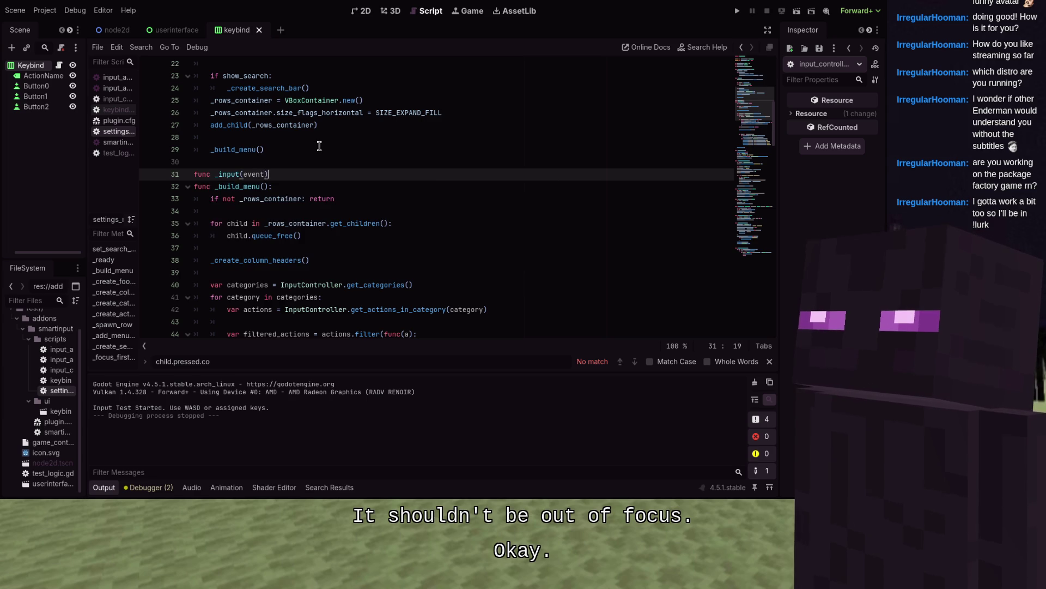
text(:)
key(Return)
key(Return)
key(Up)
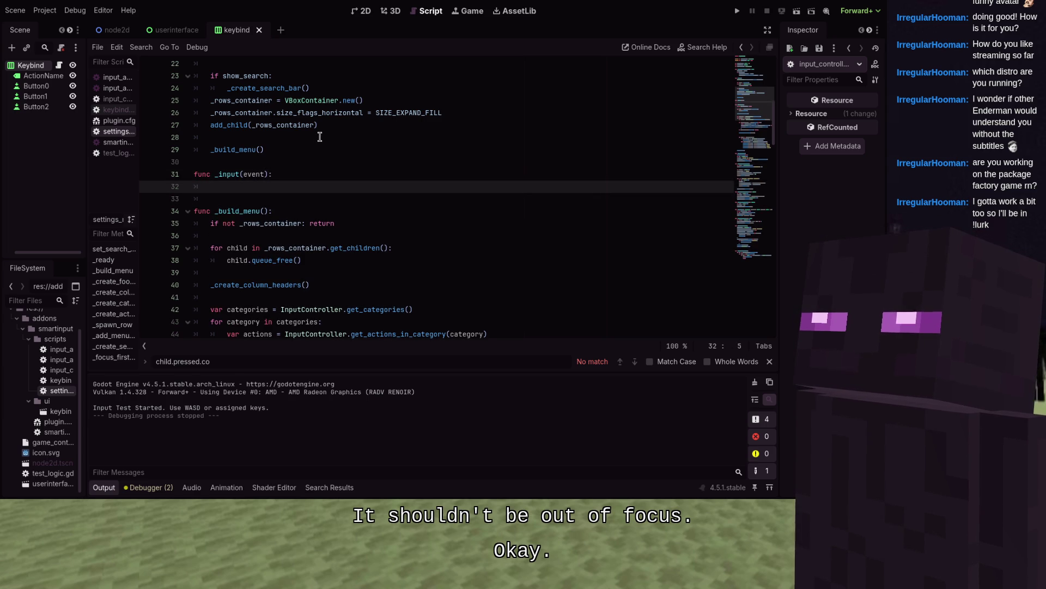
text(if not get_viewpor)
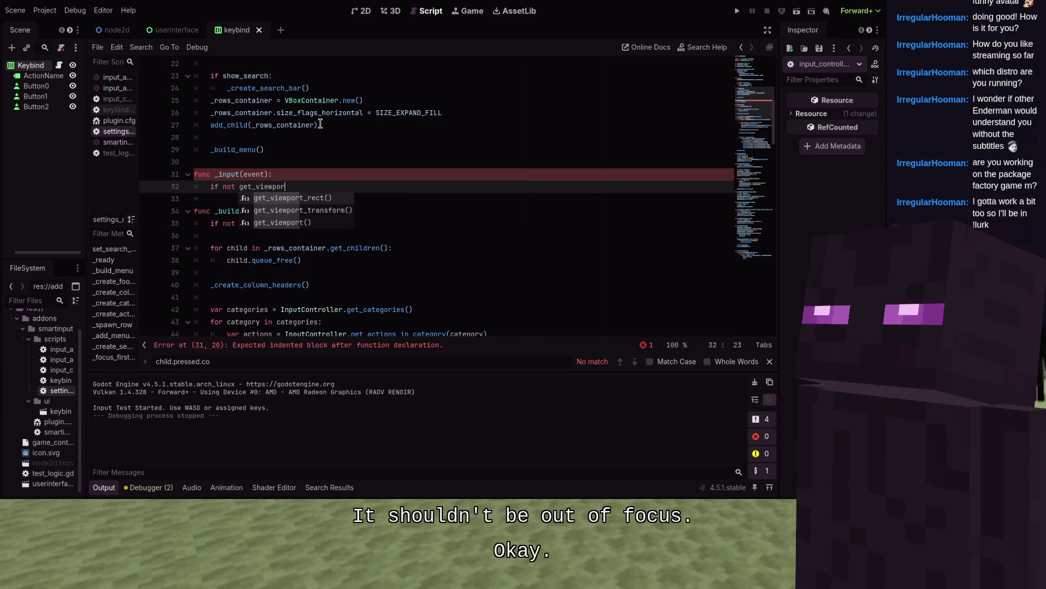
key(Return)
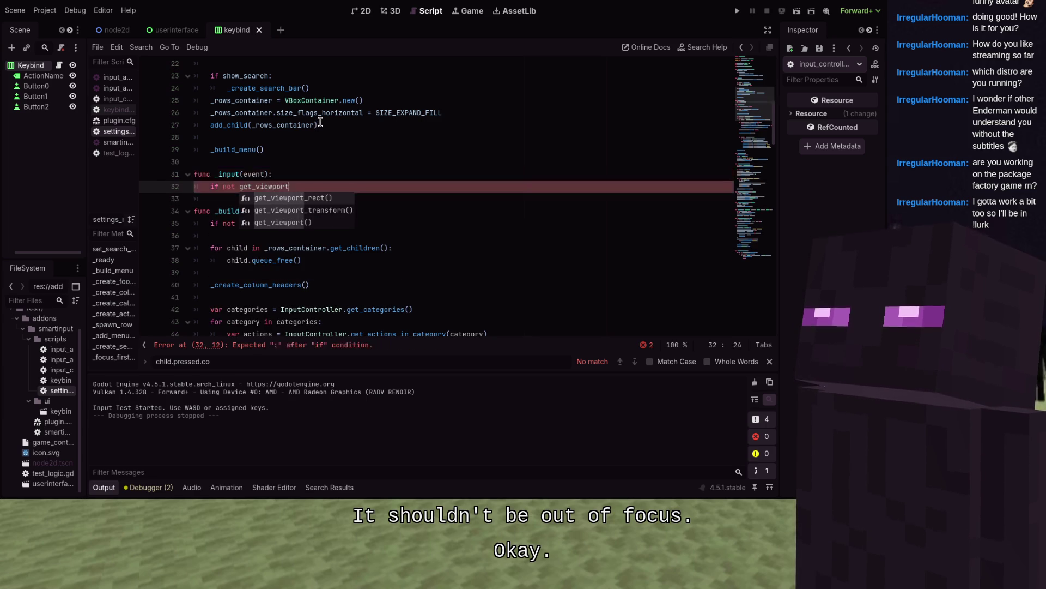
key(Right)
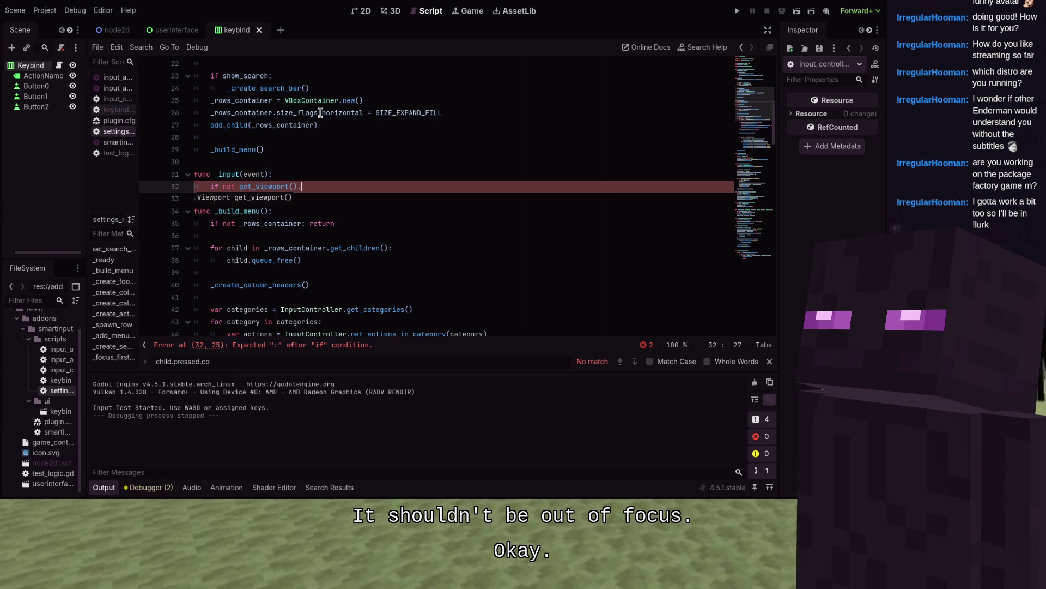
text(gui)
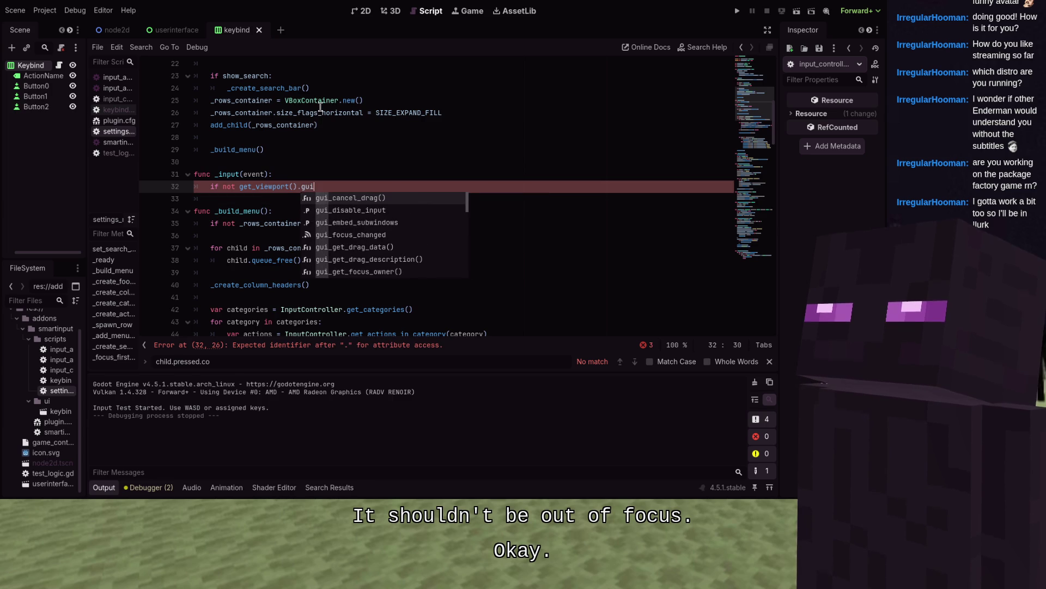
text(_get_f)
key(Return)
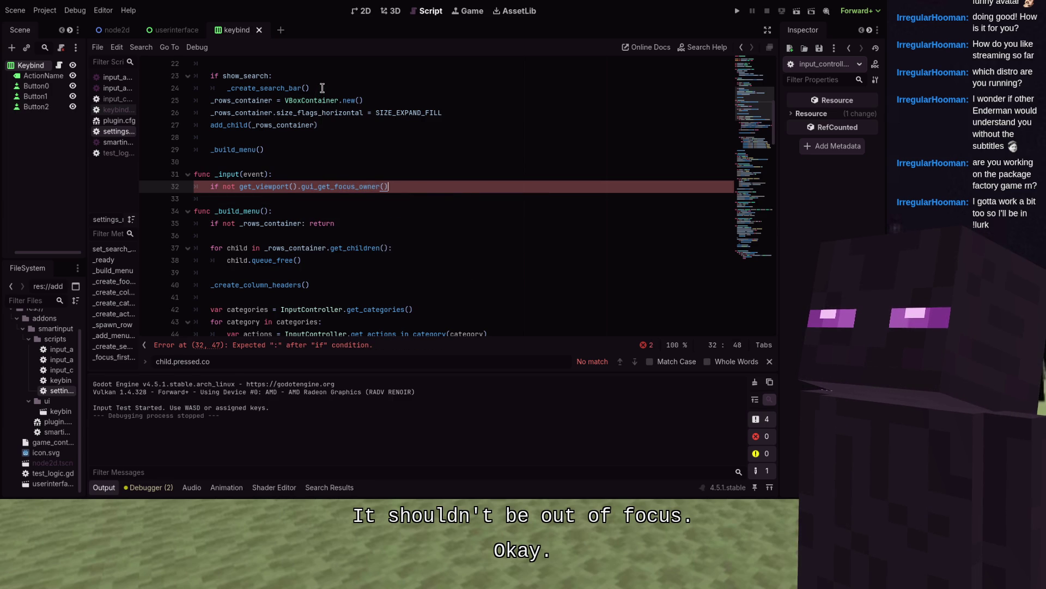
- Make the condition test event.is_action_pressed for "ui_up" or "ui_down"
key(Return)
text(if event.is_ac)
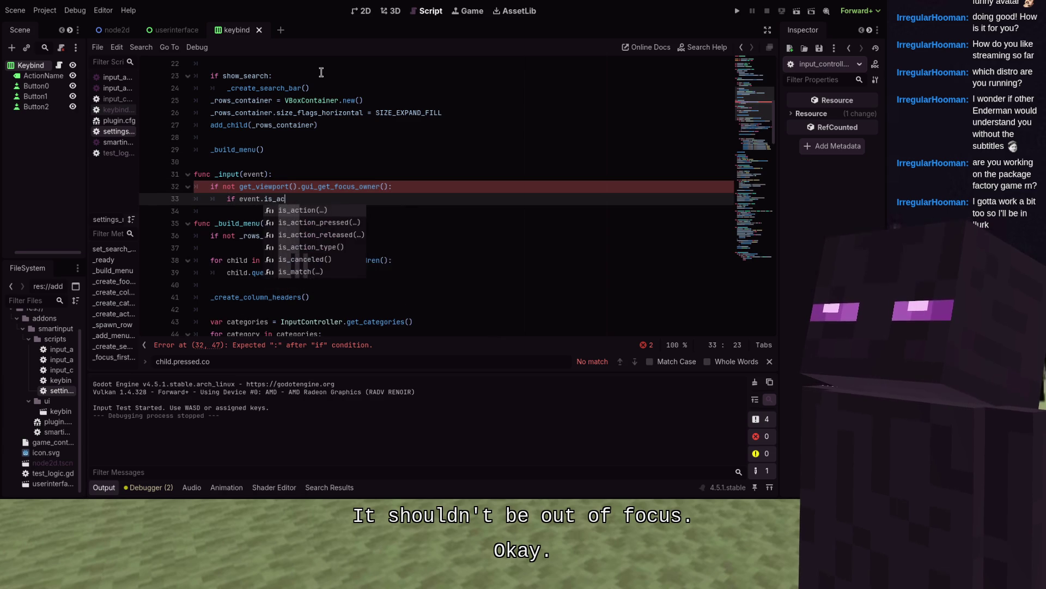
key(Return)
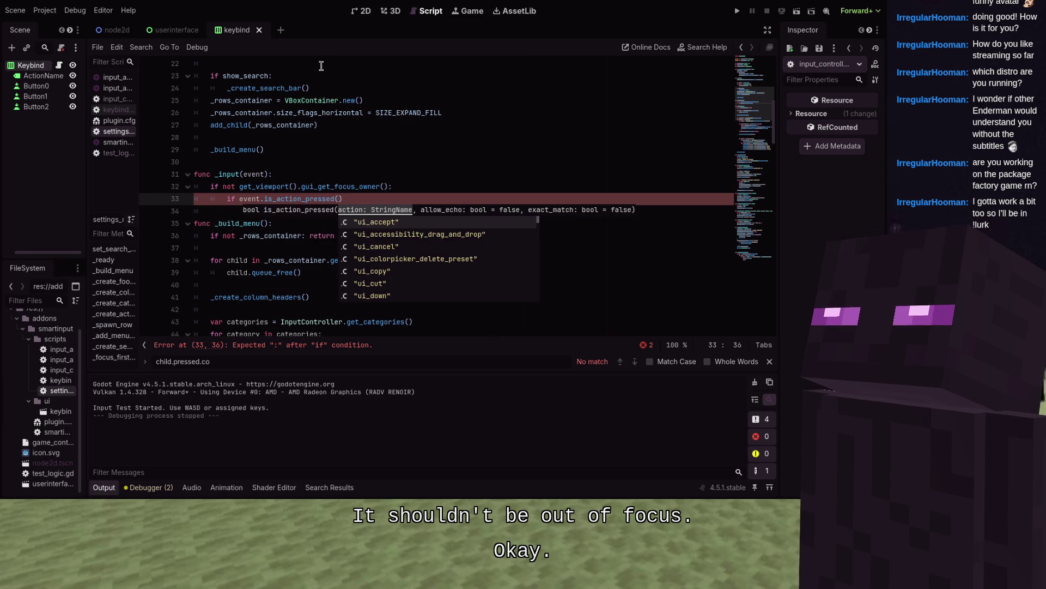
text("ui_up)
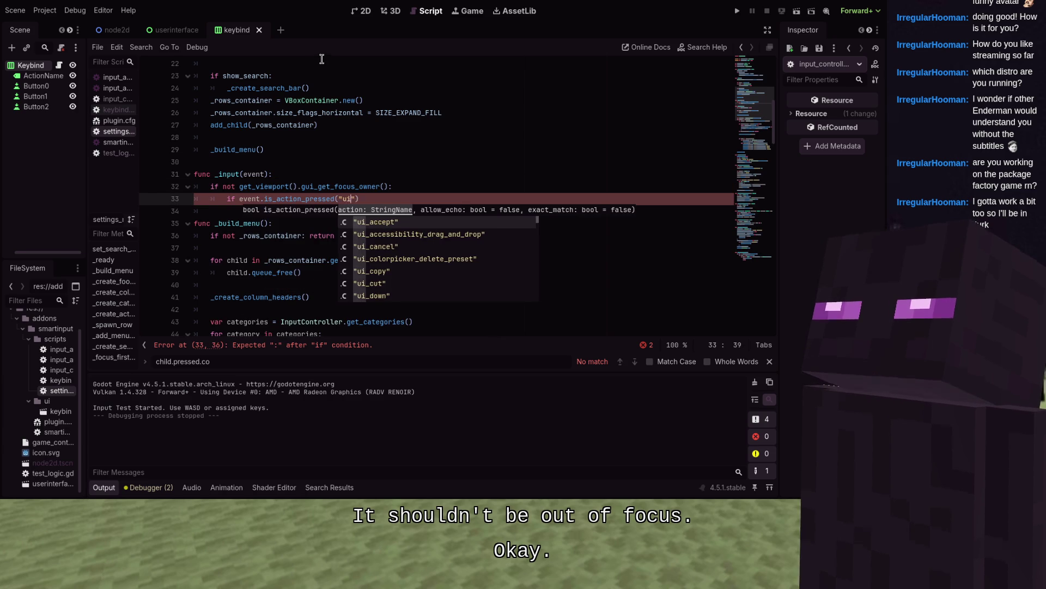
key(Return)
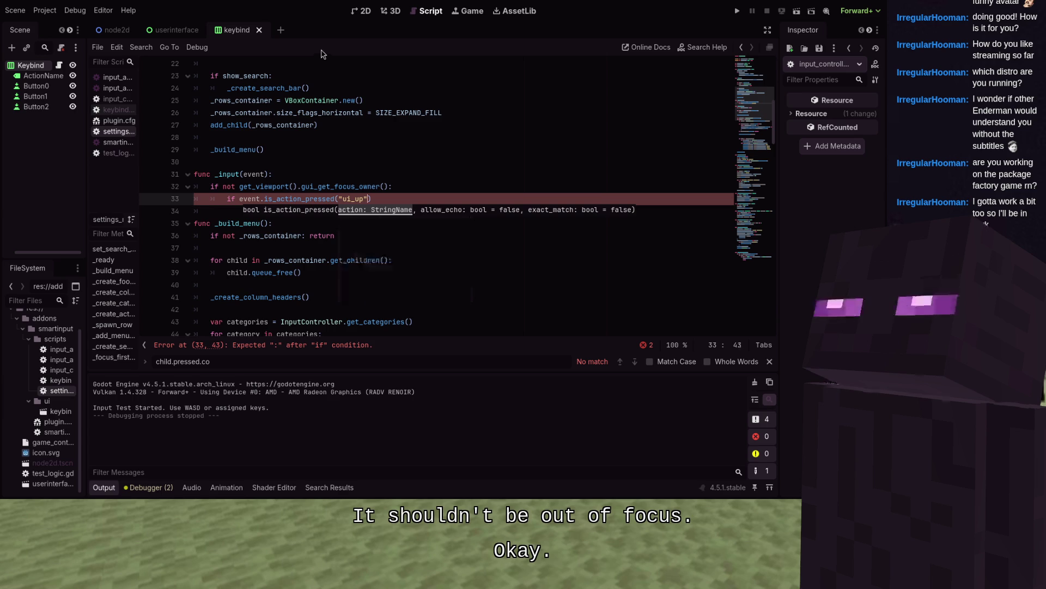
key(BackSpace)
text(o)
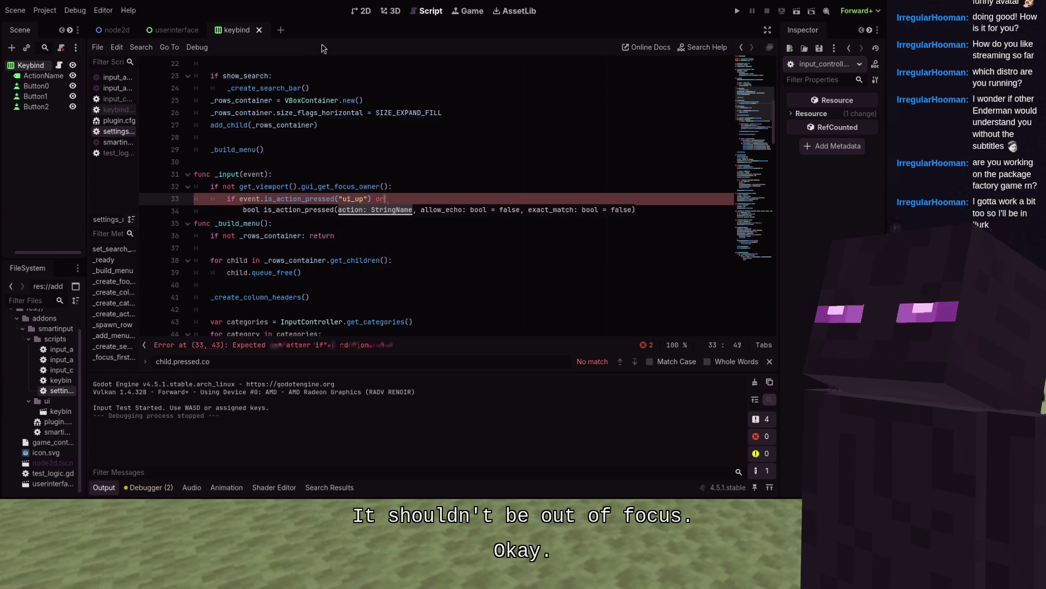
text(r)
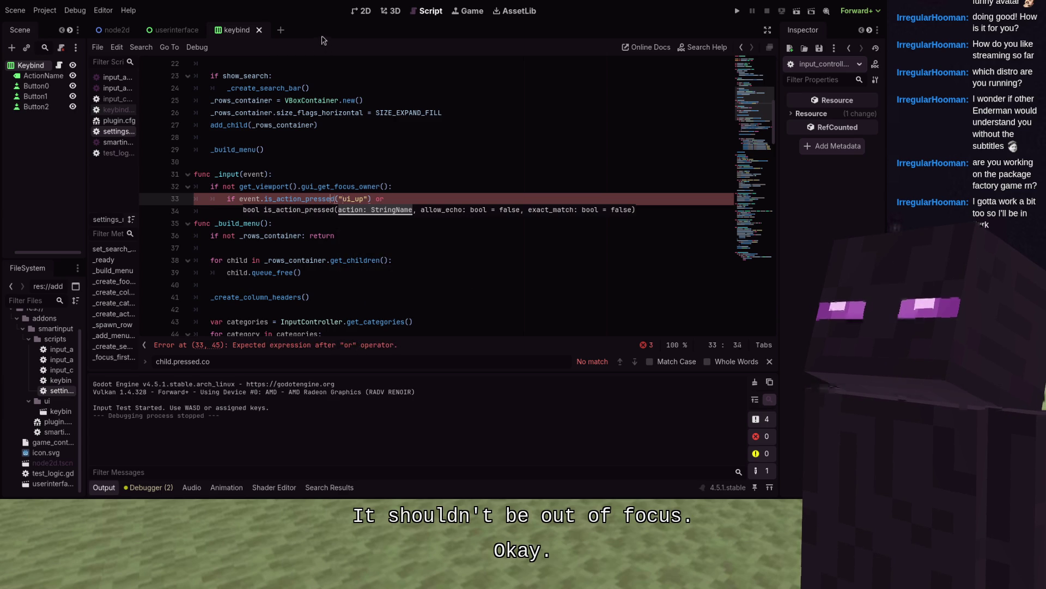
key(Left)
key(Left)
key(Left)
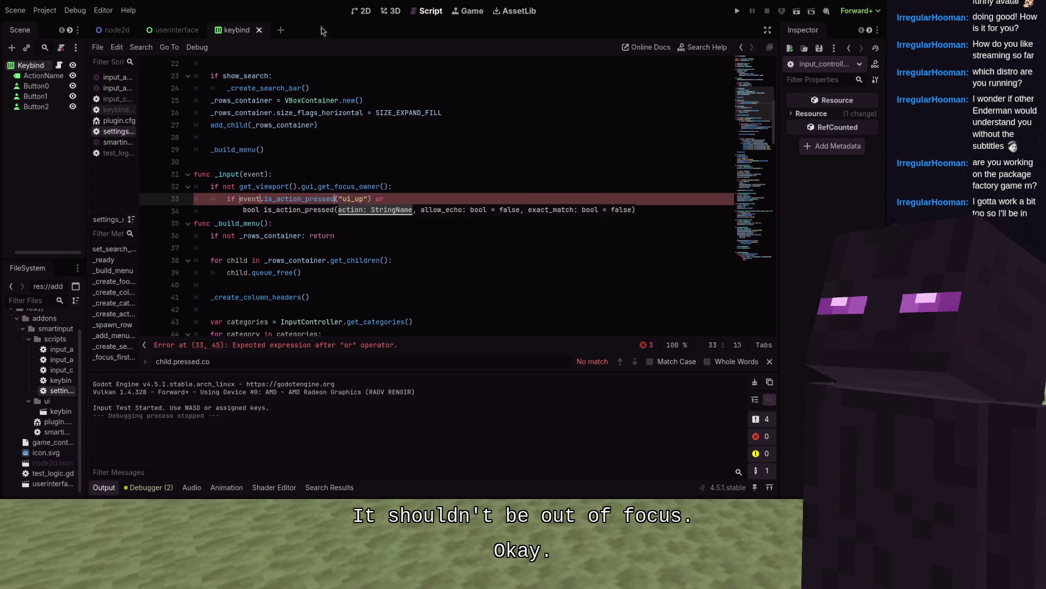
key(End)
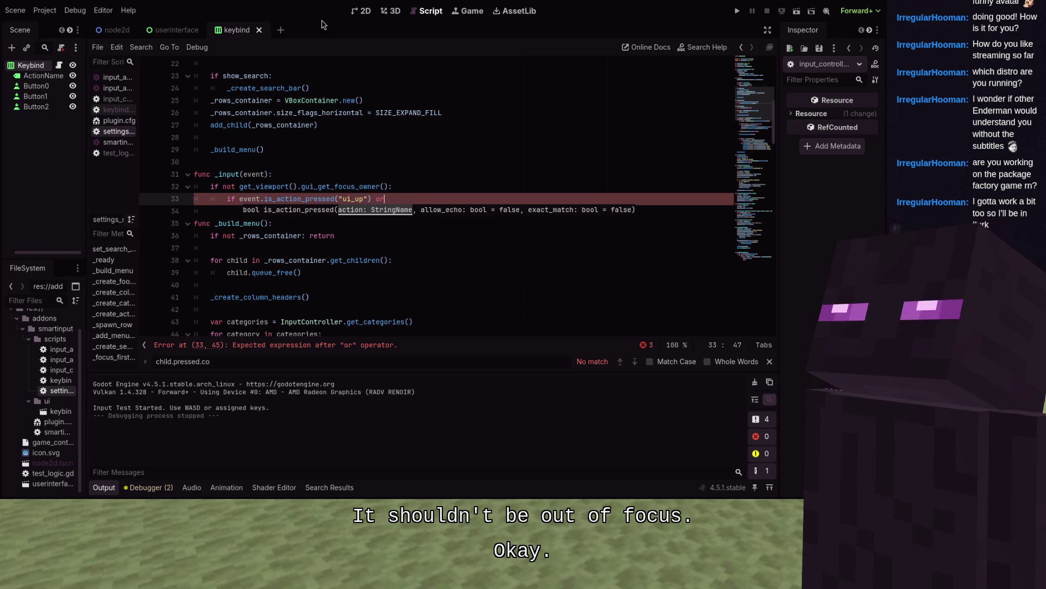
text(event.is_action_pressed("ui_up") or)
key(BackSpace)
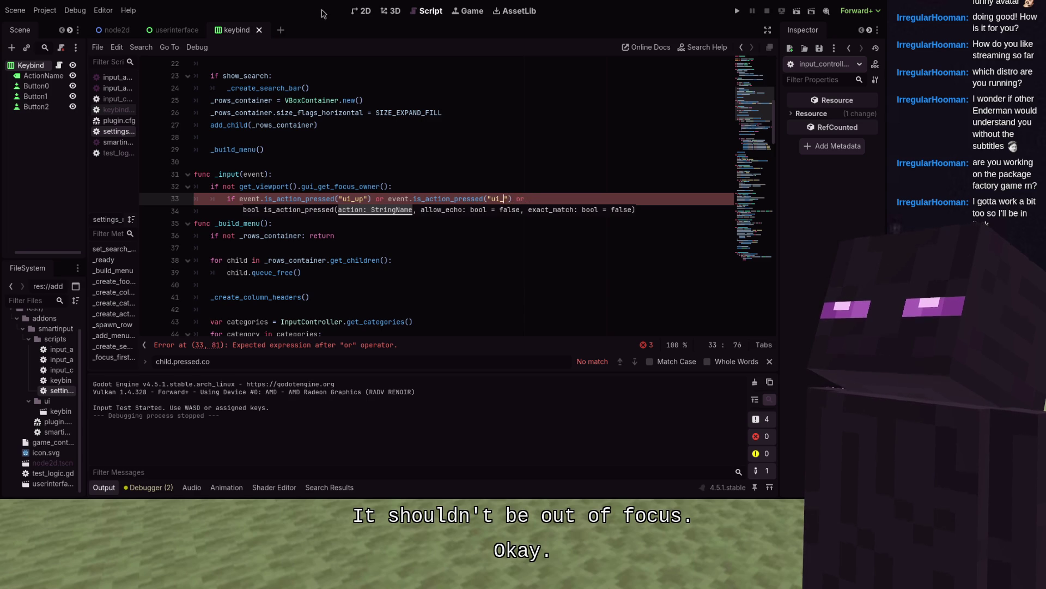
text(wn)
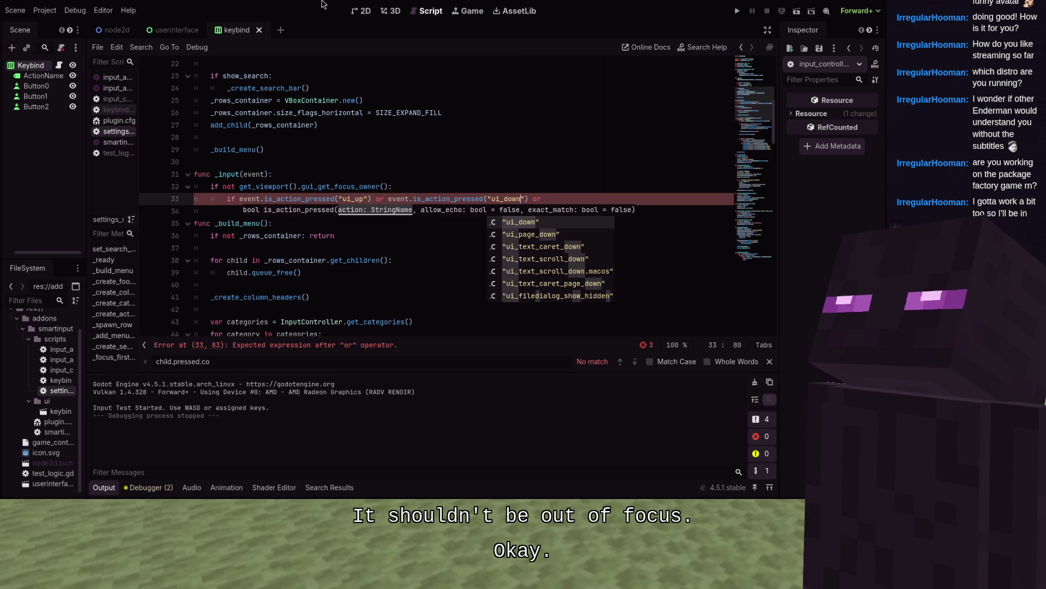
key(Right)
key(Right)
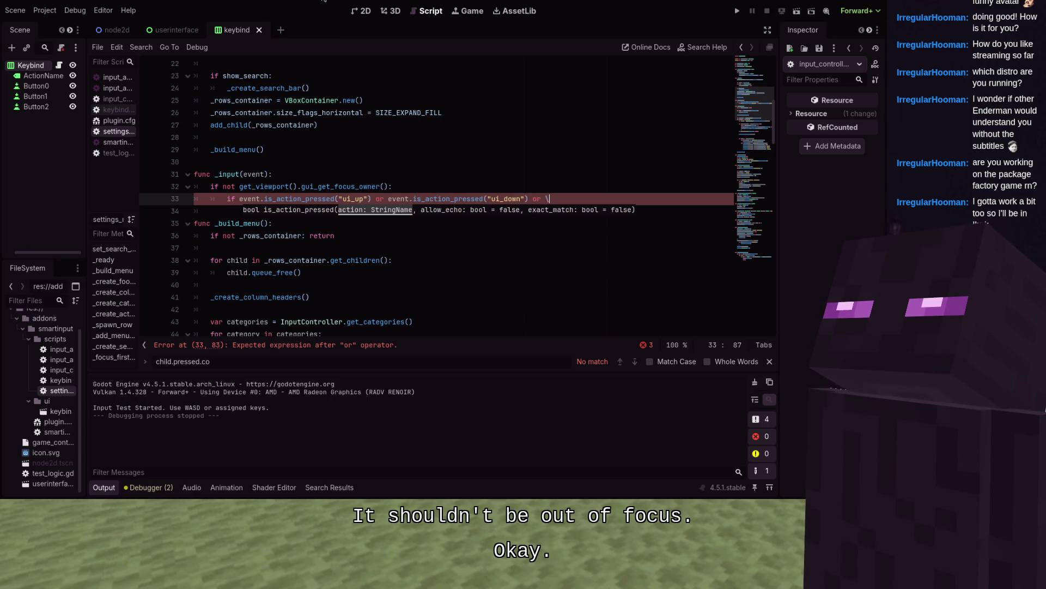
- Continue the condition with ui_left or ui_right, then begin the _search_edit visibility check
key(Return)
text(event.is_action_pressed("ui_up") or)
click(490, 199)
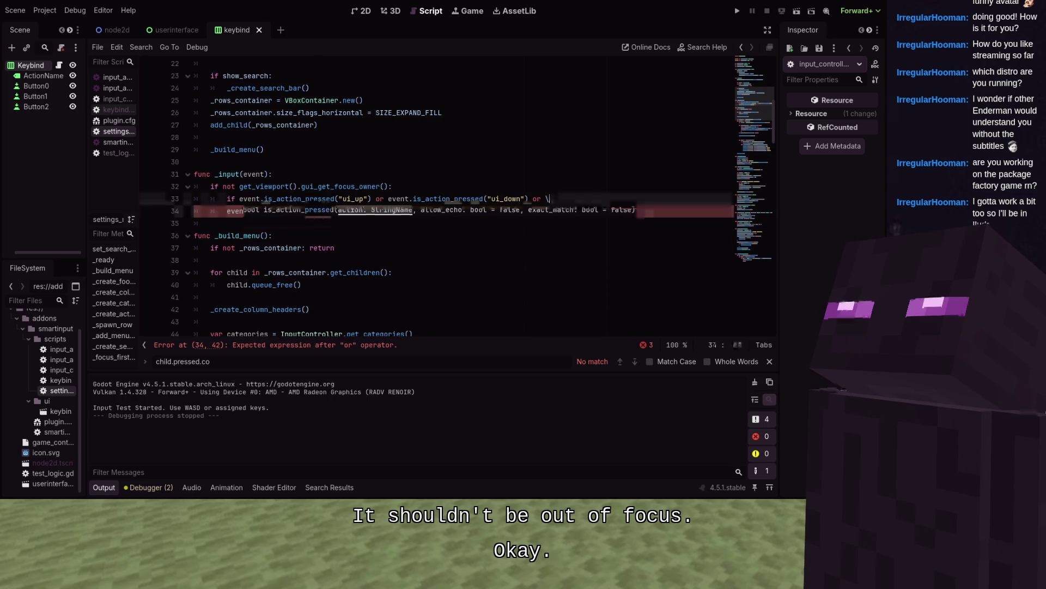
click(253, 211)
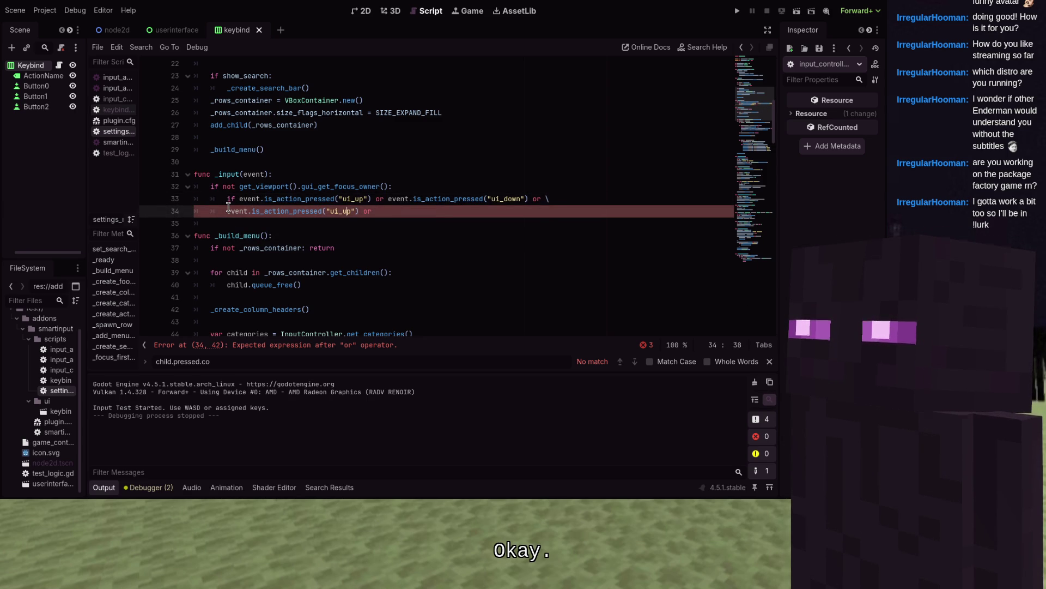
key(BackSpace)
key(BackSpace)
text(left)
key(End)
key(ctrl+v)
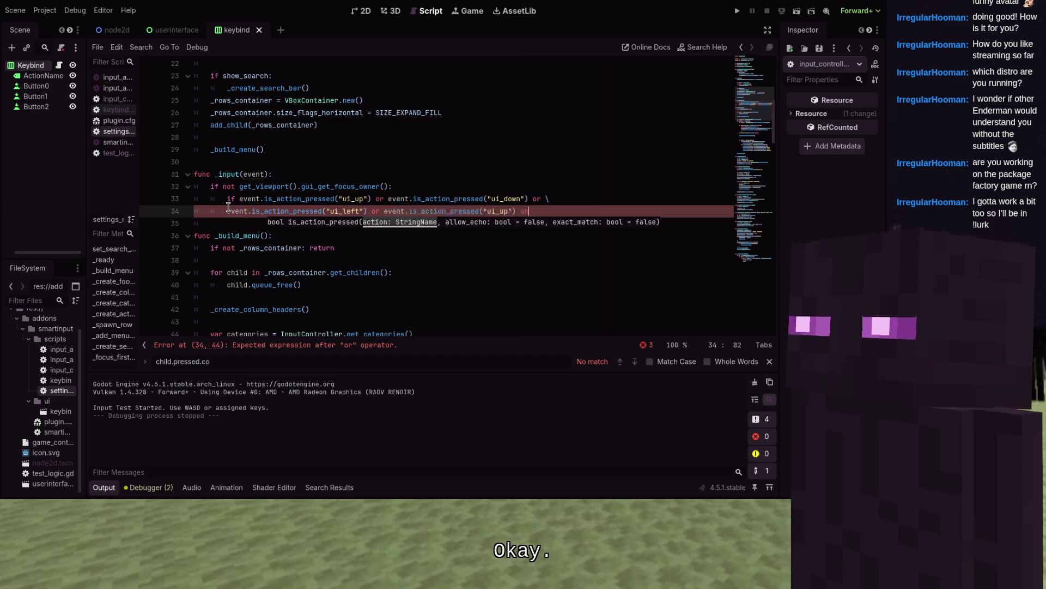
key(BackSpace)
text(ghyt")
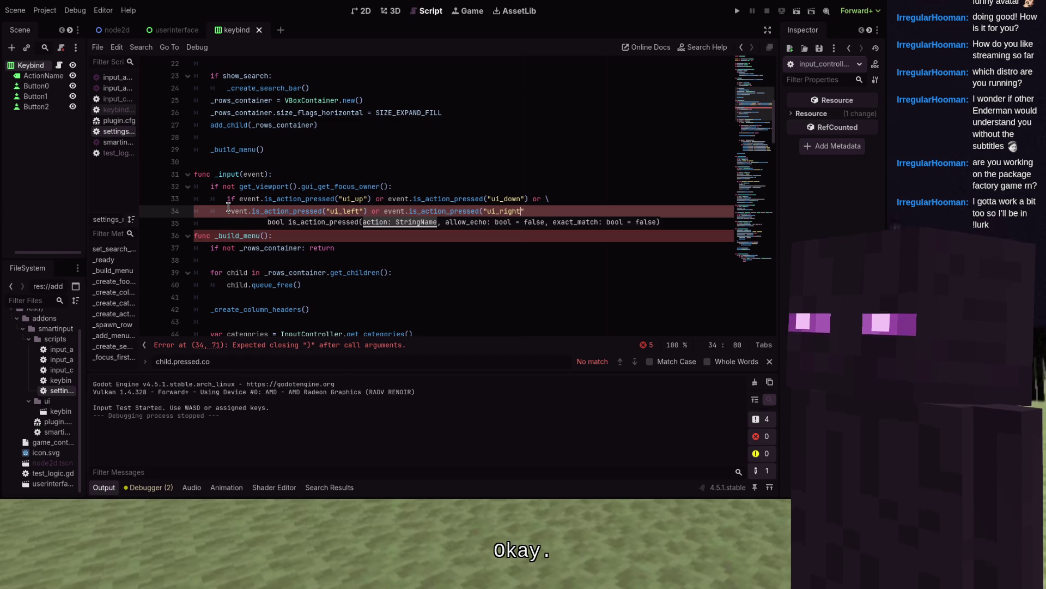
text())
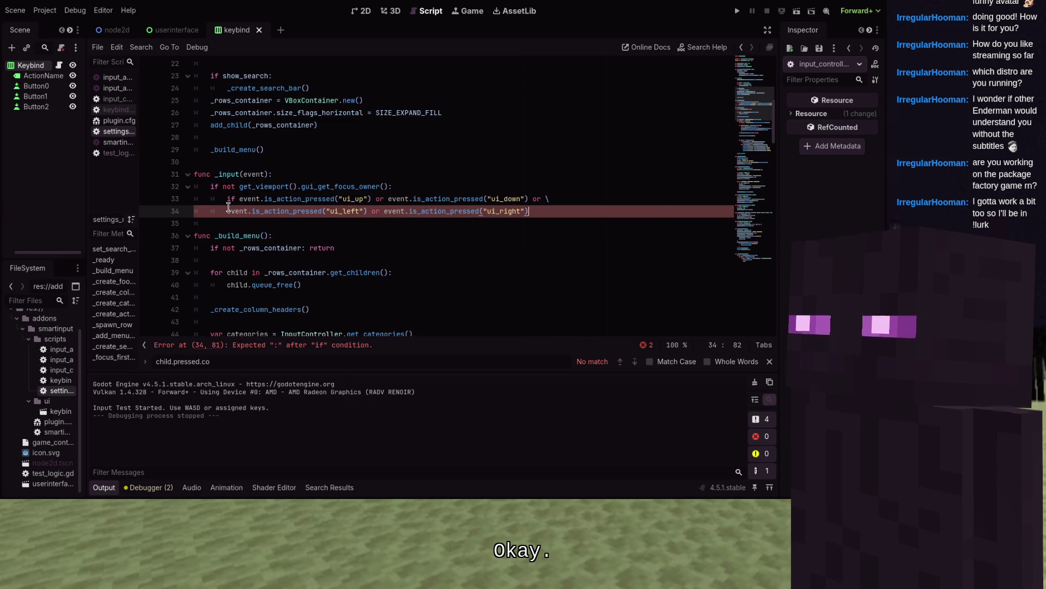
text(:)
key(Return)
text(if _search)
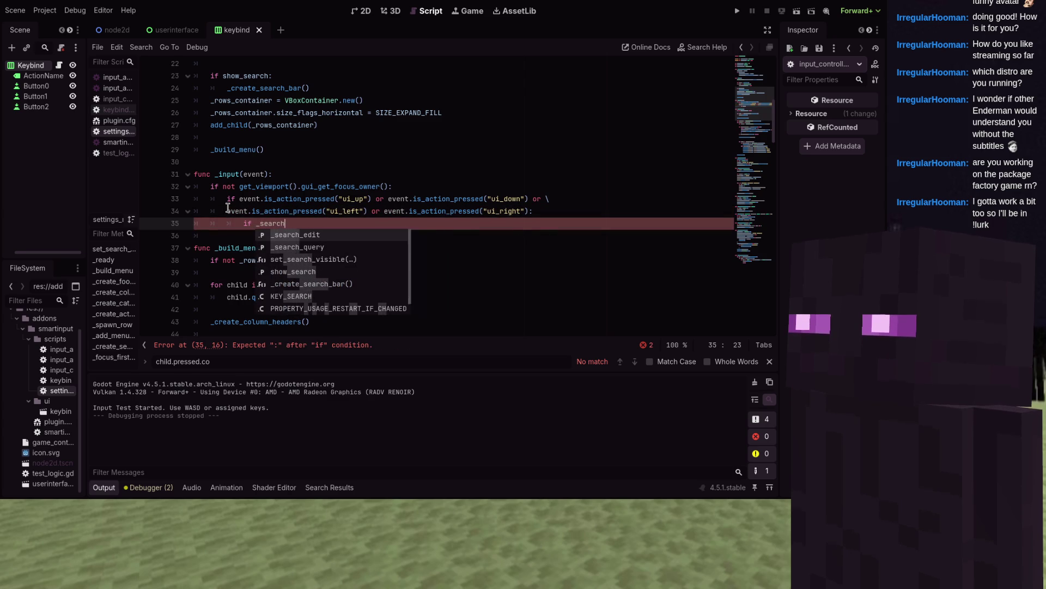
text(_edit)
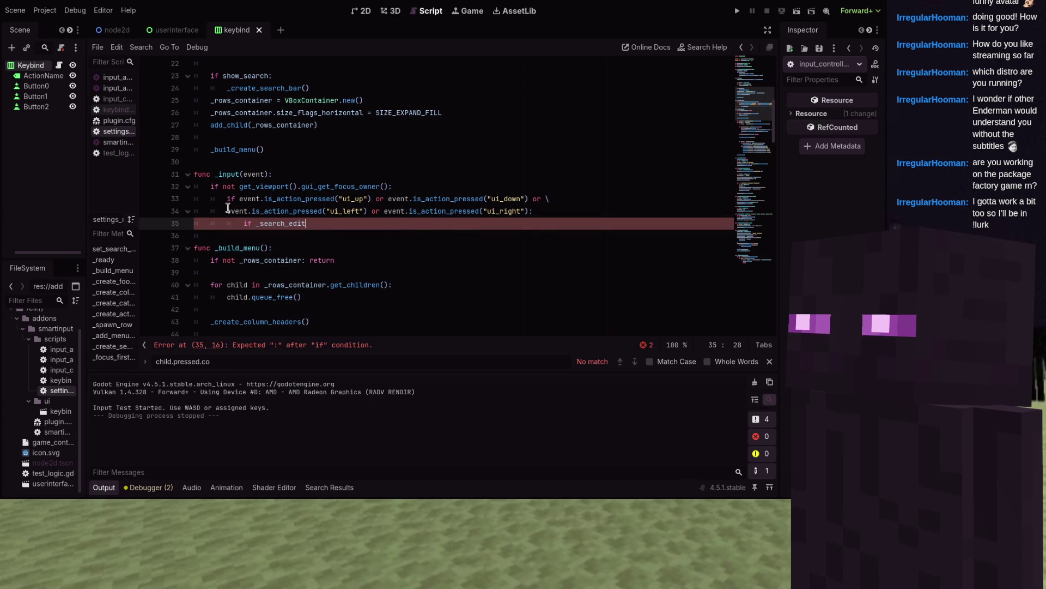
text( and )
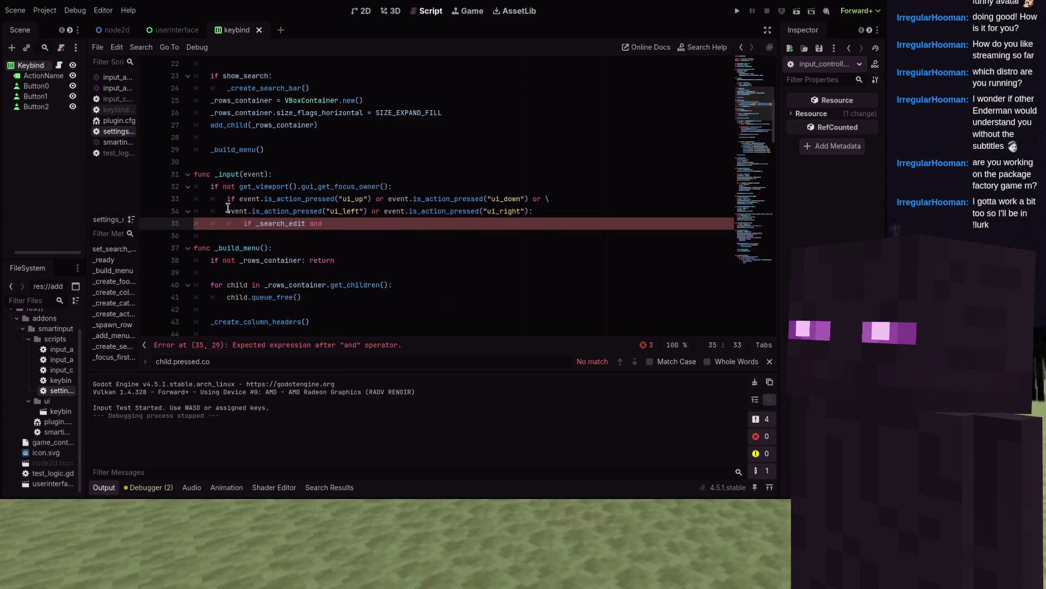
text(_search_edit.vi)
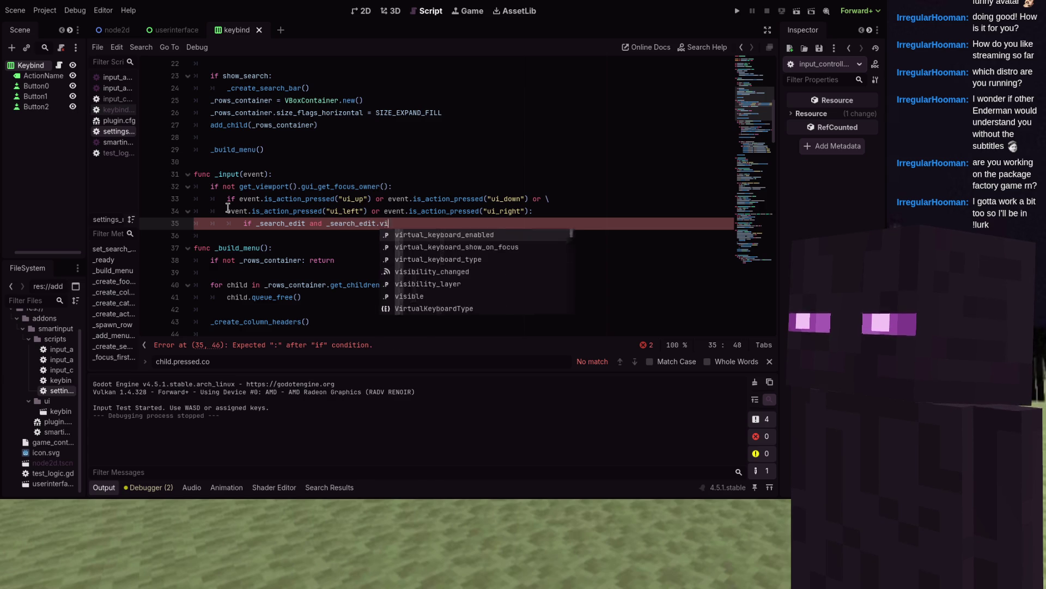
text(sible:)
- Call grab_focus() on the search box, with an else: branch calling _focus_first_button()
key(Return)
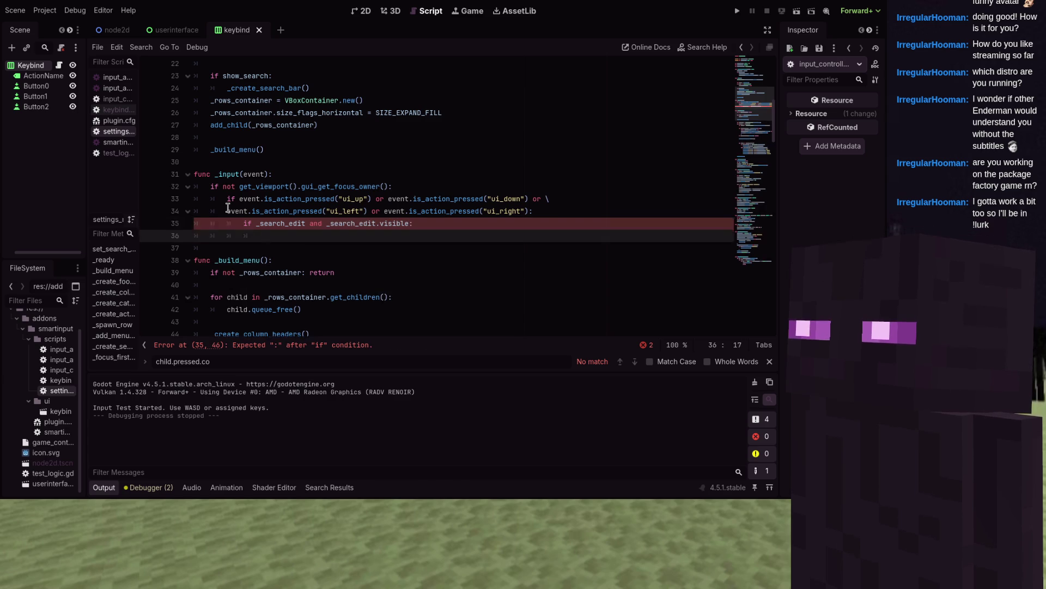
text(_search_a)
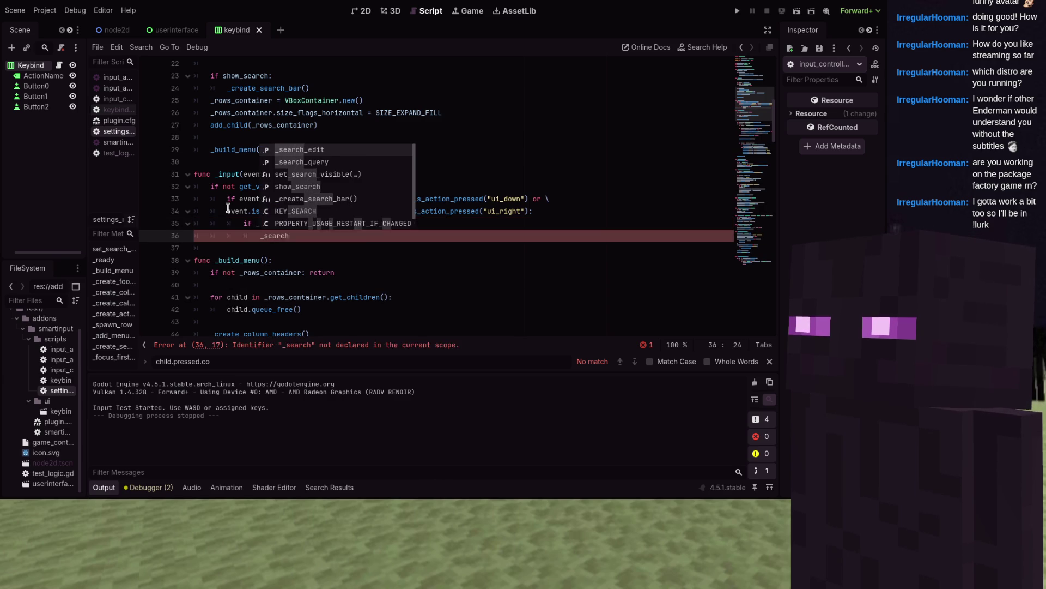
text(ction.)
text(grab_f)
text(())
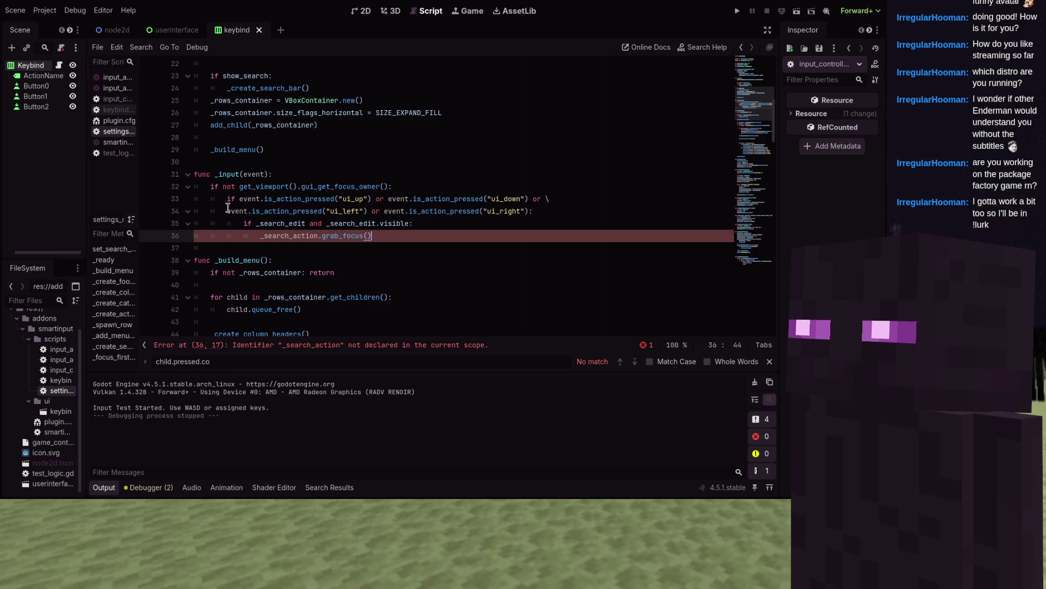
key(Return)
text(els)
key(BackSpace)
key(BackSpace)
key(BackSpace)
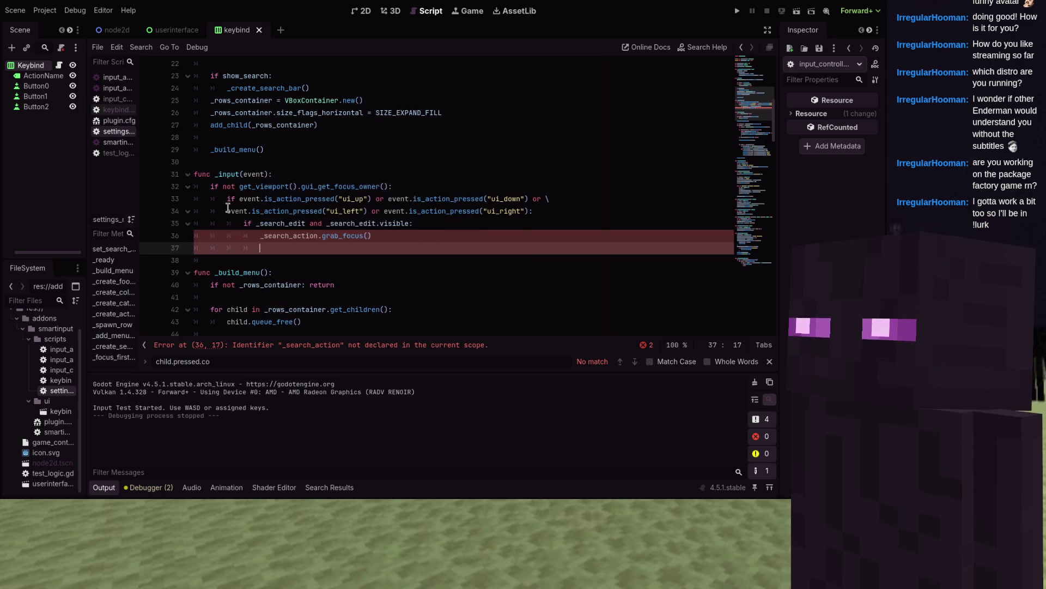
text(else:)
key(Return)
text(fo)
key(BackSpace)
key(BackSpace)
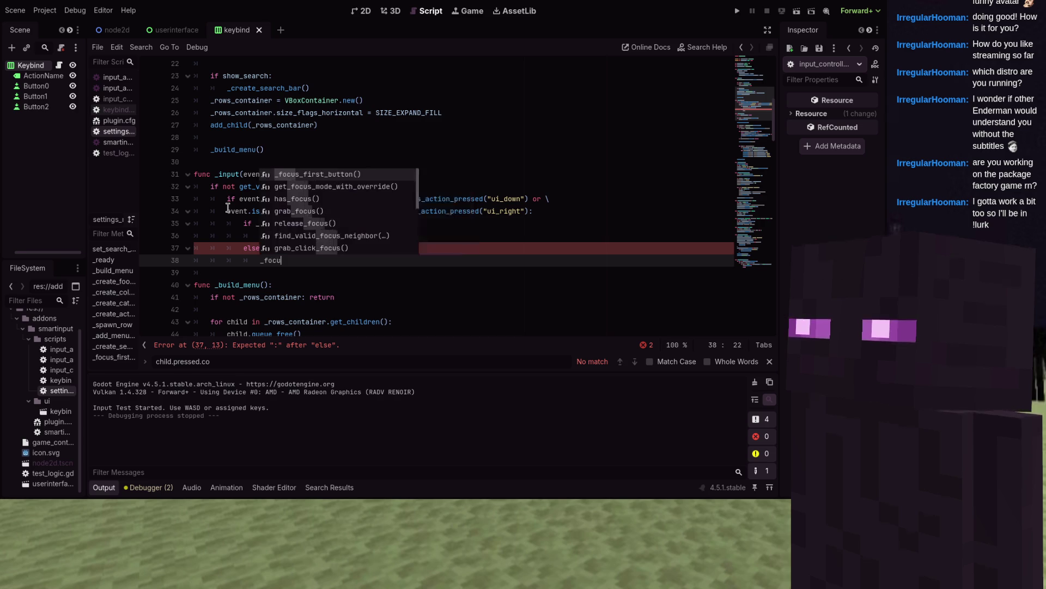
key(Return)
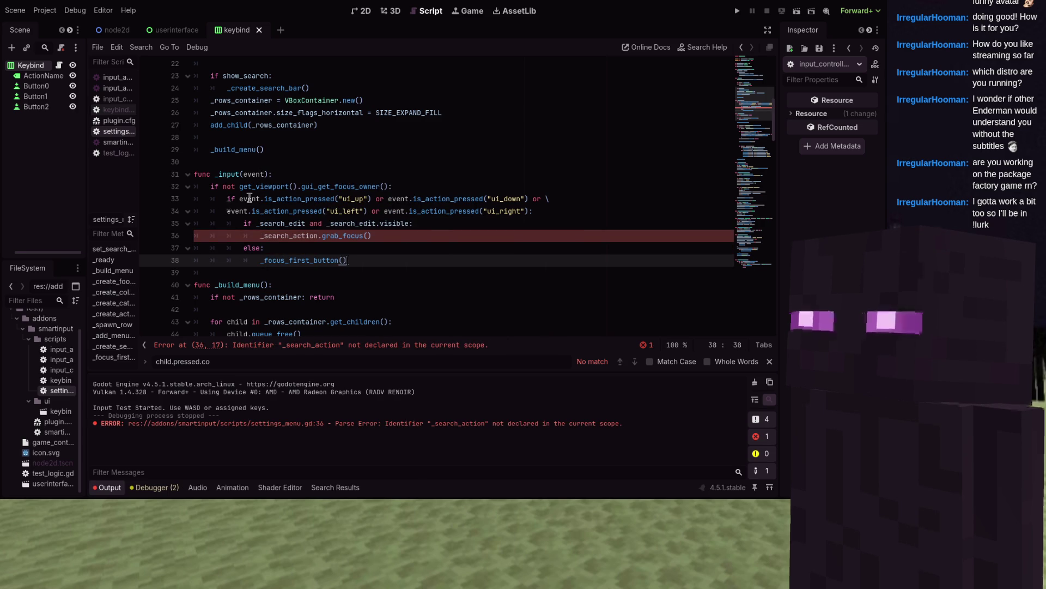
- Correct the undeclared _search_action name to _search_edit and scroll through the script
click(317, 235)
key(BackSpace)
key(BackSpace)
key(BackSpace)
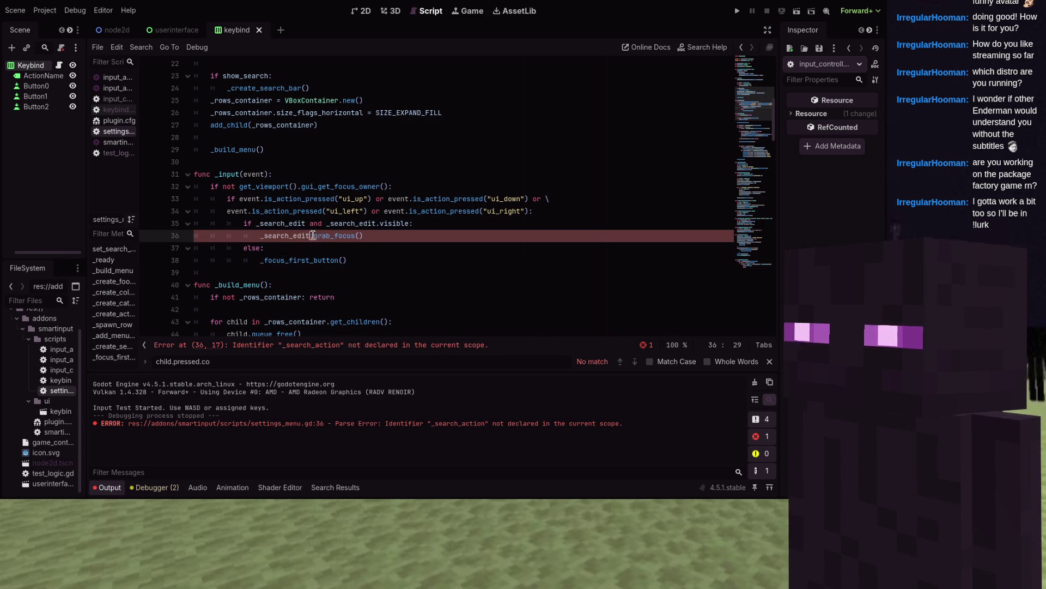
text(d)
key(Return)
click(343, 187)
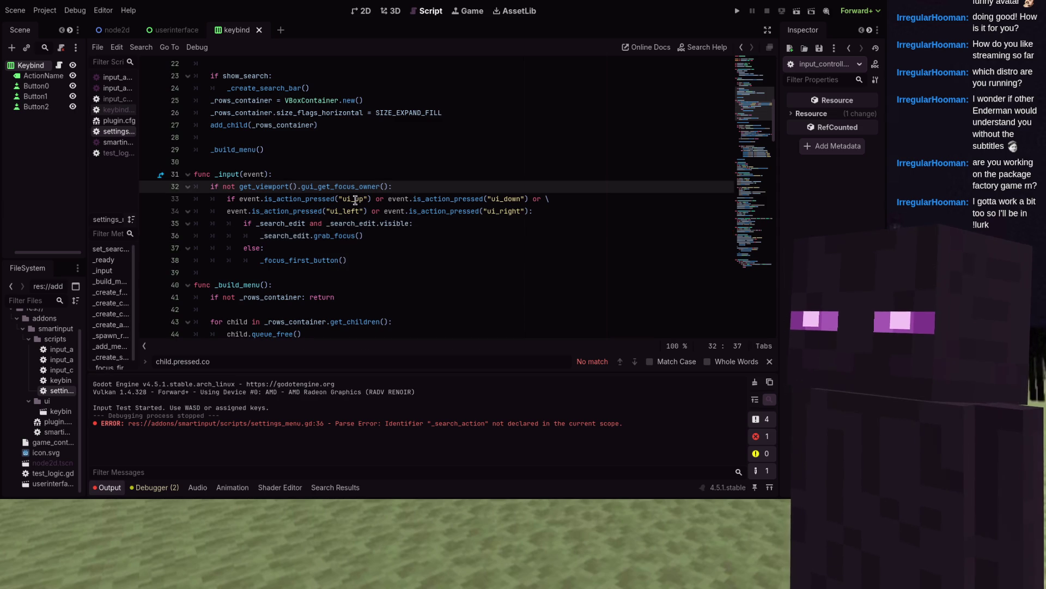
scroll(357, 200, down, 3)
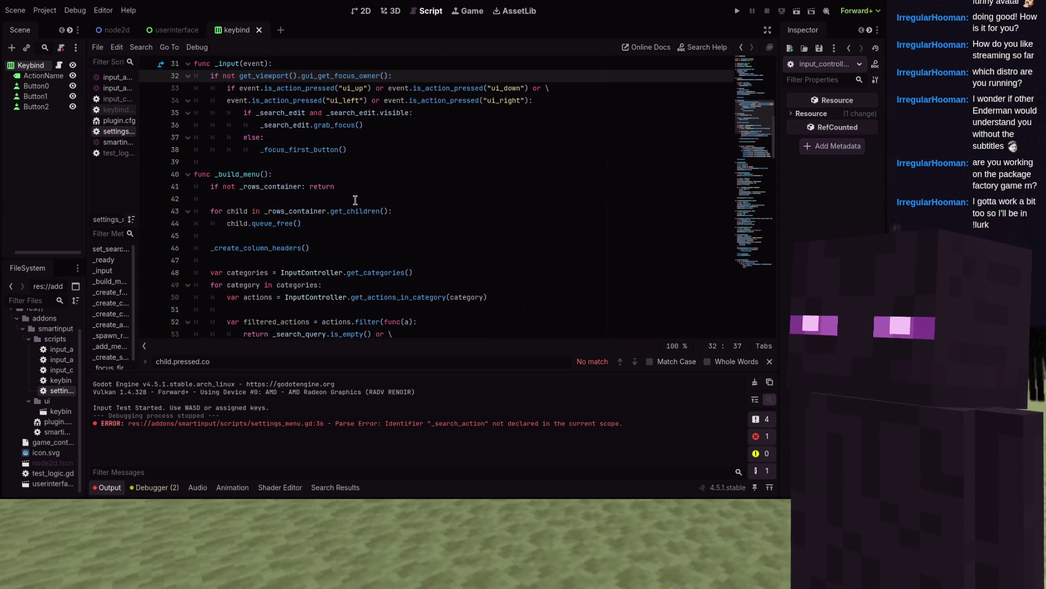
scroll(356, 200, down, 10)
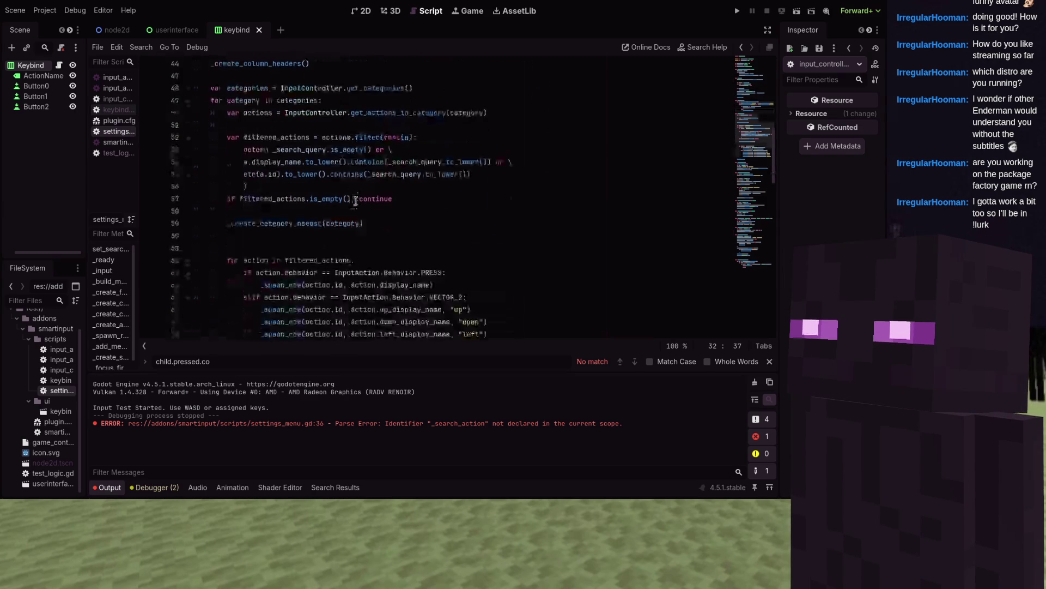
scroll(356, 201, down, 15)
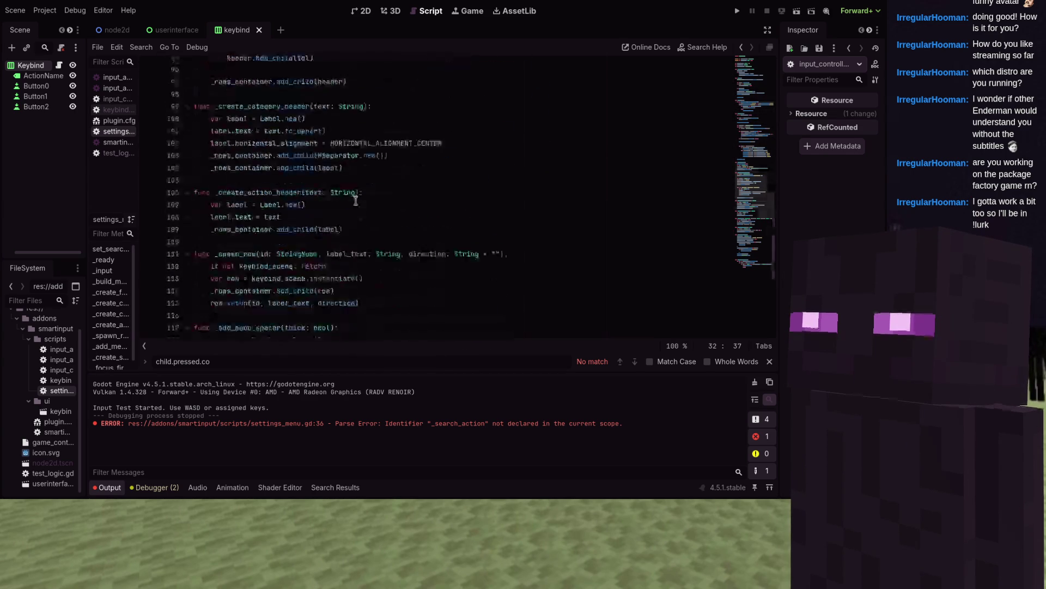
- Search the script for set_ to locate the set_search_visible function
scroll(338, 218, down, 5)
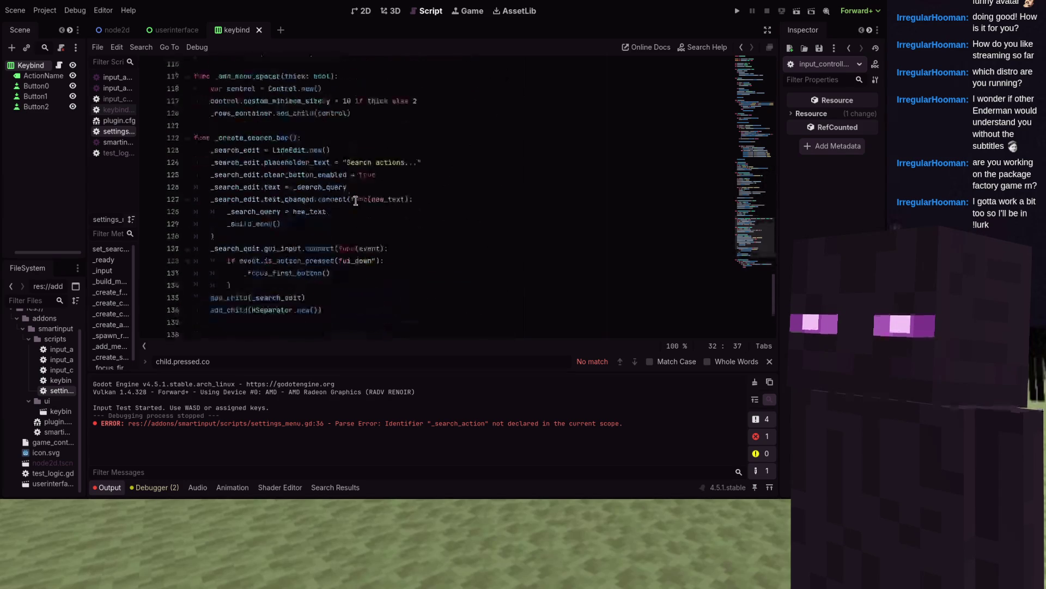
click(276, 235)
scroll(279, 233, up, 5)
scroll(279, 233, up, 1)
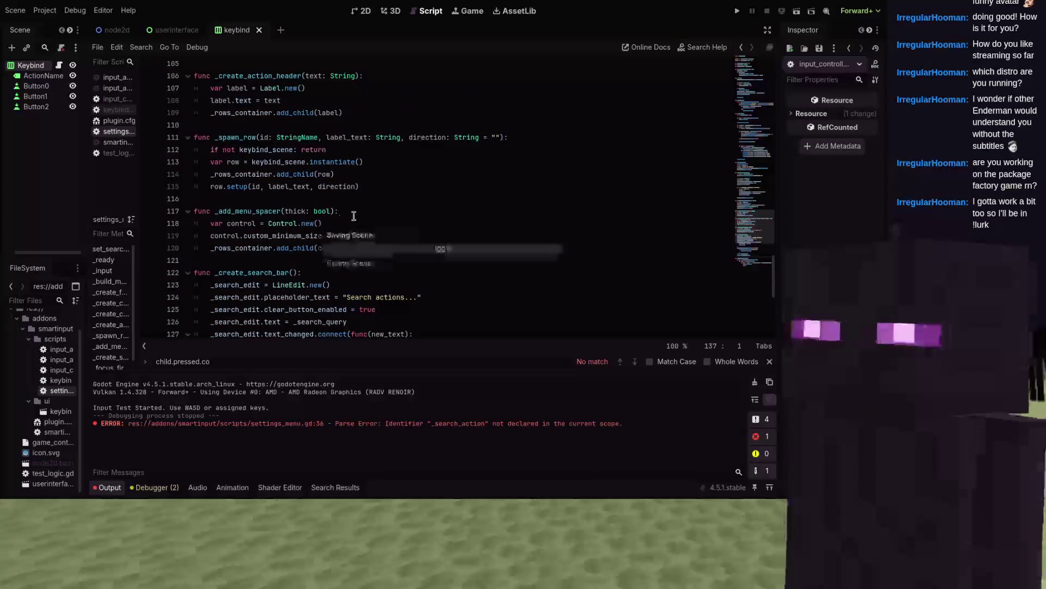
click(356, 188)
scroll(356, 192, up, 10)
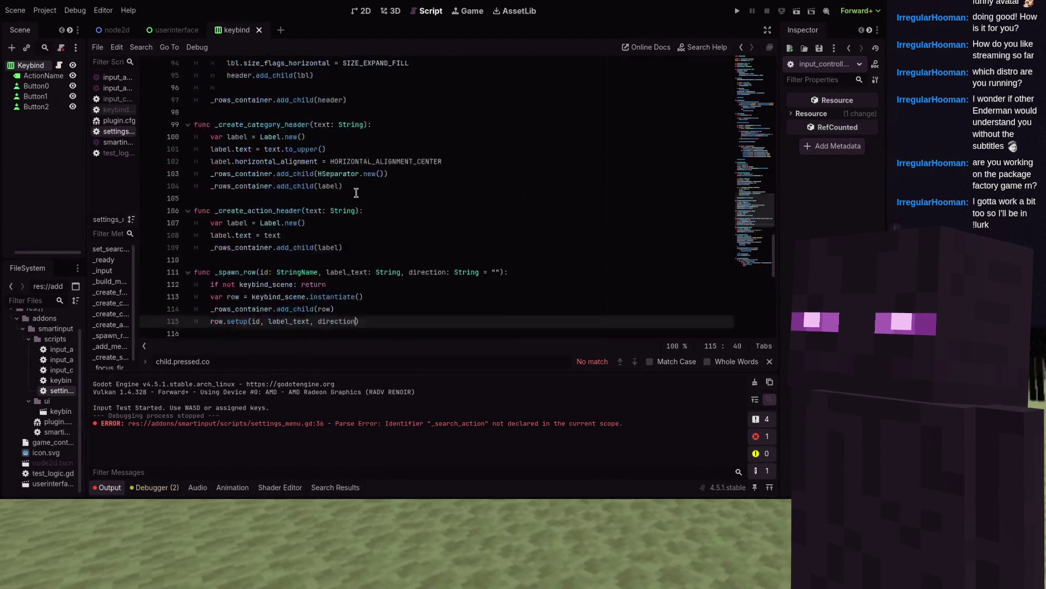
key(ctrl+f)
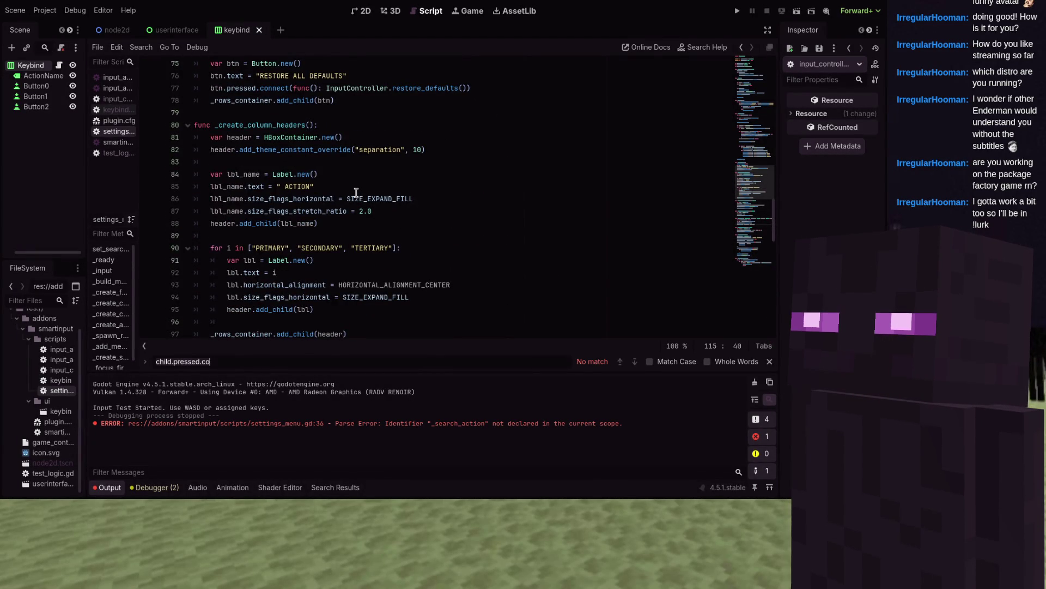
text(set_)
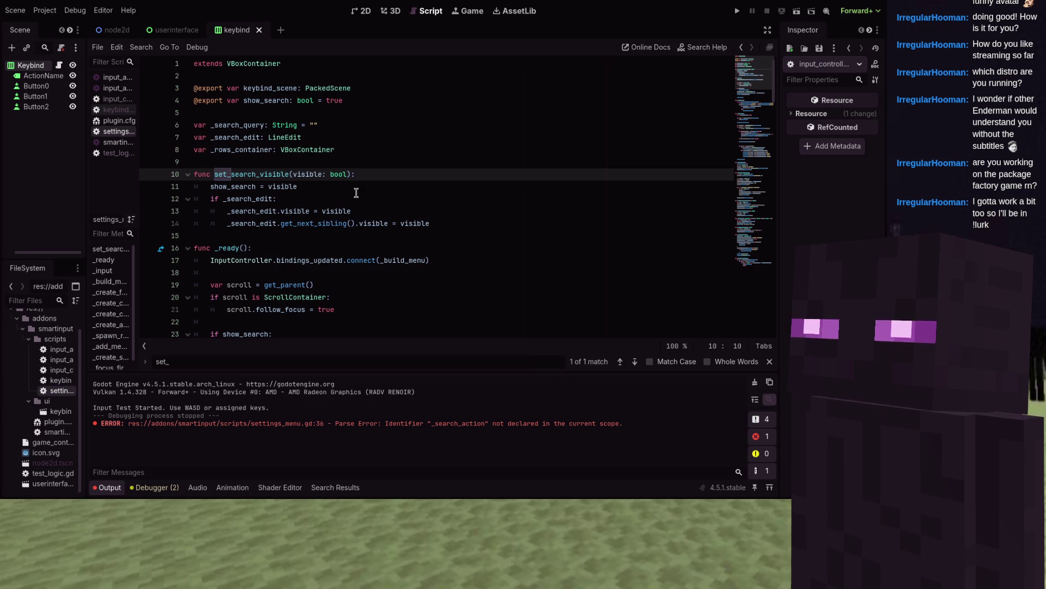
click(470, 223)
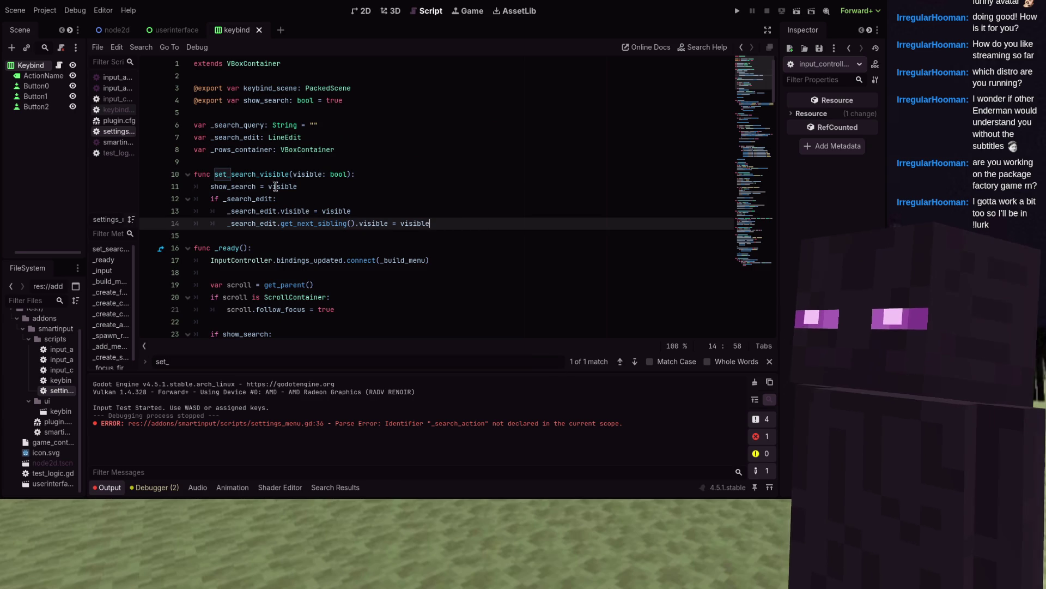
- Retype the _search_edit reference on line 13 via autocomplete, then search for focus_first
mouse_move(249, 192)
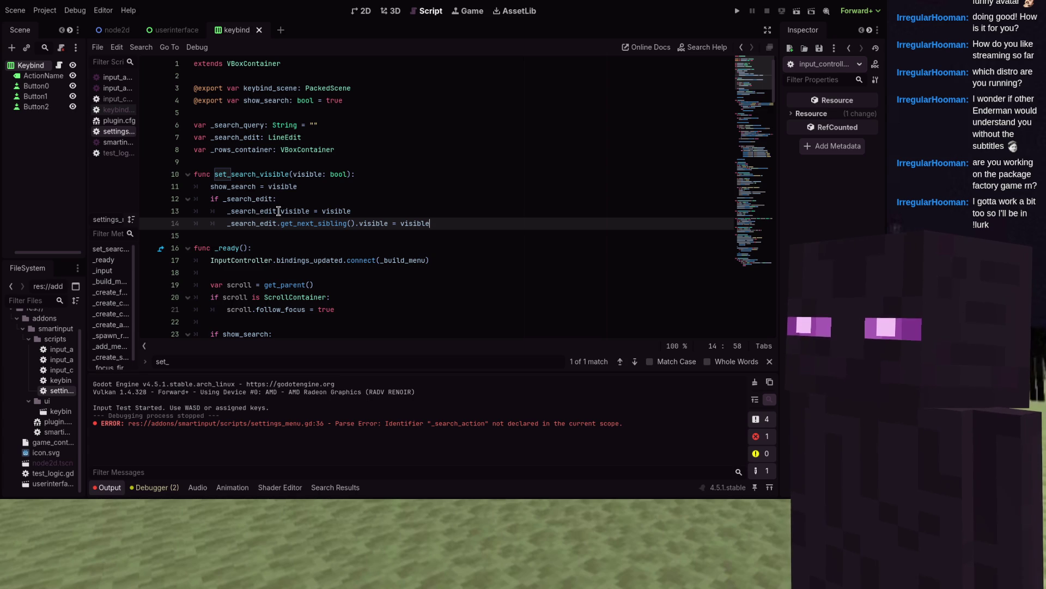
click(374, 200)
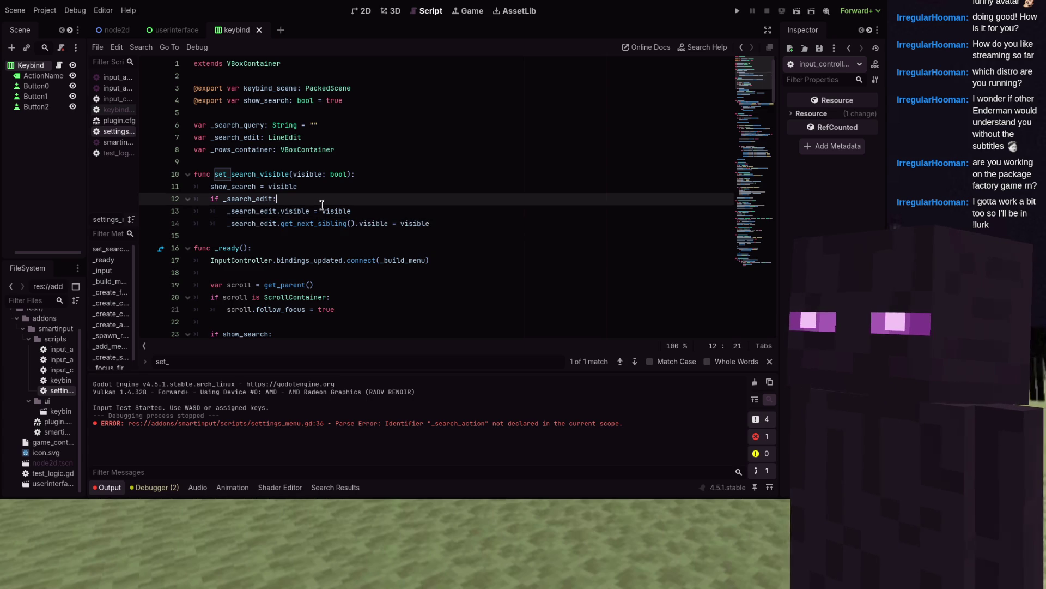
click(229, 211)
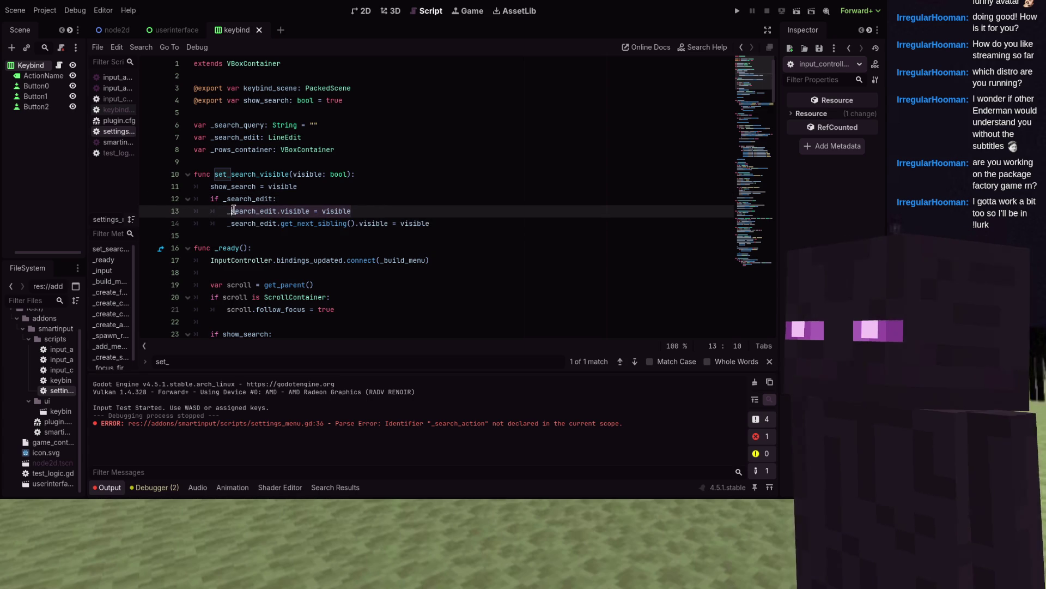
key(shift+End)
text(se)
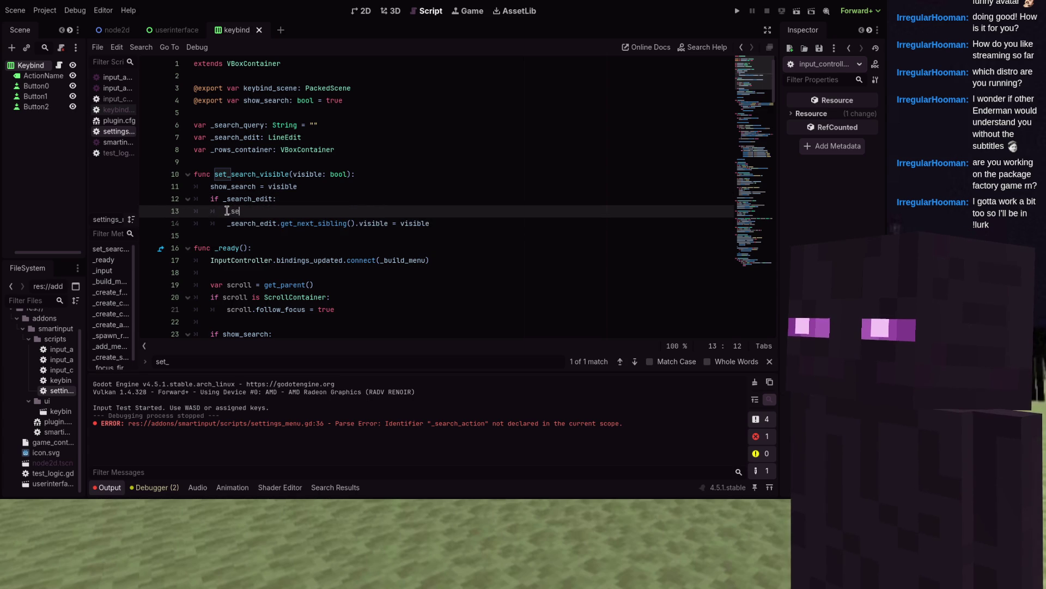
text(arch)
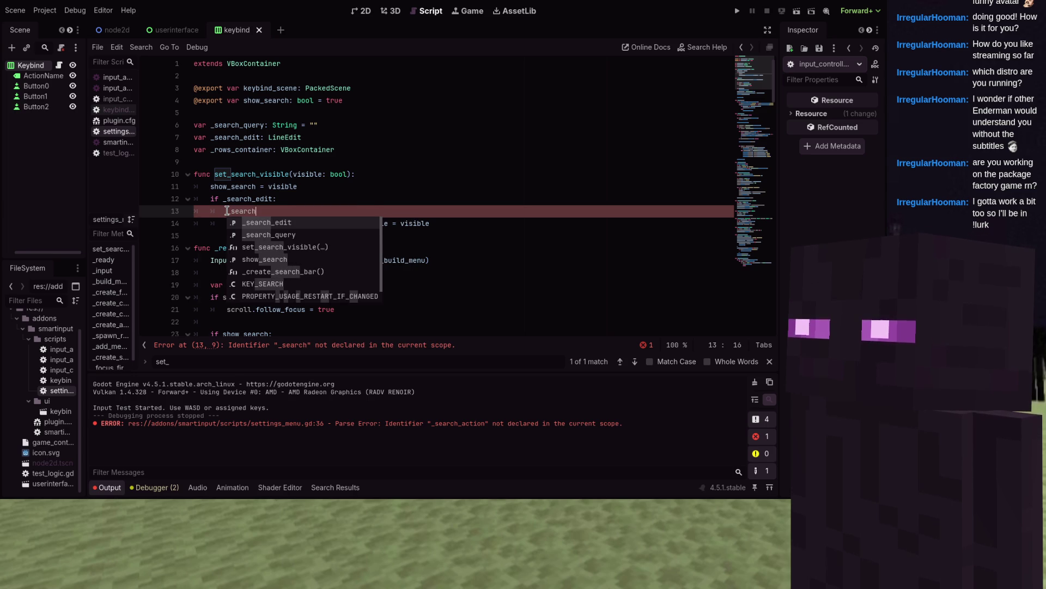
key(Return)
click(269, 187)
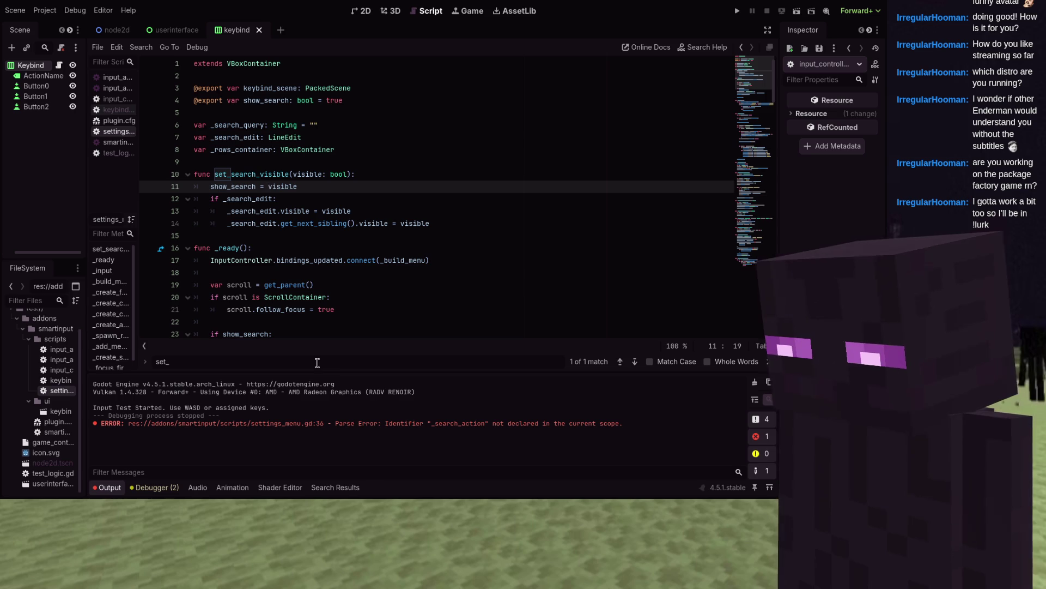
key(ctrl+f)
text(focus)
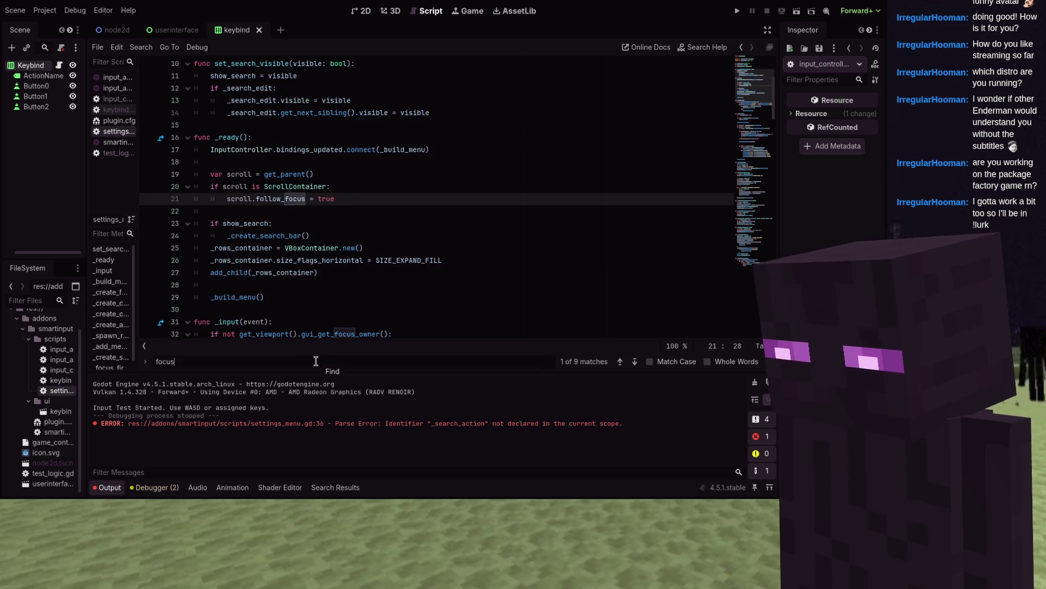
text(_first)
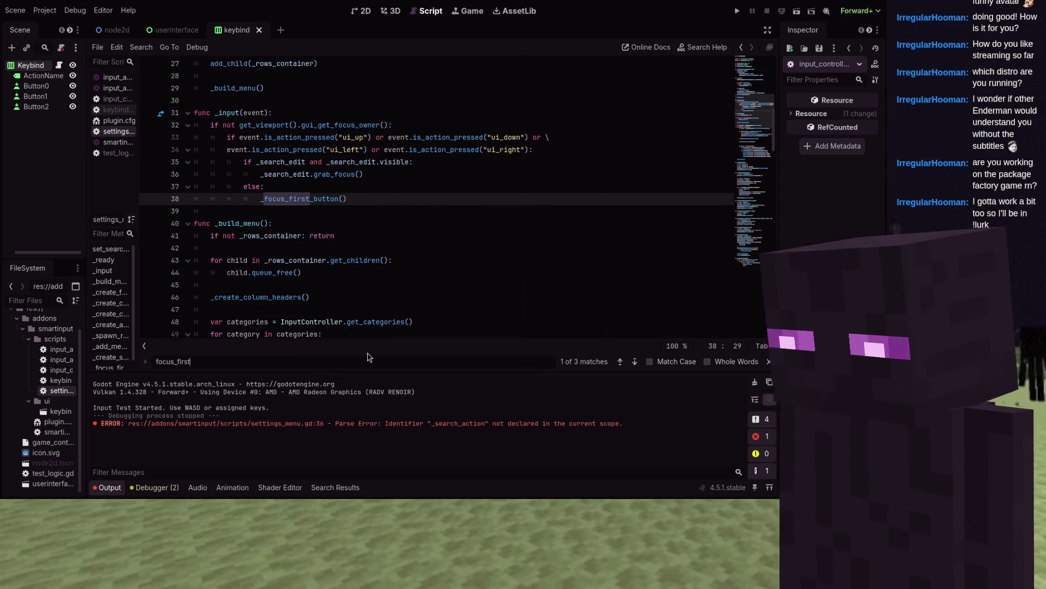
- Add get_viewport().set_input_as_handled() below the line 133 _focus_first_button() call and run the project
click(619, 362)
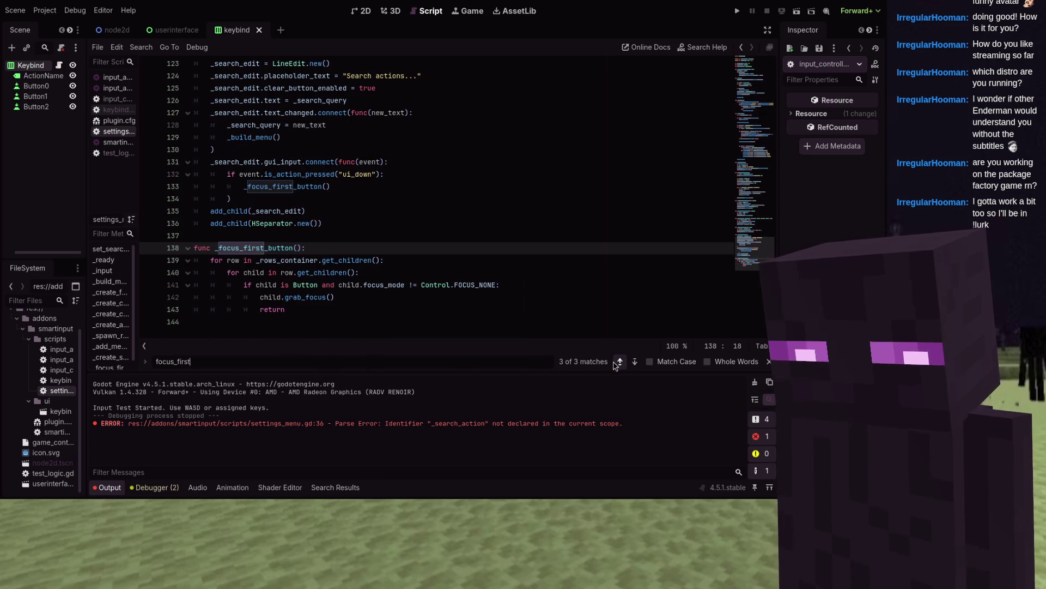
click(615, 361)
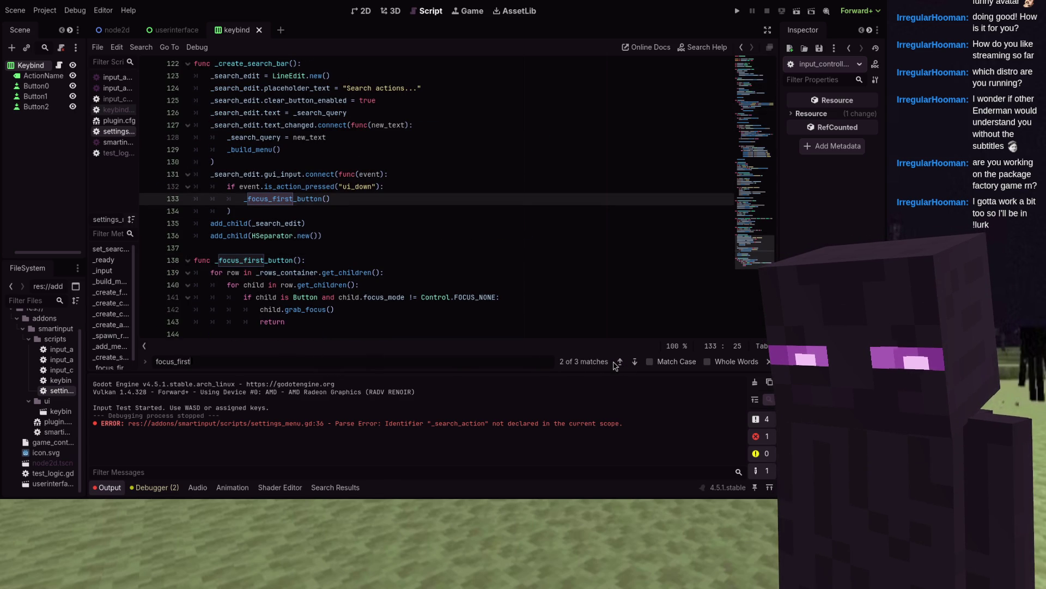
click(369, 198)
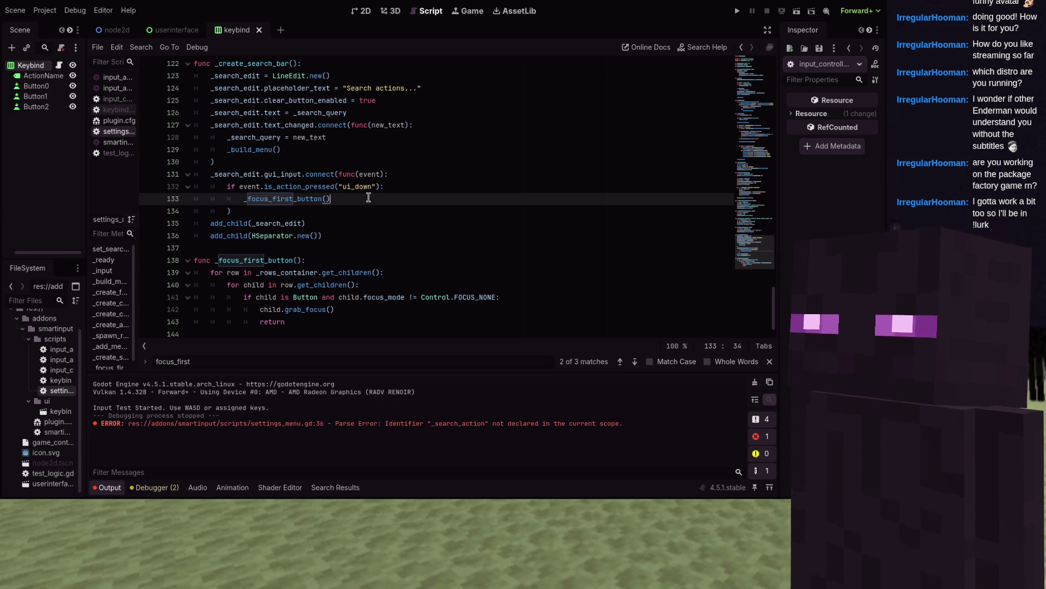
key(Return)
text(get_viewport)
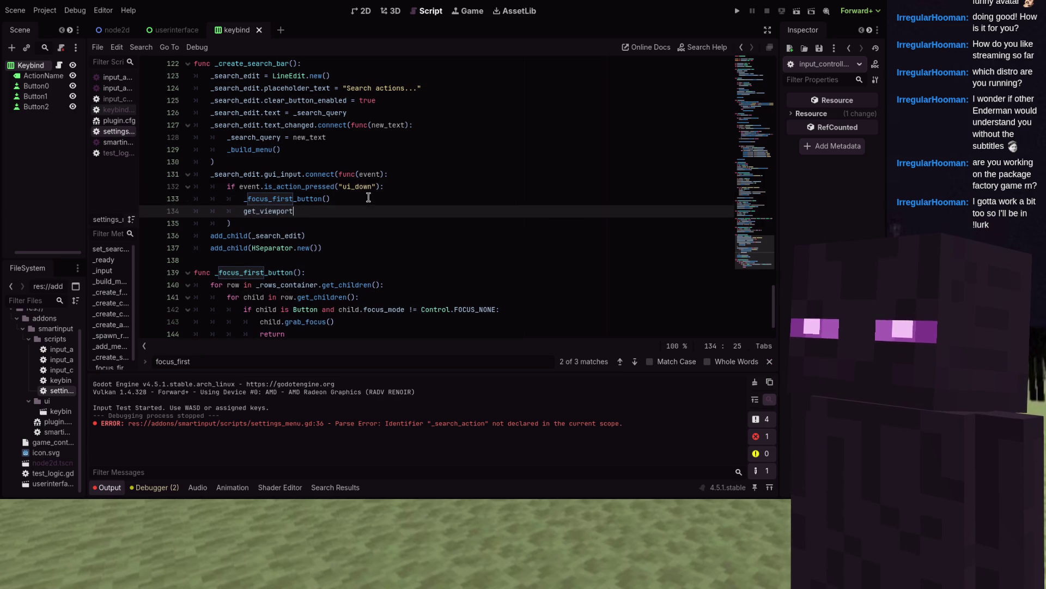
text(()
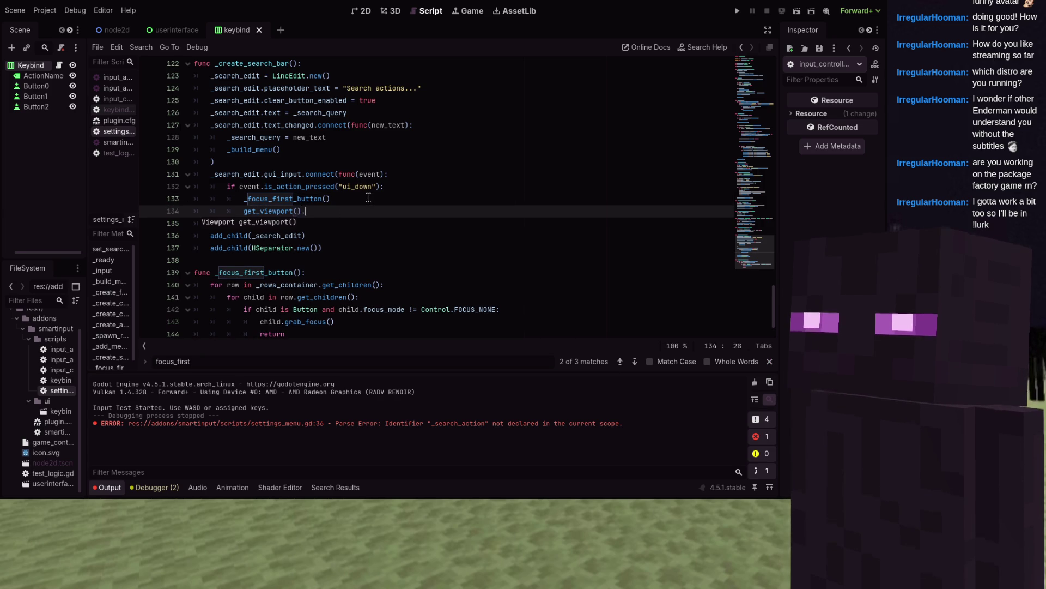
text().set_)
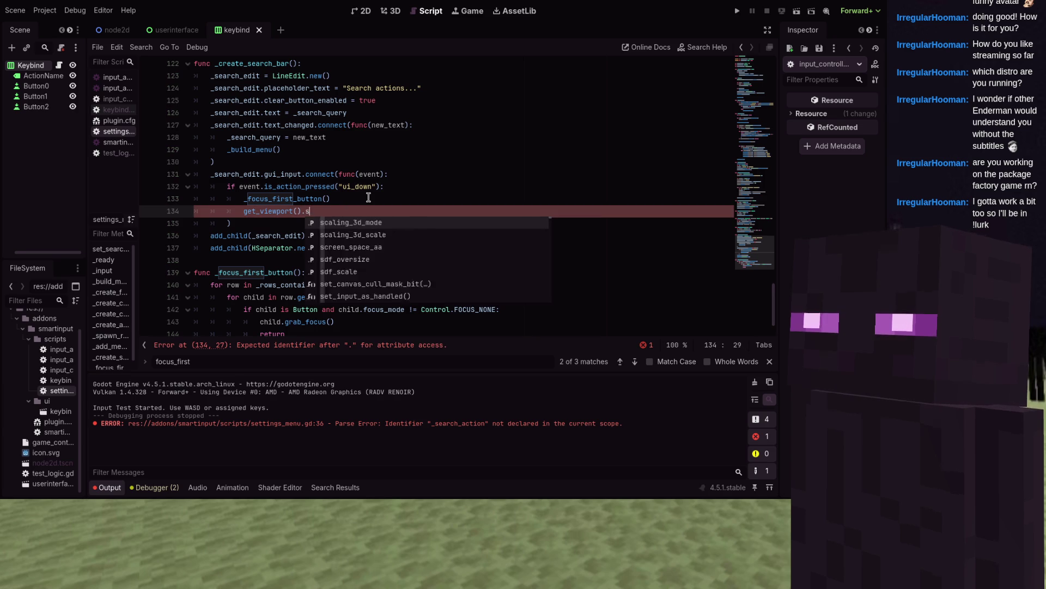
text(inpu)
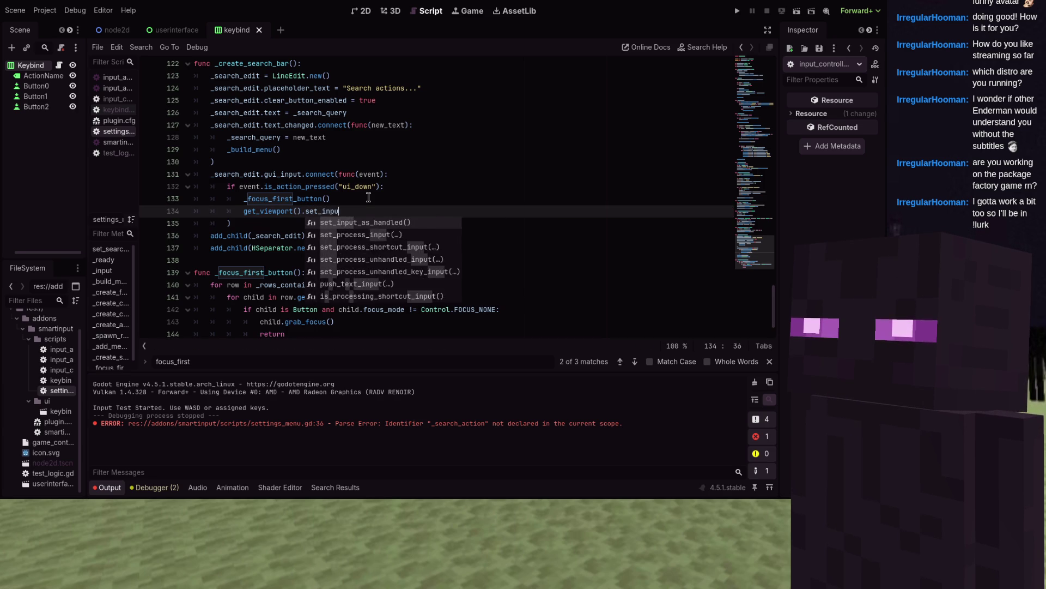
key(Return)
click(737, 11)
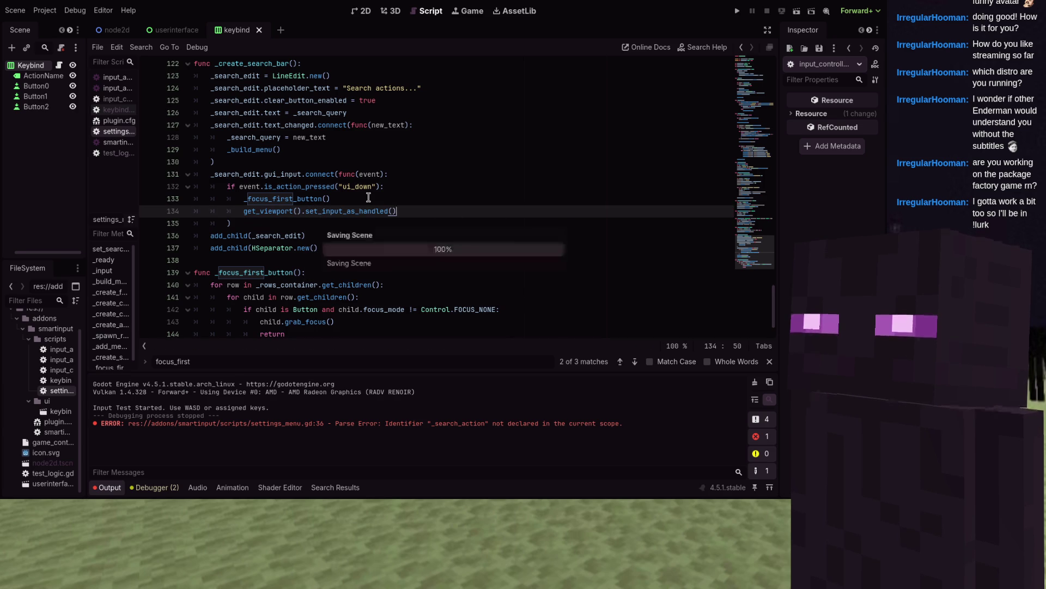
- Test Up/Down arrow navigation through the keybind rows, wrapping back to Move Up's W binding
key(Up)
key(Up)
key(Up)
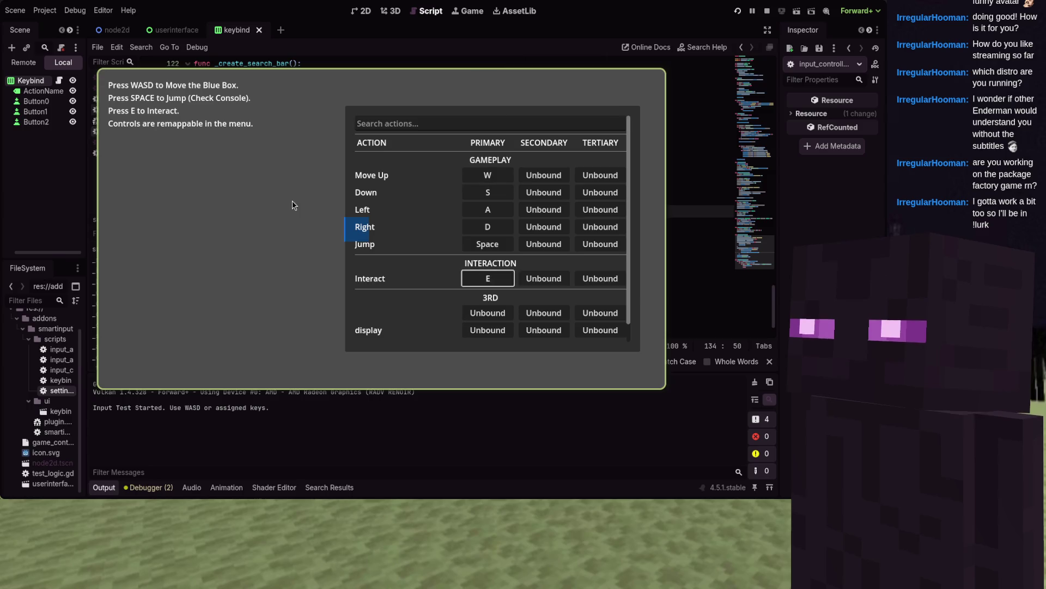
key(Up)
key(Up)
key(Up)
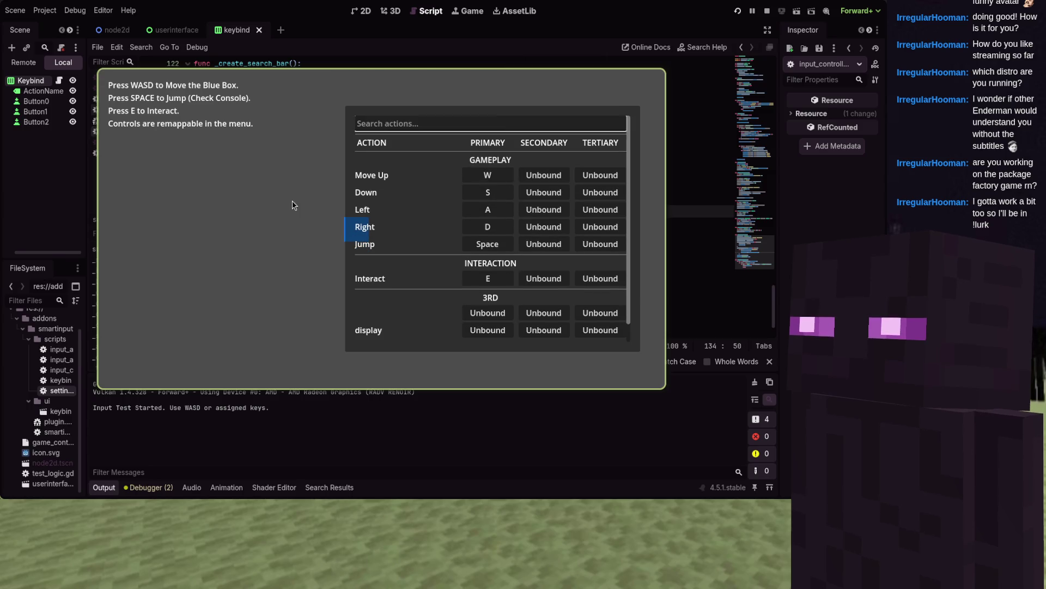
key(Up)
key(Up)
key(Up)
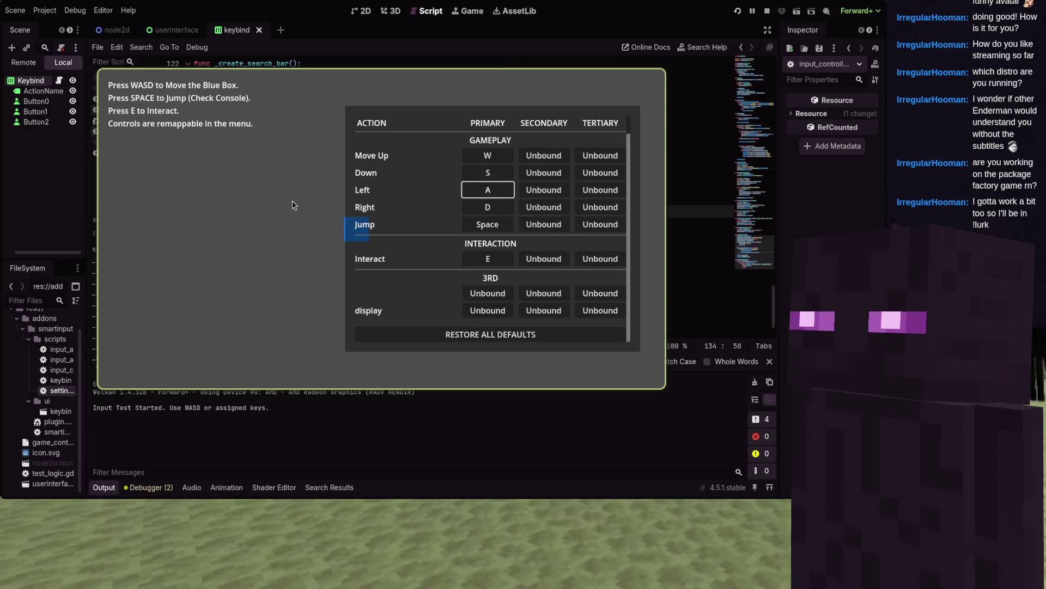
key(Up)
key(Up)
key(Up)
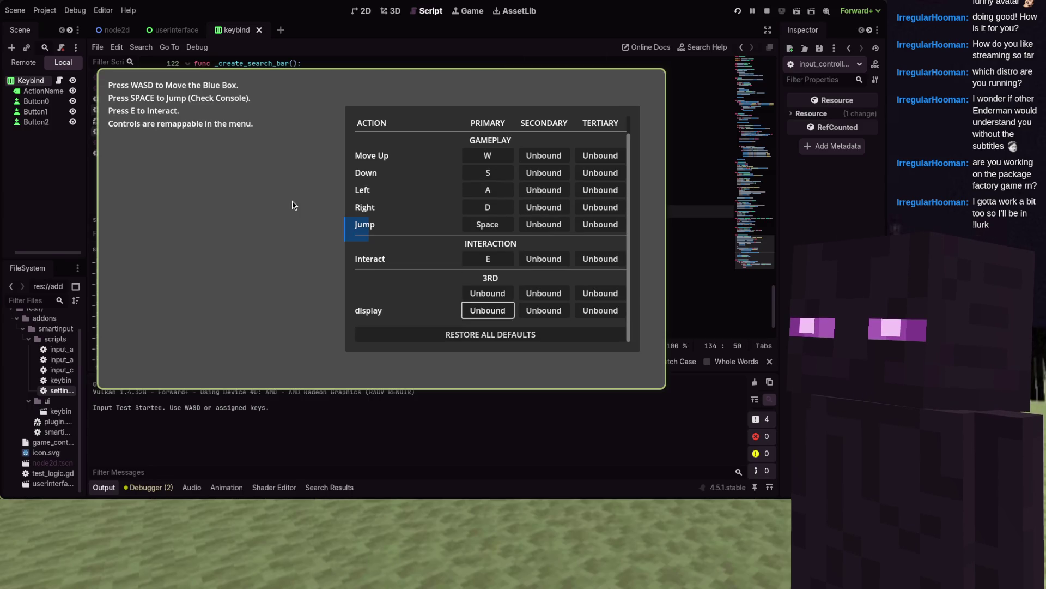
key(Up)
key(Up)
key(Up)
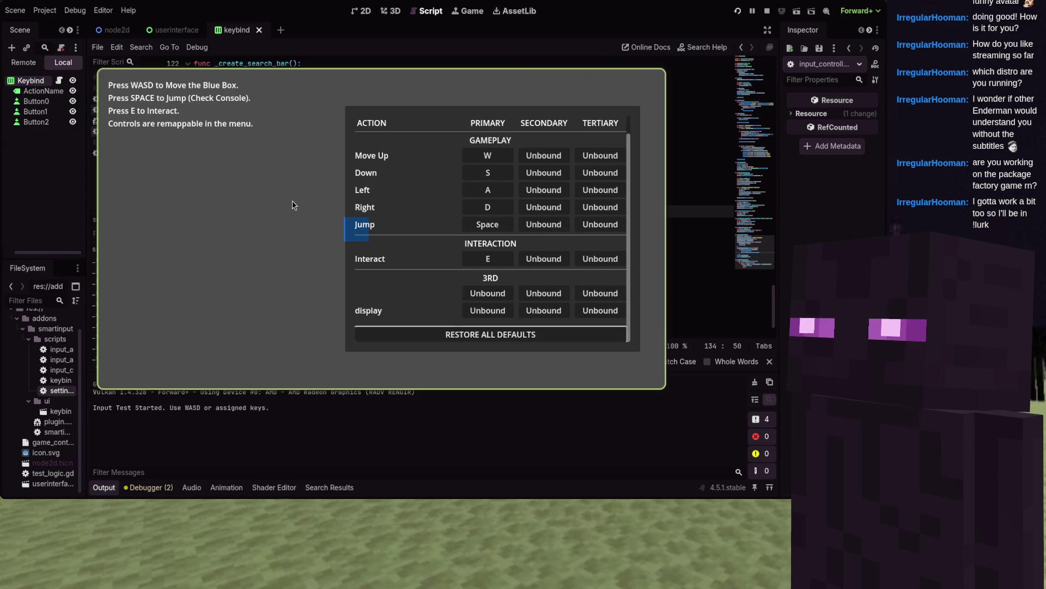
key(Up)
key(Down)
key(Up)
key(Down)
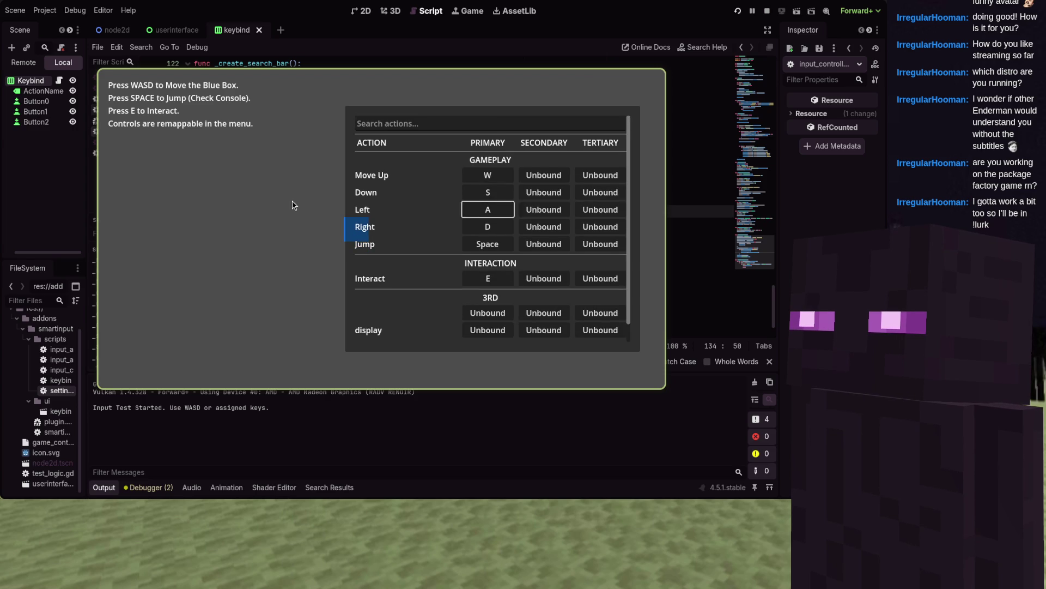
key(Down)
key(Up)
key(Down)
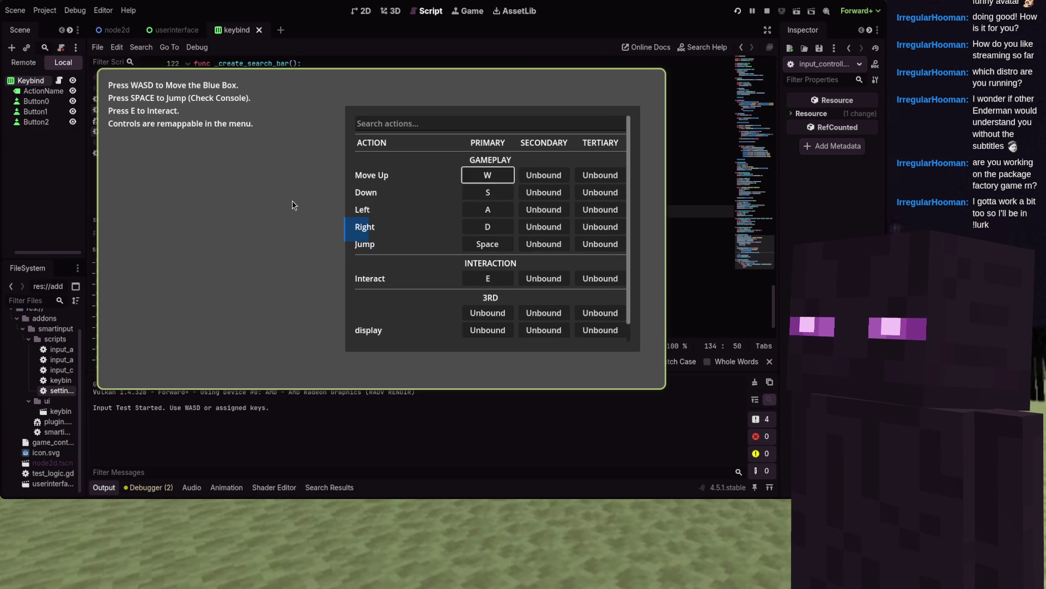
key(Up)
key(Up)
key(Up)
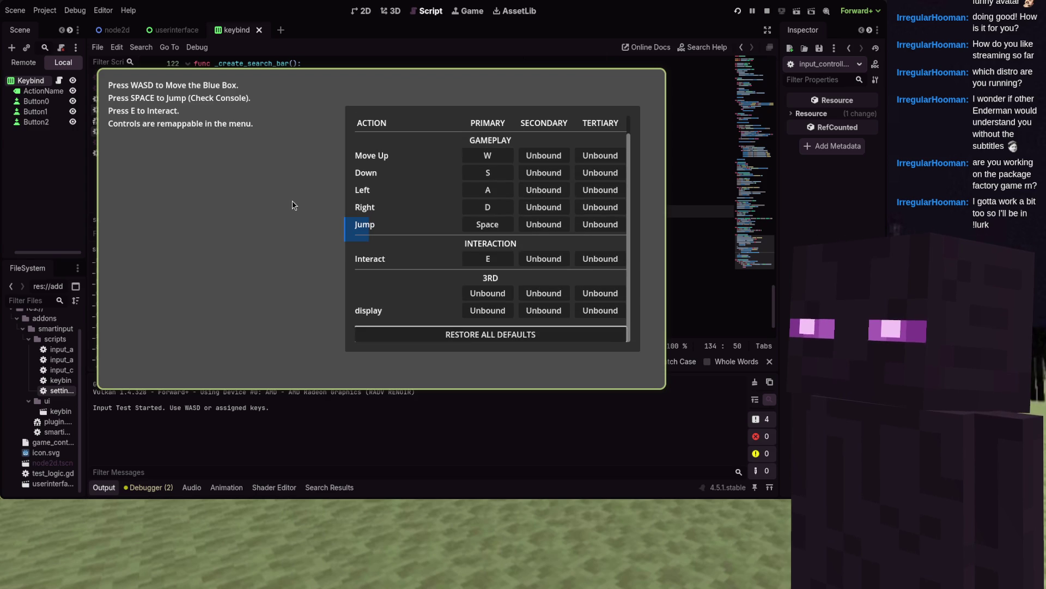
- Rebind Down's Secondary slot to D and Move Up's Secondary slot to A
key(Right)
key(Return)
key(d)
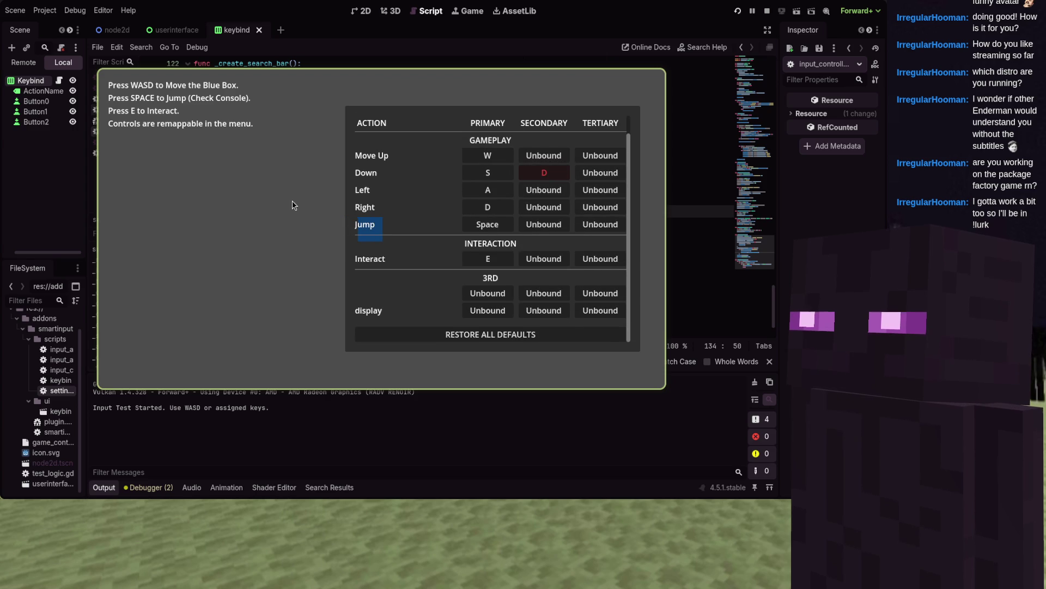
key(Up)
key(Down)
key(Right)
key(Up)
key(Return)
key(a)
key(Left)
key(Down)
key(Down)
key(Right)
key(Down)
- Assign D to Jump's Tertiary slot, navigate the grid further, then stop the game with F8
key(Right)
key(Down)
key(space)
key(d)
key(Down)
key(Down)
key(Right)
key(Down)
key(Right)
key(Down)
key(Left)
key(Left)
key(Down)
key(Down)
key(Right)
key(Right)
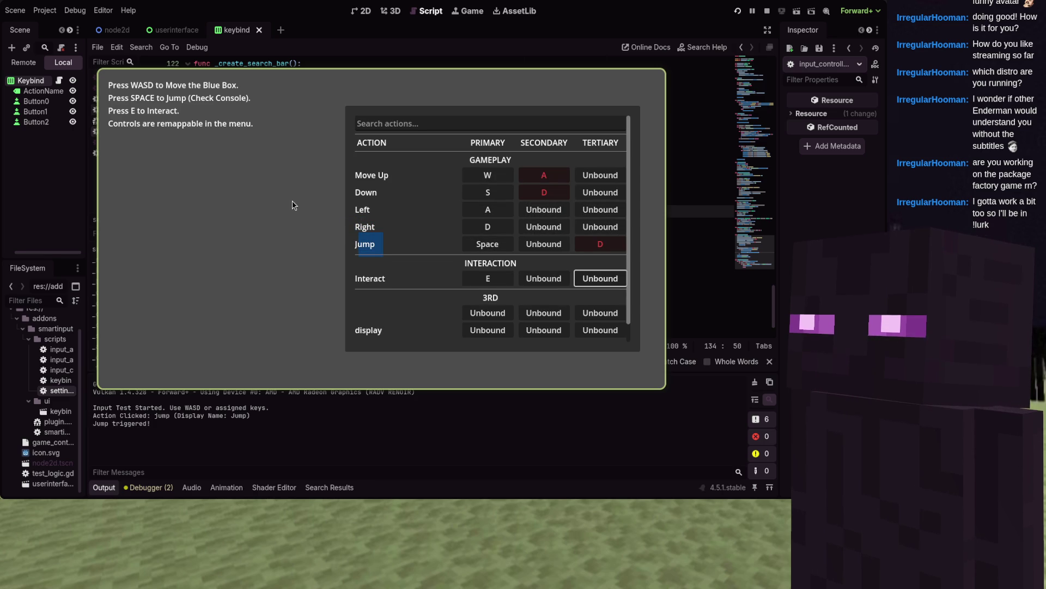
key(F8)
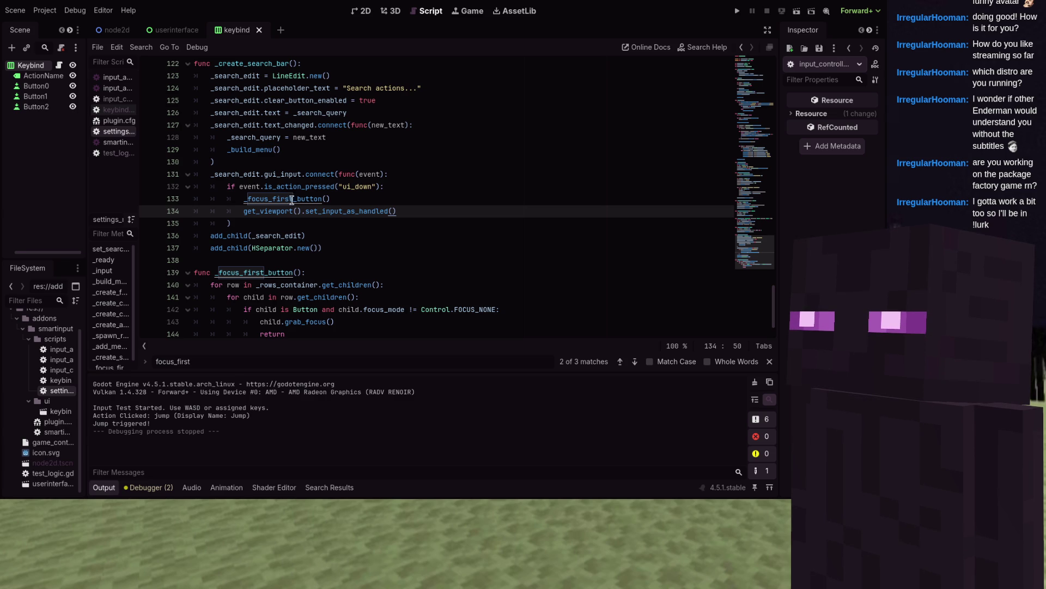
scroll(290, 199, up, 4)
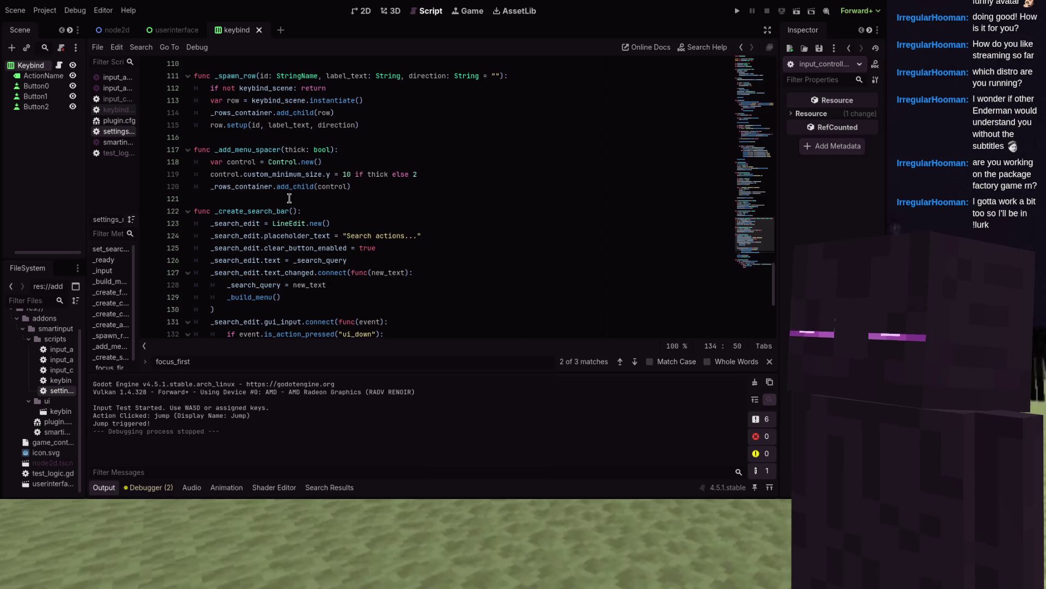
scroll(290, 198, down, 5)
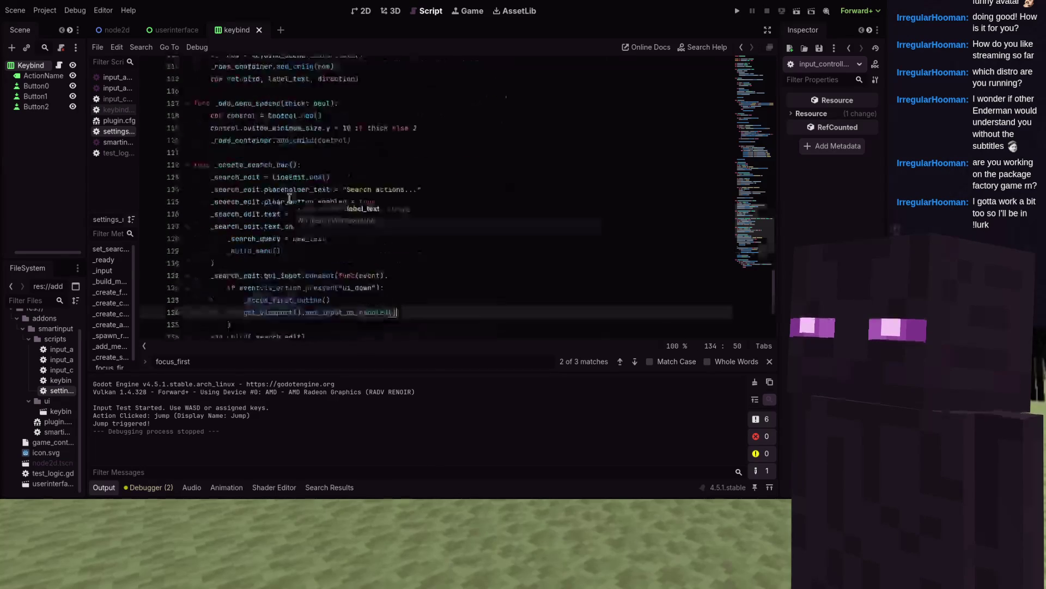
scroll(297, 197, up, 4)
scroll(297, 197, up, 10)
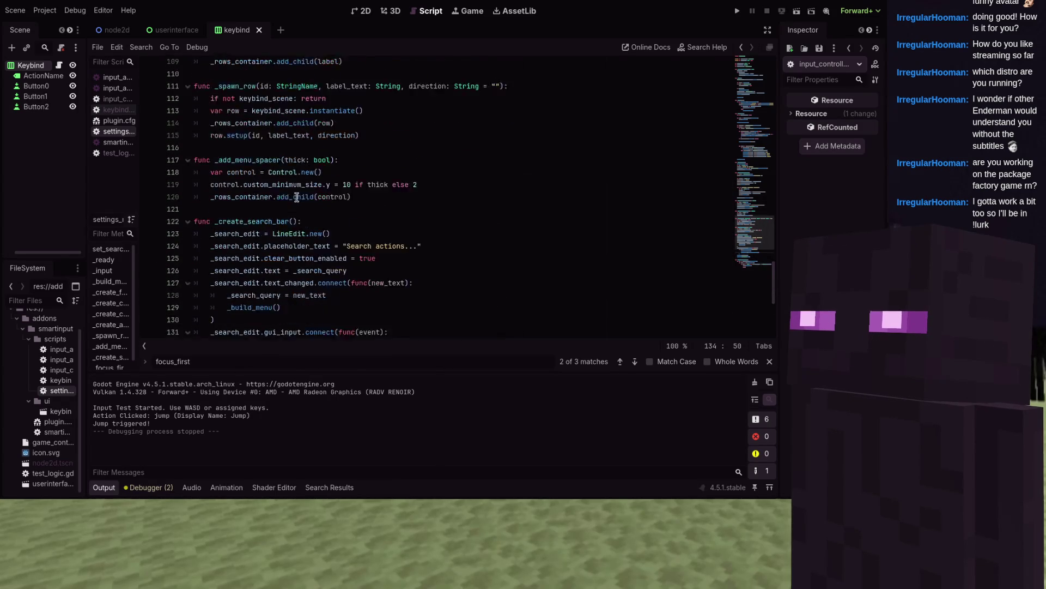
scroll(297, 197, up, 12)
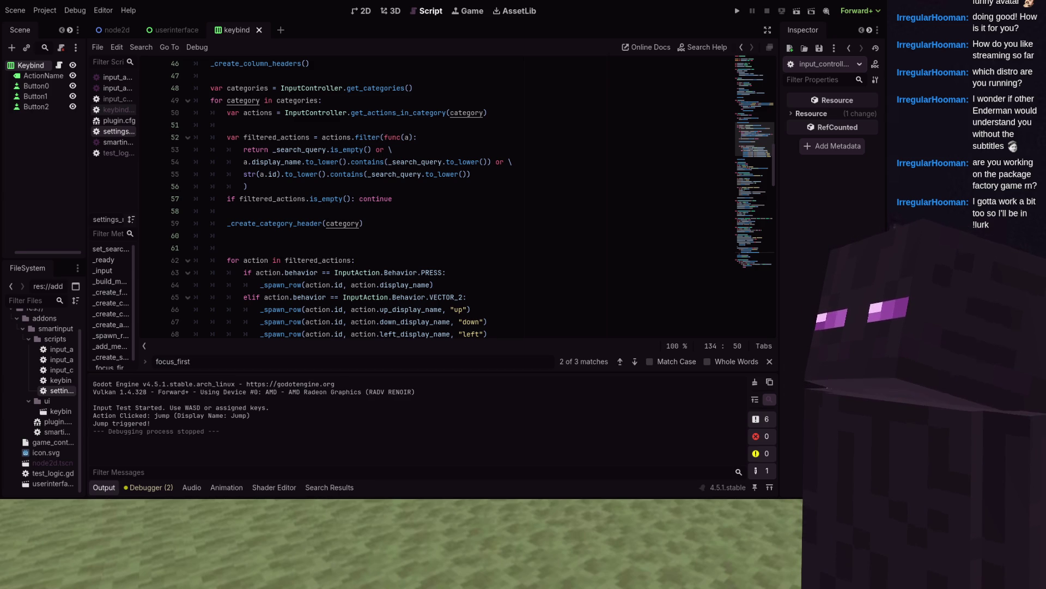
- Declare 'var _last_focused: Control' on line 9 of the script
scroll(436, 197, up, 4)
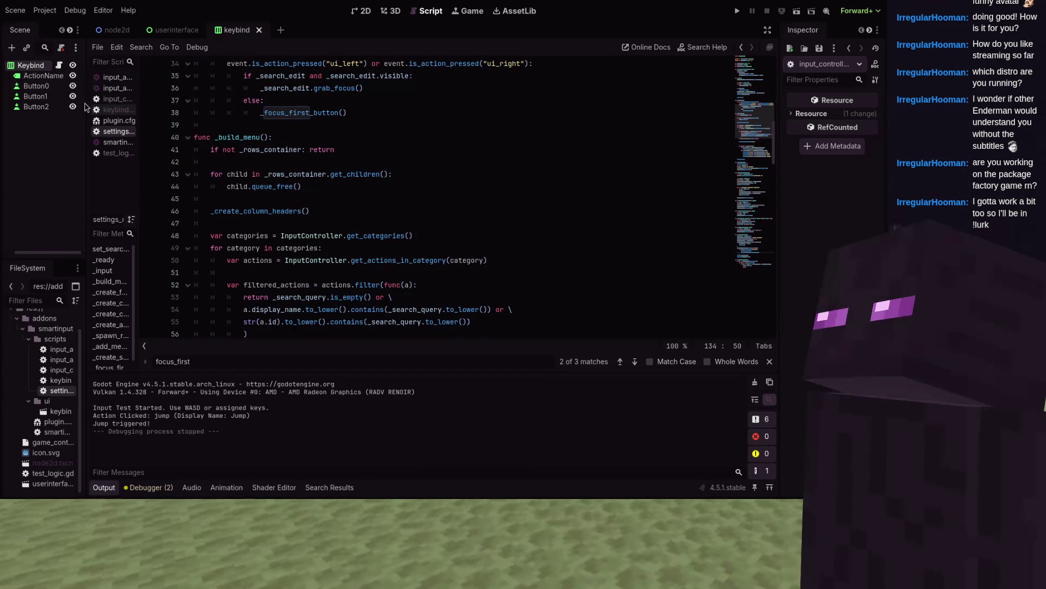
scroll(229, 137, up, 11)
mouse_move(285, 136)
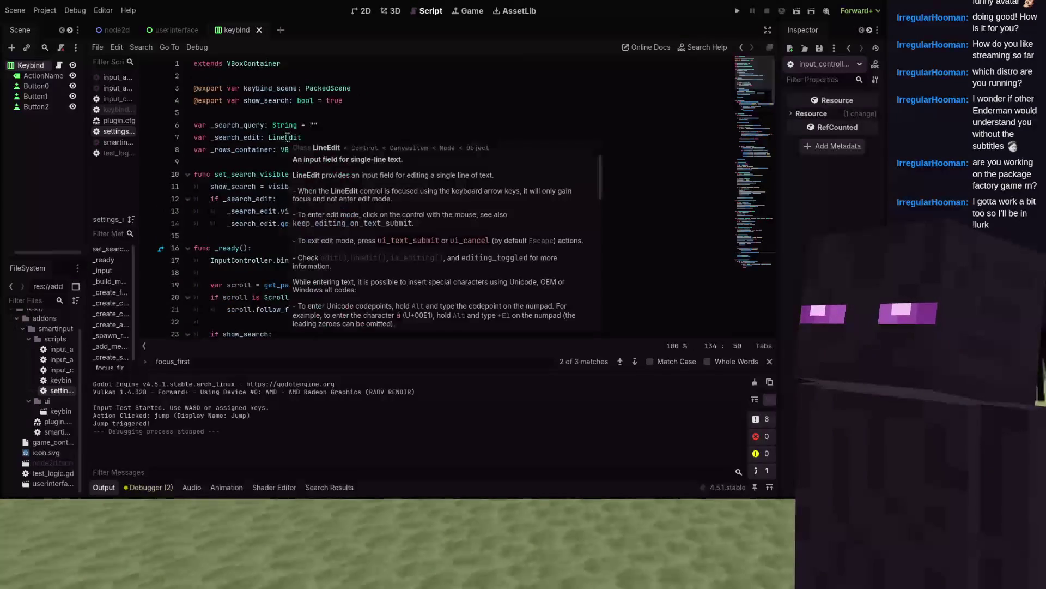
click(276, 160)
text(var _last_focused: )
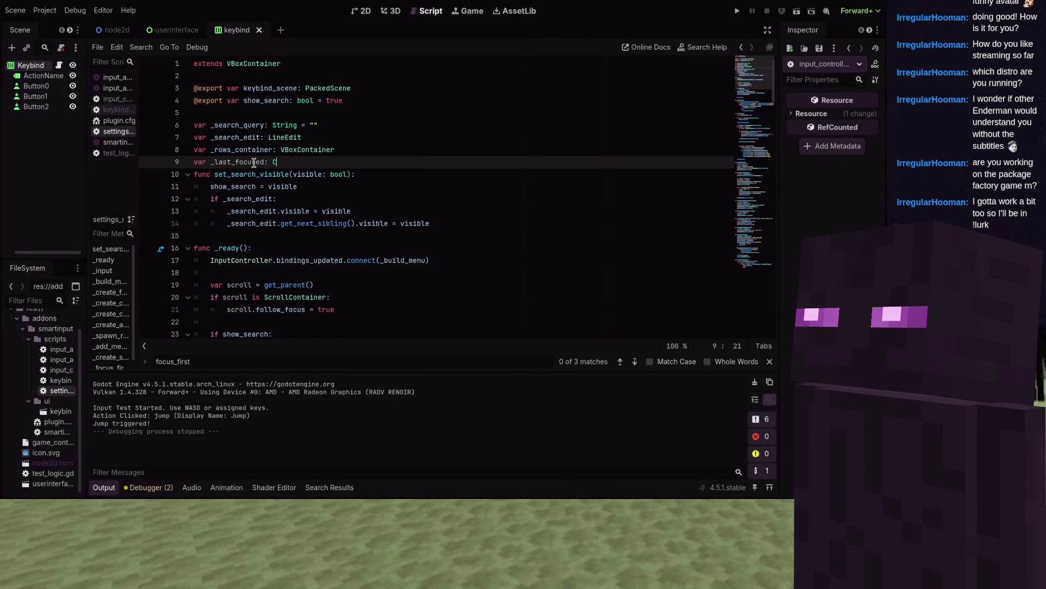
text(Control)
key(Return)
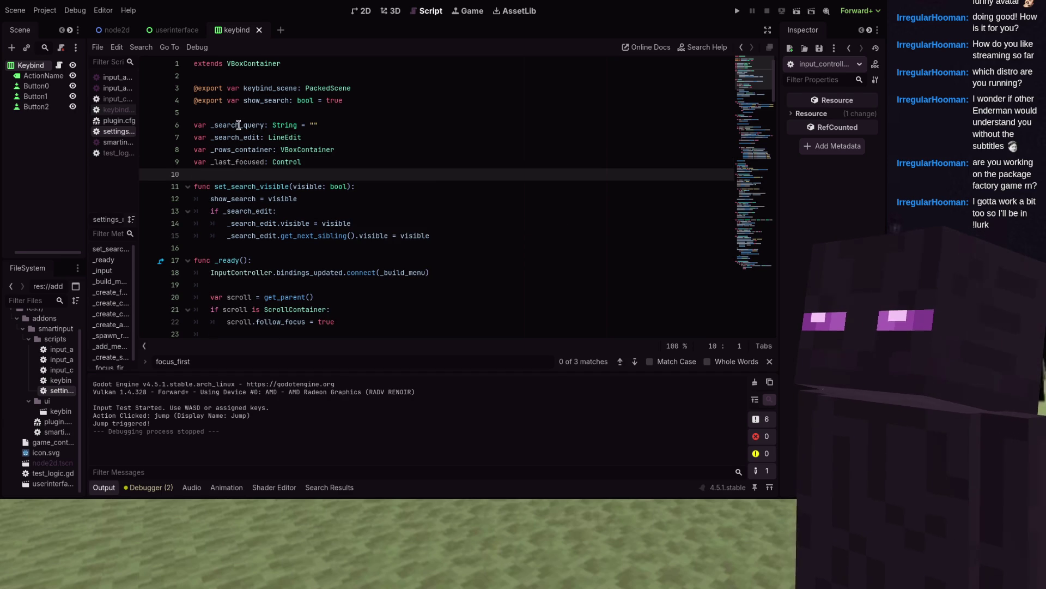
- Cut the set_search_visible function and paste it below the _input function
scroll(270, 132, down, 2)
scroll(322, 143, down, 2)
mouse_move(432, 162)
mouse_down()
mouse_move(327, 149)
mouse_move(303, 126)
mouse_up()
key(BackSpace)
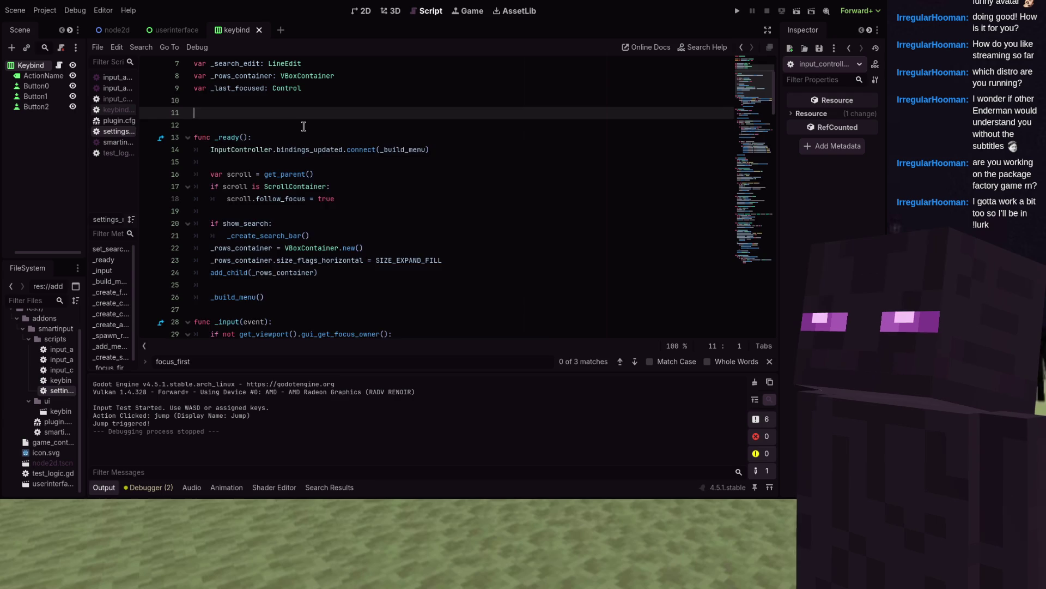
key(Down)
key(Down)
key(Down)
scroll(303, 126, down, 5)
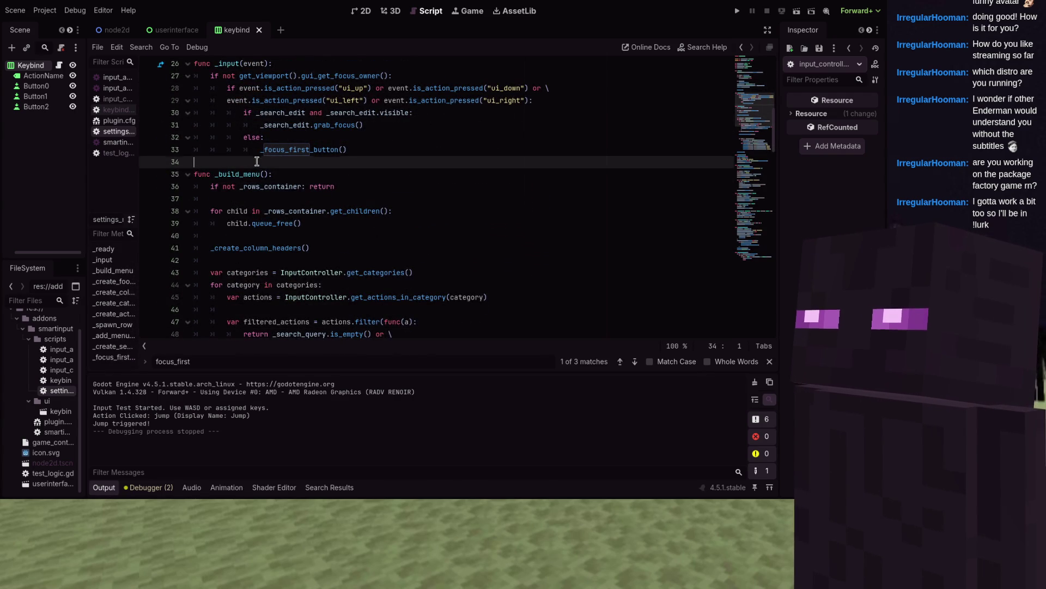
text(func set_search_visible(visible: bool): 	show_search = visible 	if _search_edit: 		_search_edit.visible = visible 		_search_edit.get_next_sibling().visible = visible)
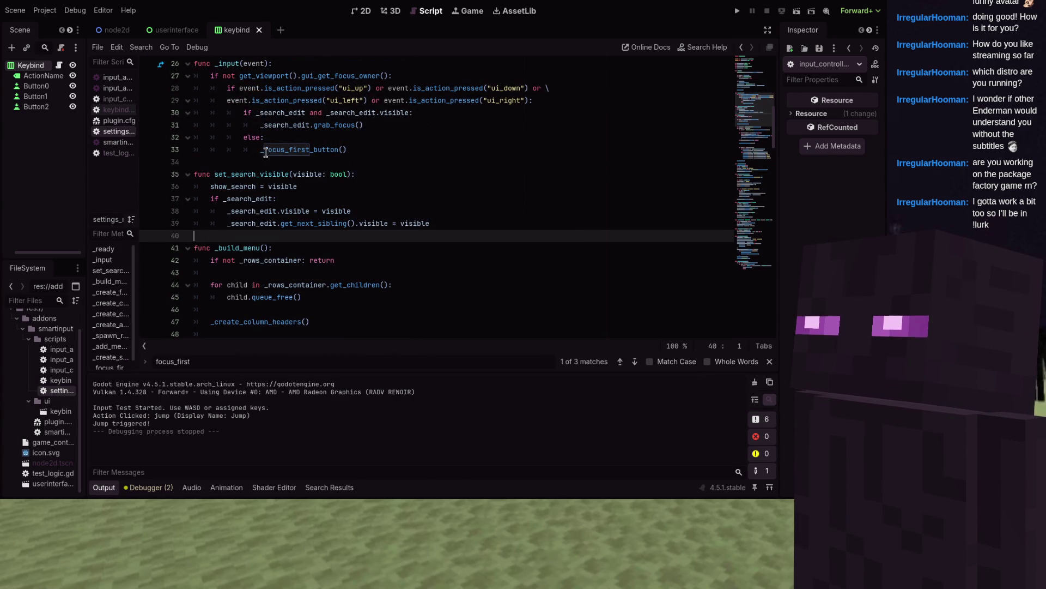
- Search the script for set_search_visible, close the find bar, and add a blank line after _input
double_click(262, 174)
key(ctrl+f)
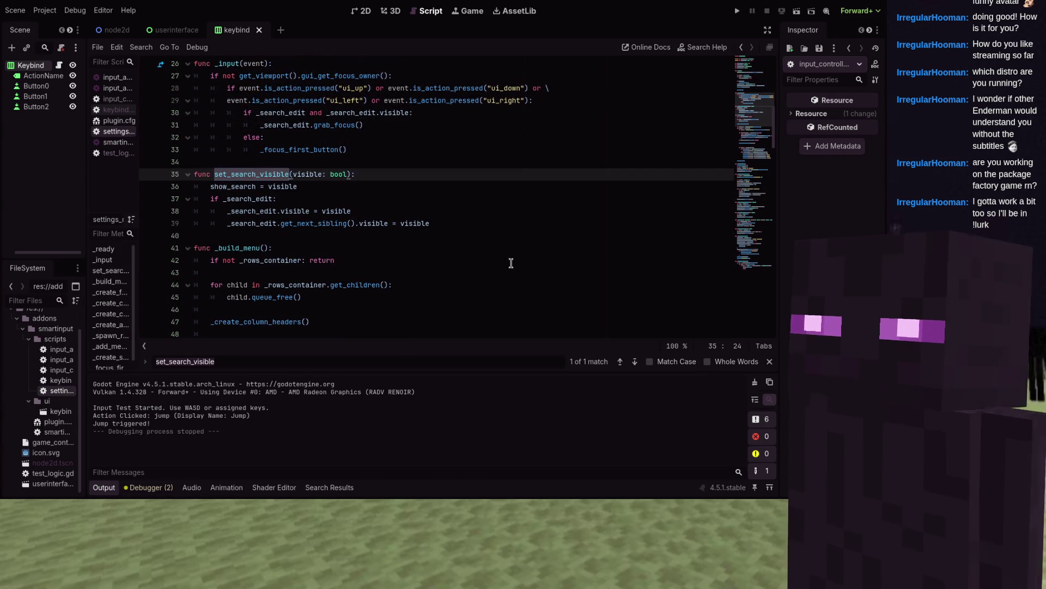
click(768, 361)
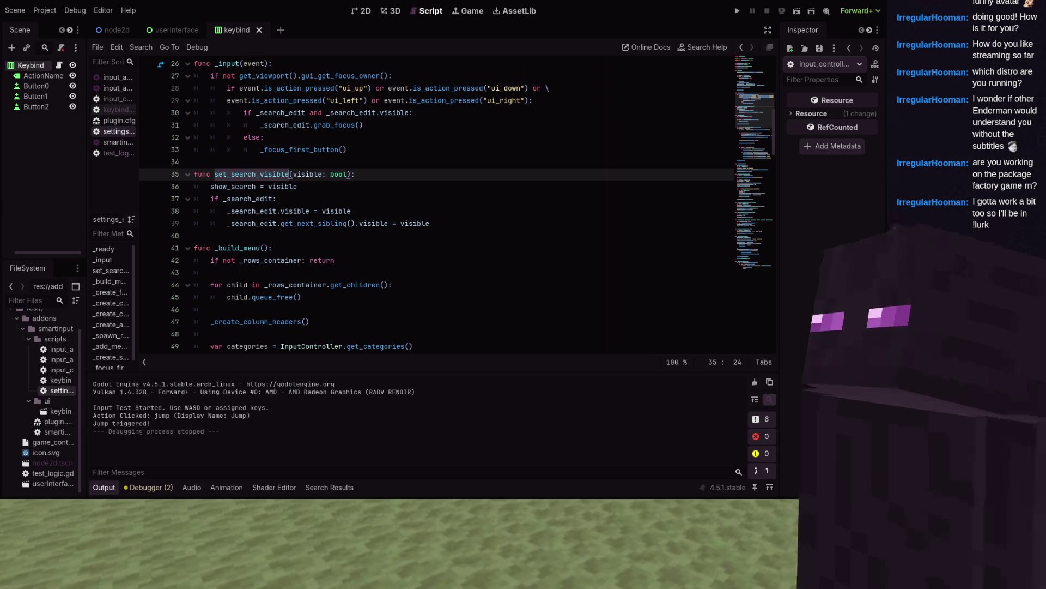
scroll(258, 153, up, 1)
click(258, 152)
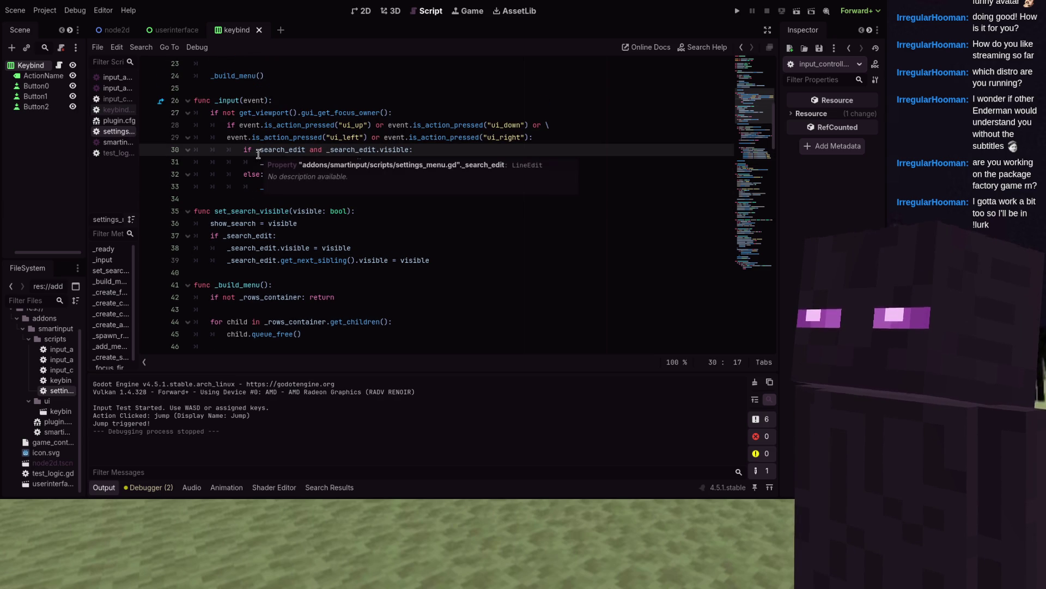
click(225, 201)
key(Return)
- Add the header 'func _on_focus_changed(control: Control):' below _input
key(BackSpace)
key(Return)
key(Up)
key(Return)
text(fu)
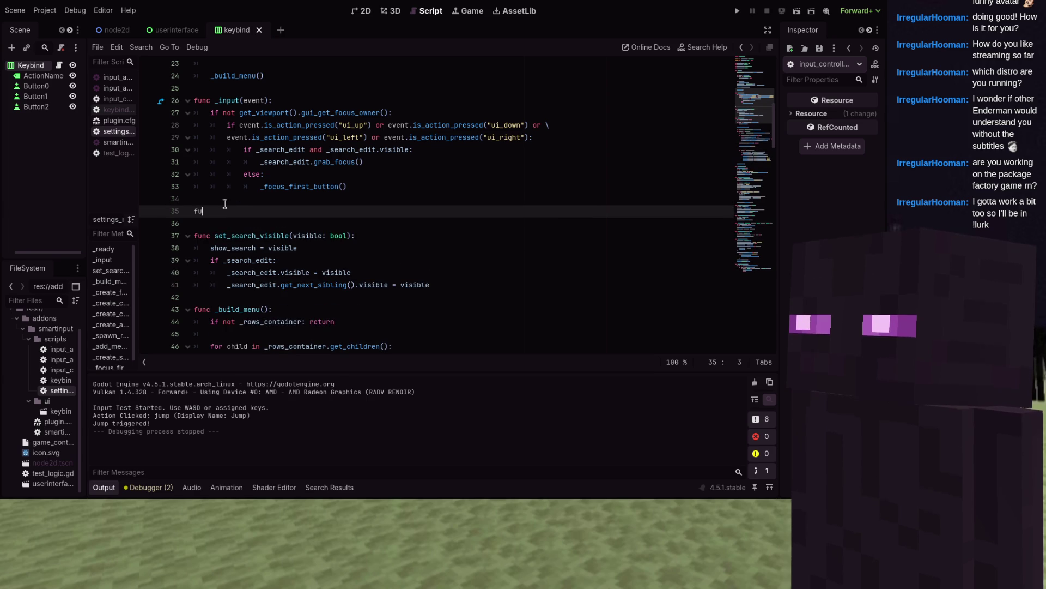
text(nc oon)
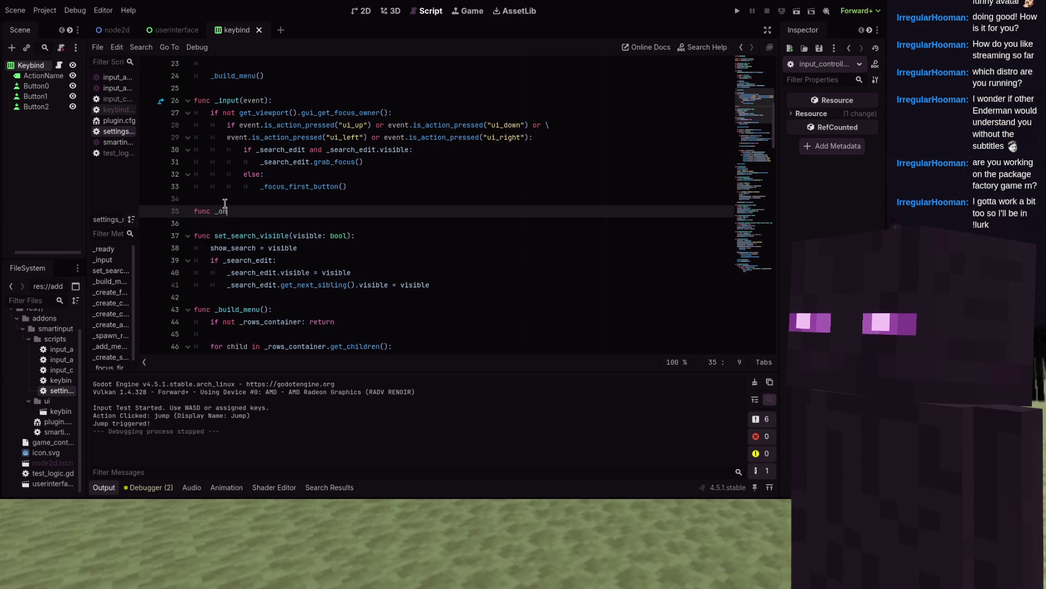
text(_focus_)
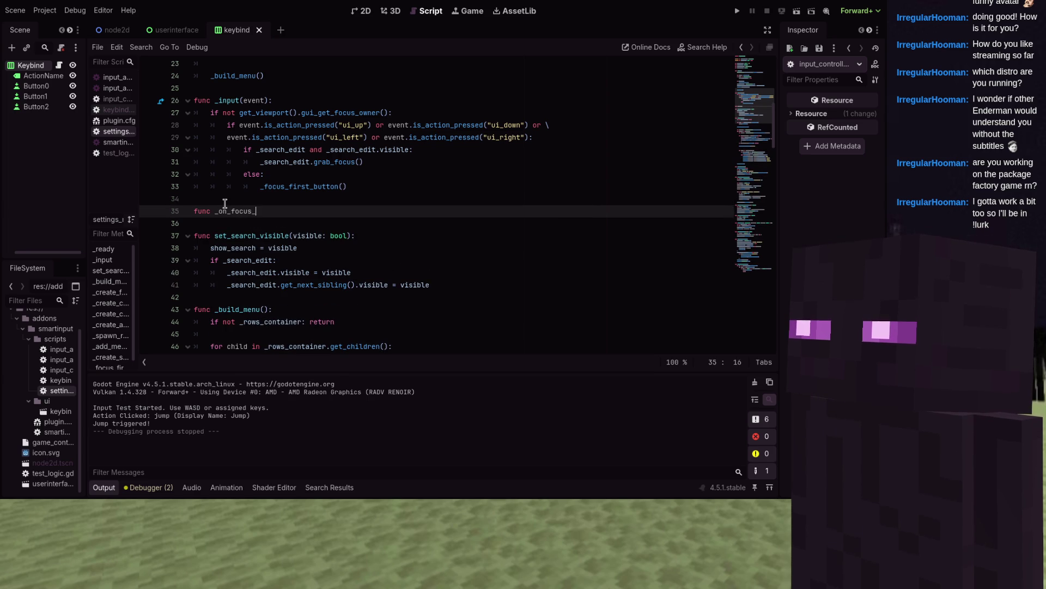
text(changed(contro)
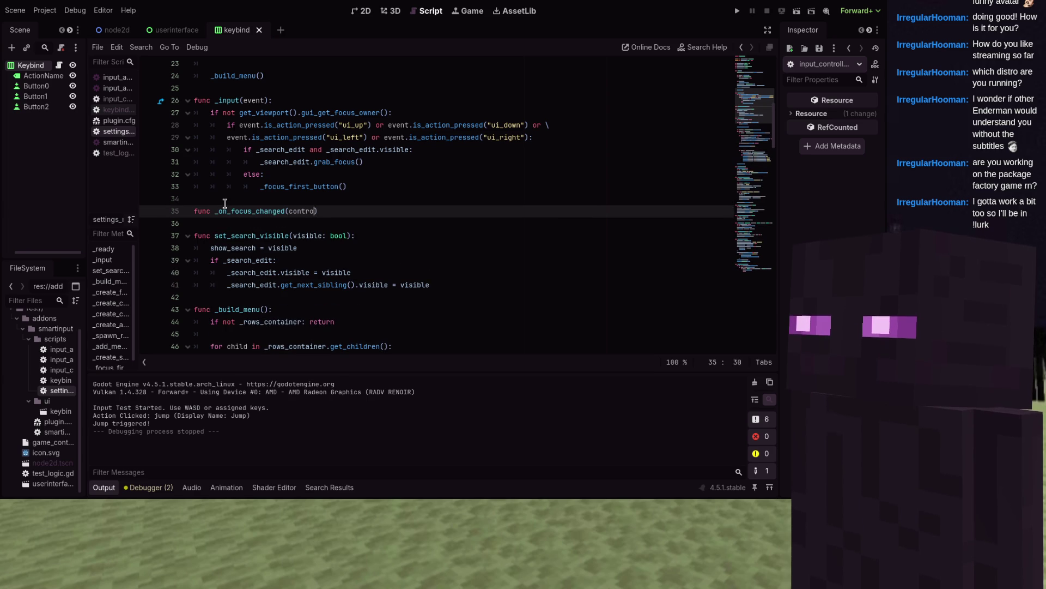
text( Control):)
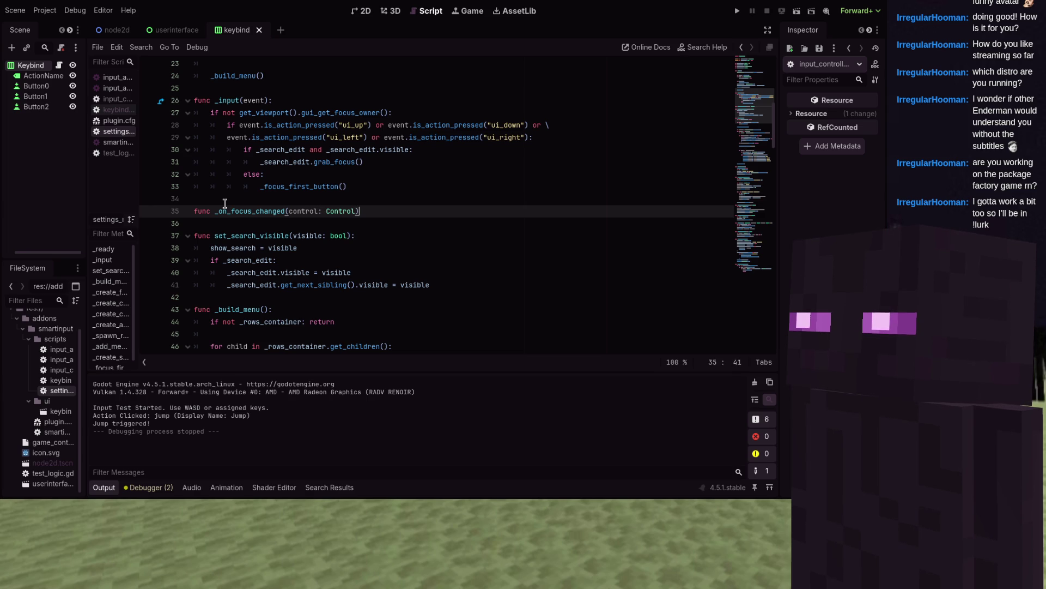
key(Return)
- Give it the body 'if control and is_ancestor_of(control):' and start the _last_focused assignment
text(cont)
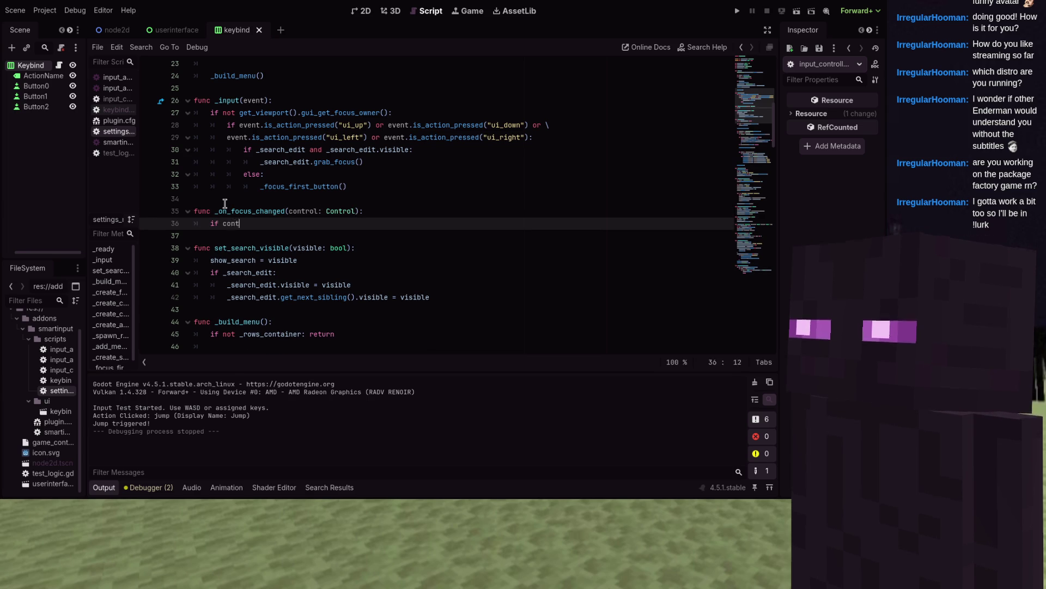
text(rol and is_)
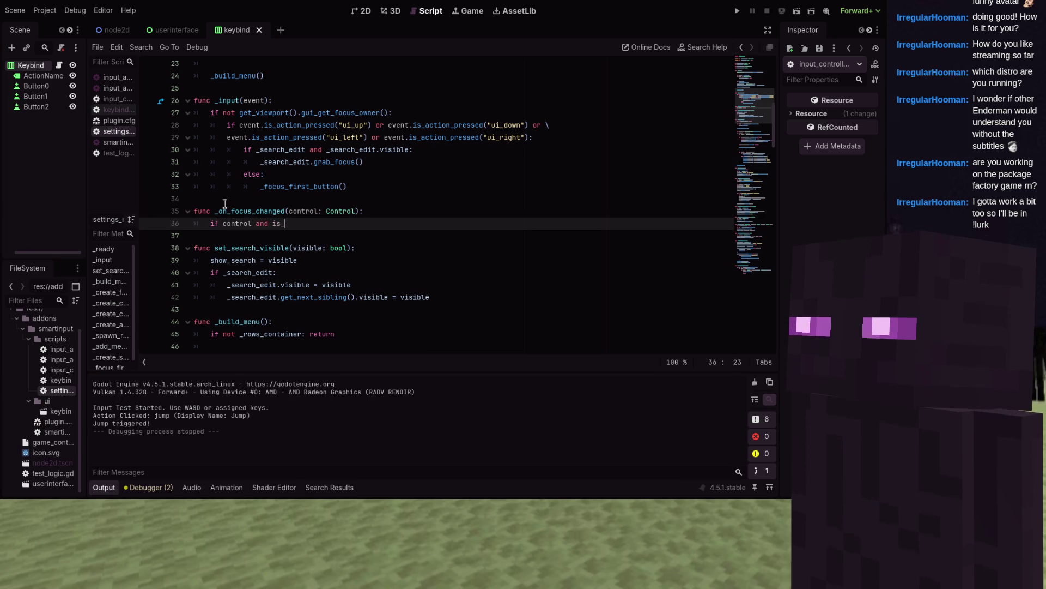
text(ancestor)
key(Return)
text(control):)
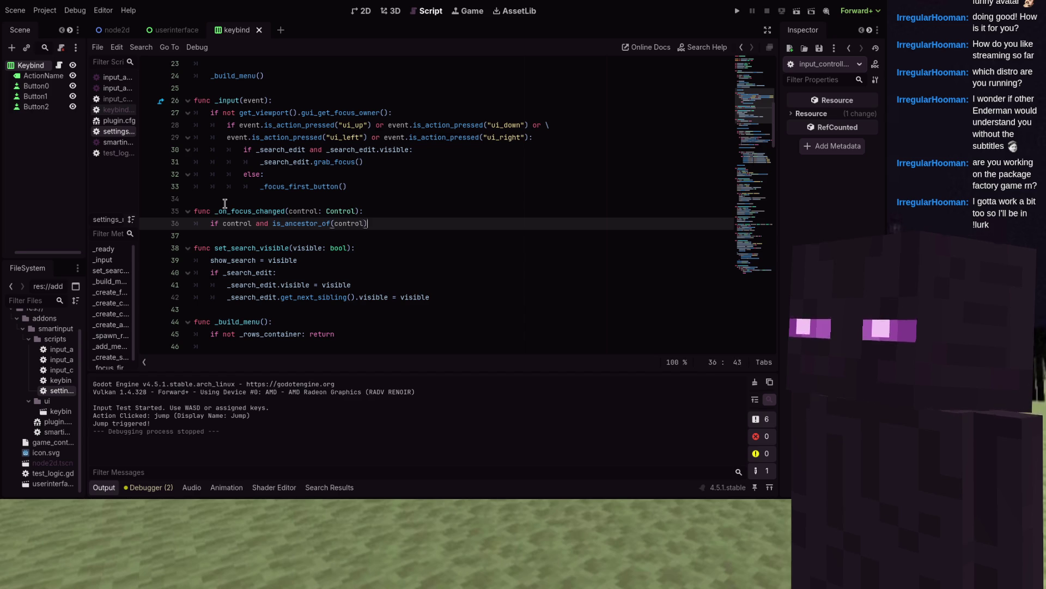
key(Return)
text(_la)
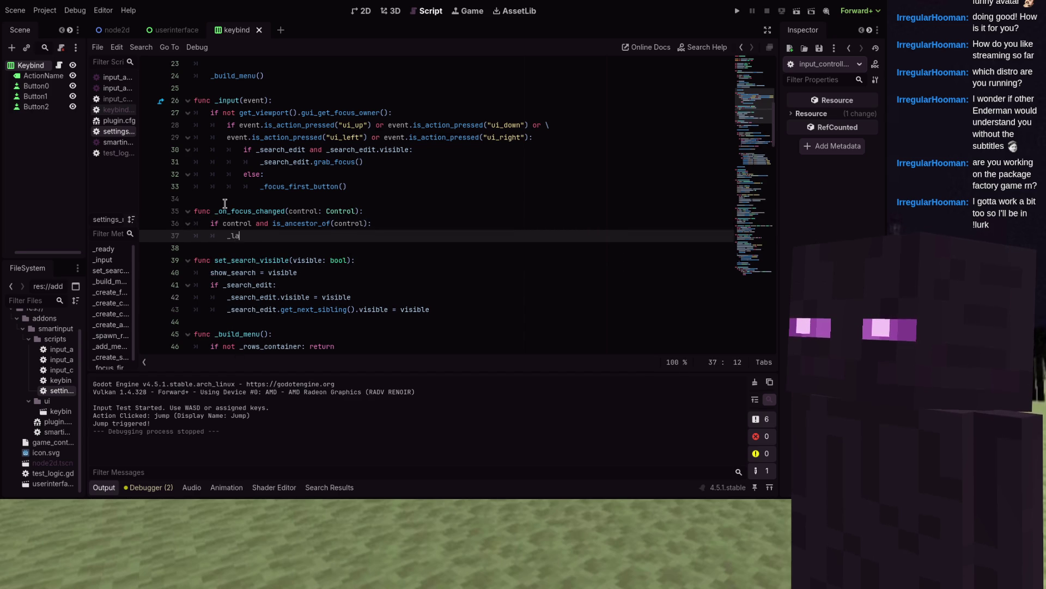
text(st_focused = control)
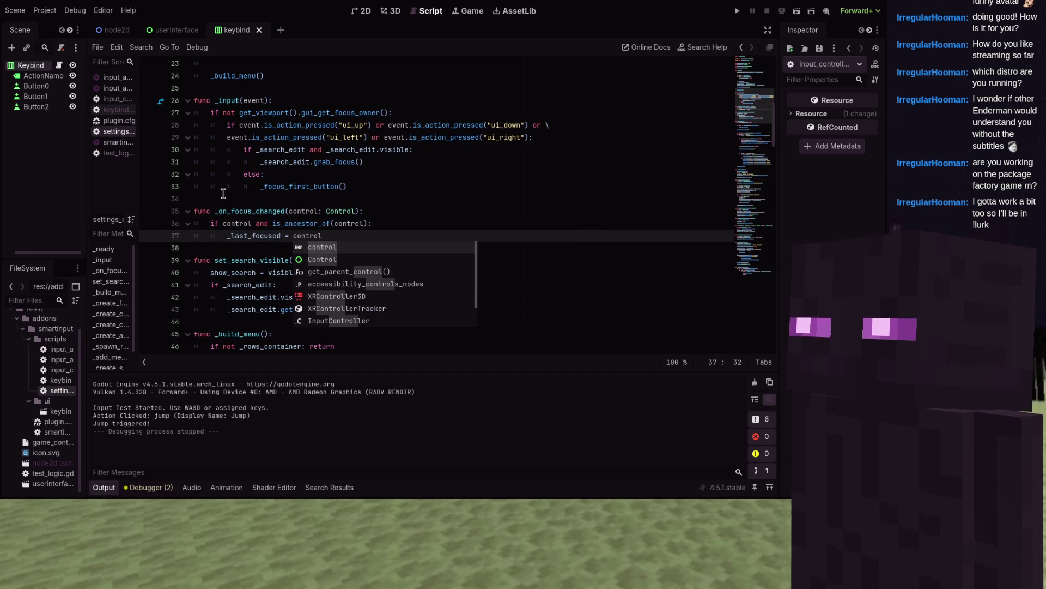
- Select the _search_edit visibility condition on line 30 for replacement
click(224, 199)
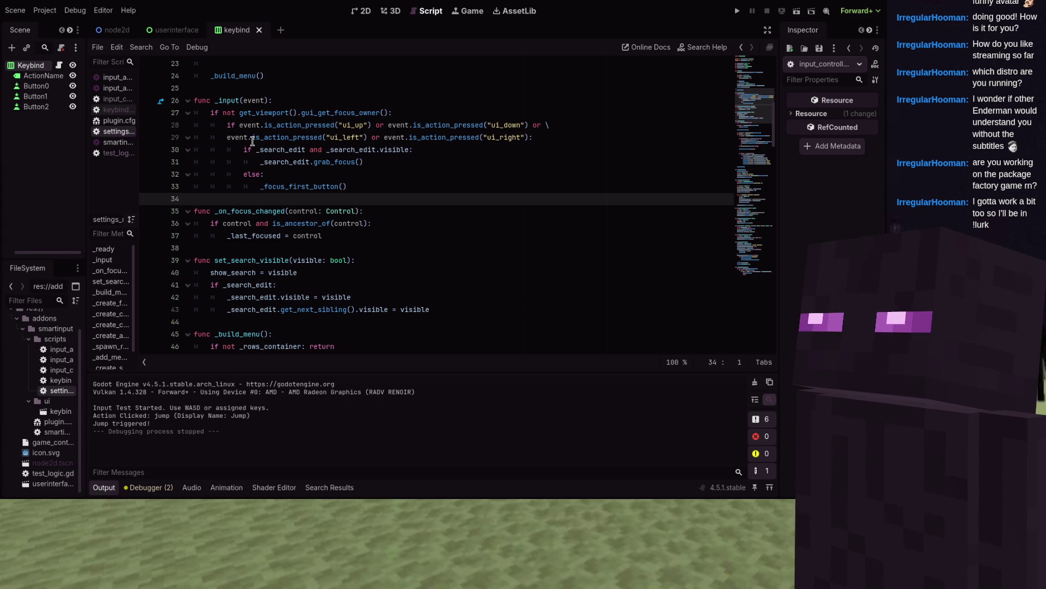
scroll(254, 143, down, 2)
scroll(252, 142, up, 3)
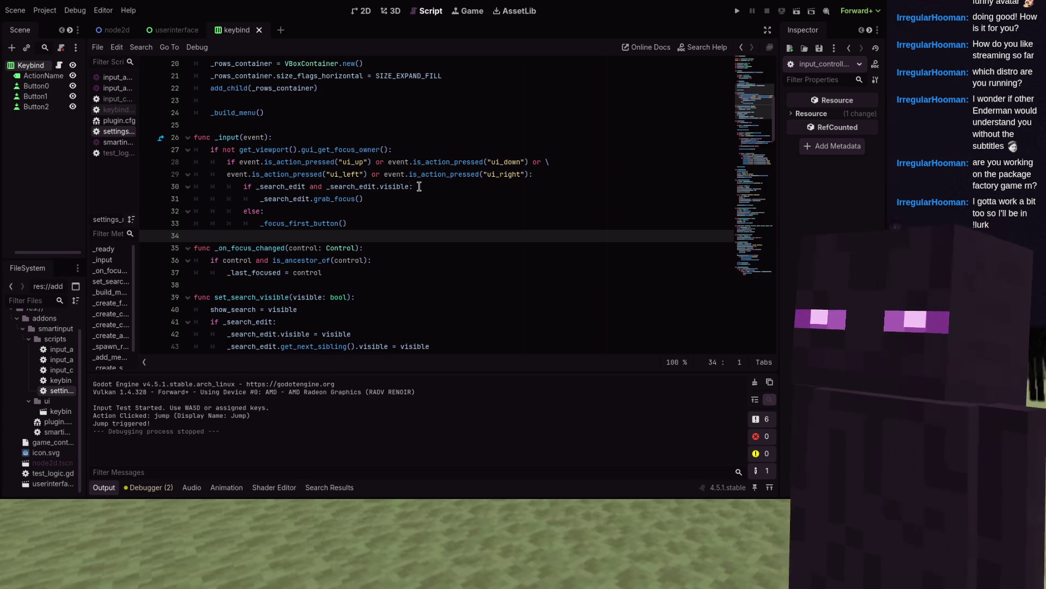
drag(418, 186, 241, 185)
- Write 'if _last_focused and _last_focused.is_inside_tree() and _last_focused.visible:' calling _last_focused.grab_focus()
text(i)
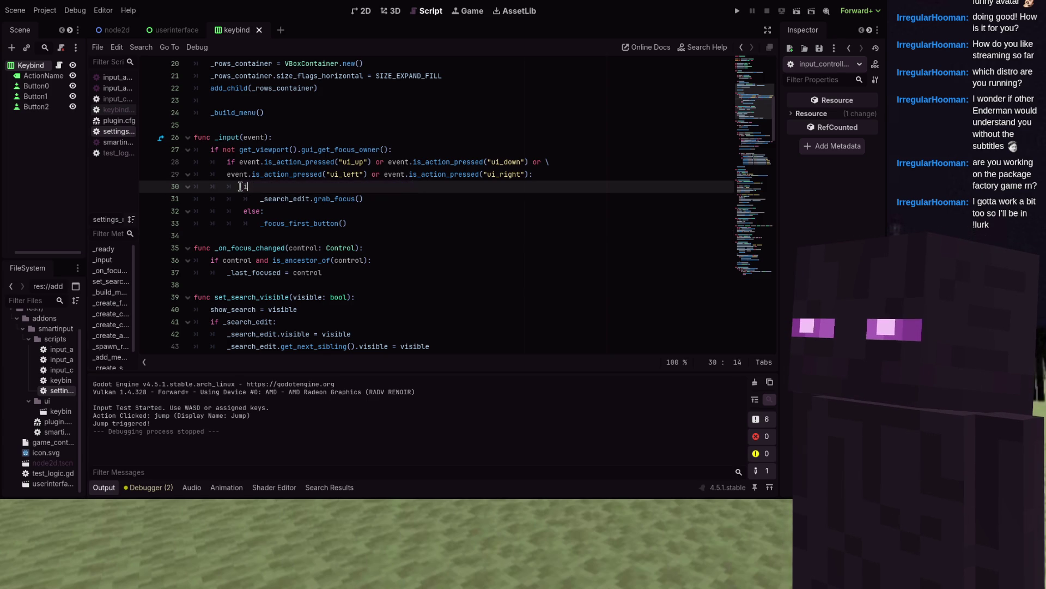
text(f _last_focus)
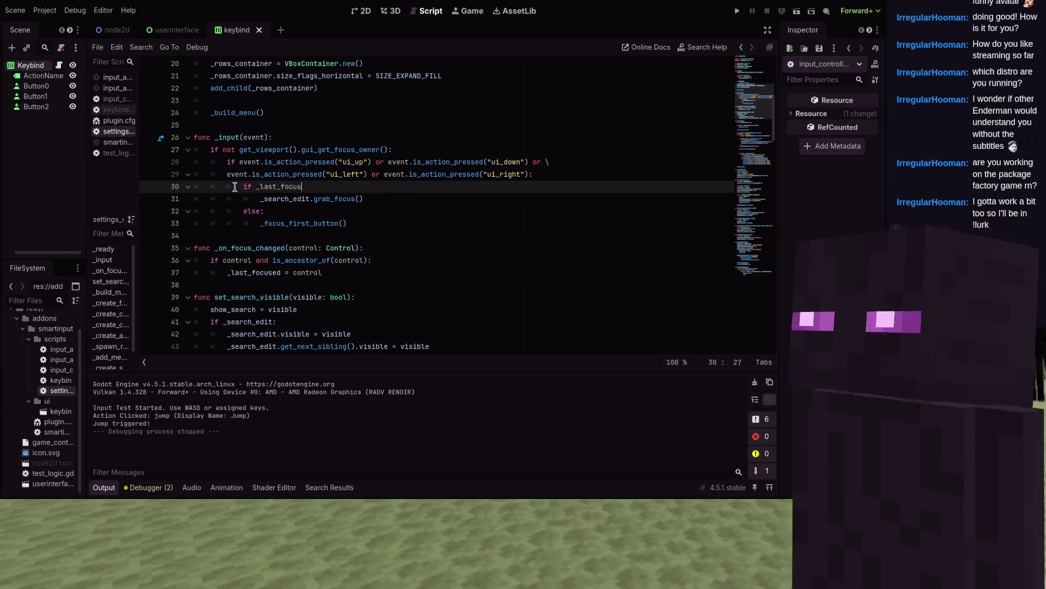
text(ed and _last_focues)
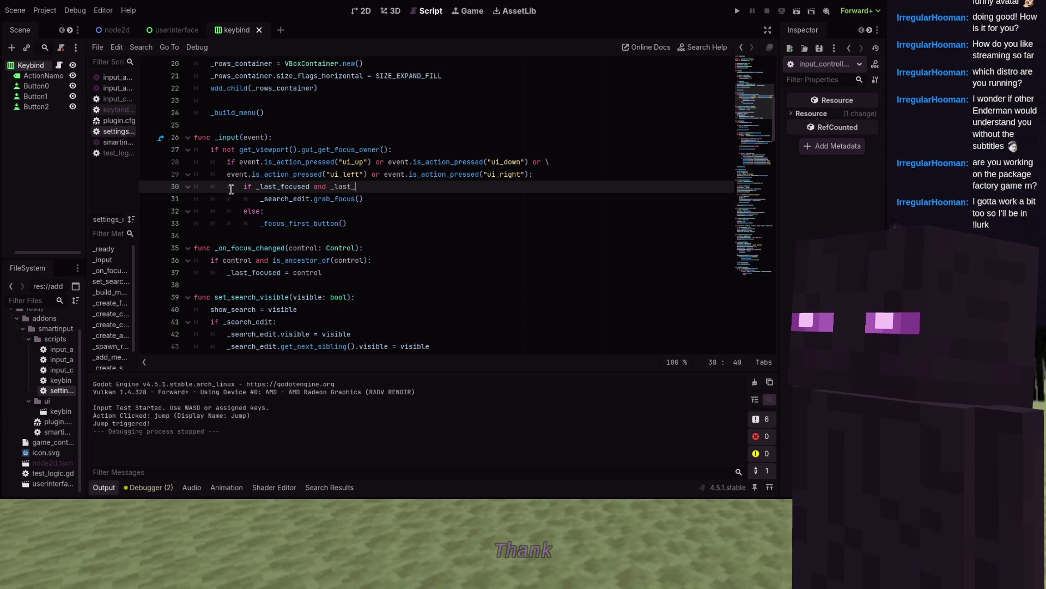
key(BackSpace)
key(BackSpace)
text(sed.is_ins)
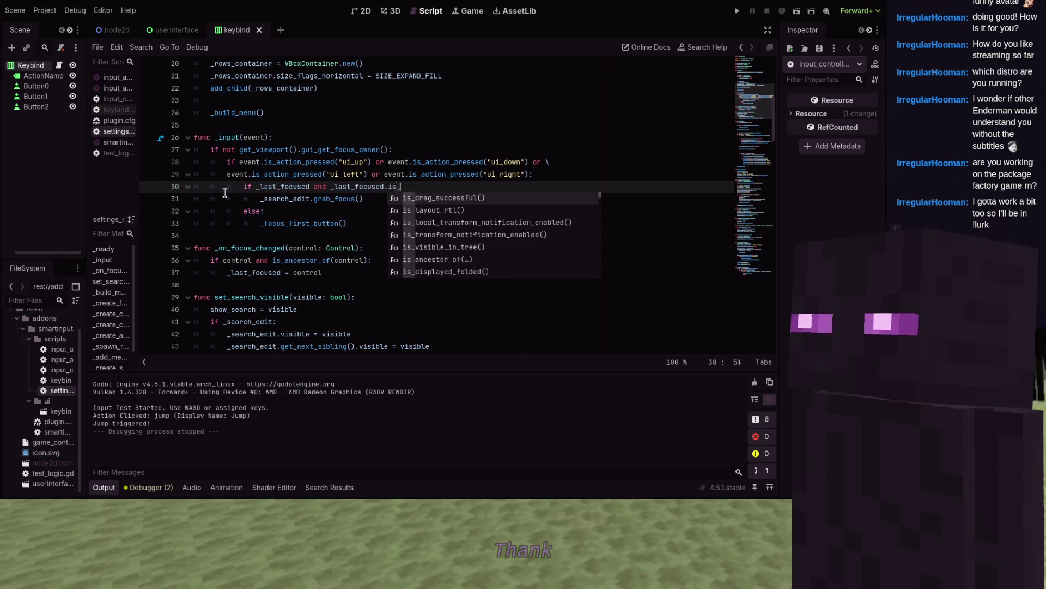
key(Return)
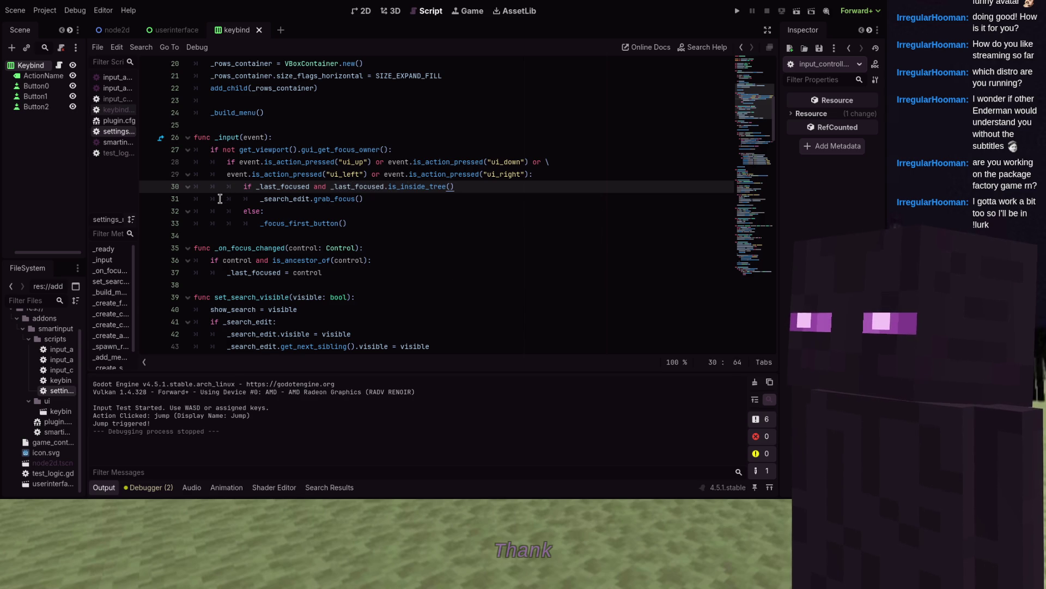
text(and _last)
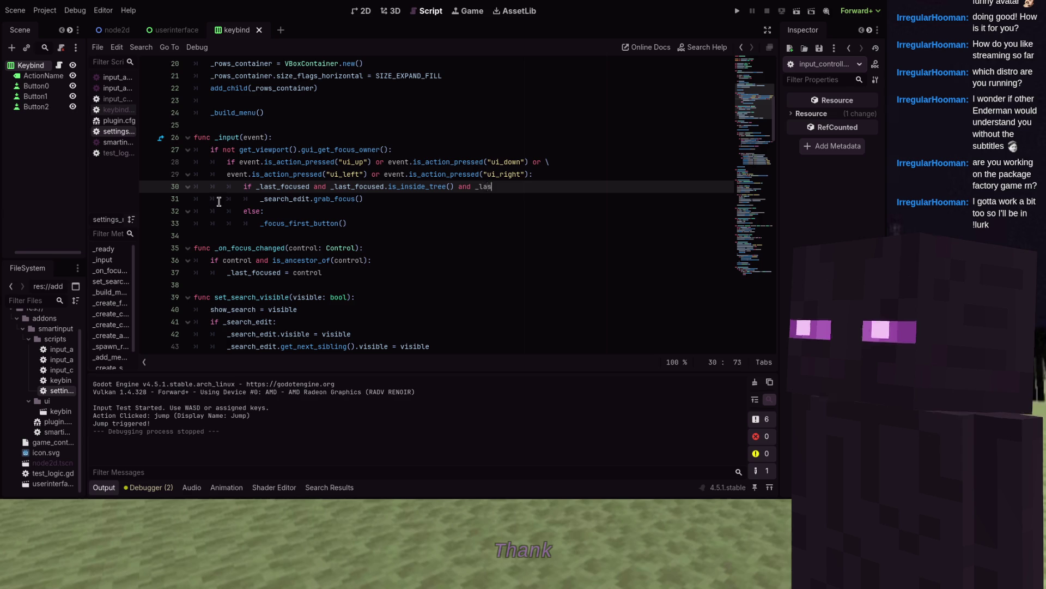
key(Return)
text(.)
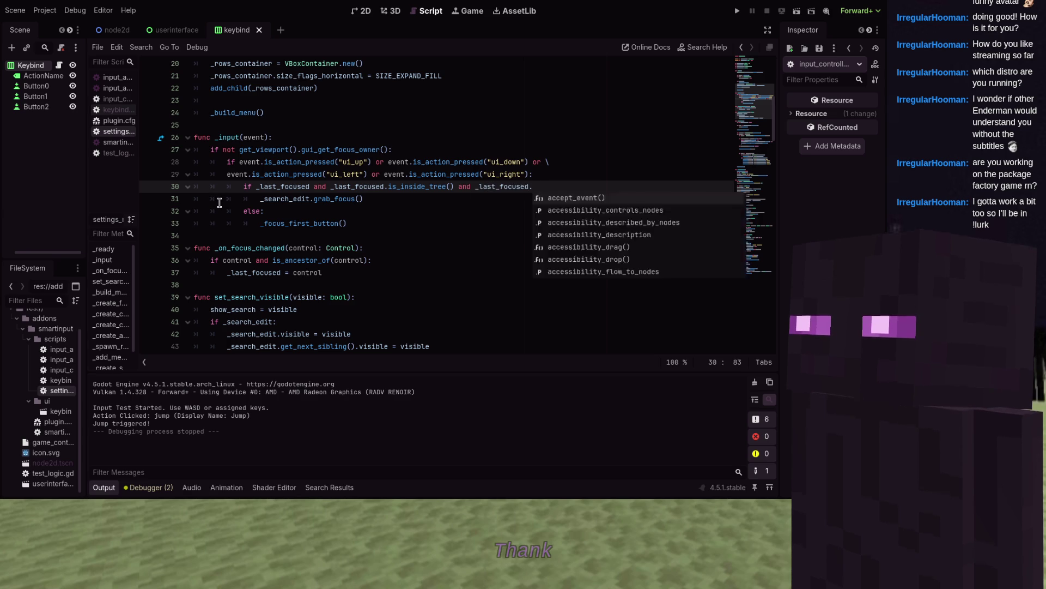
text(visible)
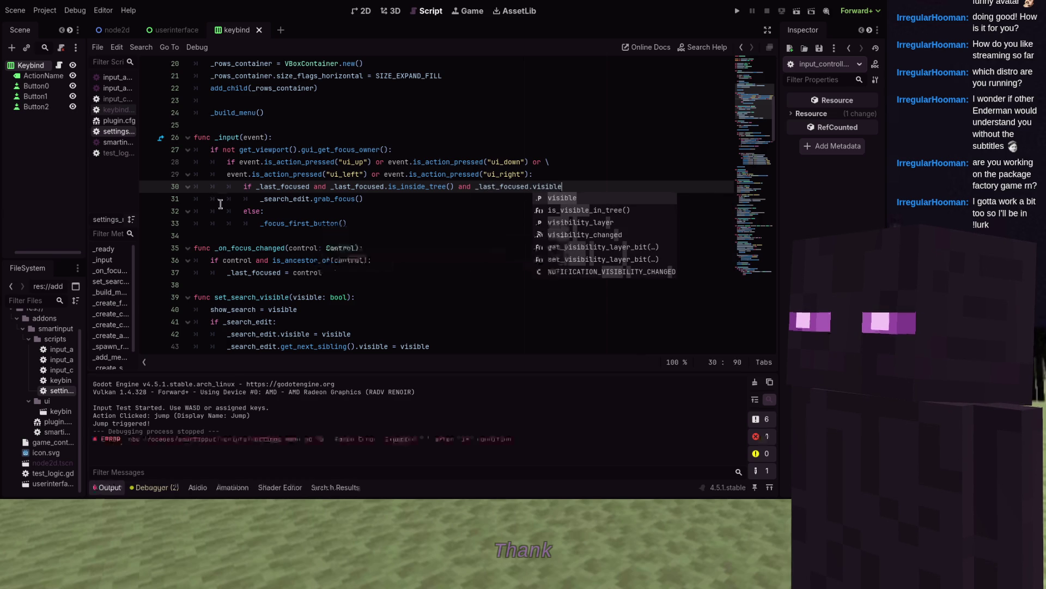
text(:)
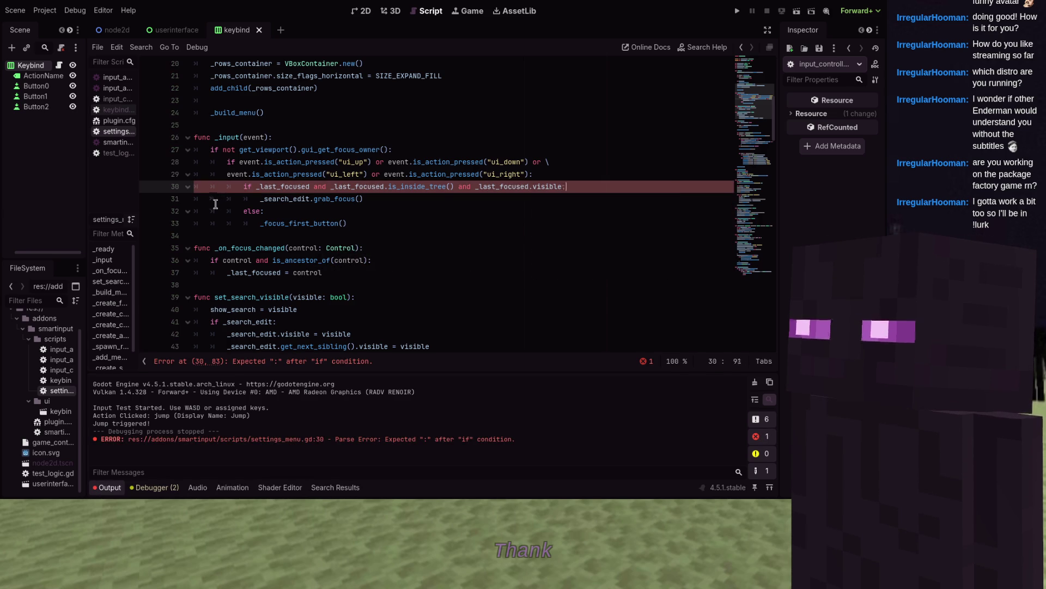
key(Return)
text(las)
text(t_fo)
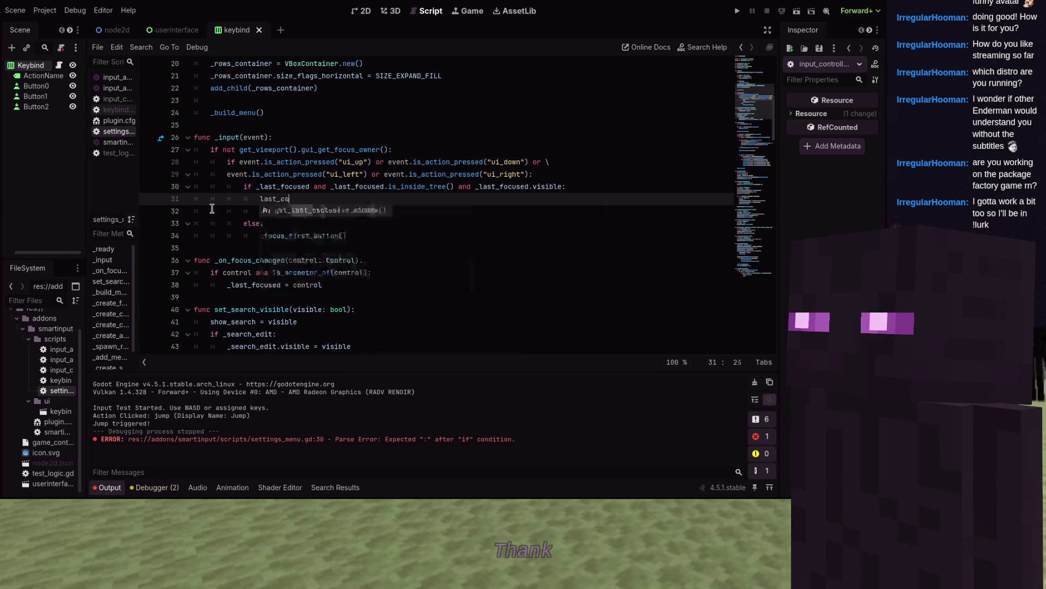
key(Return)
text(.g)
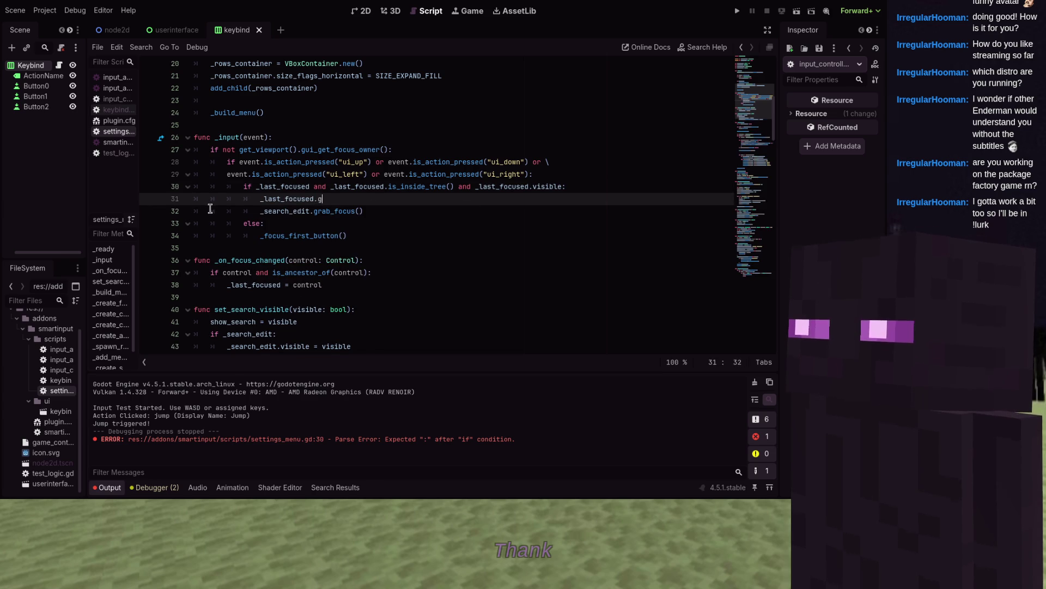
text(rab_f)
key(Return)
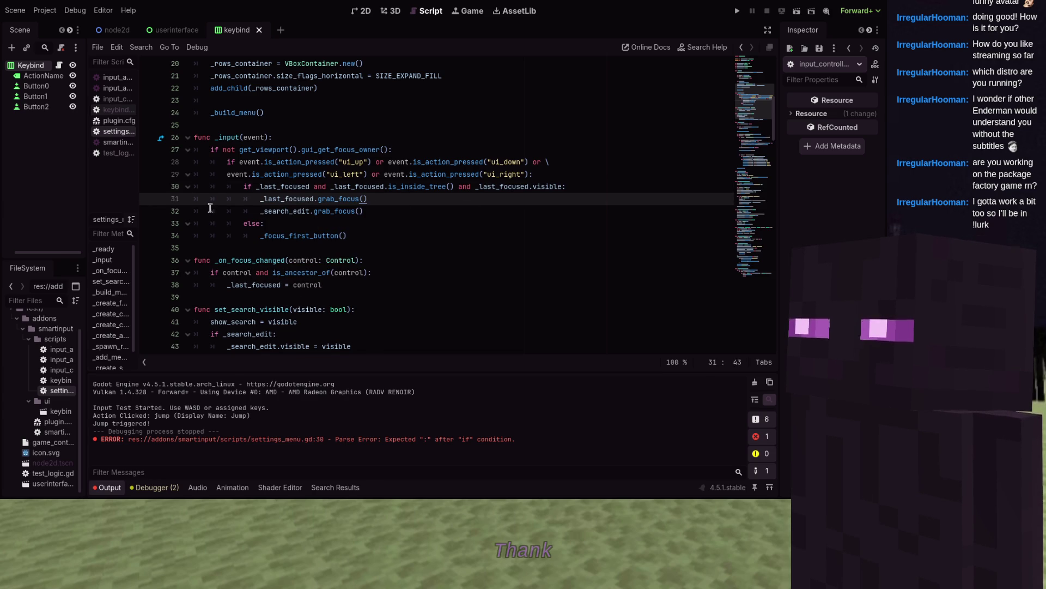
- Add an 'elif _search_edit and _search_edit.visible:' branch before the search field focus call
key(Down)
key(Home)
key(Right)
key(Right)
key(Right)
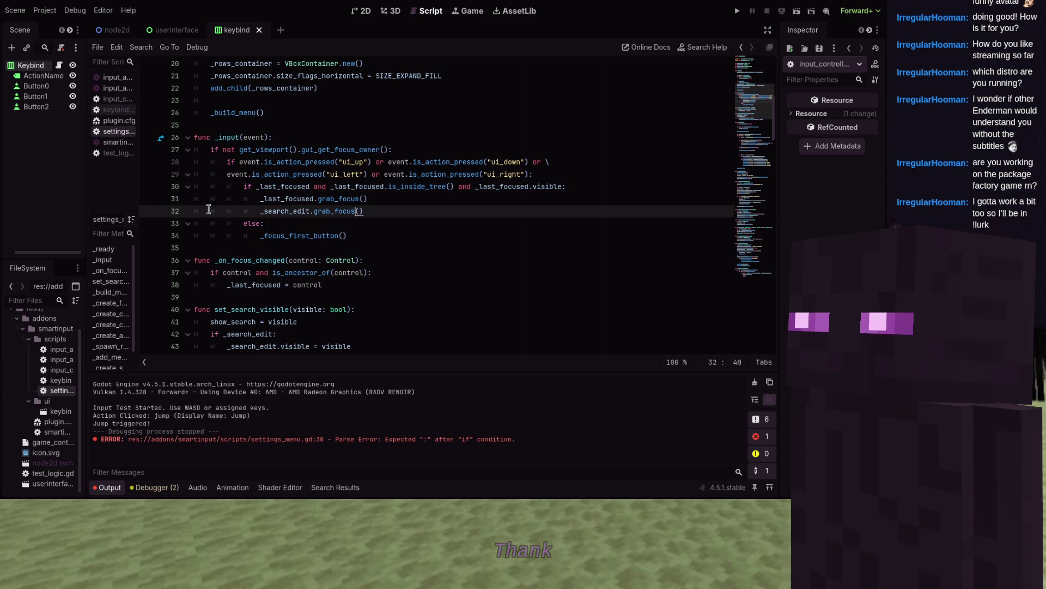
key(Home)
key(Return)
key(Up)
key(BackSpace)
text(elif )
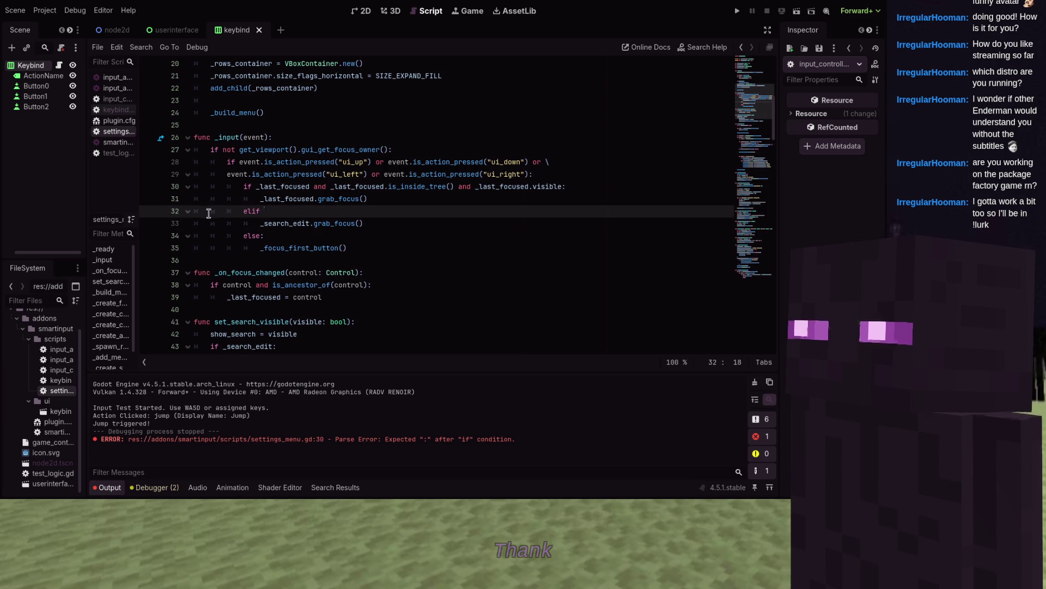
text(_search_edit )
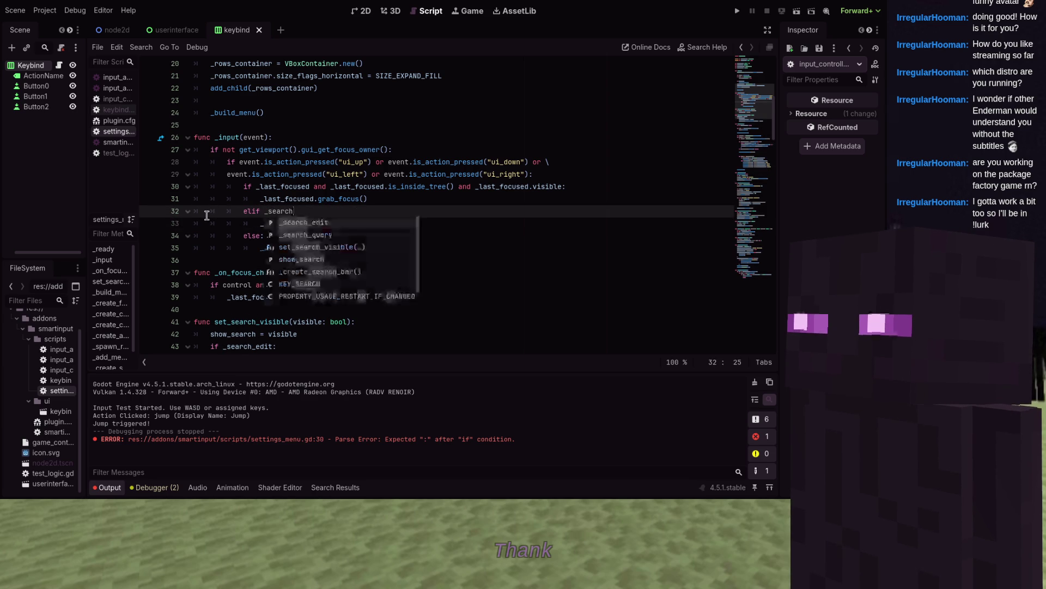
text(and _sea)
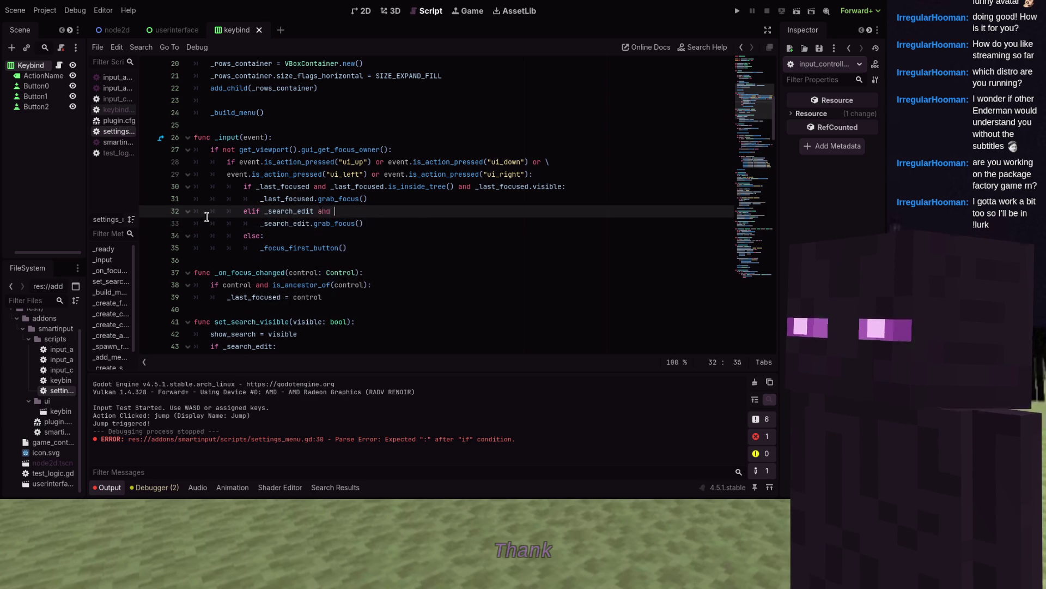
key(Return)
text(.v)
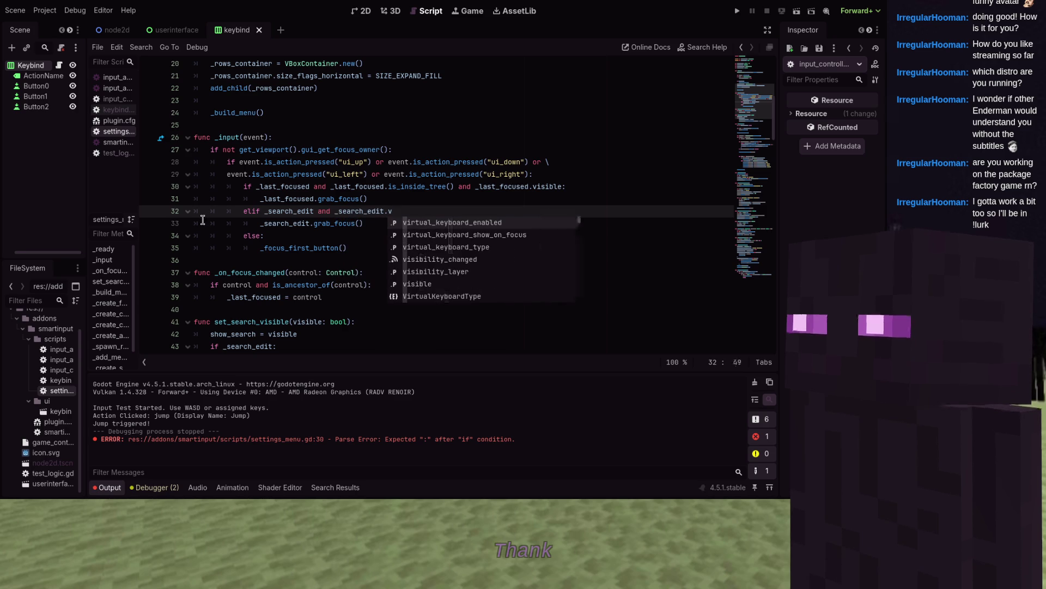
text(isible:)
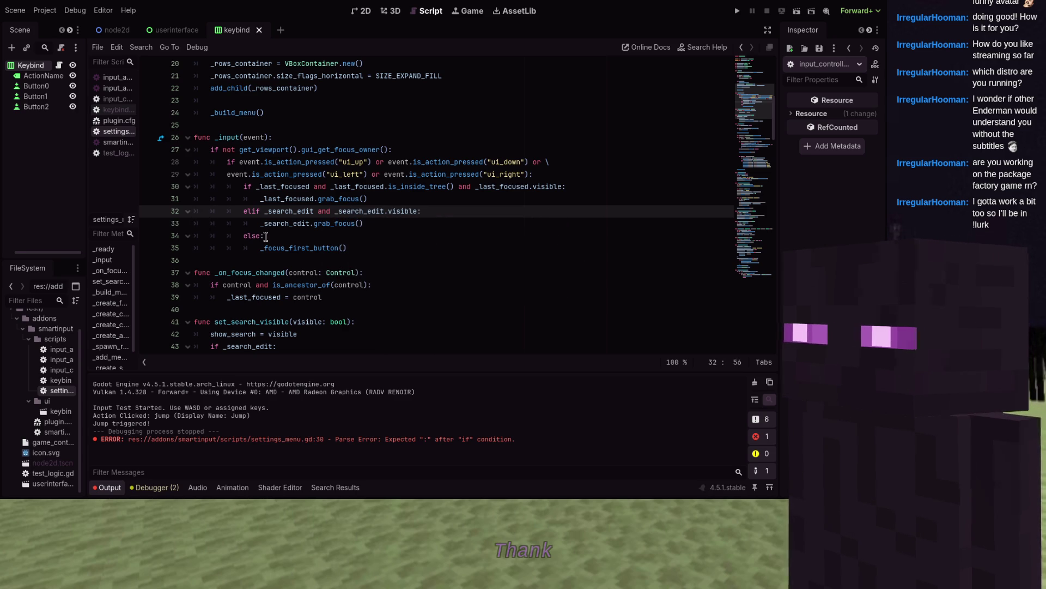
- Add get_viewport().set_input_as_handled() after the focus branches
scroll(264, 246, down, 1)
click(388, 205)
key(Return)
text(get_viewport)
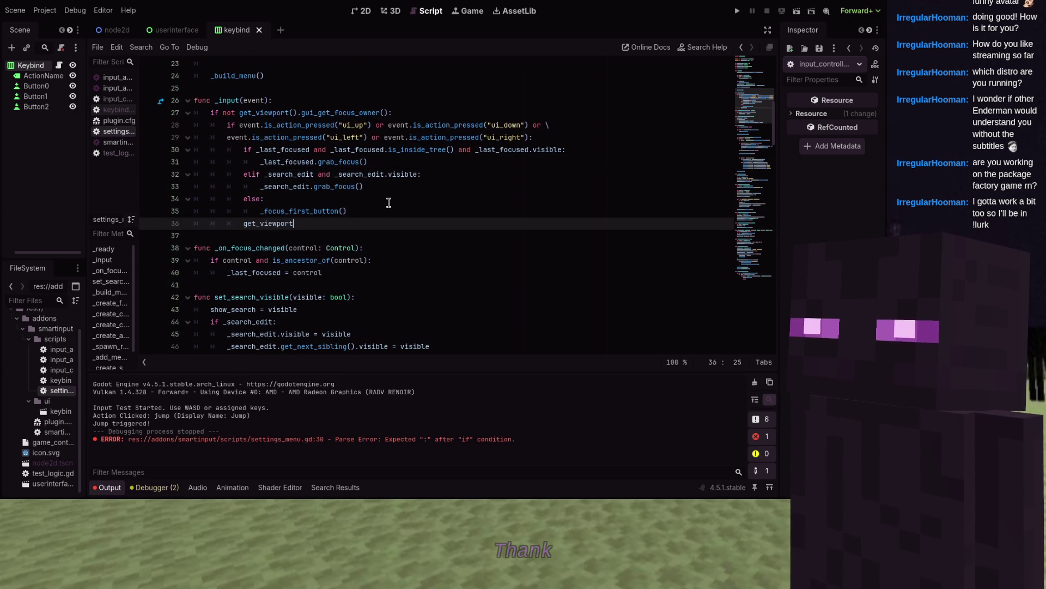
text(()
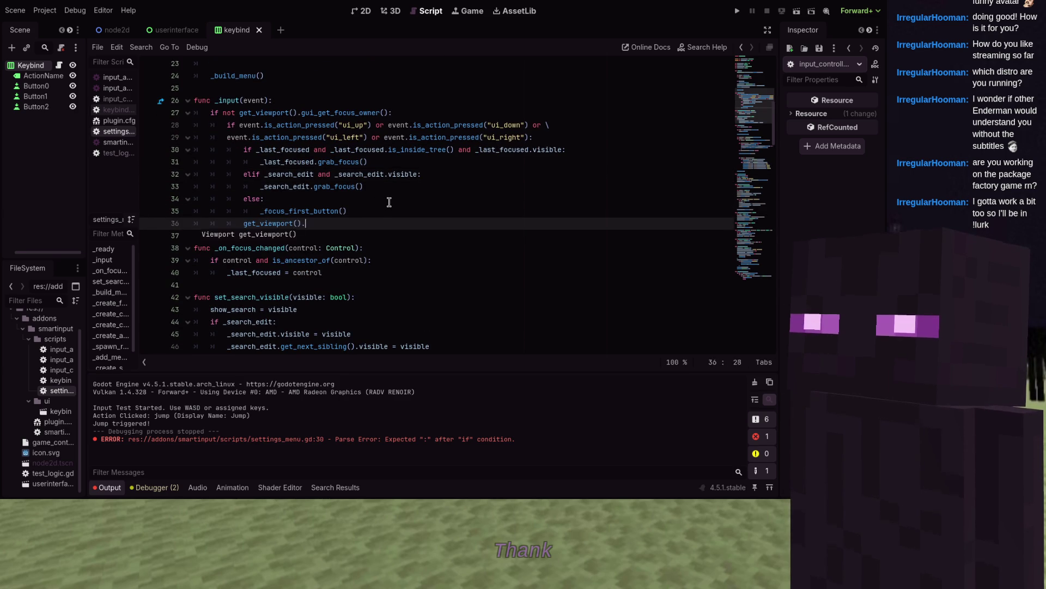
text(.set_inp)
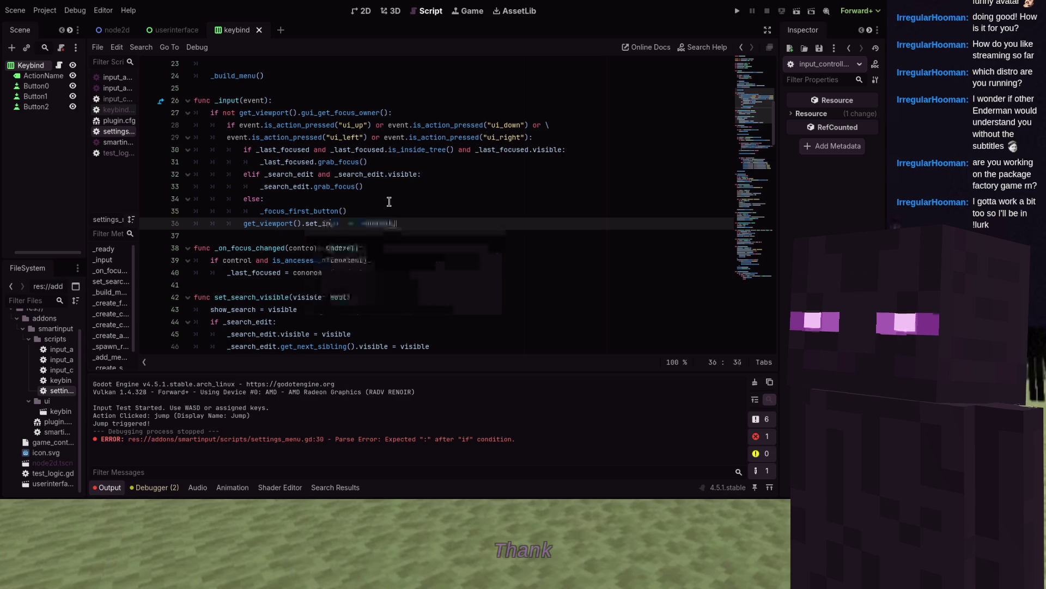
key(Return)
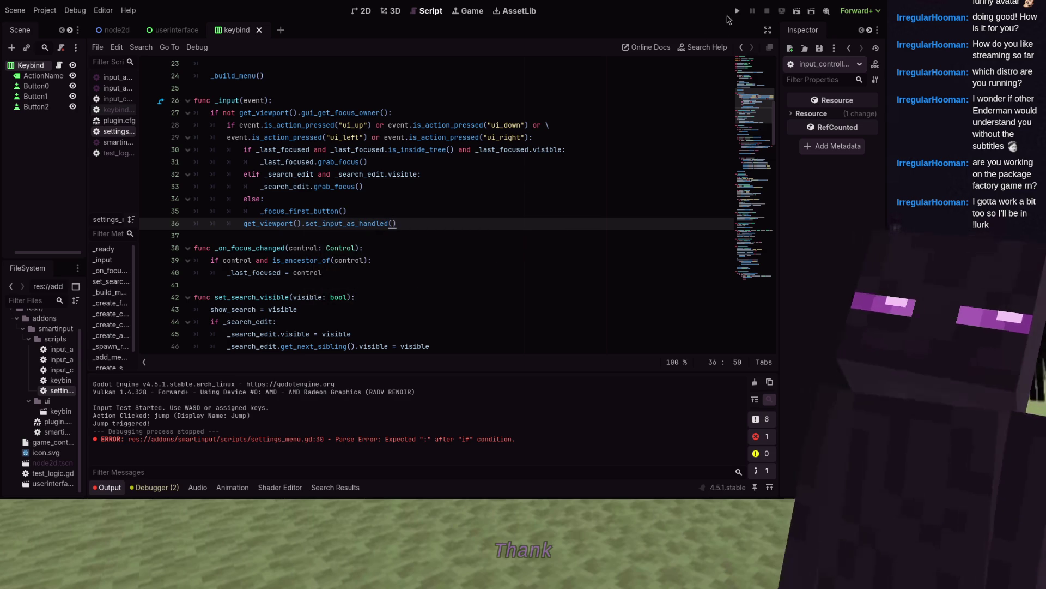
- Run the project and navigate the bindings with arrow keys, rebinding secondary keys to A and D
click(737, 10)
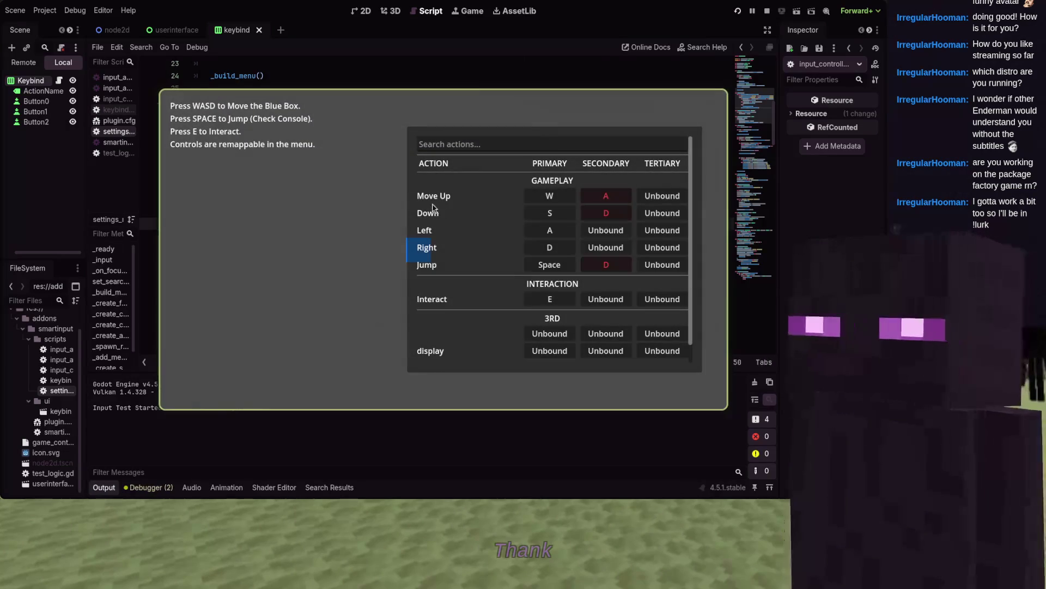
key(Down)
key(Down)
key(Down)
key(Down)
key(Down)
key(Right)
key(a)
key(Down)
key(Down)
key(Down)
key(Down)
key(Down)
key(Down)
key(Right)
key(space)
key(d)
key(Down)
key(Down)
key(Down)
key(Down)
key(Right)
key(Right)
- Cancel a pending rebind with Escape, restore default bindings, and stop the game with F8
key(space)
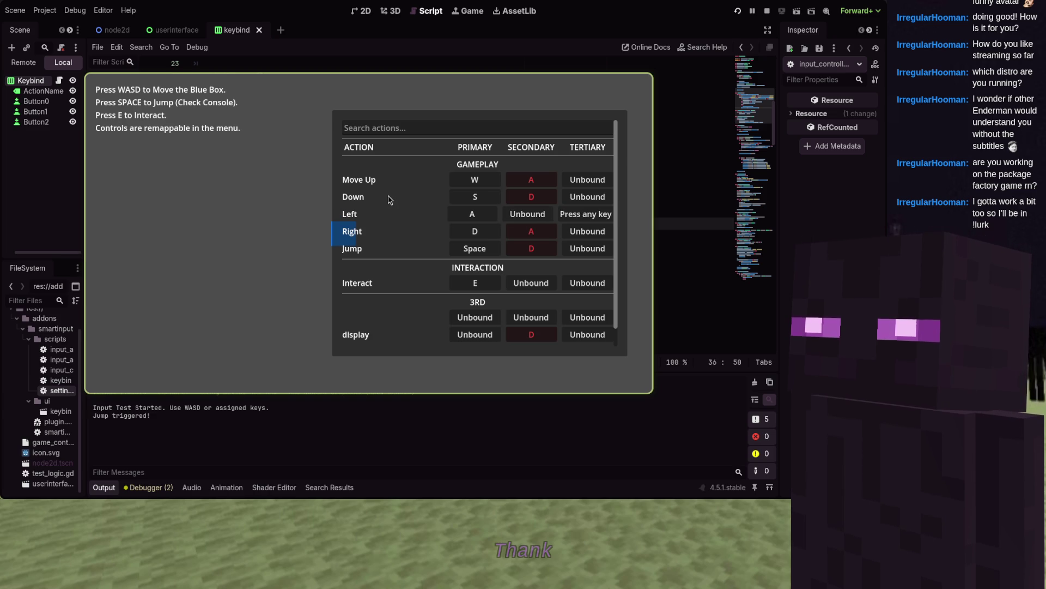
key(Escape)
key(Down)
scroll(389, 199, down, 1)
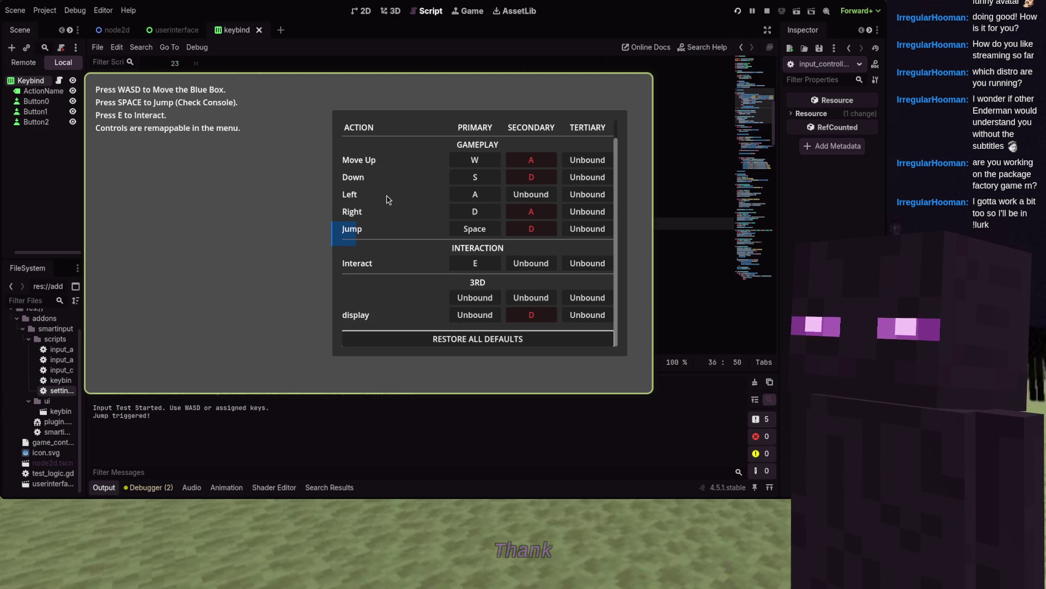
key(Up)
key(Down)
key(space)
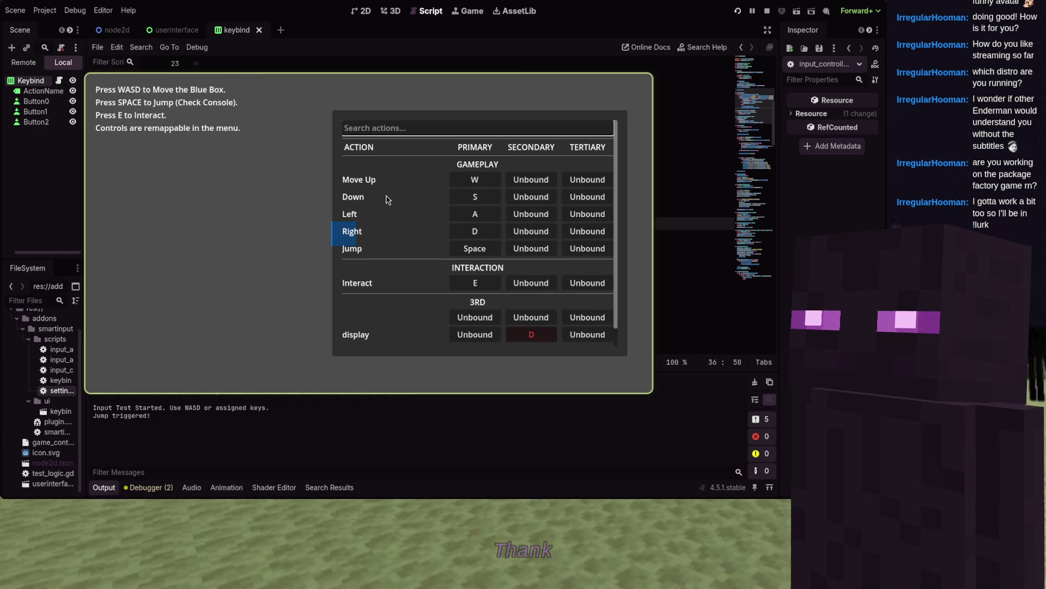
key(F8)
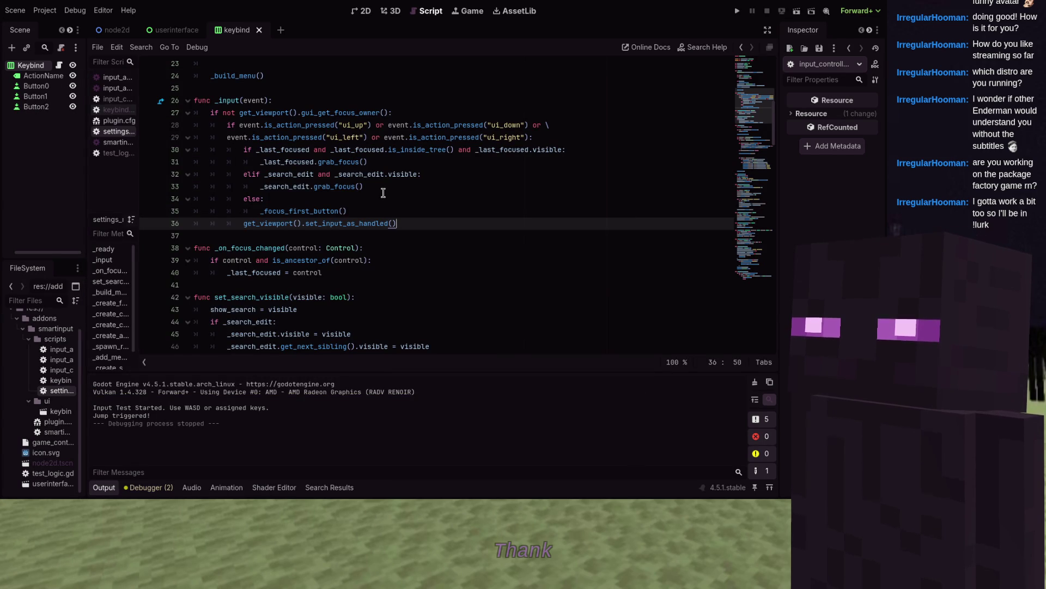
scroll(384, 193, up, 7)
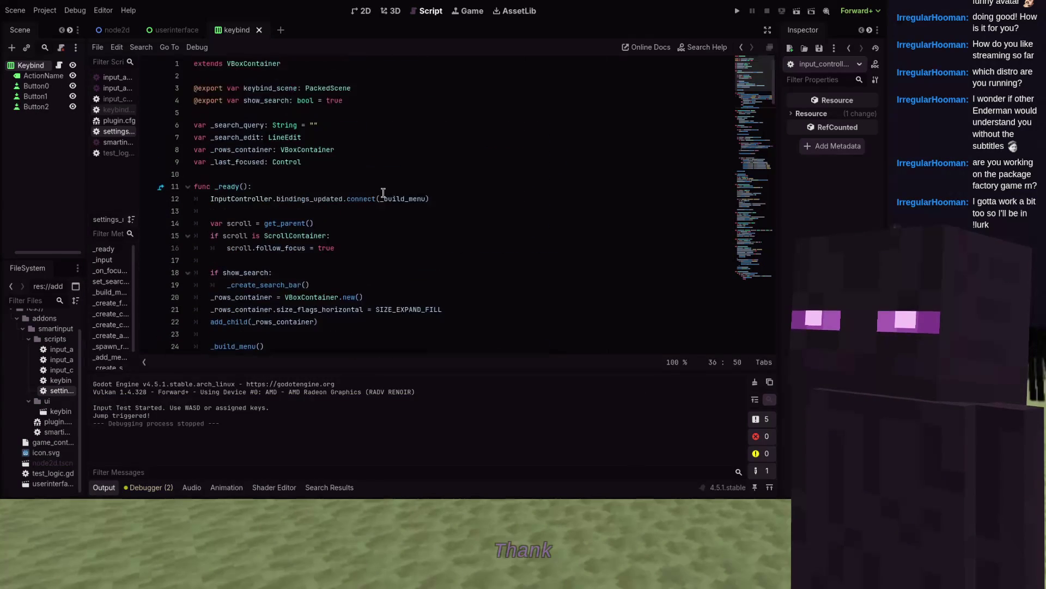
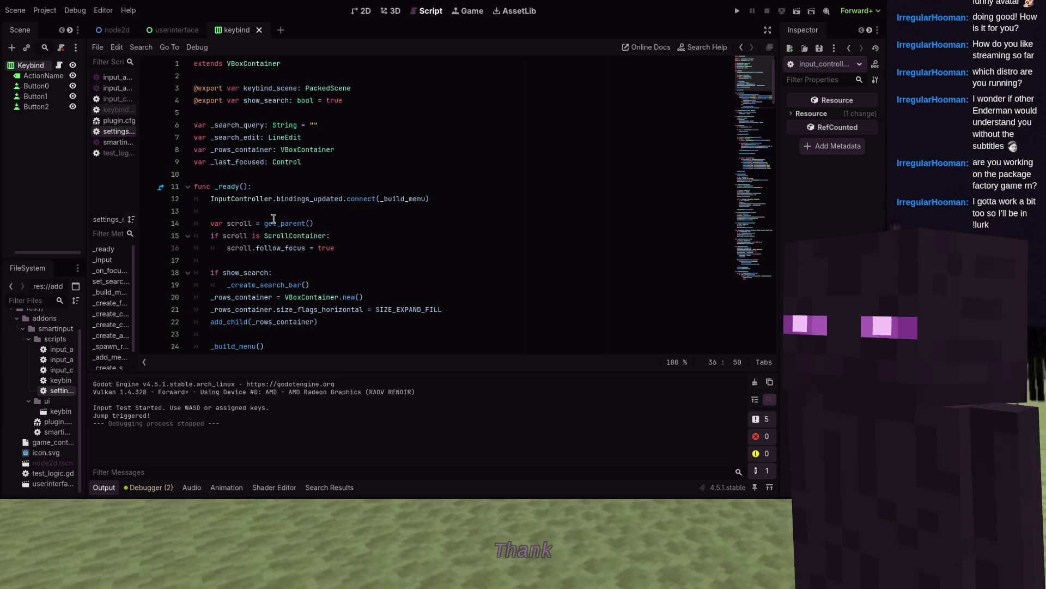
scroll(308, 186, down, 3)
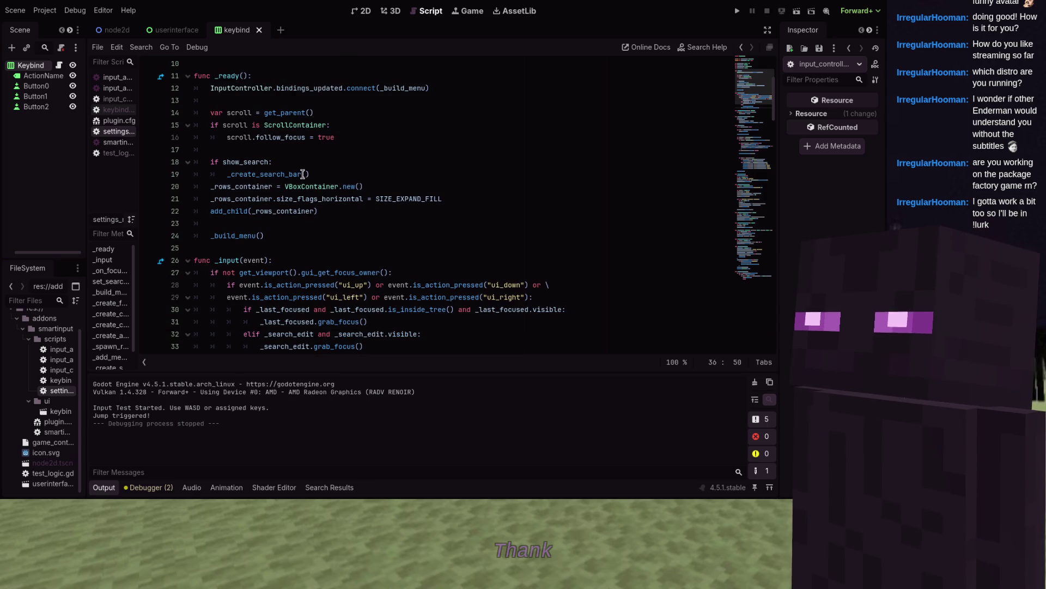
mouse_move(306, 177)
click(116, 98)
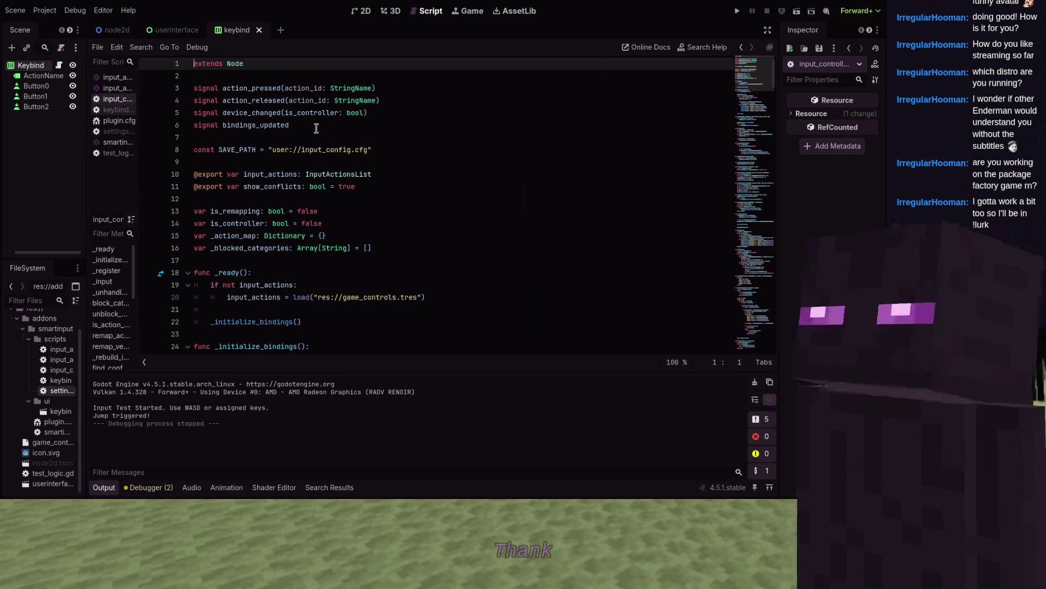
click(418, 113)
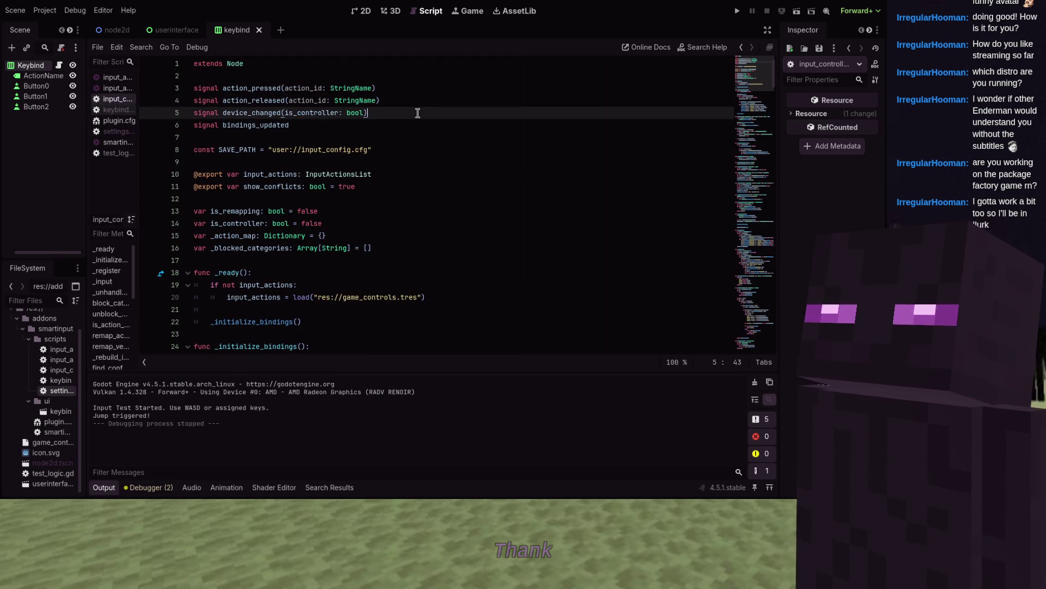
click(392, 183)
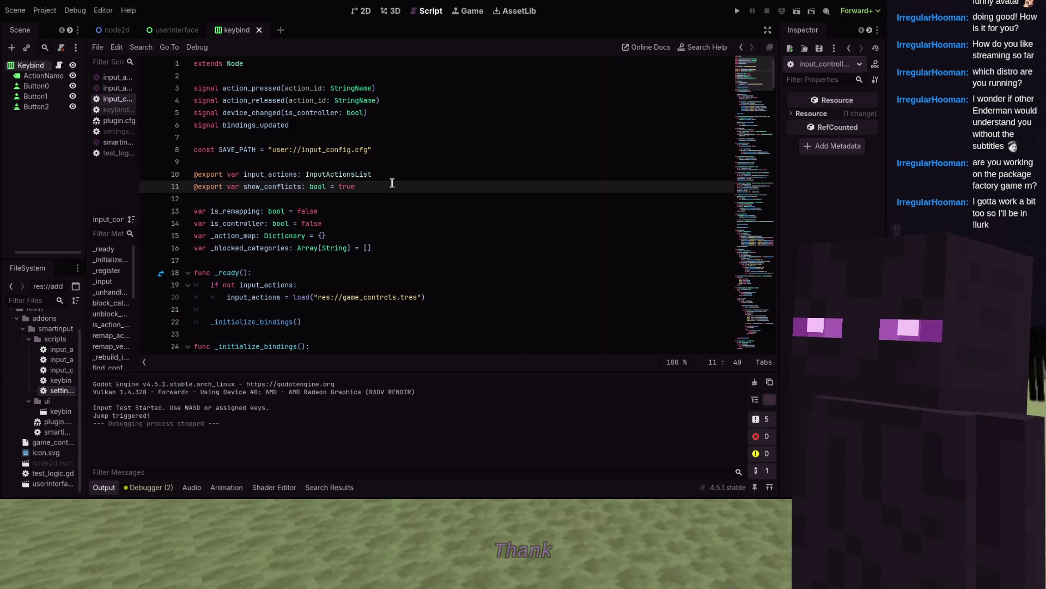
key(Return)
text(export_ran)
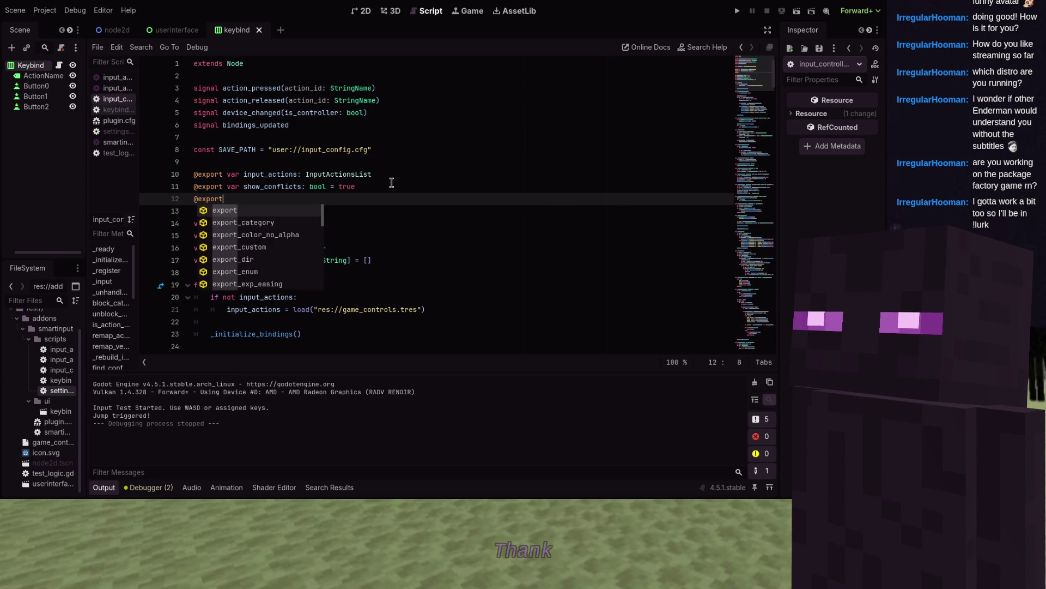
key(Return)
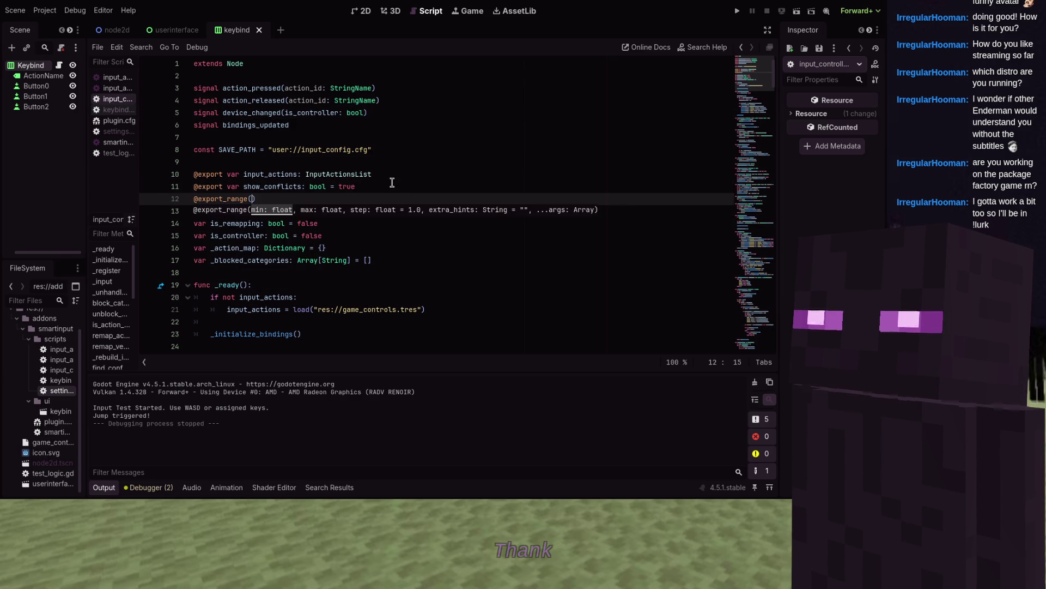
text(1,3) )
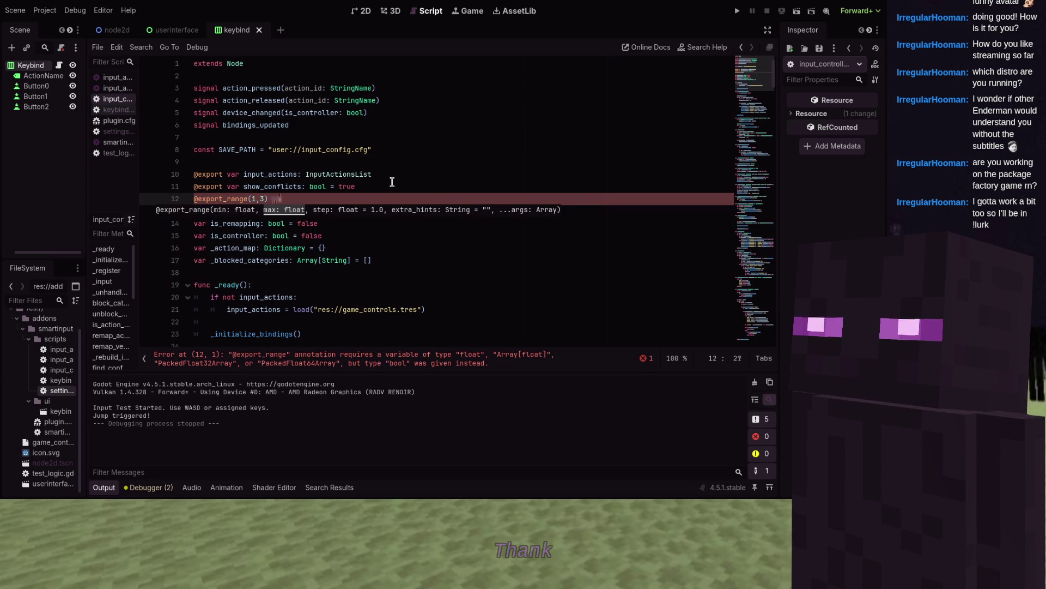
text(var )
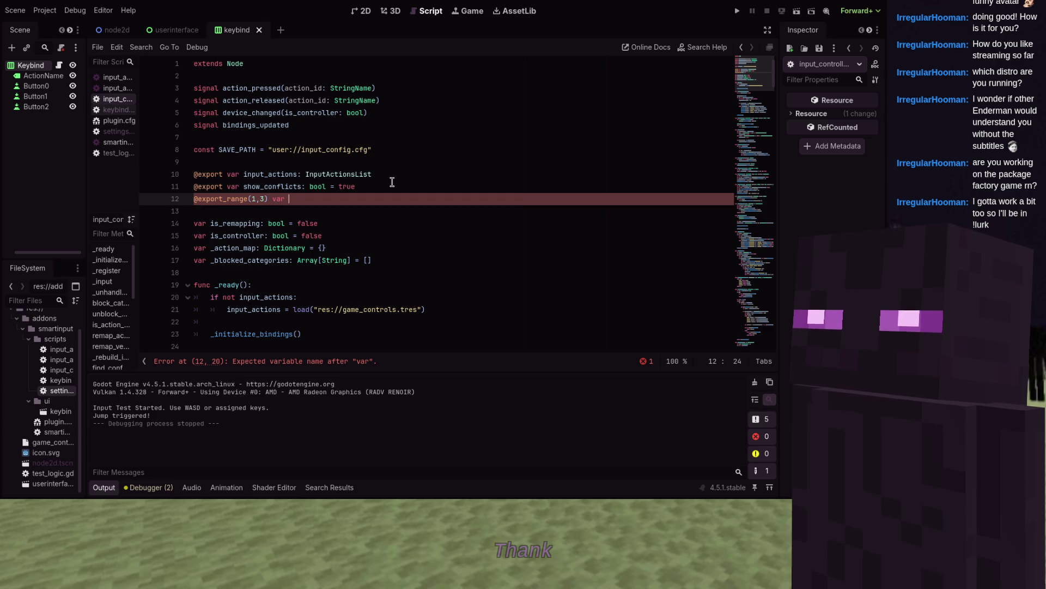
text(binding)
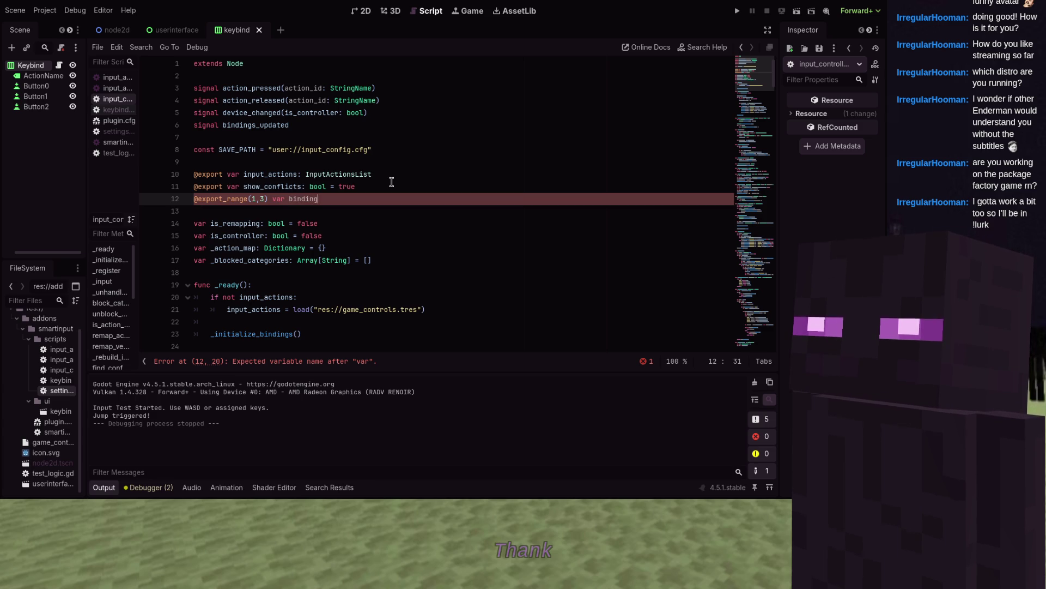
text(s_per_action: int )
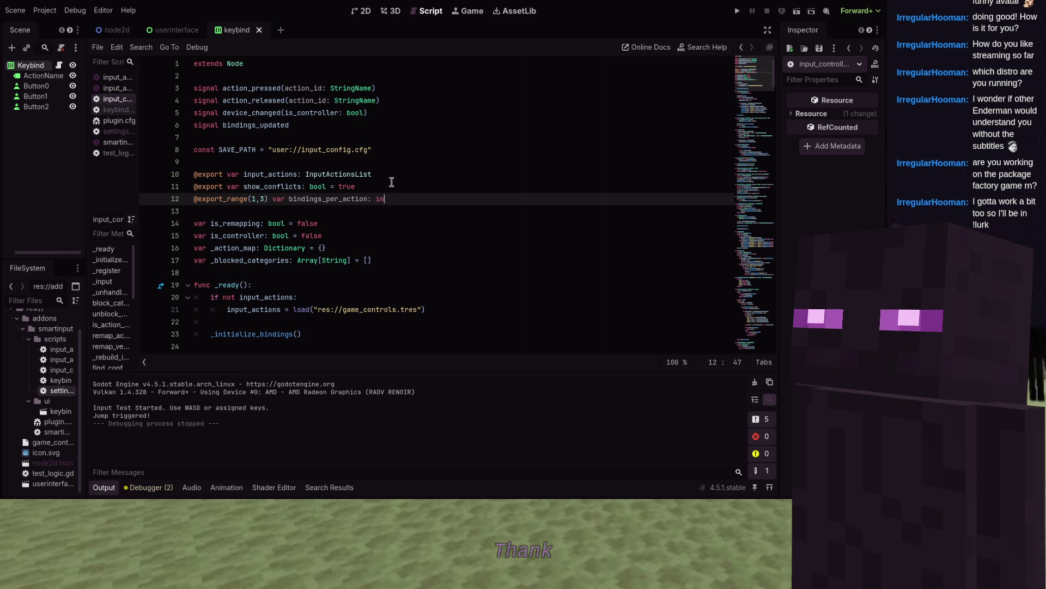
text(= 3)
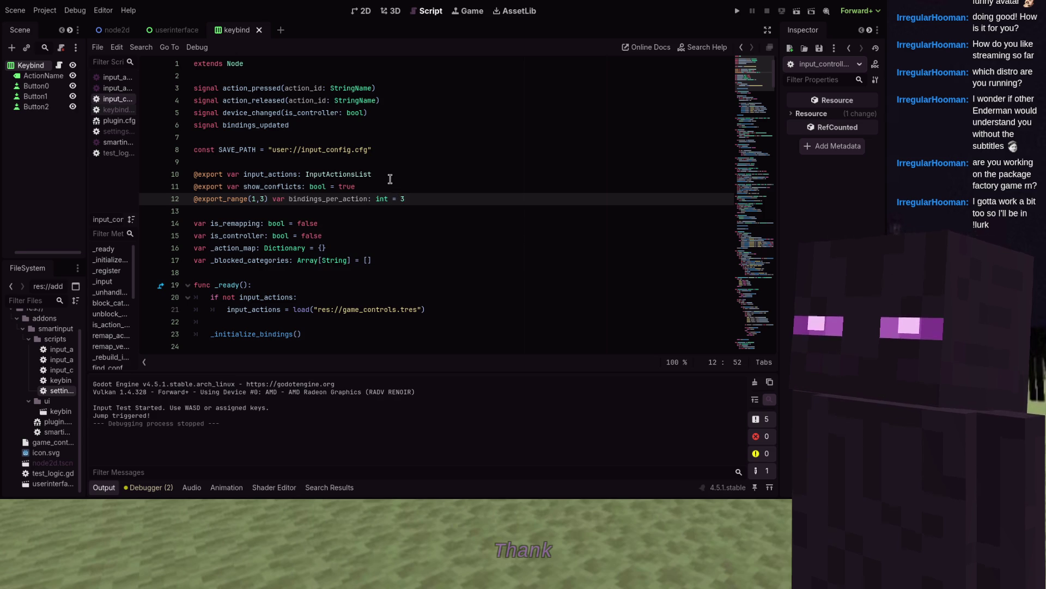
scroll(384, 179, down, 1)
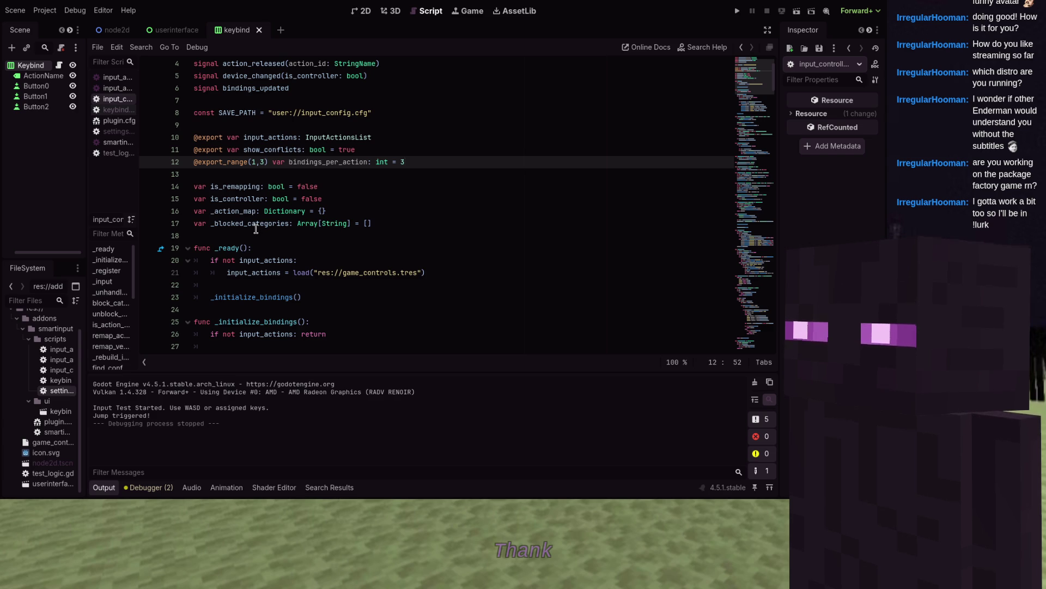
scroll(256, 229, down, 7)
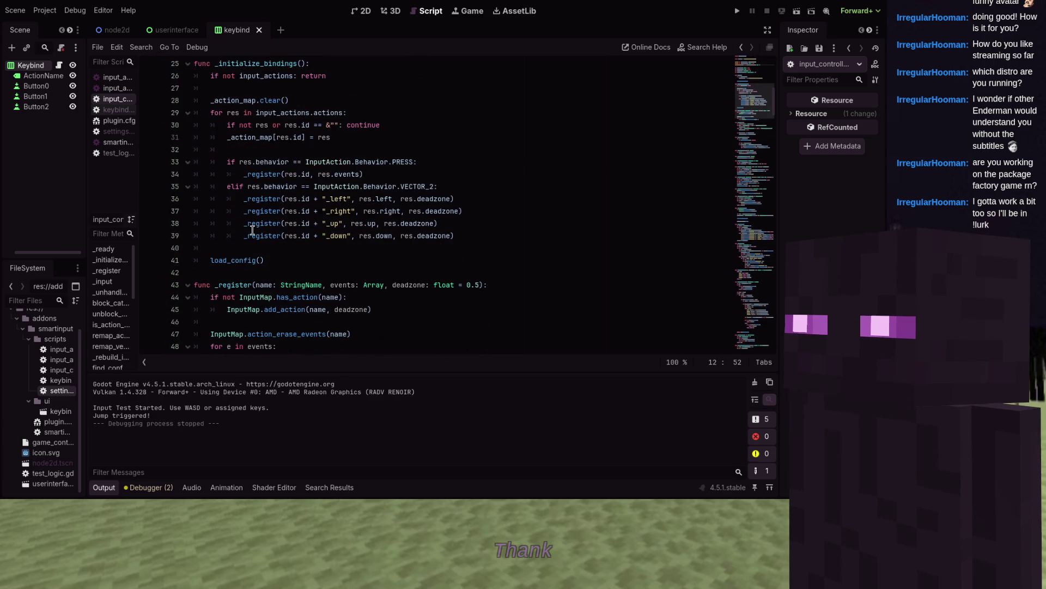
- After unblock_category, add a new function set_bindings_count(count: int)
scroll(252, 230, down, 7)
scroll(251, 231, down, 7)
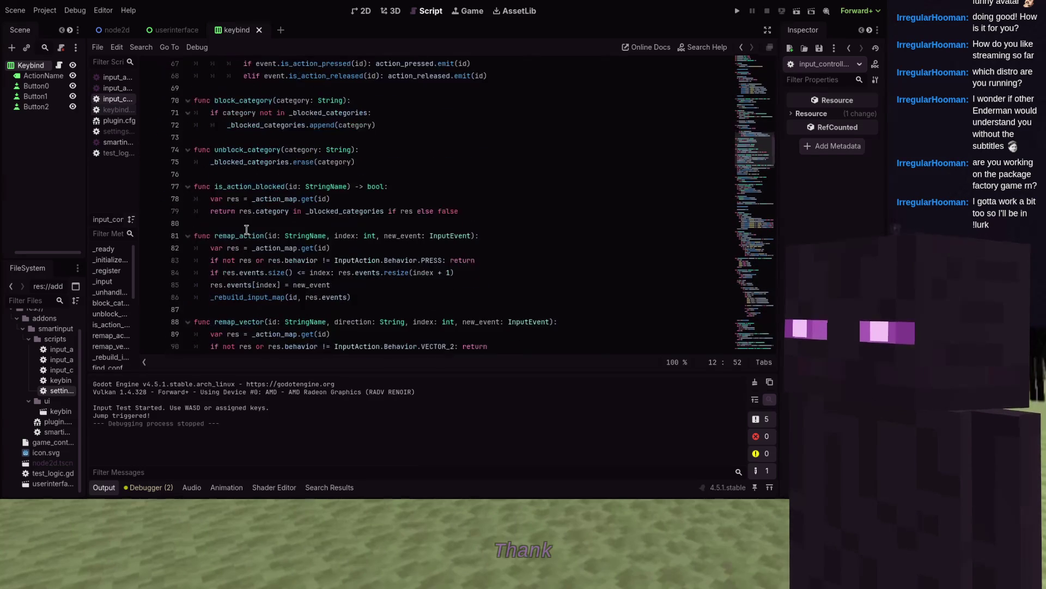
click(247, 90)
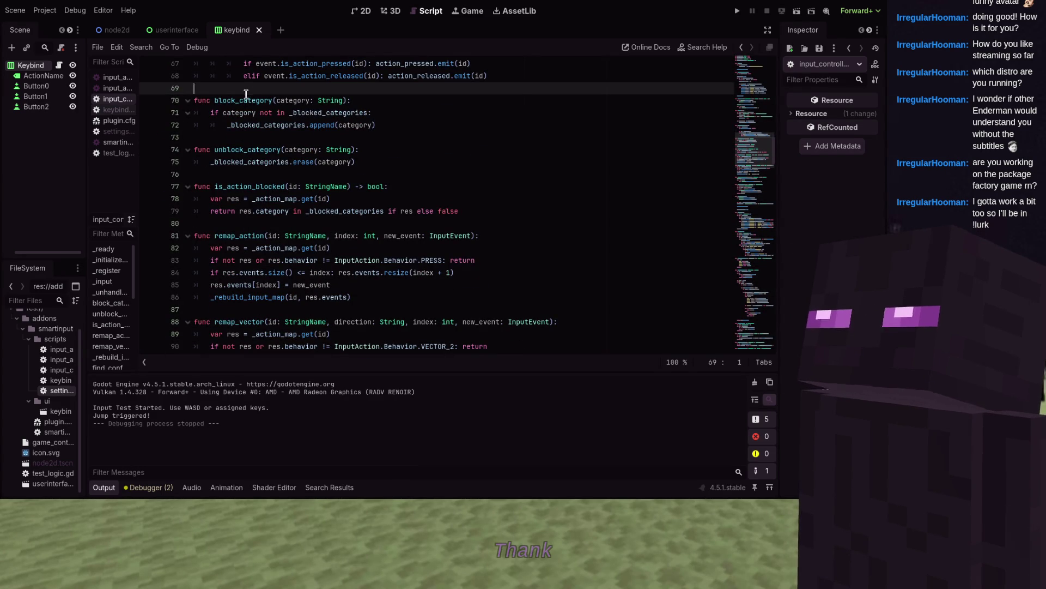
key(Down)
key(Down)
key(Down)
key(Up)
key(Up)
key(Up)
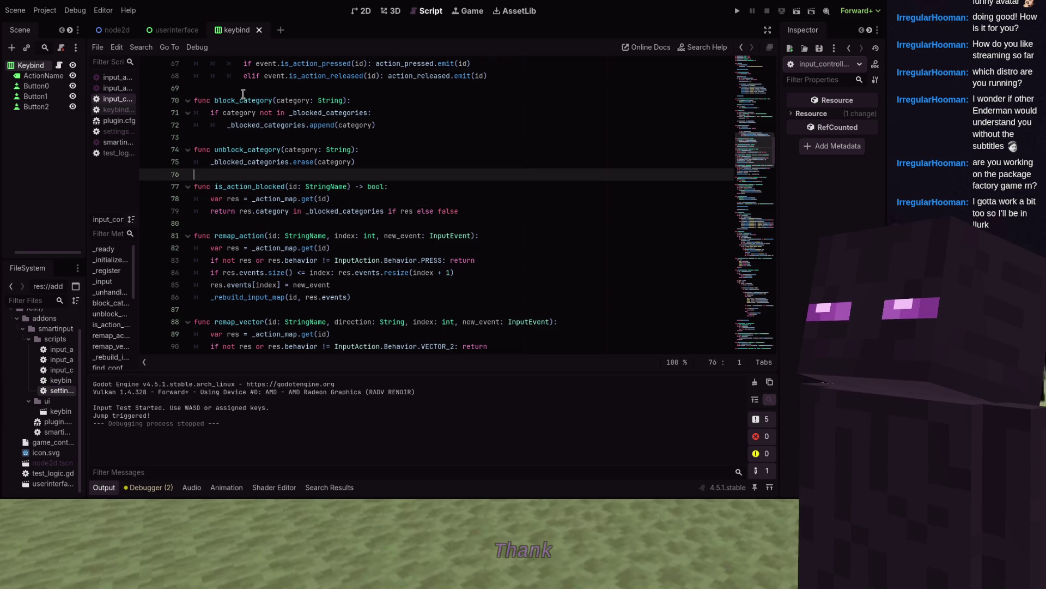
key(Return)
key(Return)
key(Up)
text(nc)
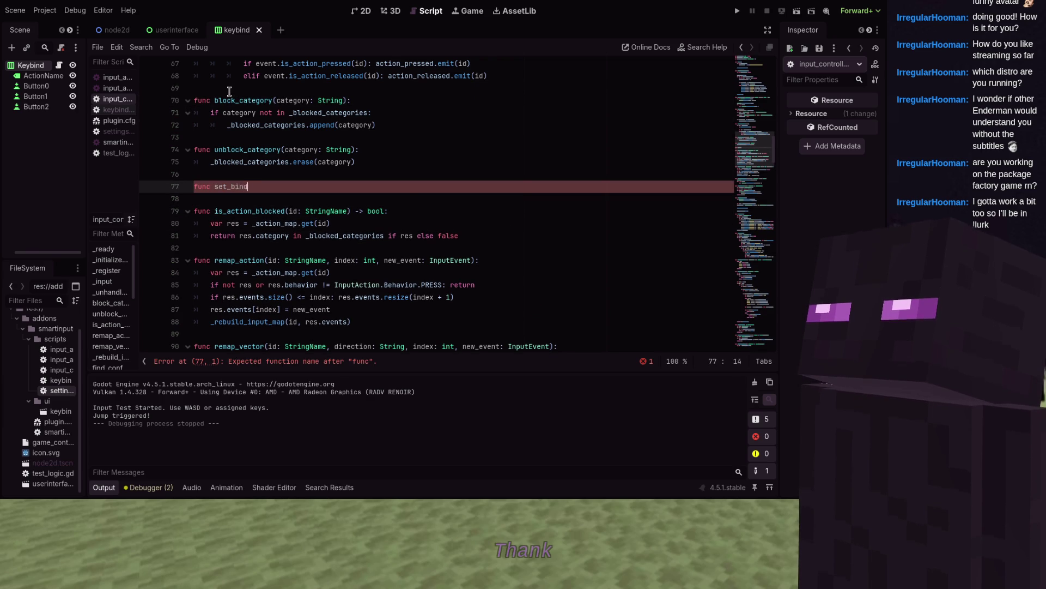
text((count)
text(: int):)
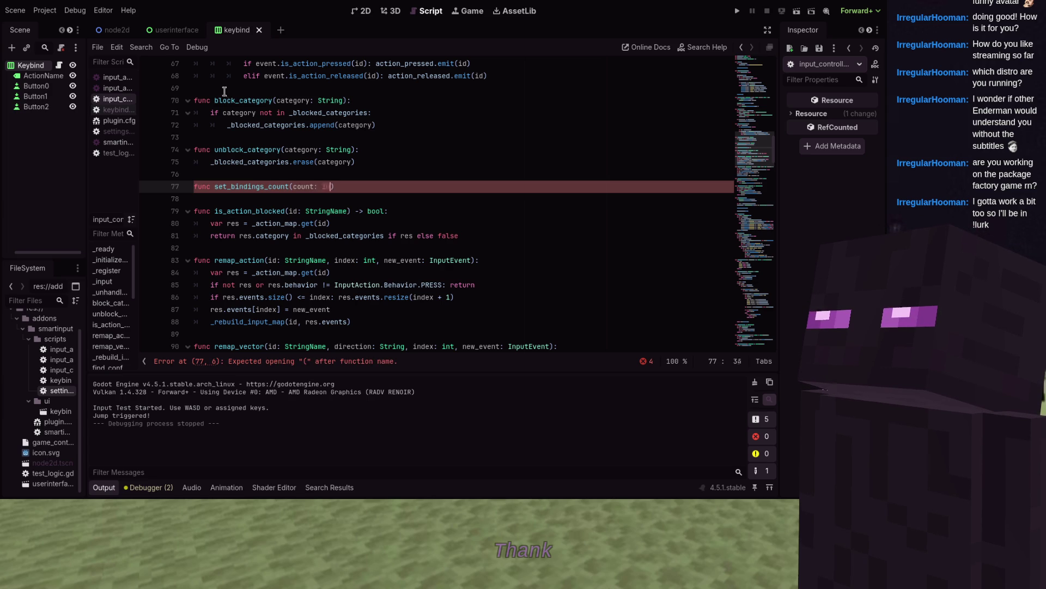
key(Return)
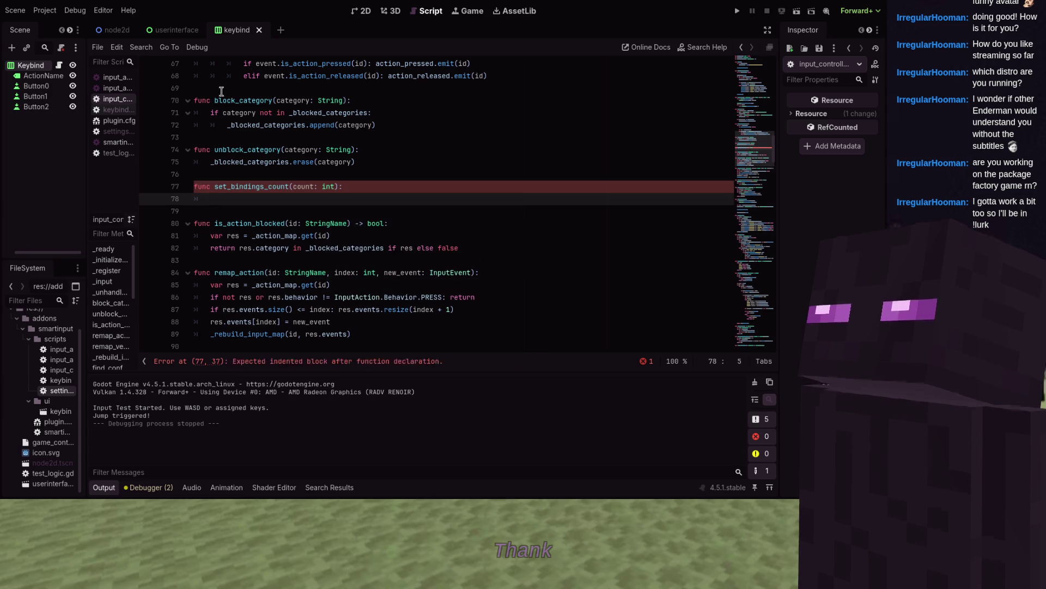
- Give it a body setting bindings_per_action = clamp(count, 1, 3) and calling bindings_updated.emit()
text(binding)
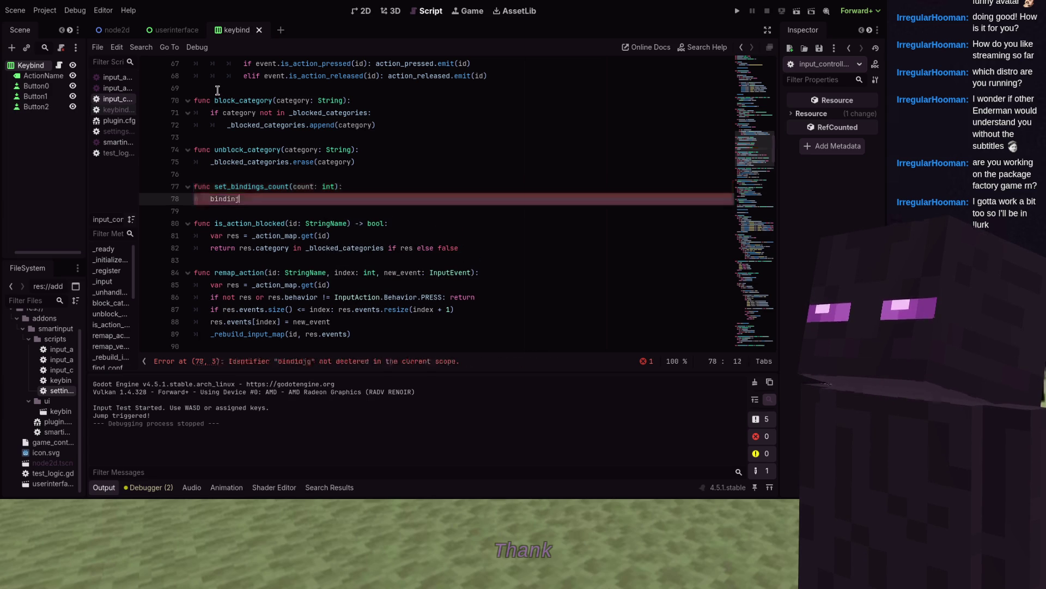
text(s_per_)
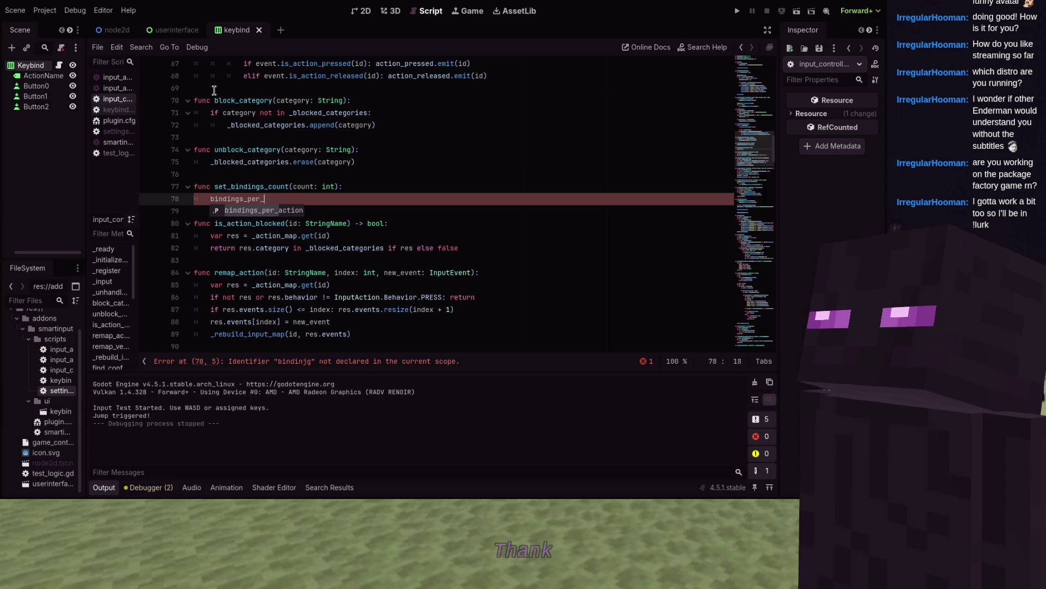
key(Return)
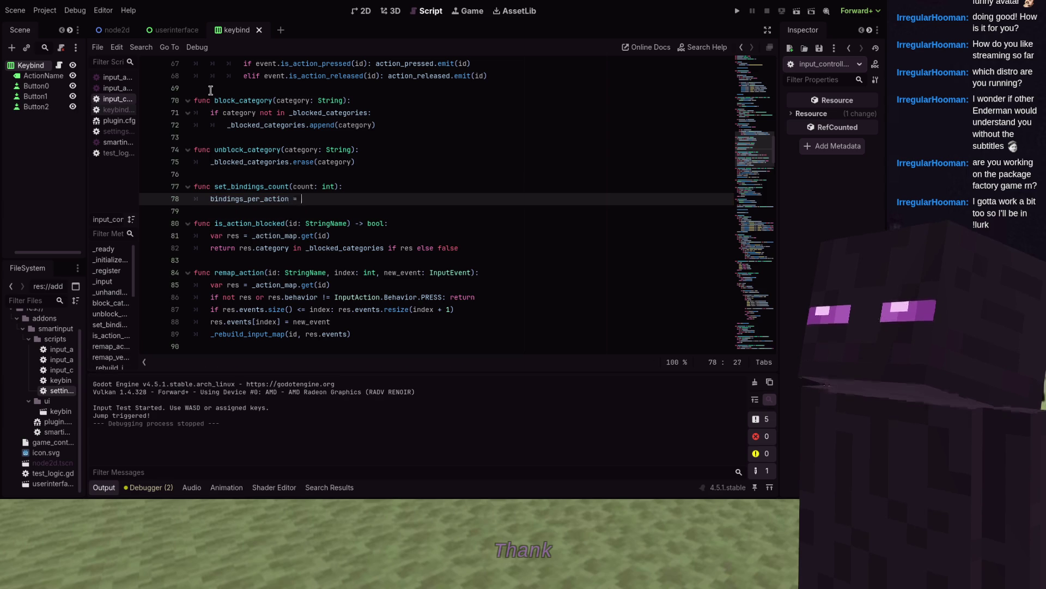
text(clamp()
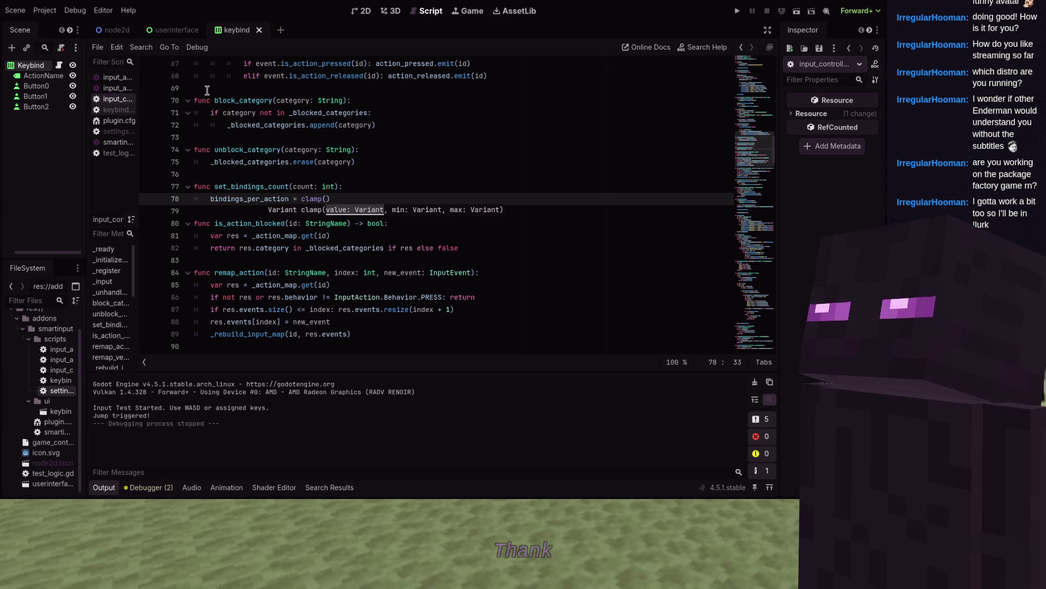
text(count, 1, )
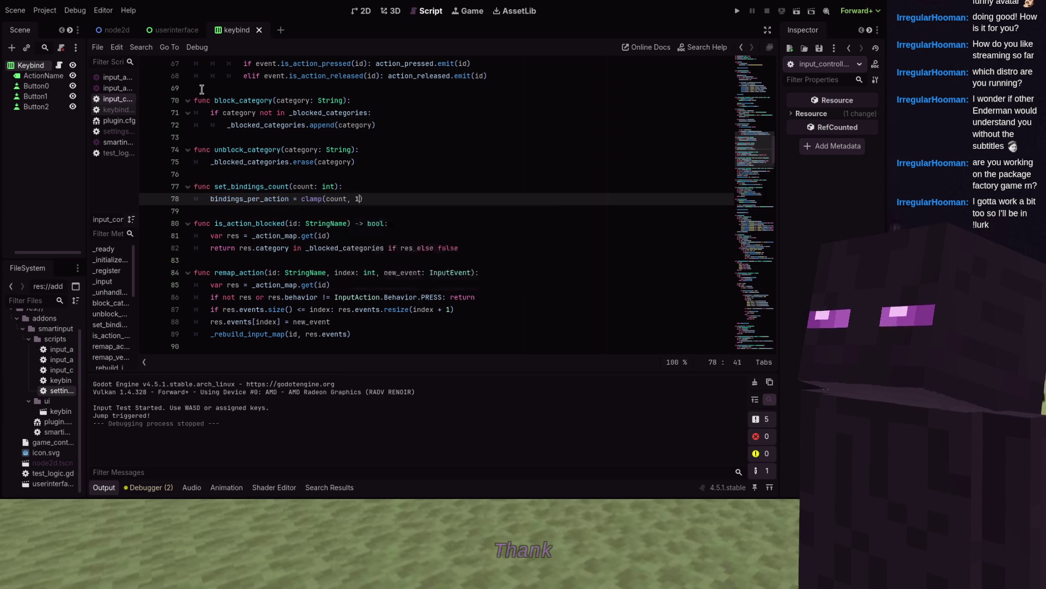
text(3)
key(Return)
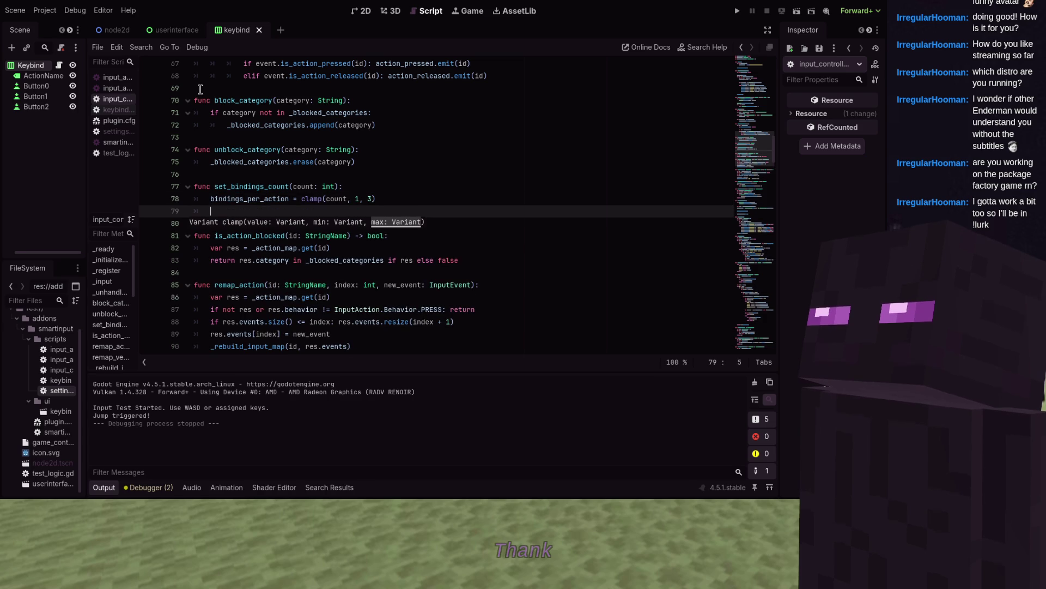
text(bindin)
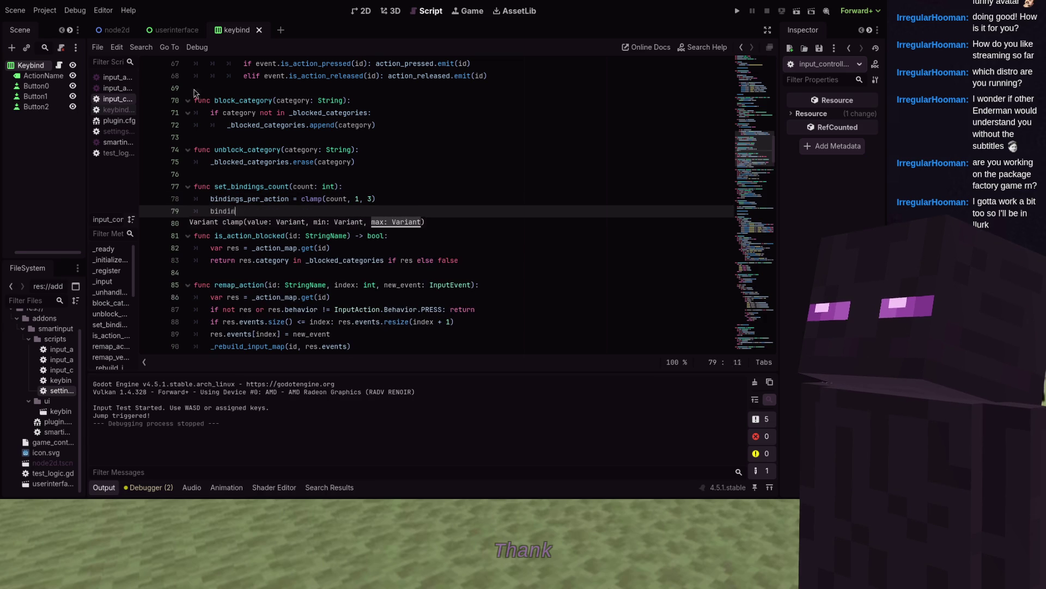
text(gs_u)
key(Return)
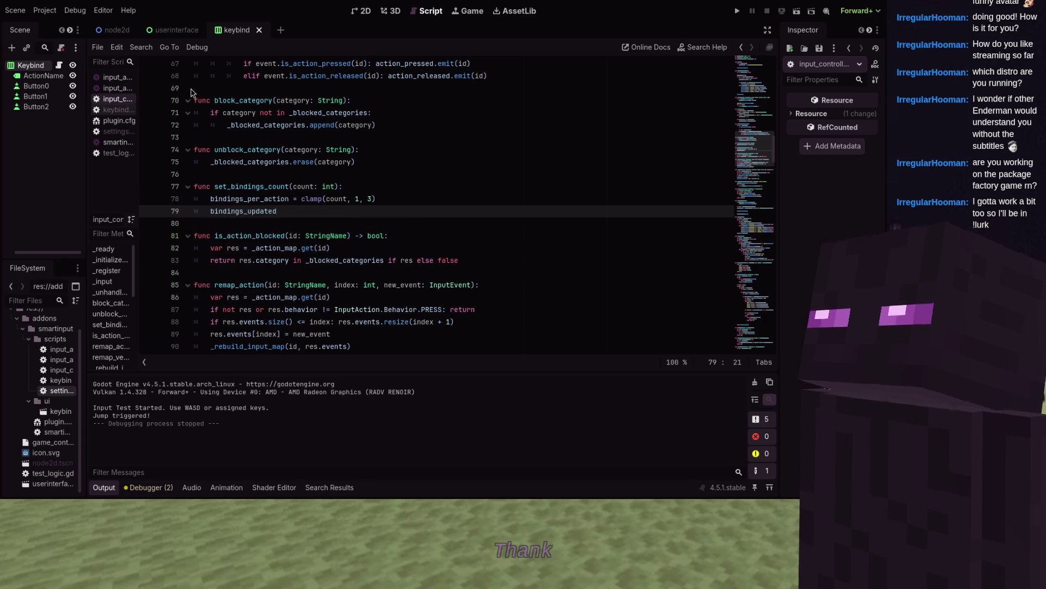
text(.emit())
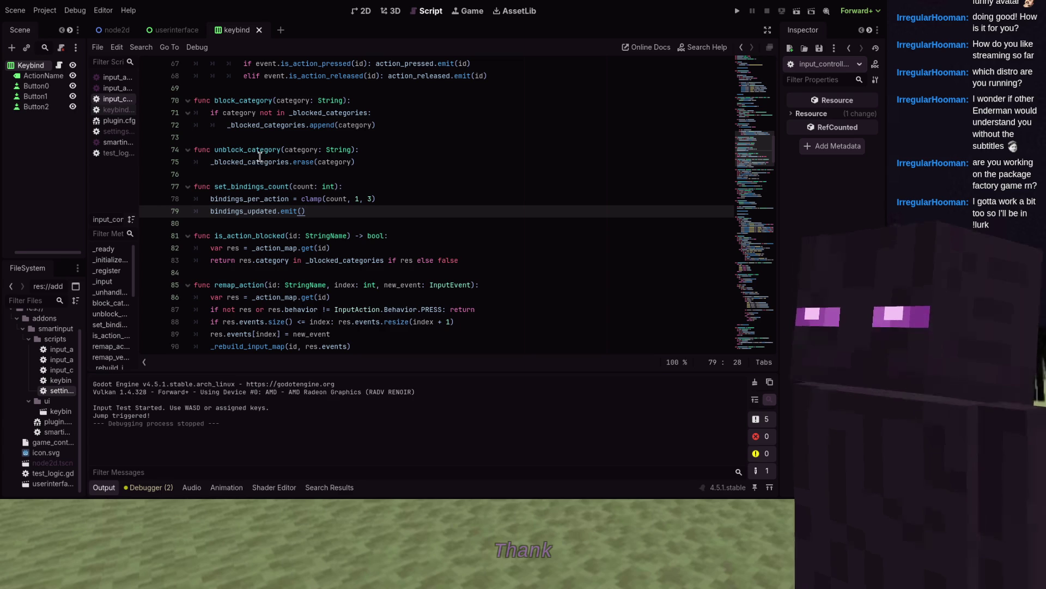
mouse_move(268, 157)
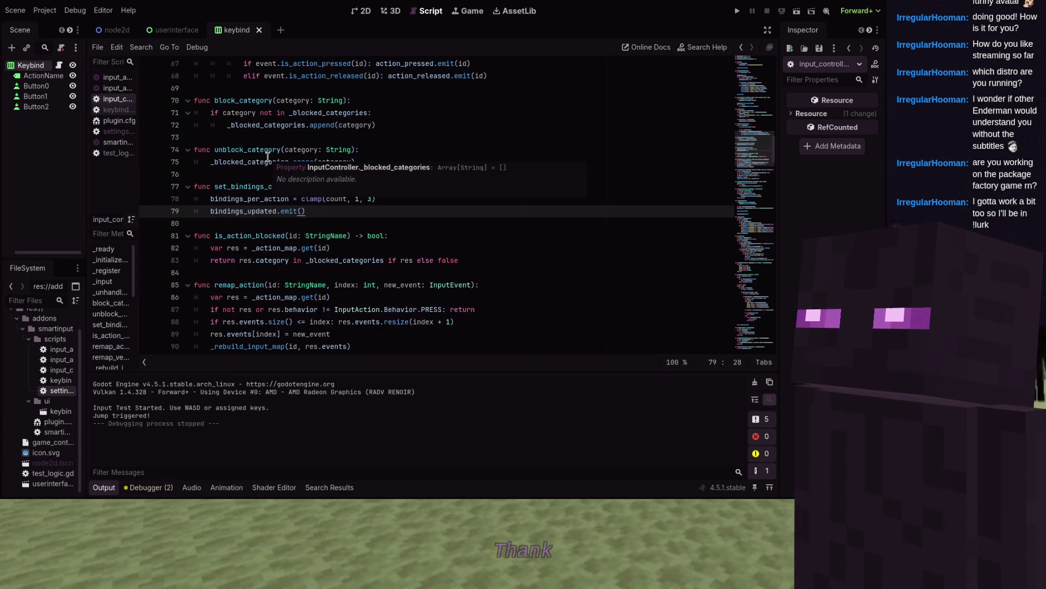
- Open settings_menu.gd and find the 'for i' header loop in _create_column_headers
click(109, 134)
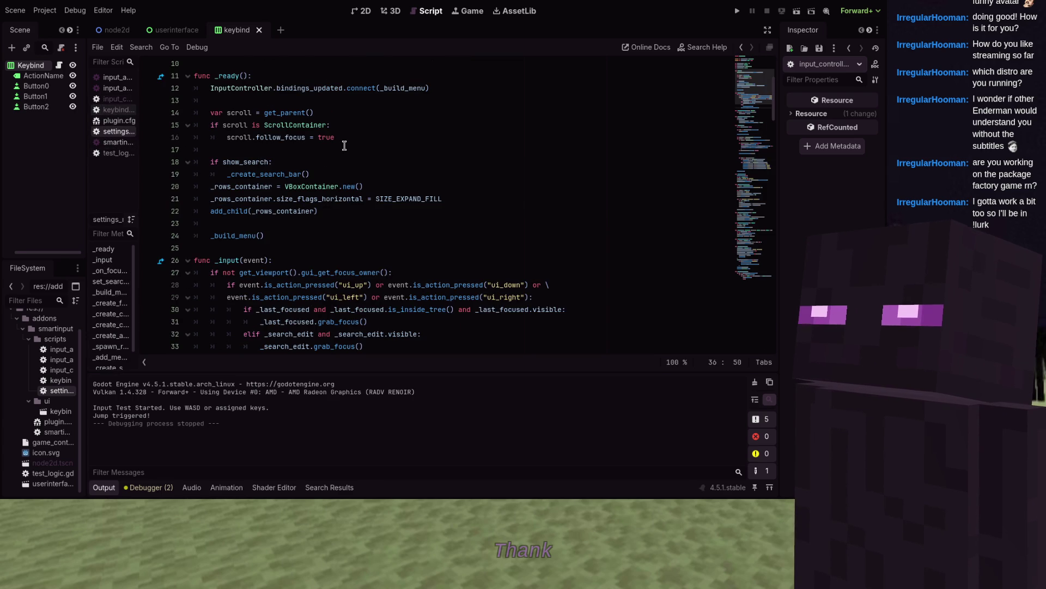
scroll(345, 146, down, 5)
scroll(344, 146, up, 3)
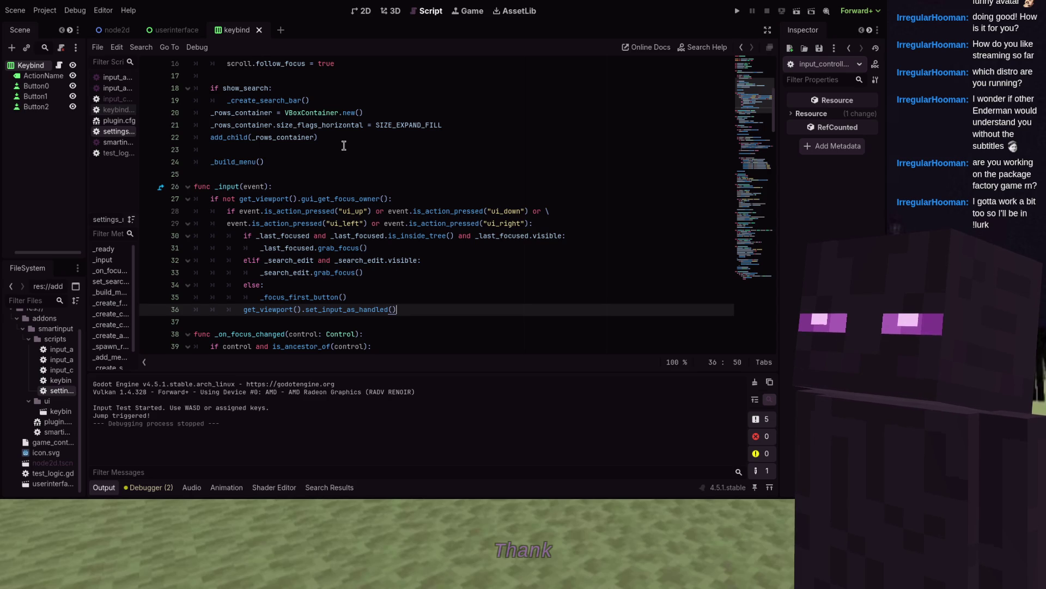
scroll(344, 145, up, 4)
scroll(344, 145, down, 8)
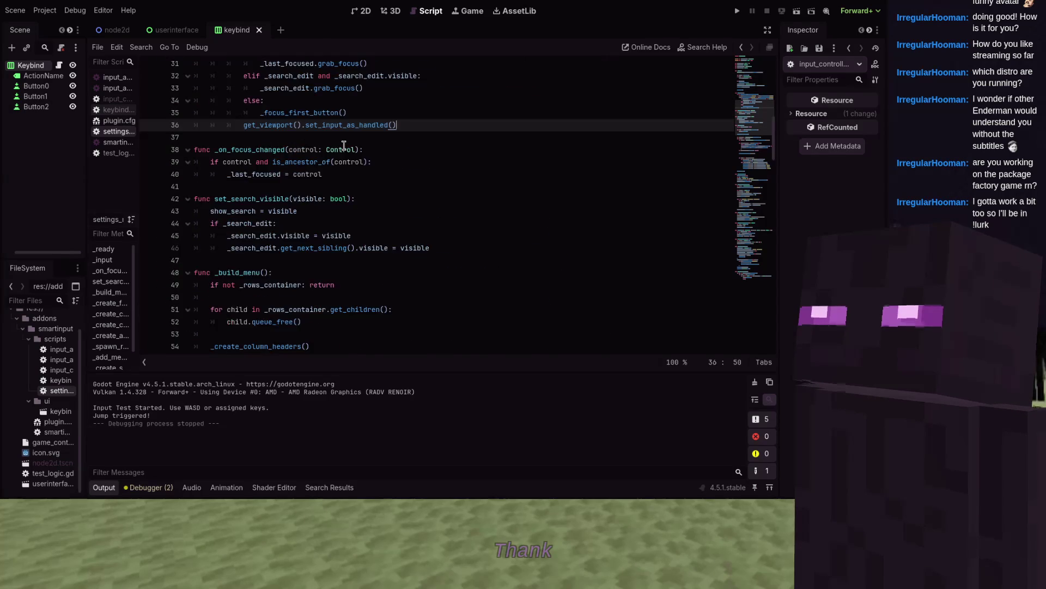
scroll(344, 145, down, 10)
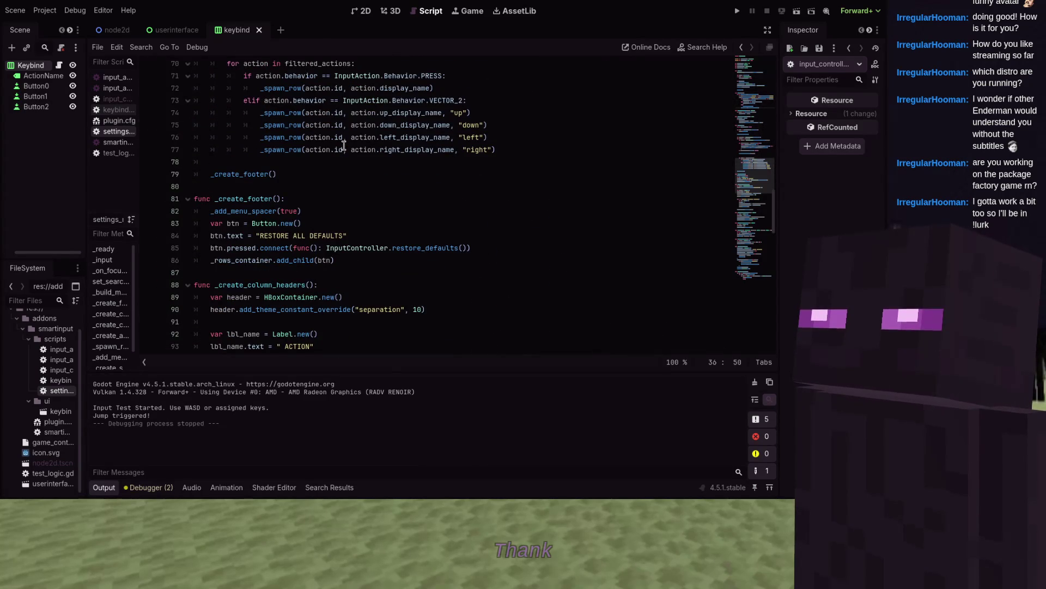
scroll(344, 146, down, 5)
scroll(344, 145, down, 2)
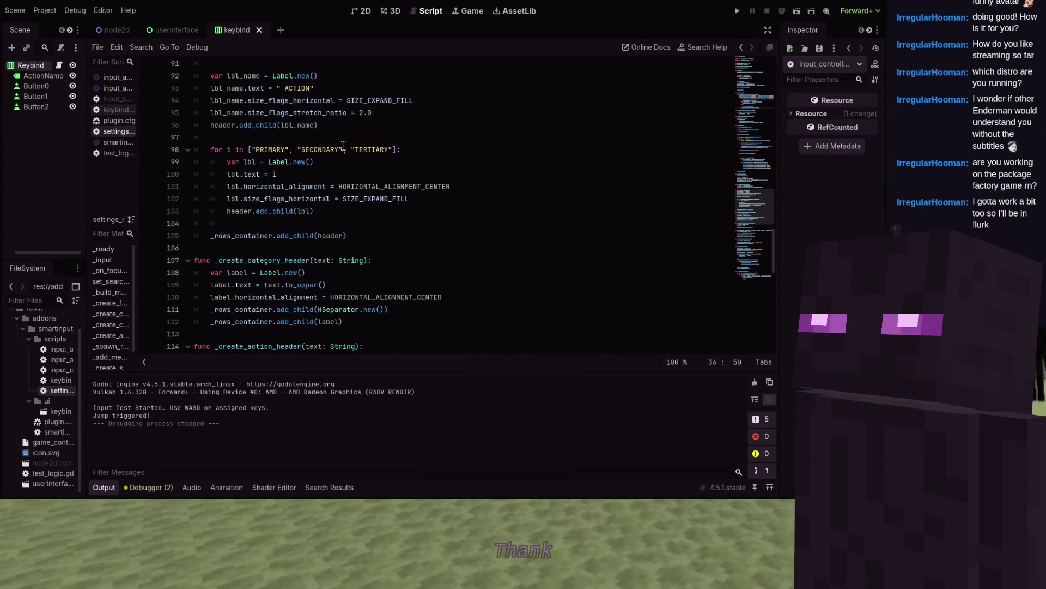
scroll(344, 145, down, 4)
mouse_move(344, 145)
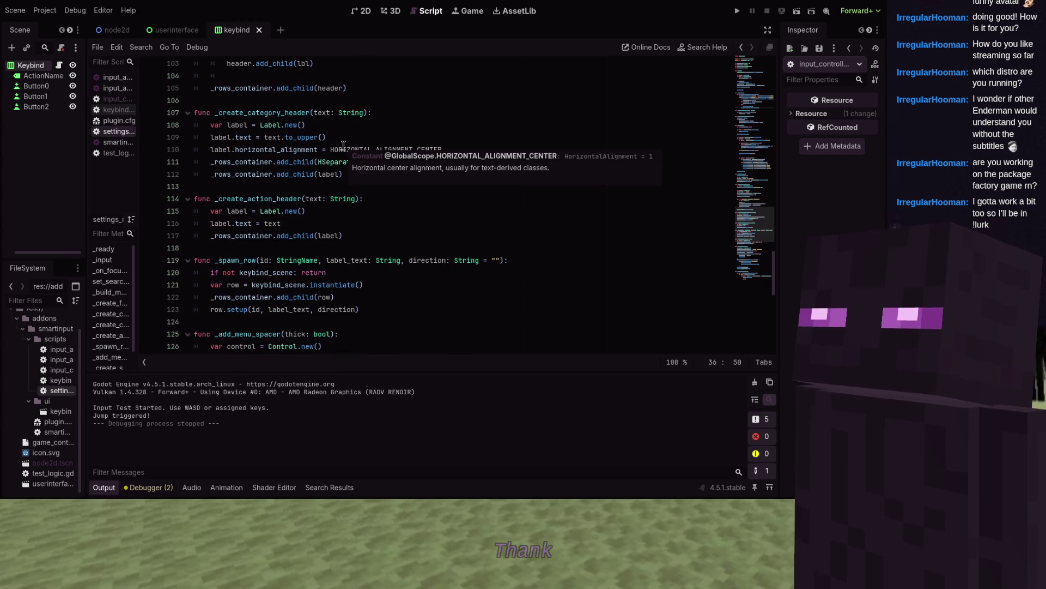
click(406, 149)
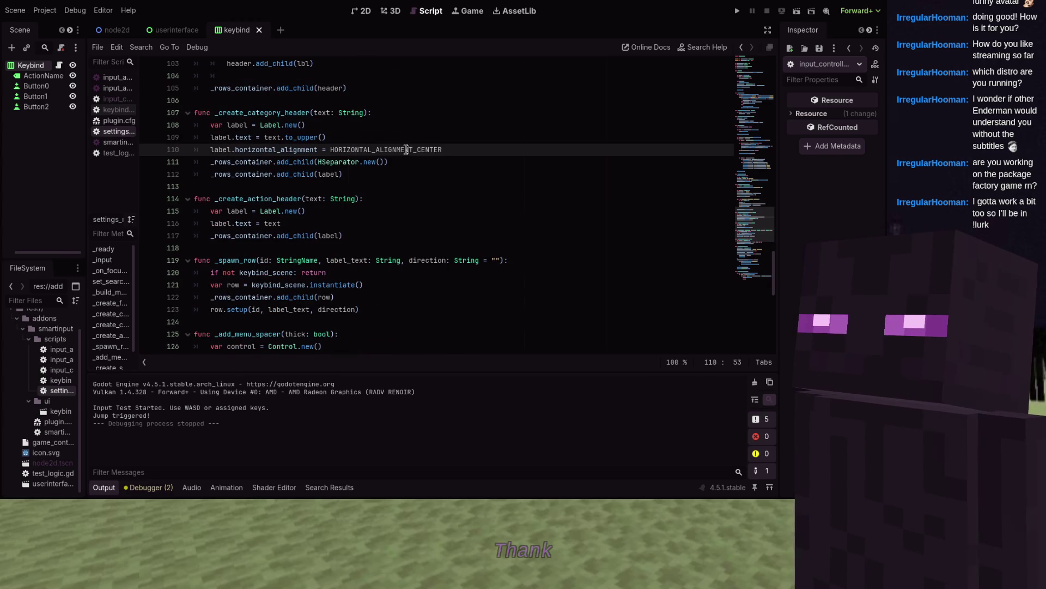
key(ctrl+f)
text(for i)
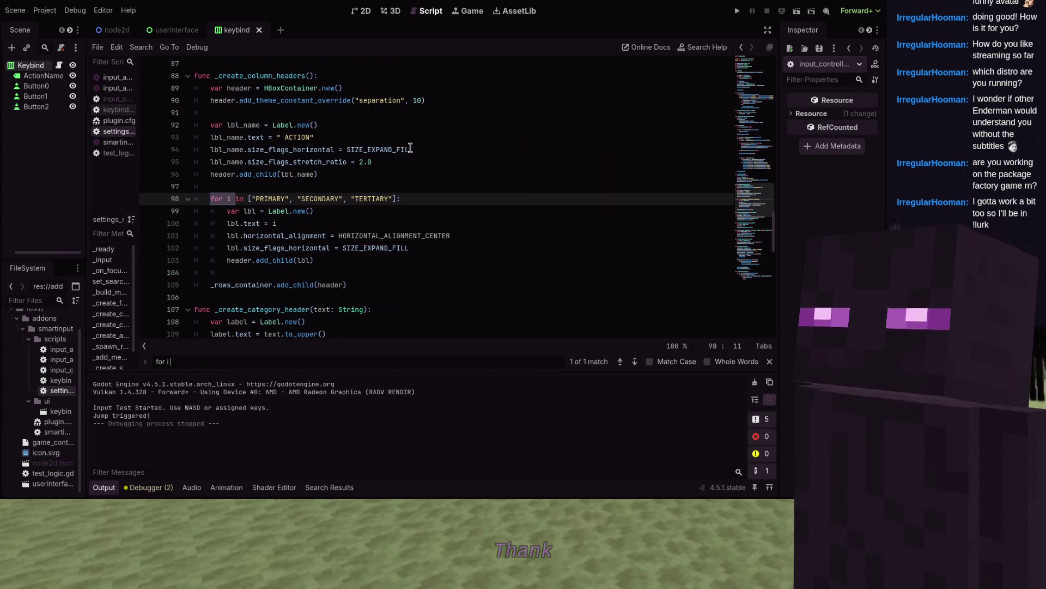
- Insert var labels = ["PRIMARY","SECONDARY","TERTIARY"] above the header loop
drag(401, 199, 208, 200)
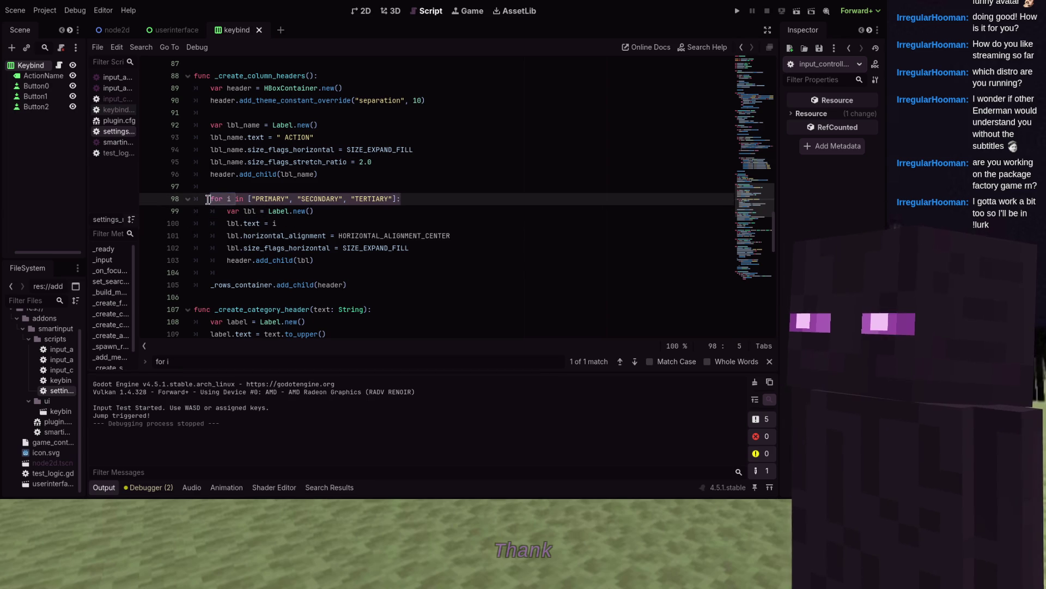
text(var lab)
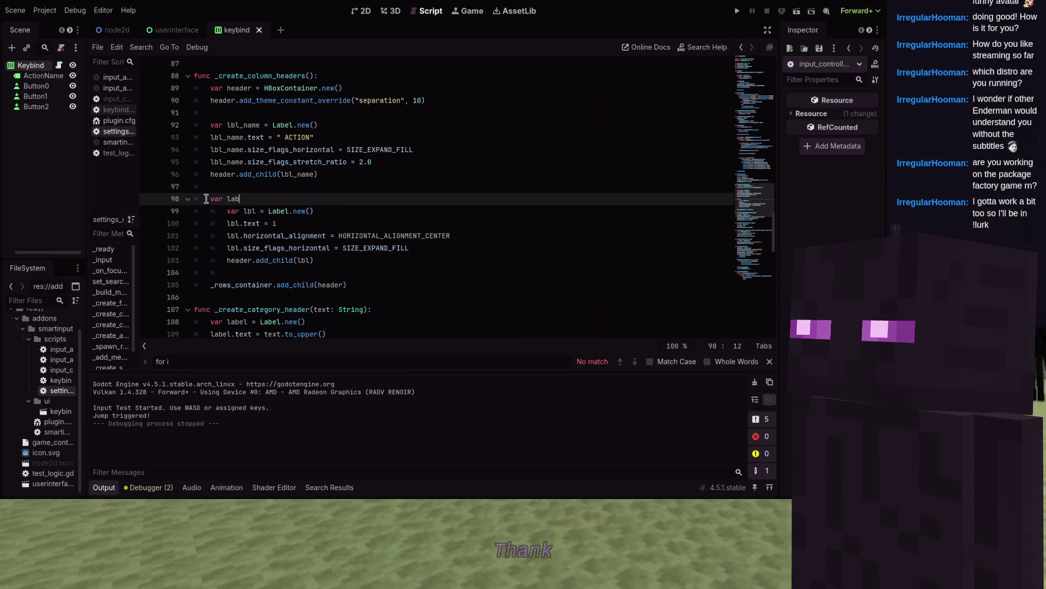
key(ctrl+z)
key(ctrl+z)
key(ctrl+z)
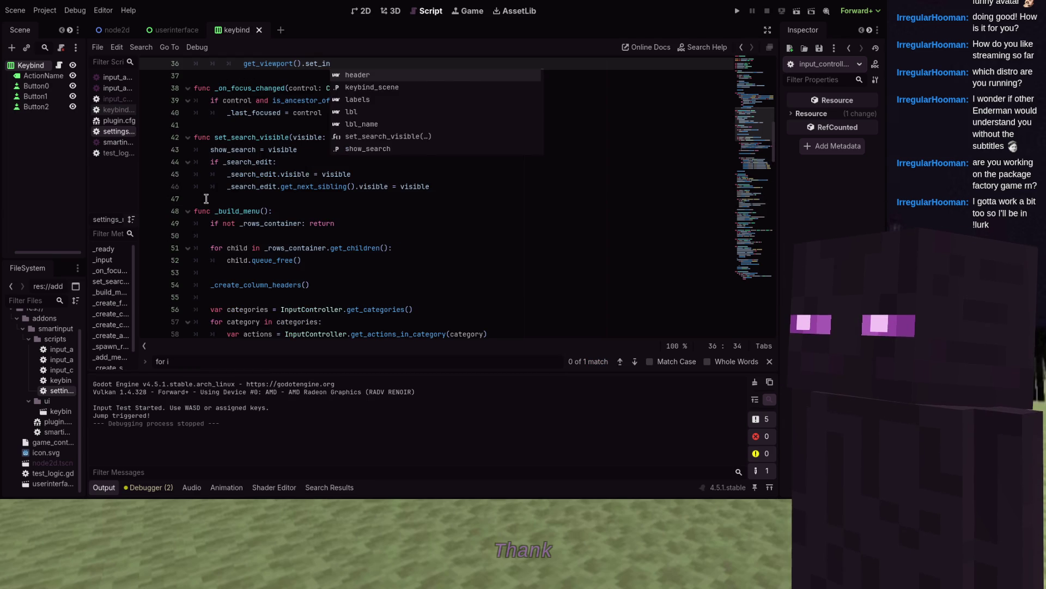
key(ctrl+shift+z)
key(ctrl+shift+z)
key(ctrl+shift+z)
key(ctrl+z)
key(ctrl+z)
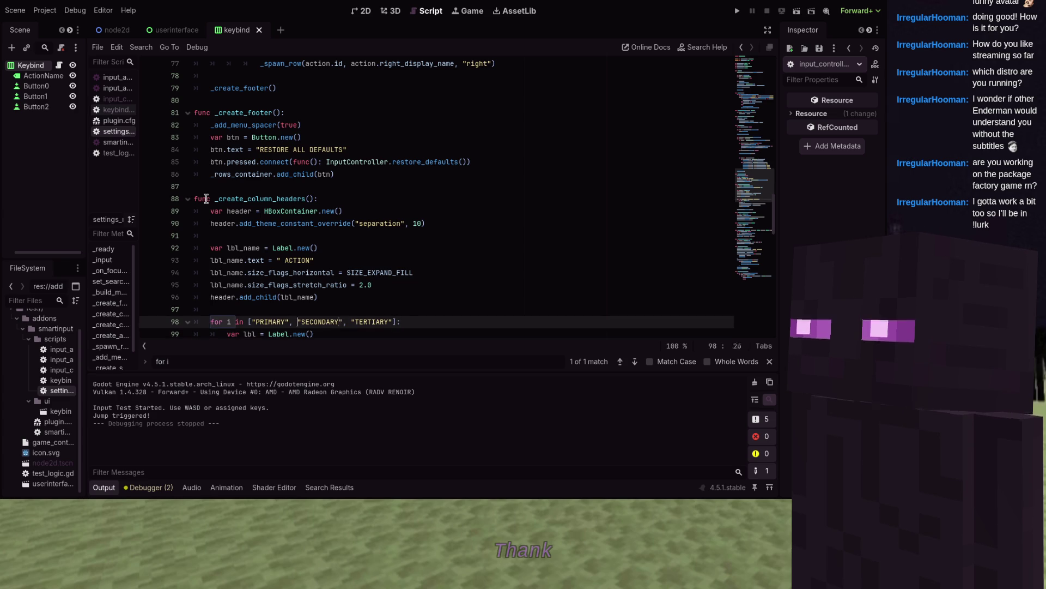
key(Home)
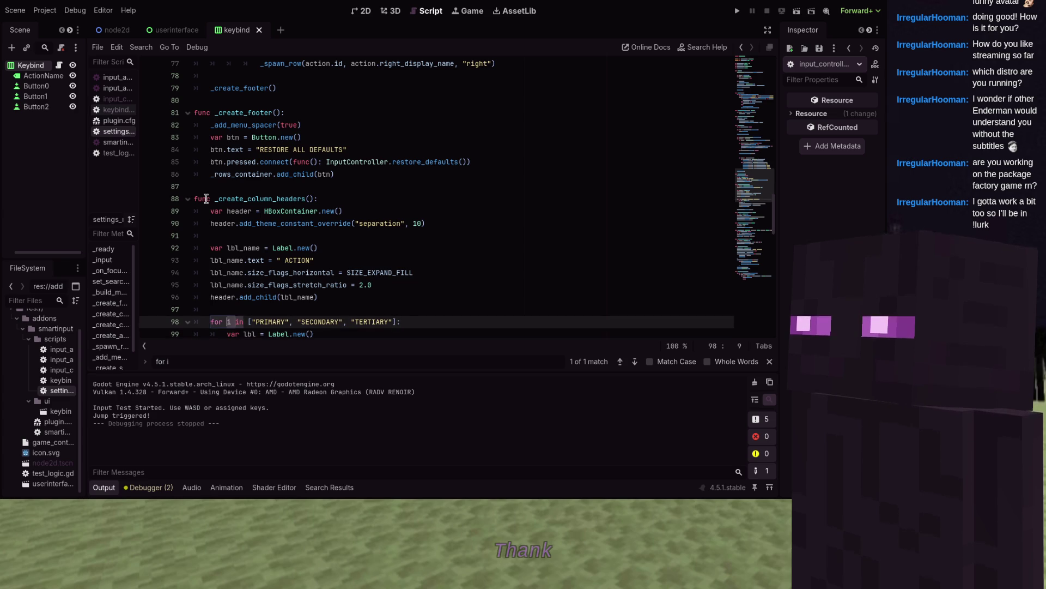
text(var labels =)
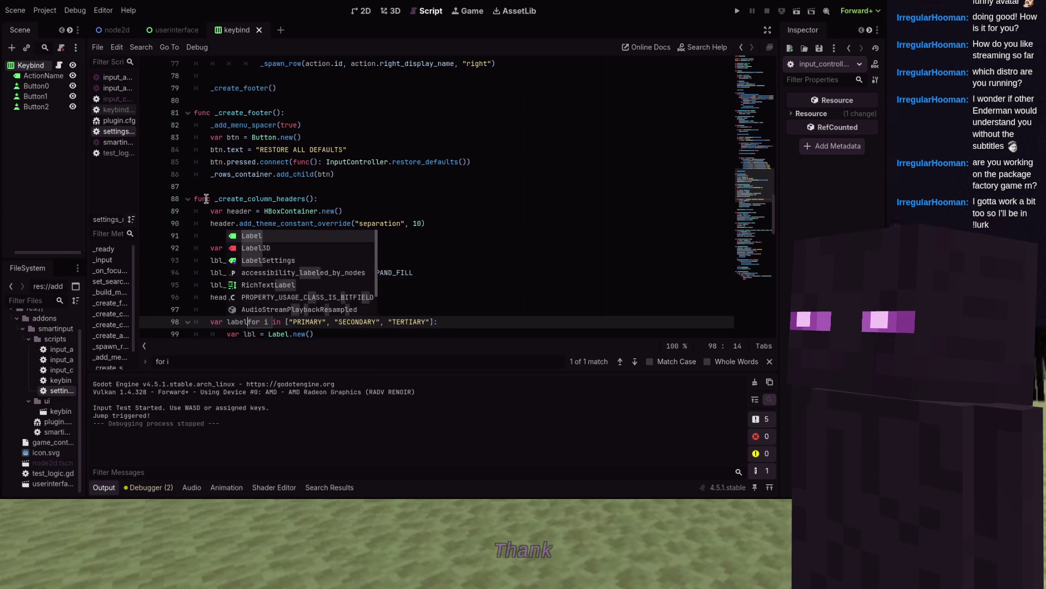
key(Delete)
key(Delete)
key(Delete)
key(BackSpace)
key(BackSpace)
key(BackSpace)
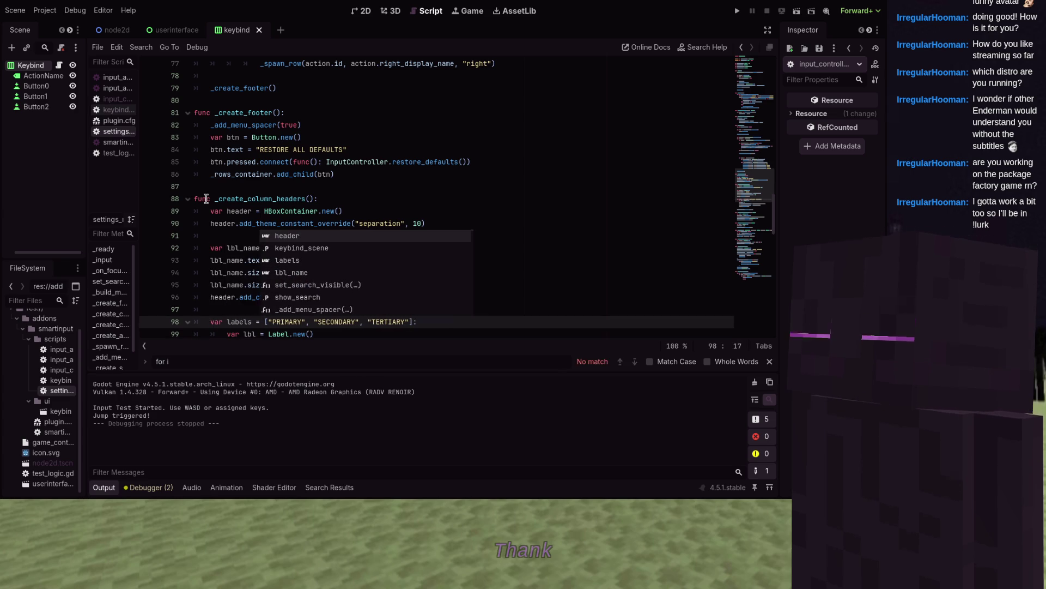
key(End)
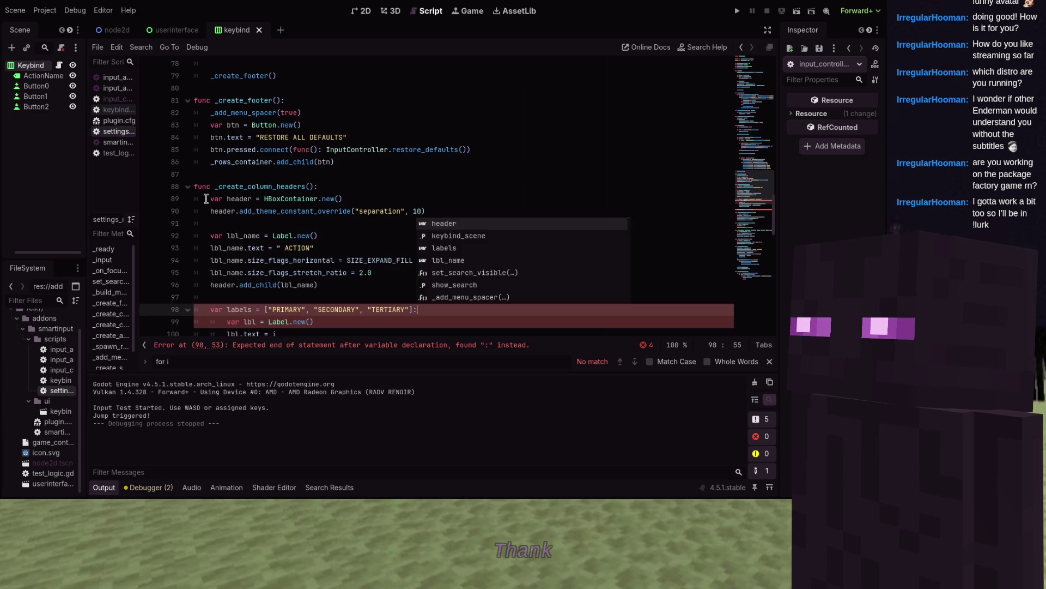
key(BackSpace)
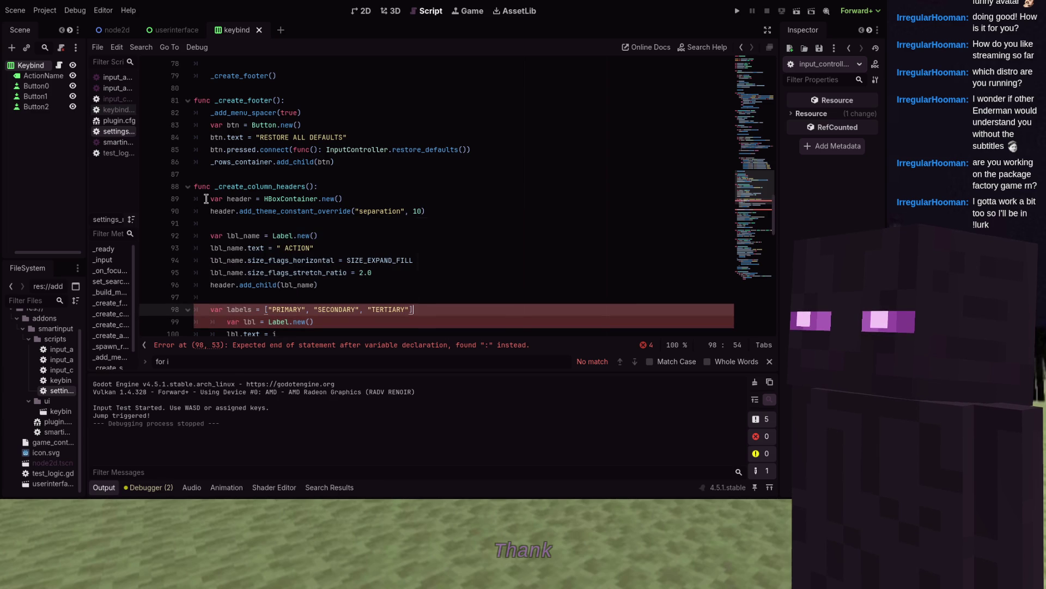
key(Return)
- Rewrite the header loop as for i in range(InputController.bindings_per_action):
text(for i)
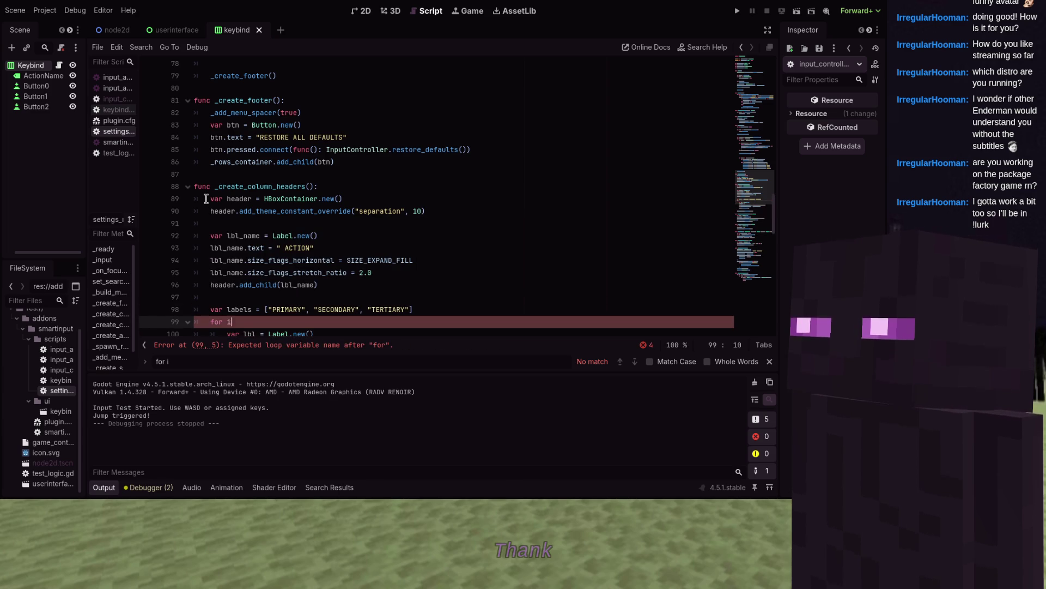
text( ige()
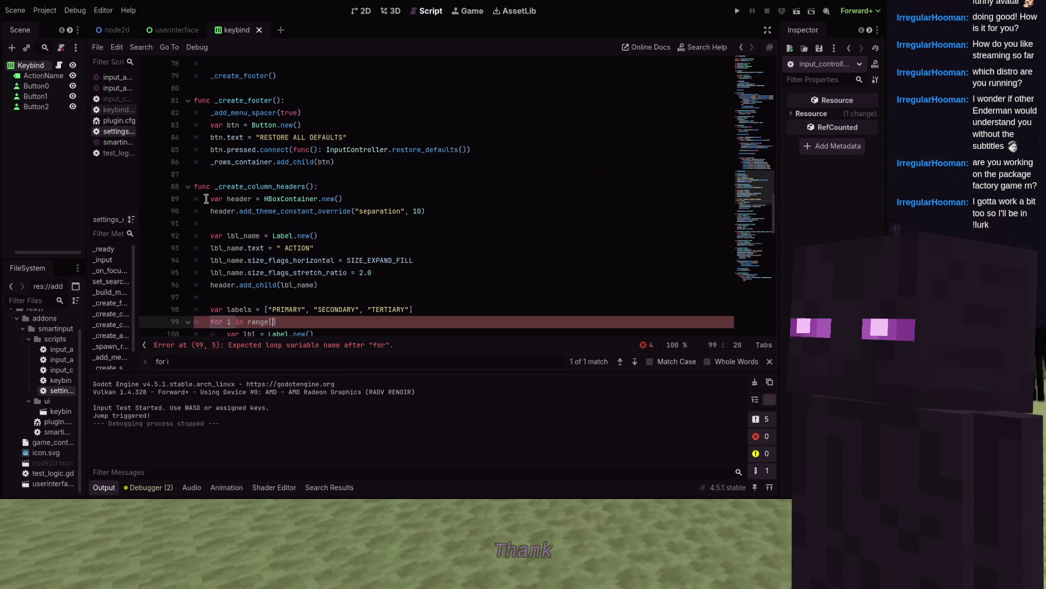
text(Controller.)
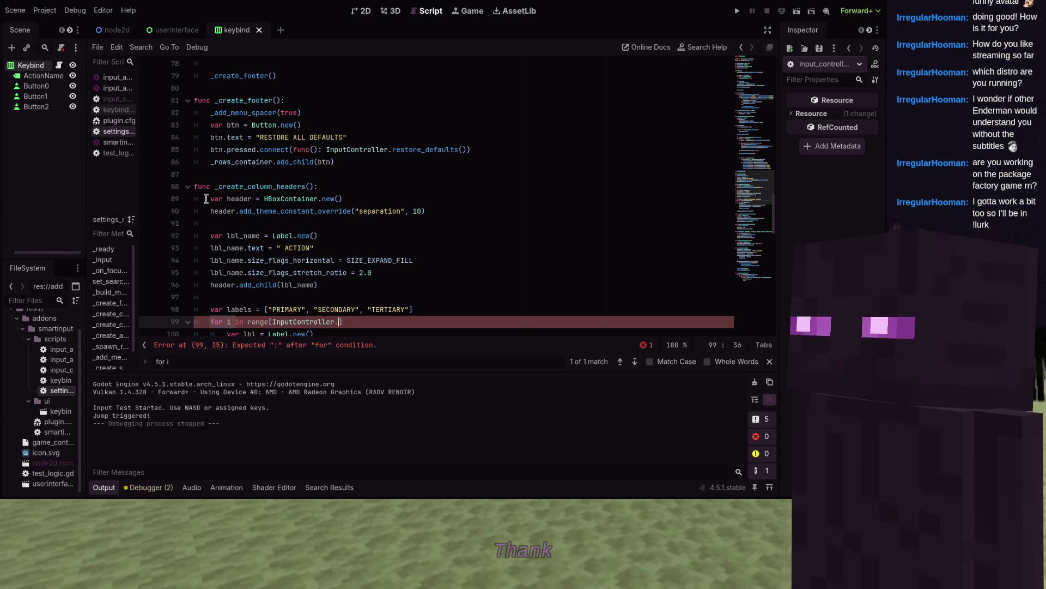
text(bind)
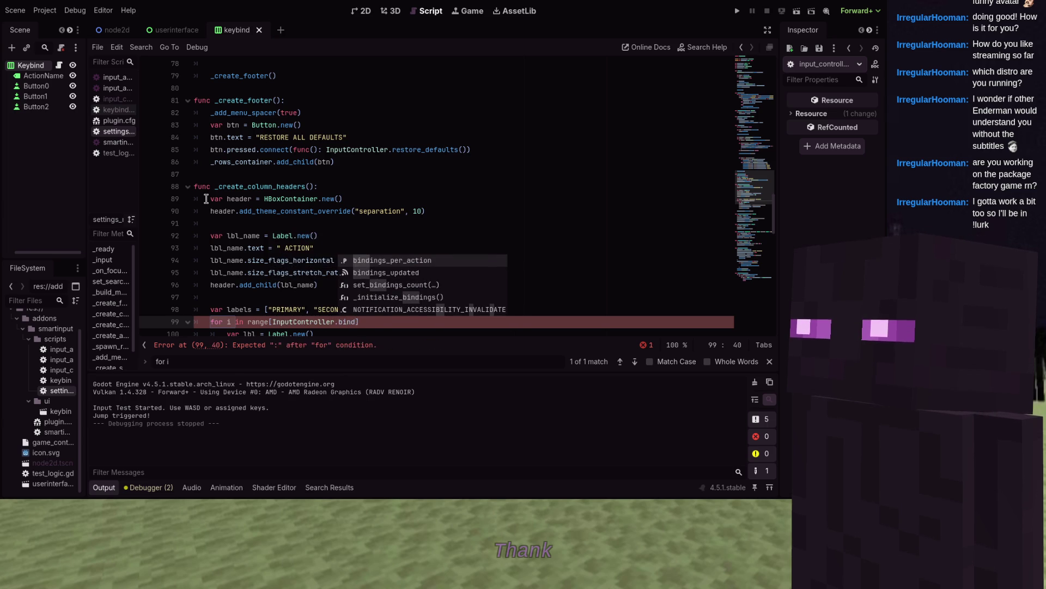
key(Return)
key(End)
text(:)
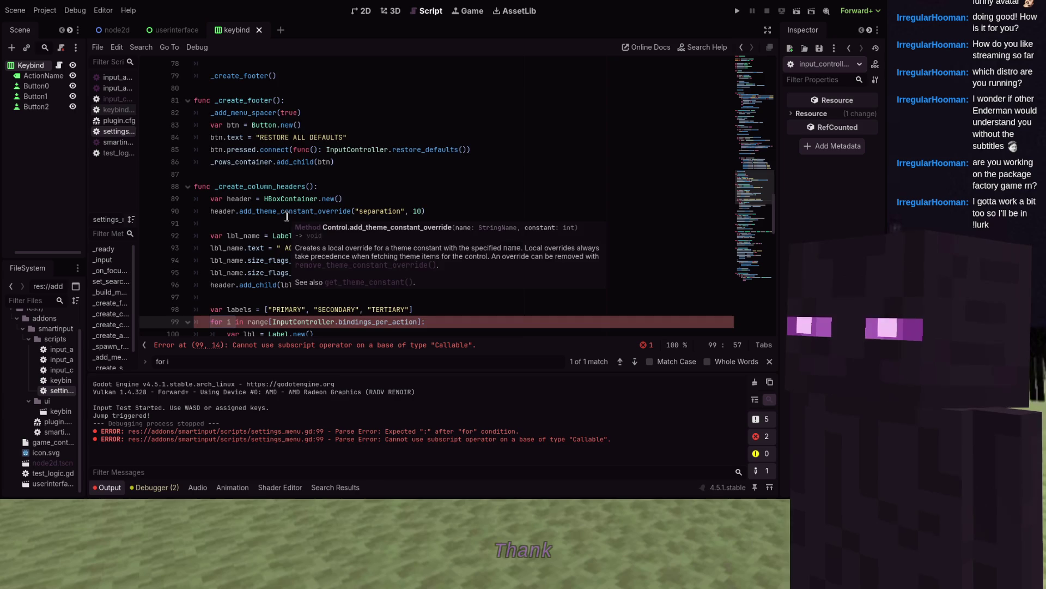
scroll(286, 217, down, 2)
scroll(286, 217, down, 1)
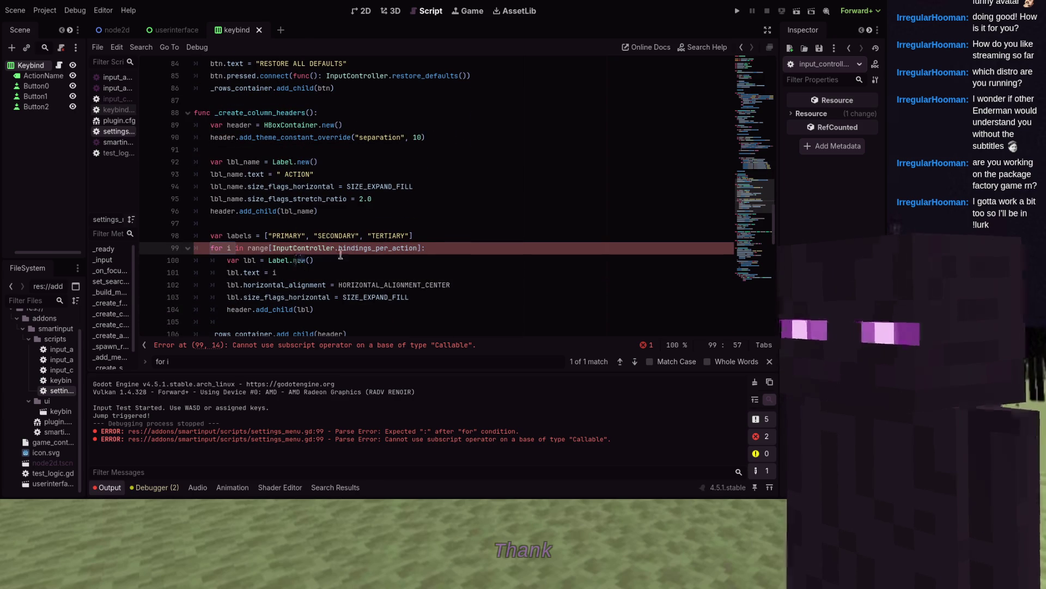
click(279, 248)
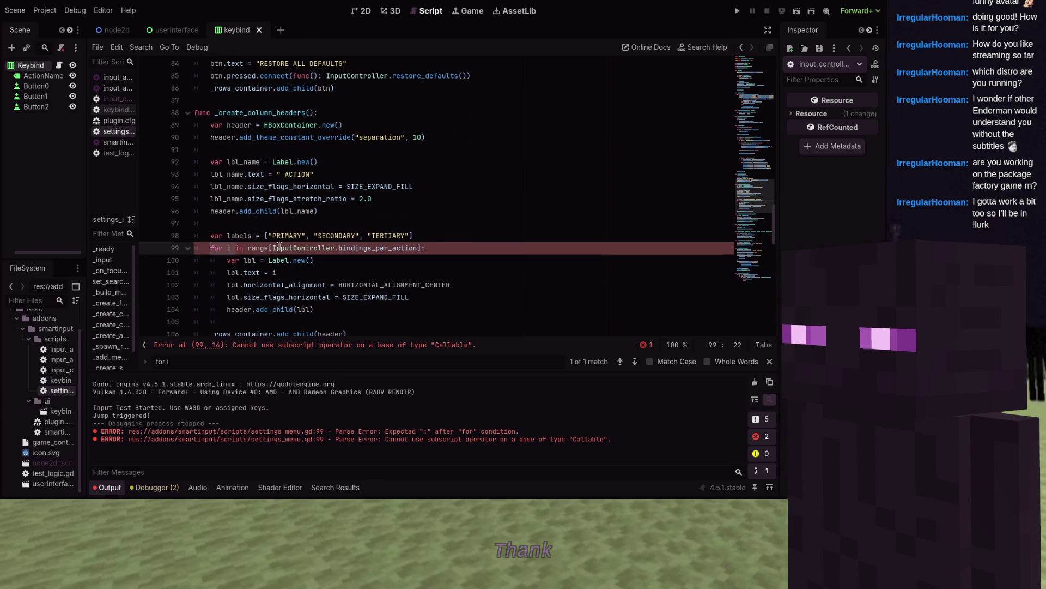
key(BackSpace)
text(()
key(Down)
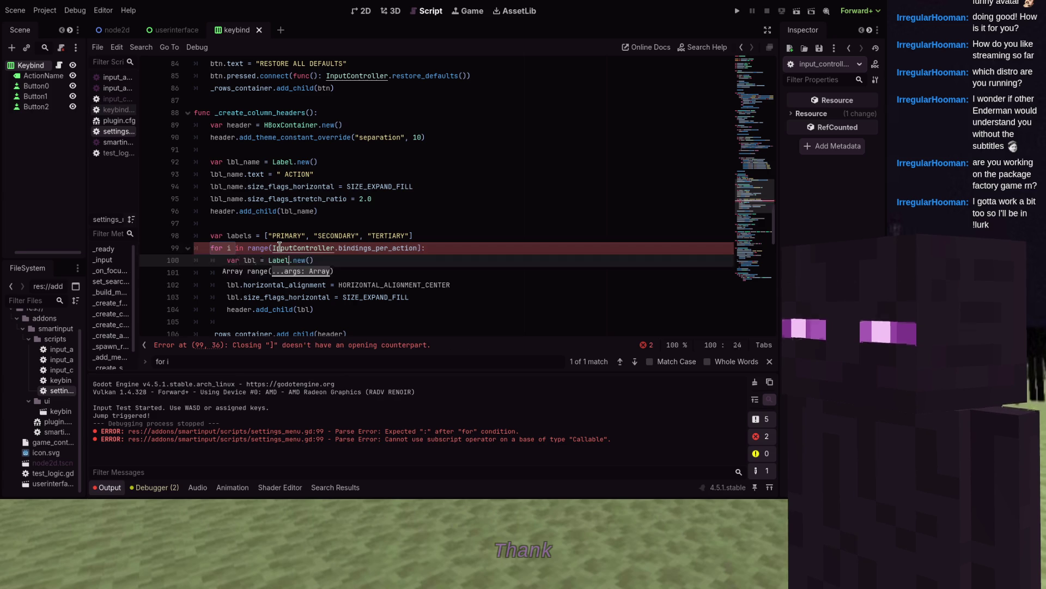
key(Up)
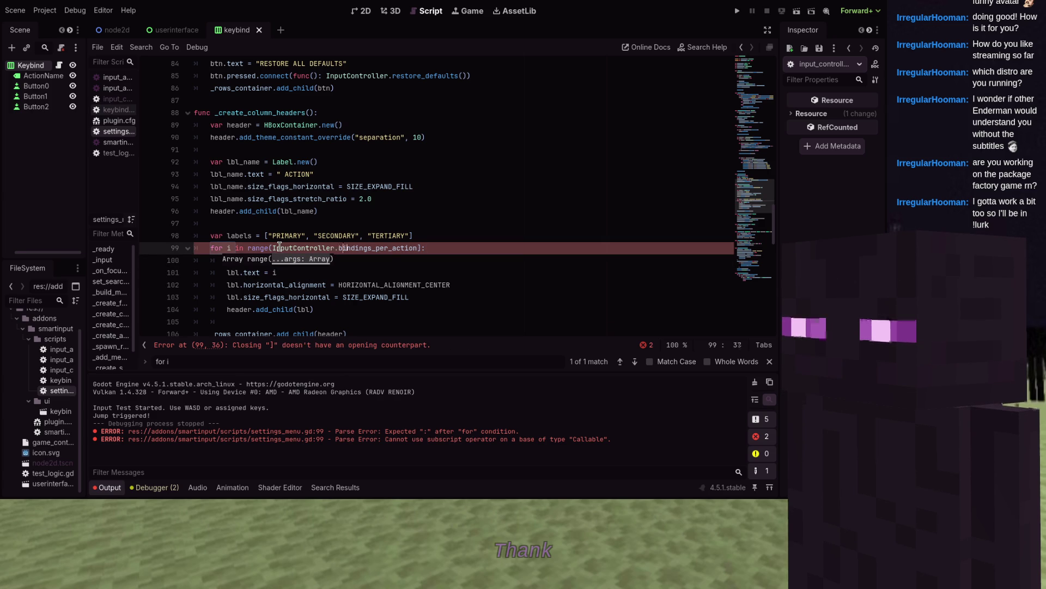
key(ctrl+Right)
text())
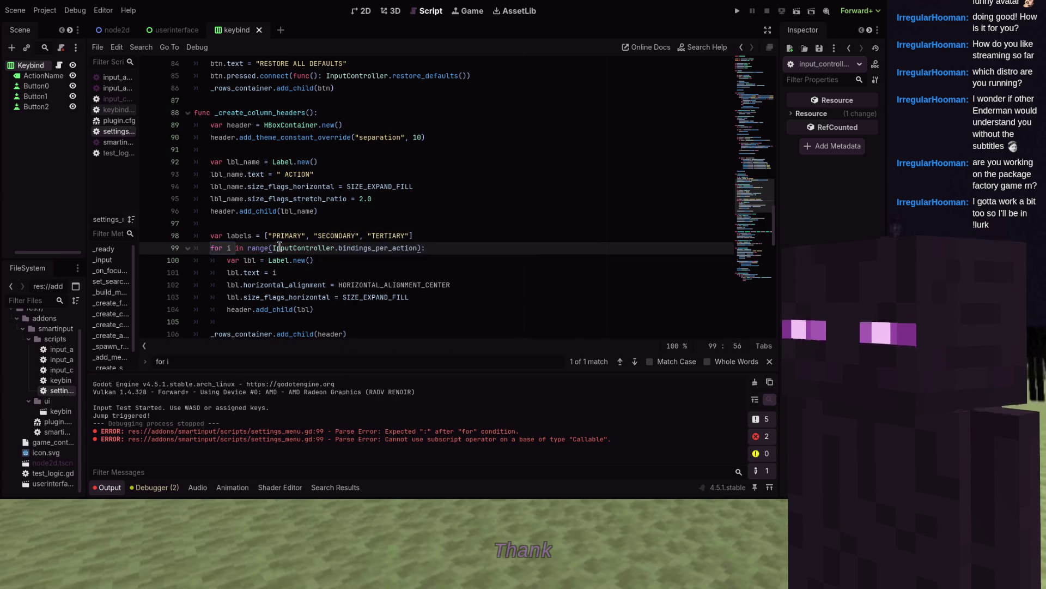
- Set each header label's text to labels[i]
key(Down)
key(Down)
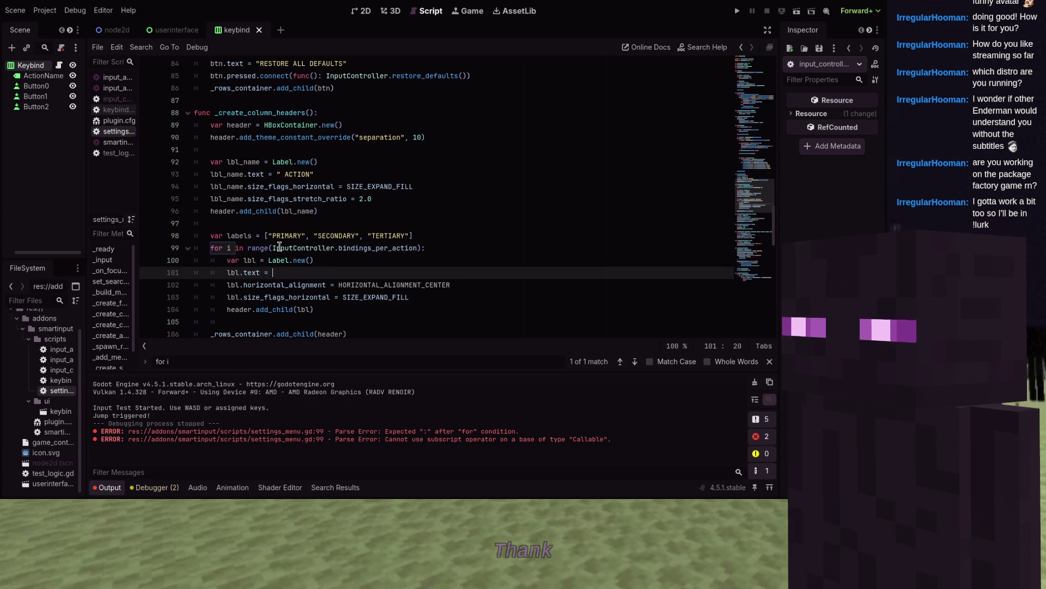
text(labe)
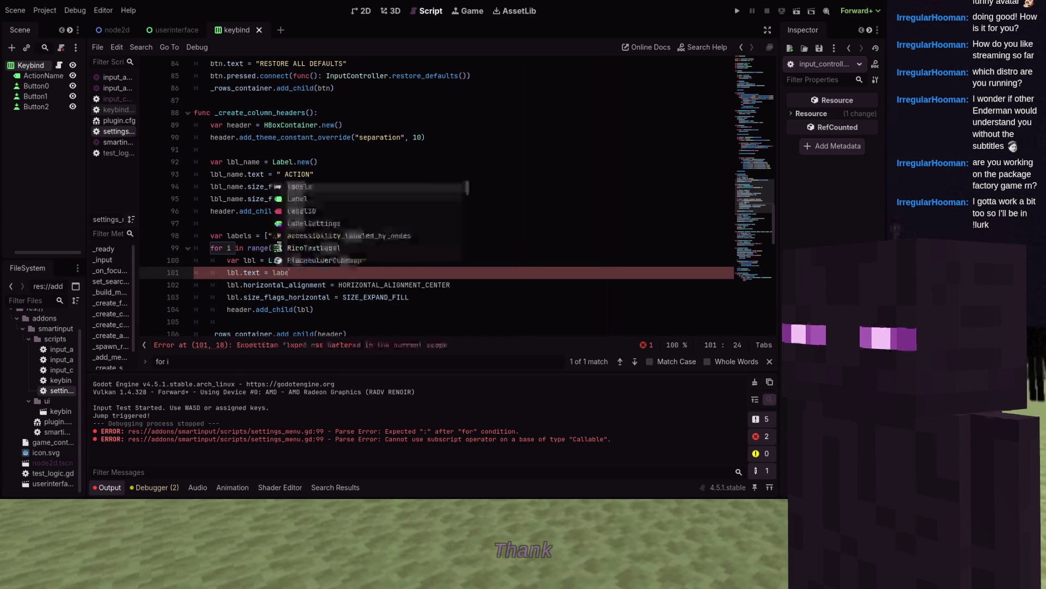
text(ls[i)
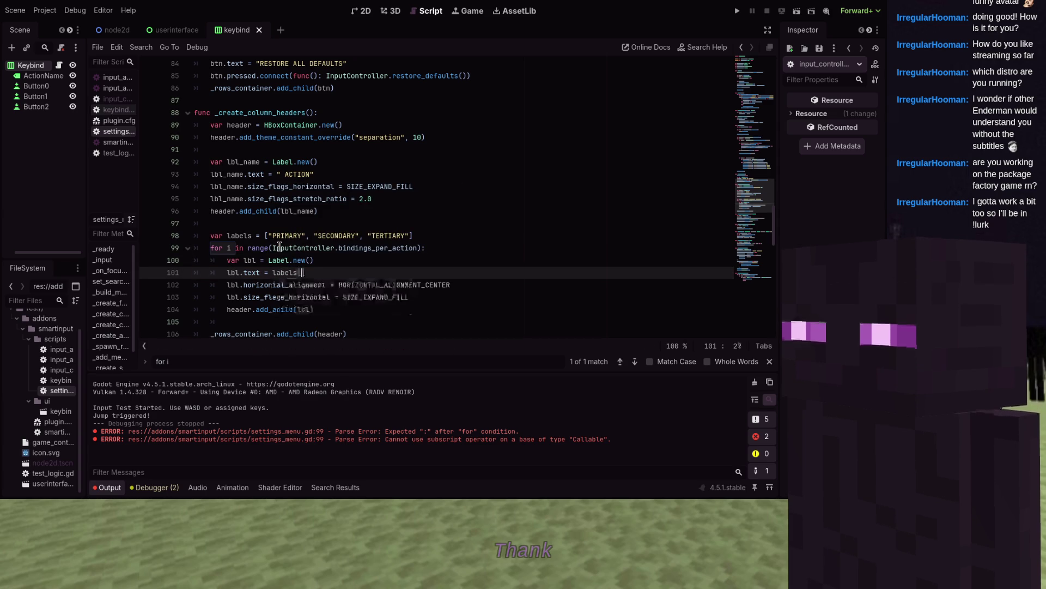
click(296, 147)
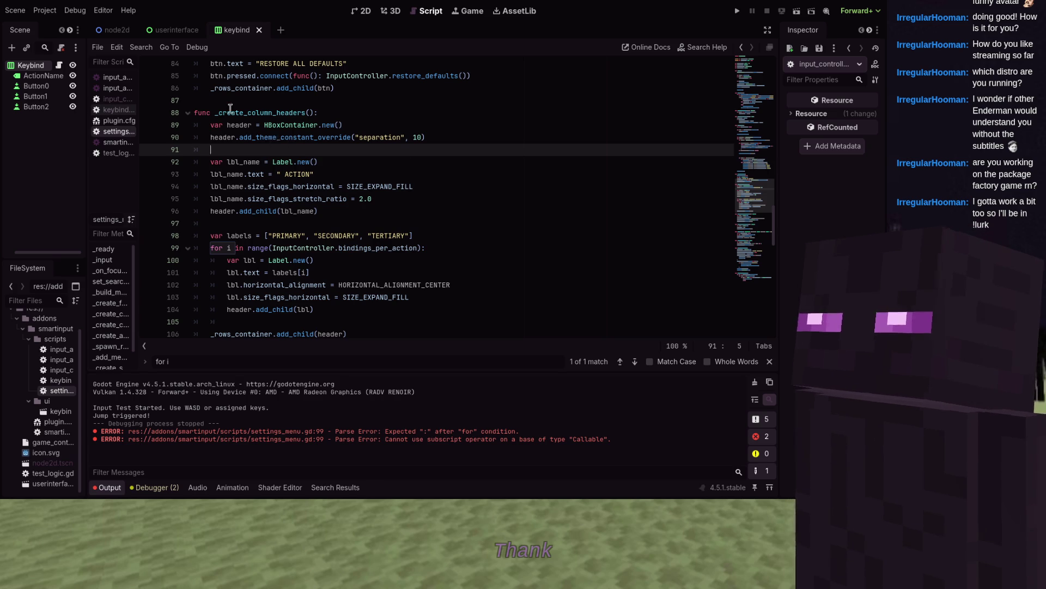
- Call InputController.set_bindings_count(1) at the end of test_logic.gd's _ready(), save, and run the game
click(119, 101)
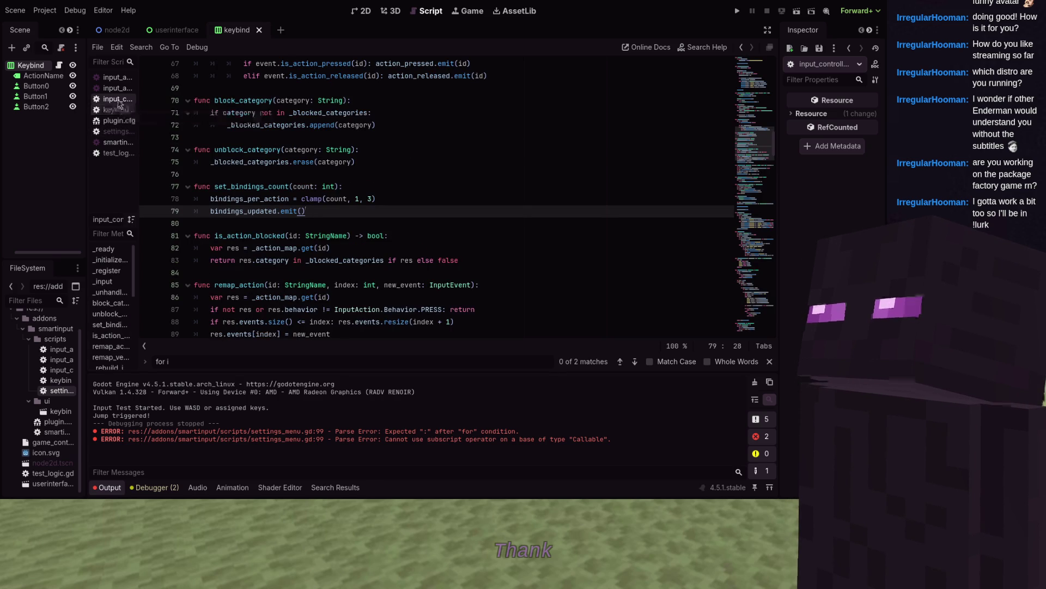
drag(292, 187, 214, 187)
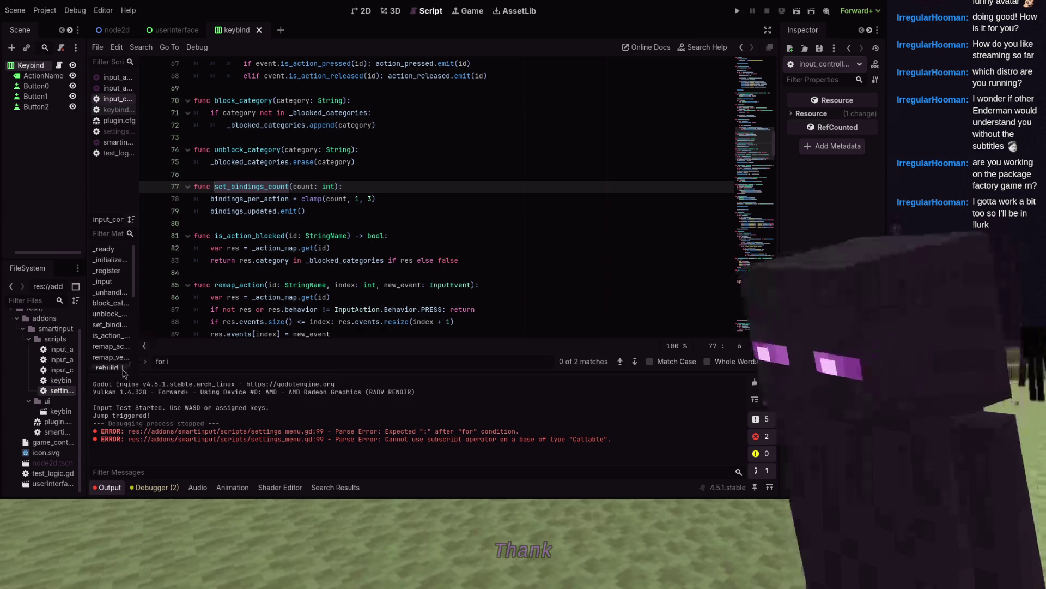
double_click(56, 474)
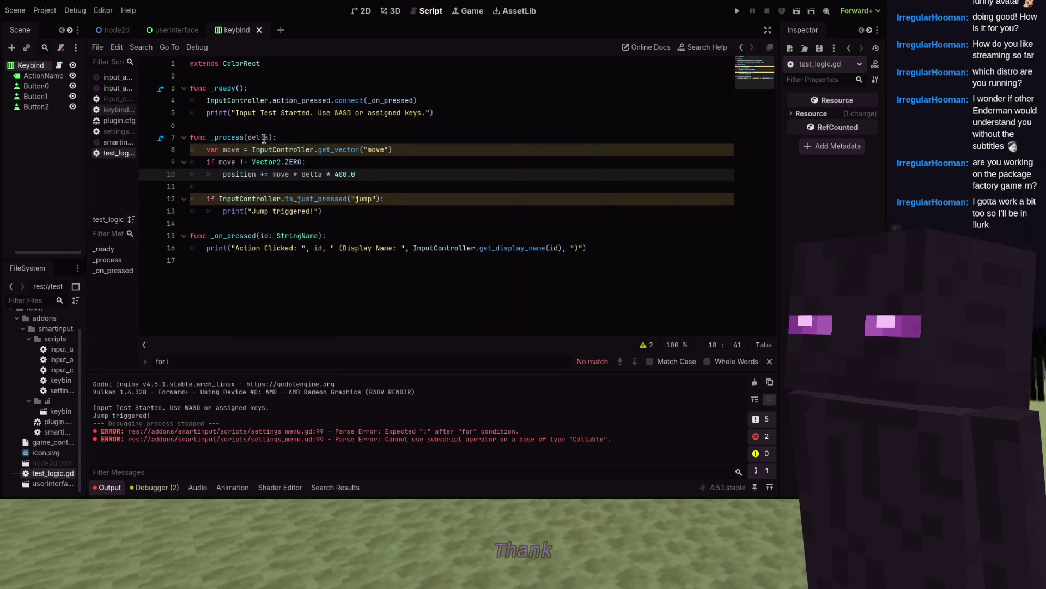
click(479, 102)
key(Down)
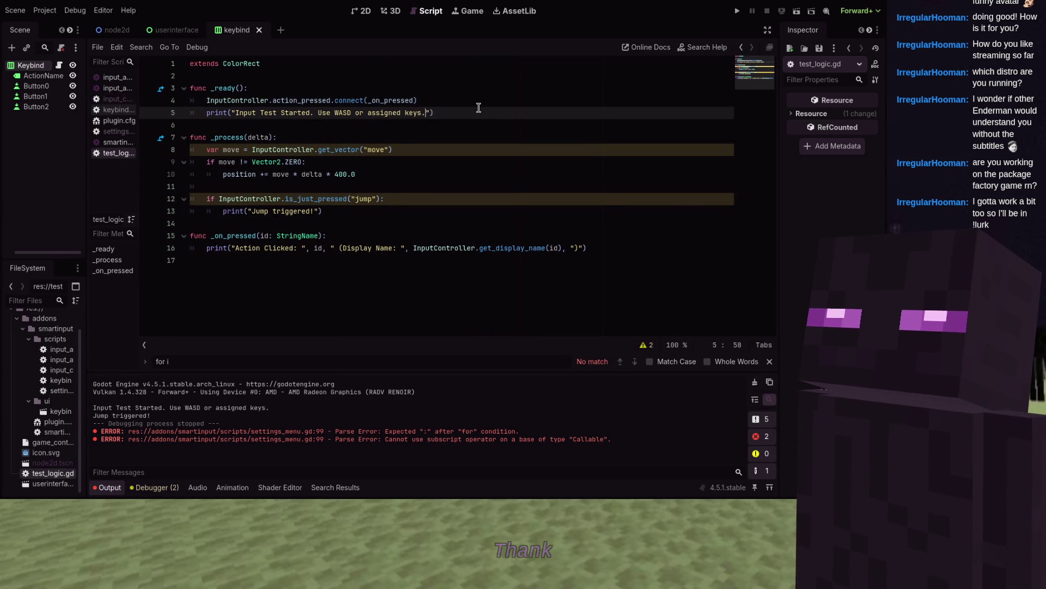
key(Return)
text(set_bindings_count)
key(ctrl+BackSpace)
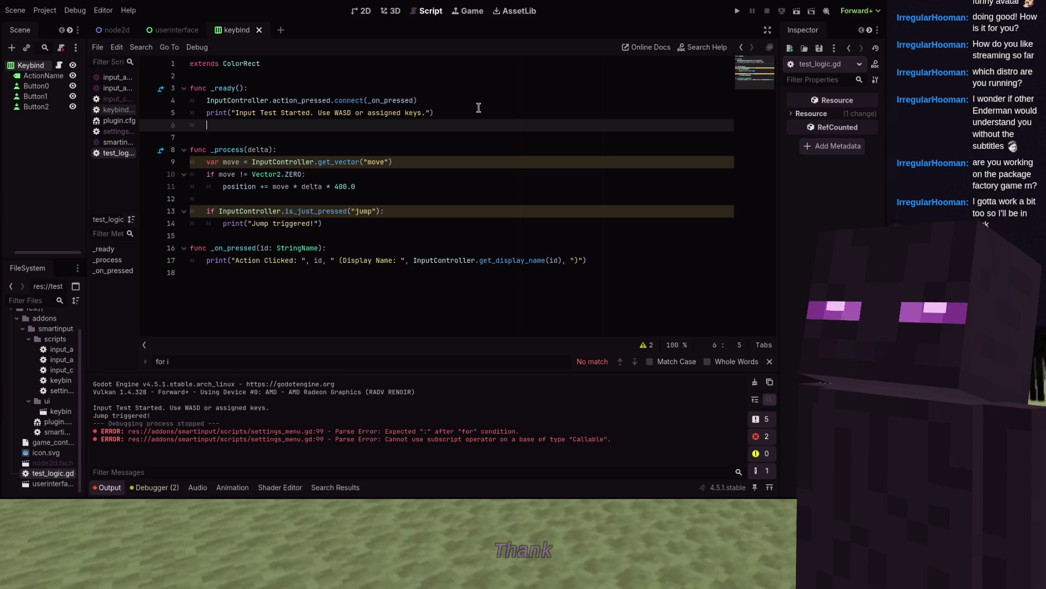
text(ler.set_bindings_count(1)
key(ctrl+s)
click(737, 12)
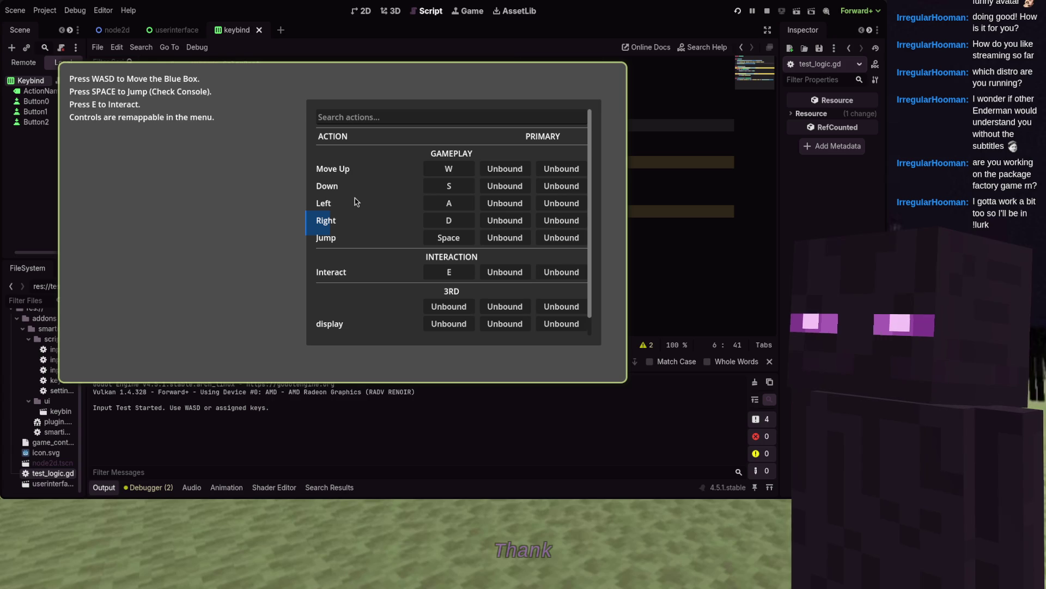
click(505, 169)
key(d)
key(a)
key(w)
key(d)
key(d)
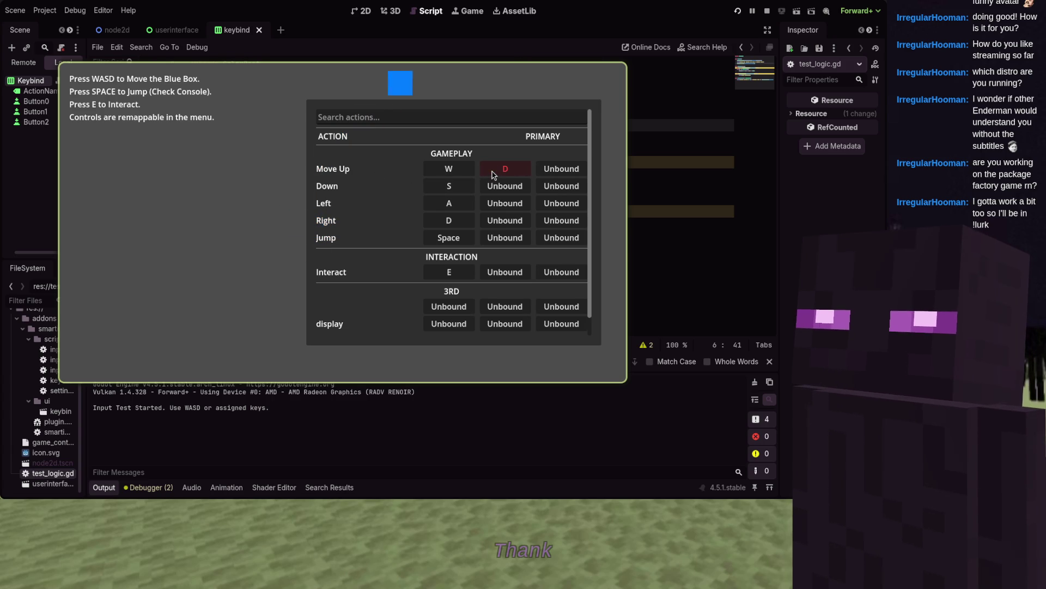
key(s)
key(a)
key(d)
key(d)
key(s)
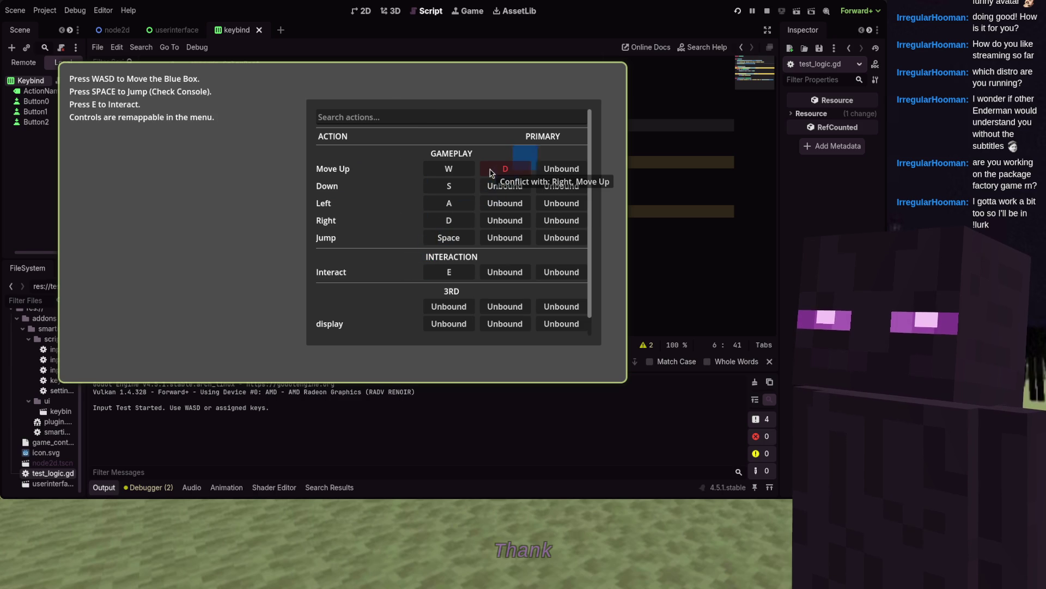
key(F8)
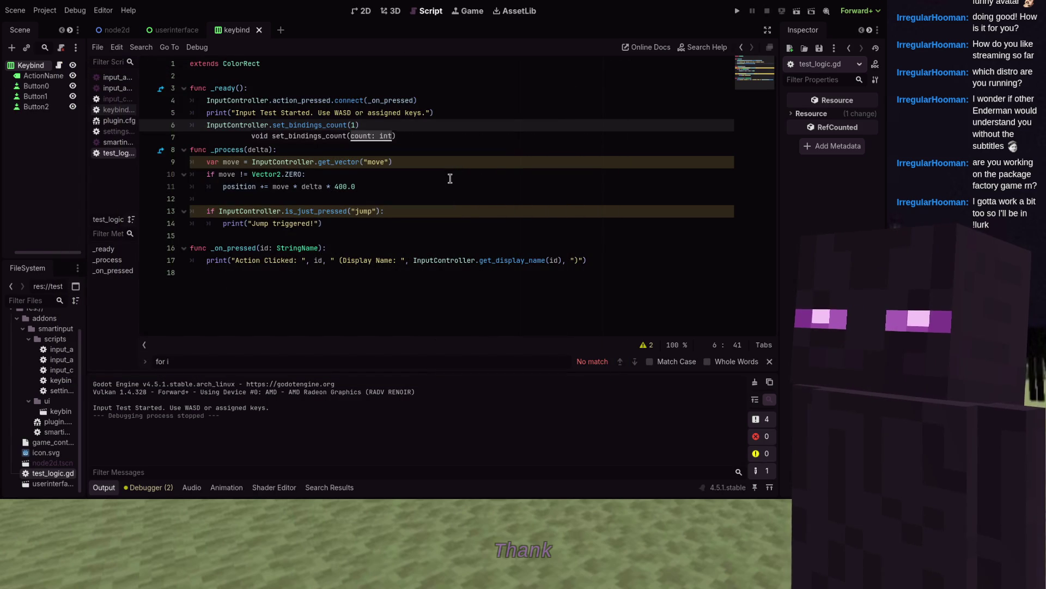
key(Escape)
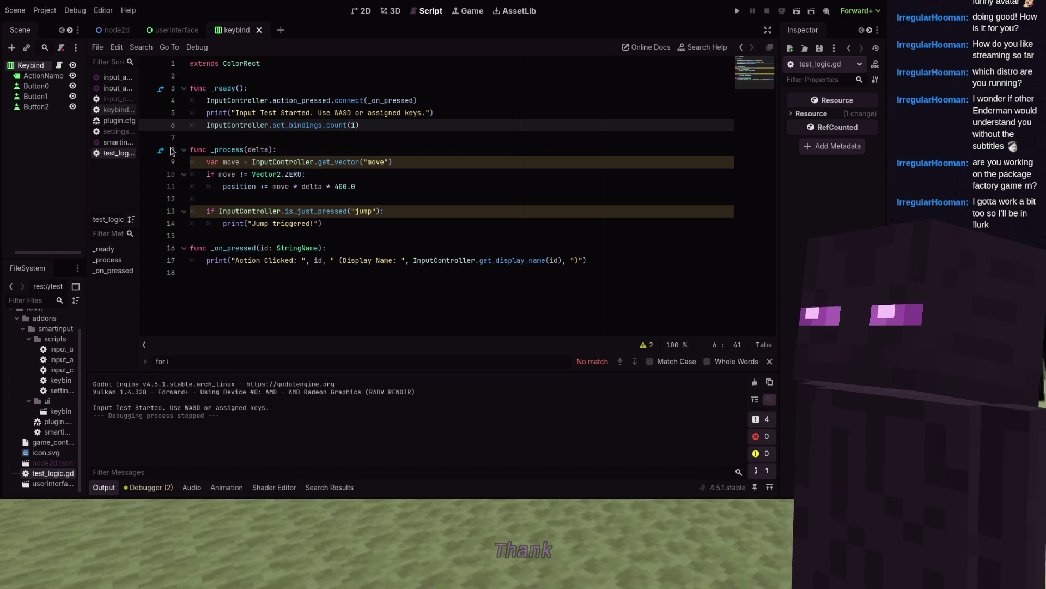
- In keybind.gd, add a line using InputController.bindings_per_action after the events lookup
click(122, 111)
mouse_move(232, 126)
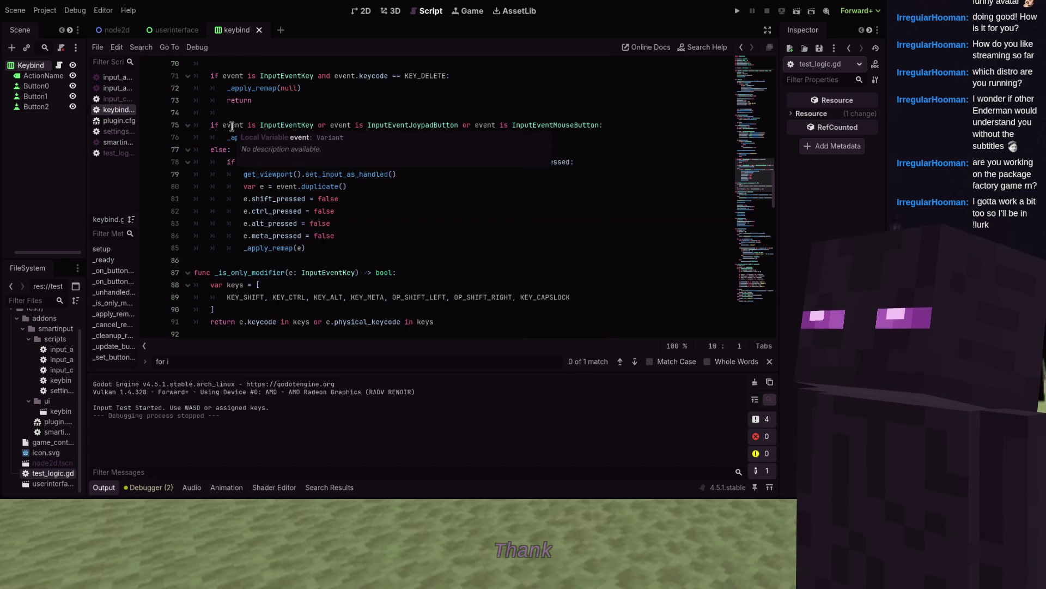
click(446, 140)
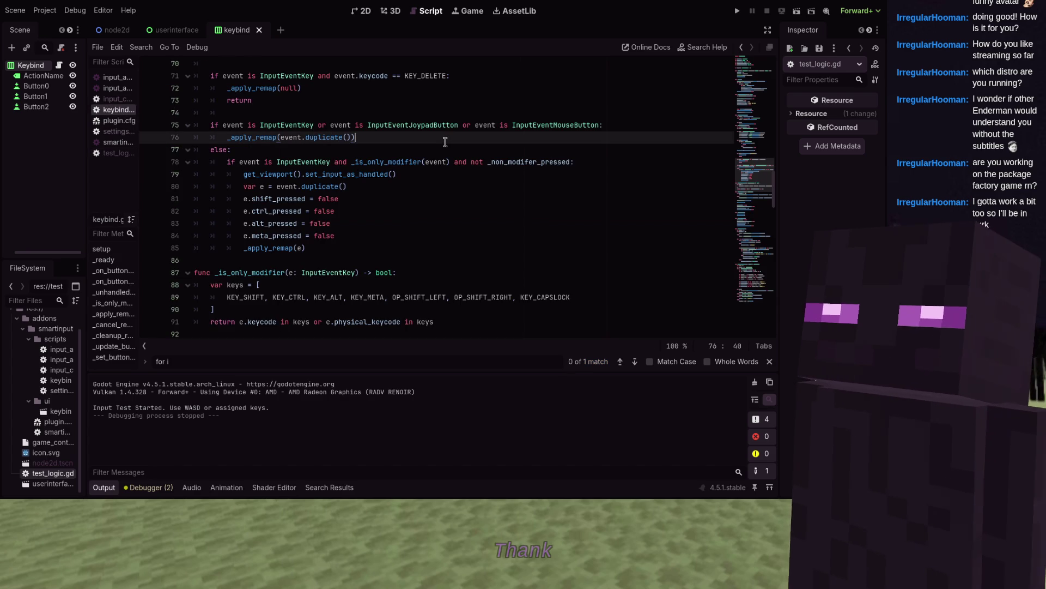
key(ctrl+f)
text(inputcon)
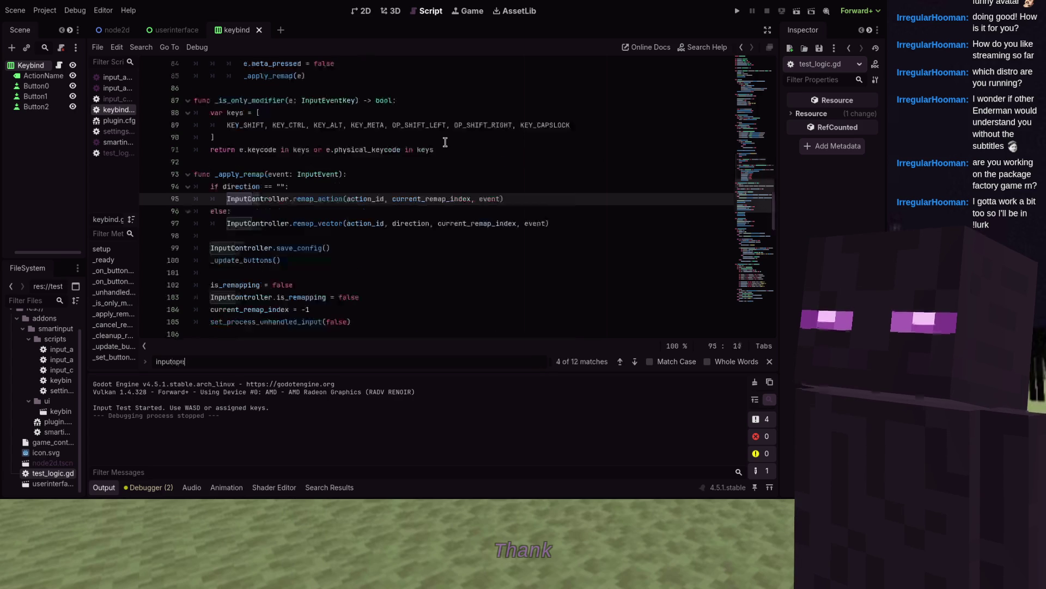
text(troller.)
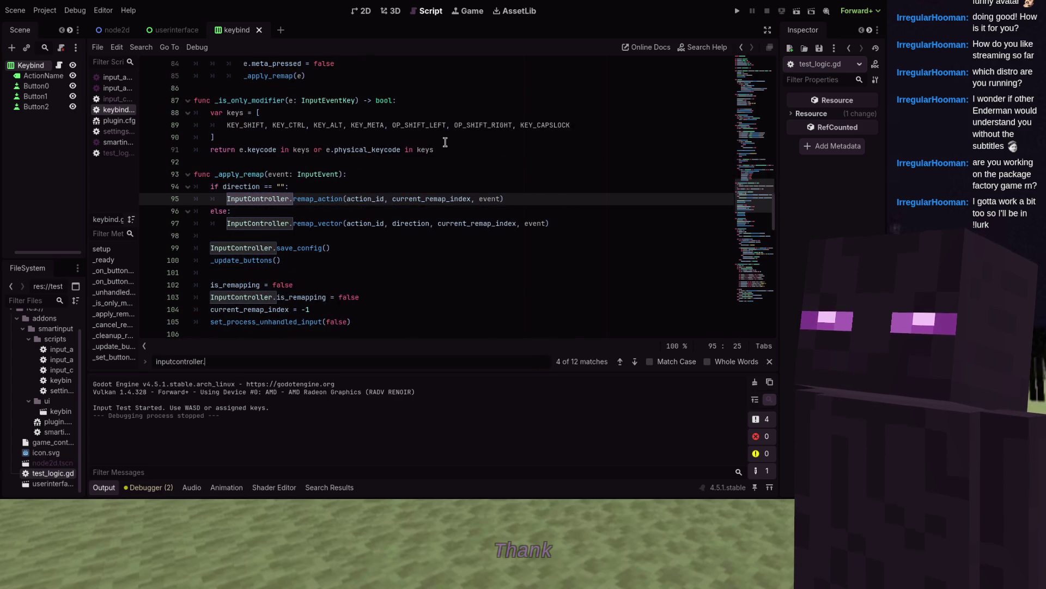
text(get)
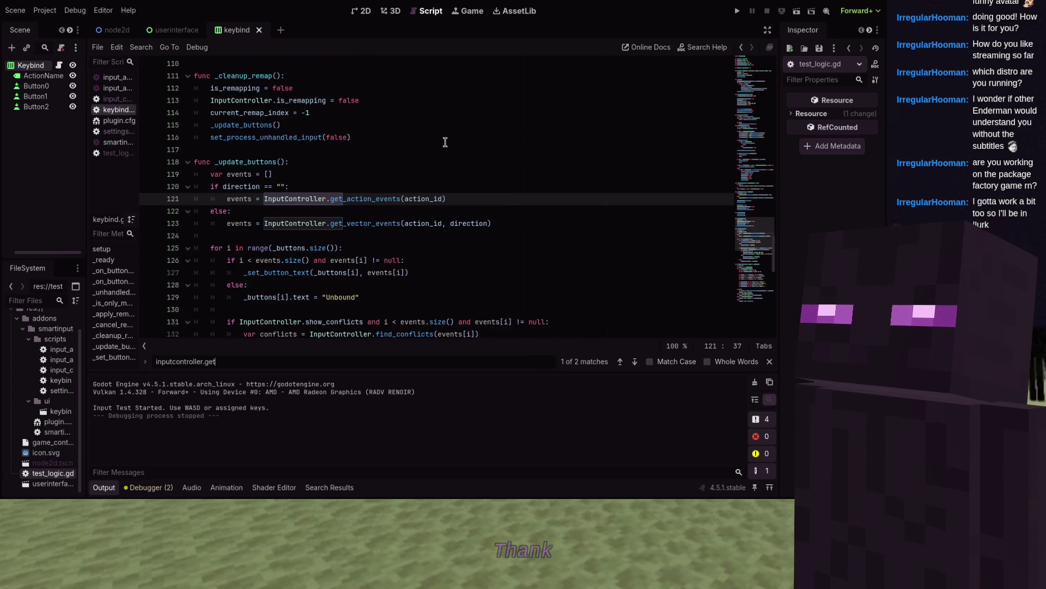
text(_v)
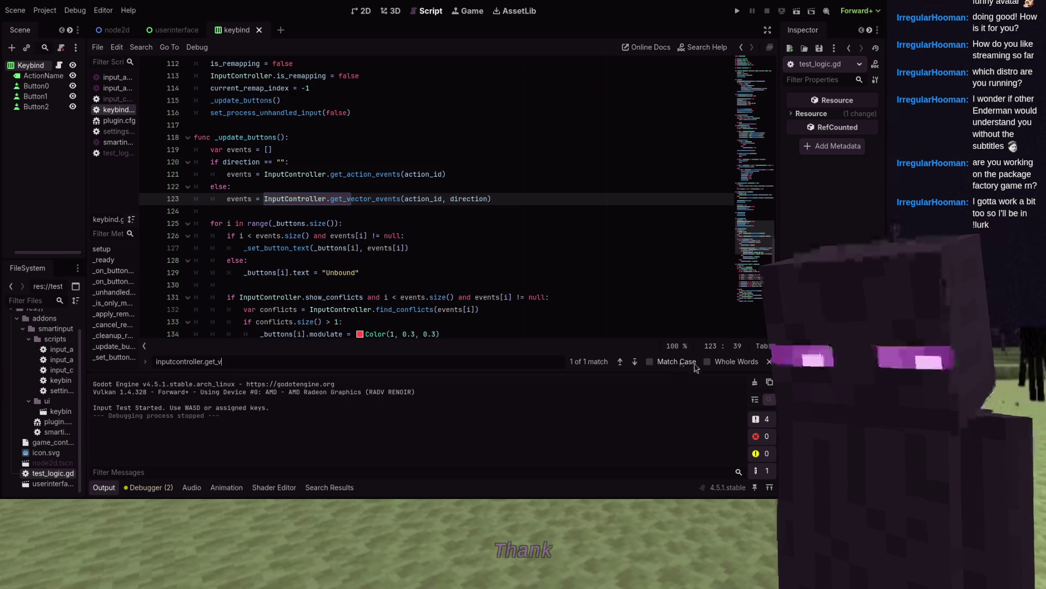
key(Escape)
click(518, 203)
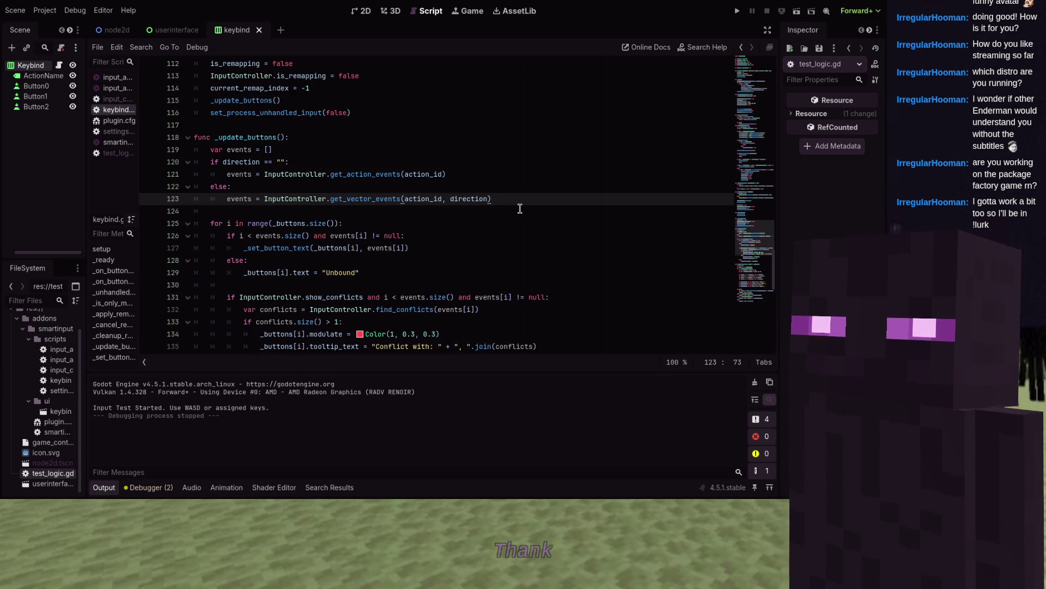
key(Down)
key(Return)
key(Return)
key(Up)
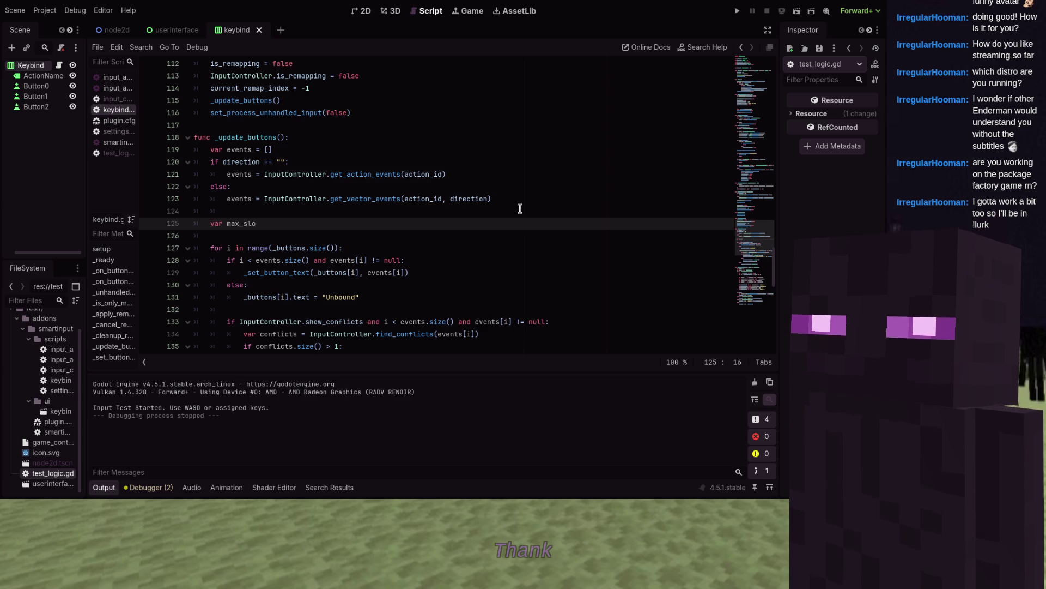
text(Input)
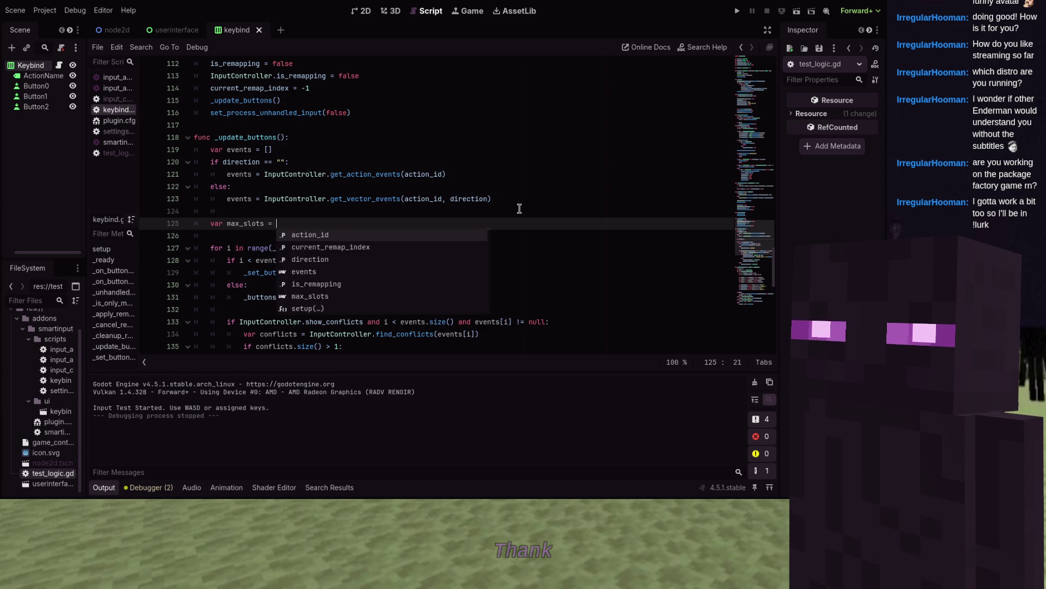
text(Cont)
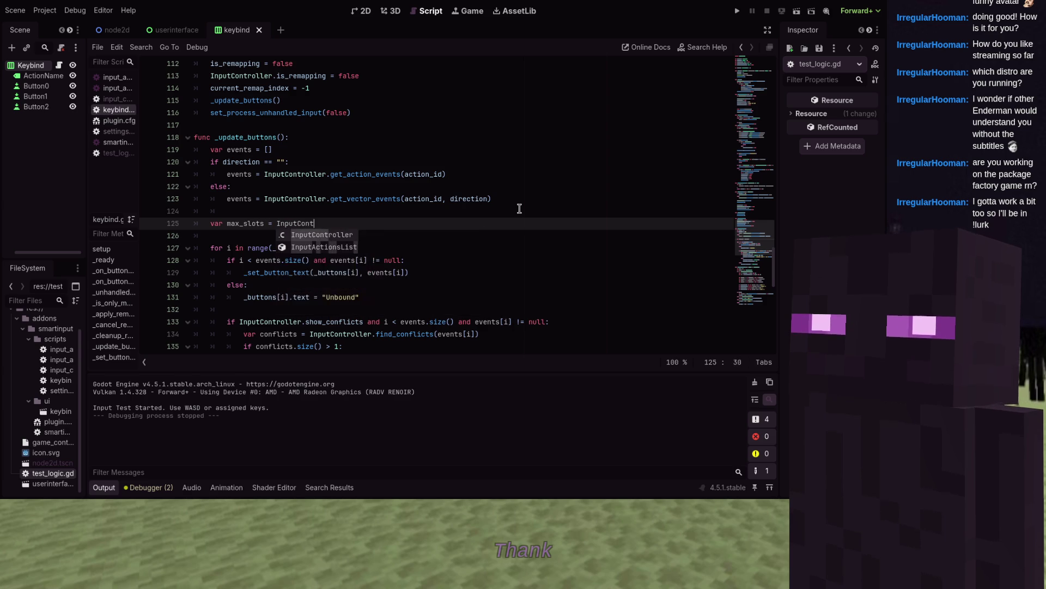
text(roller.bind)
key(Return)
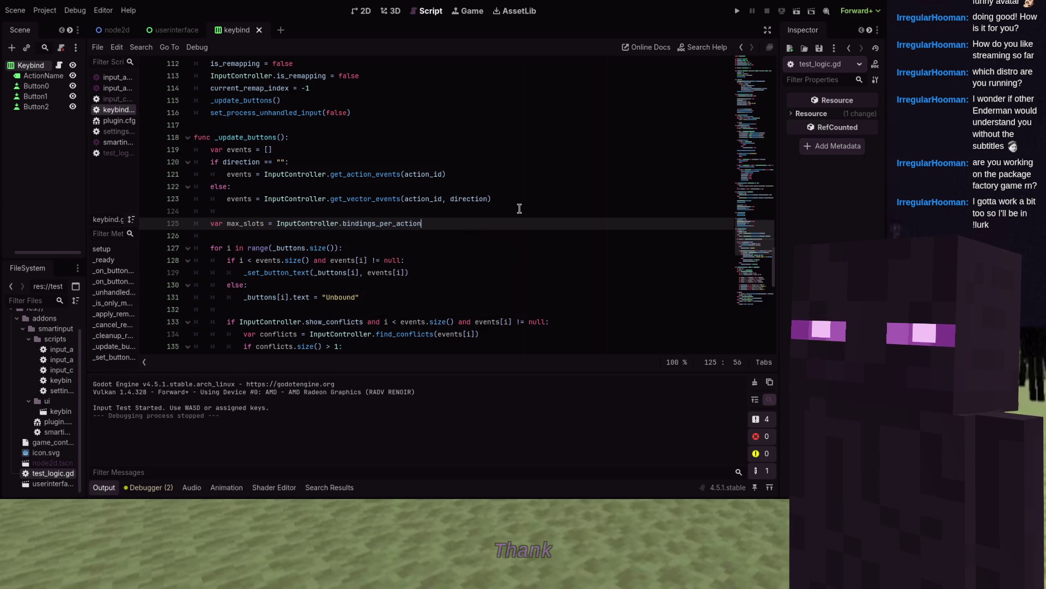
key(Return)
key(Return)
key(BackSpace)
key(BackSpace)
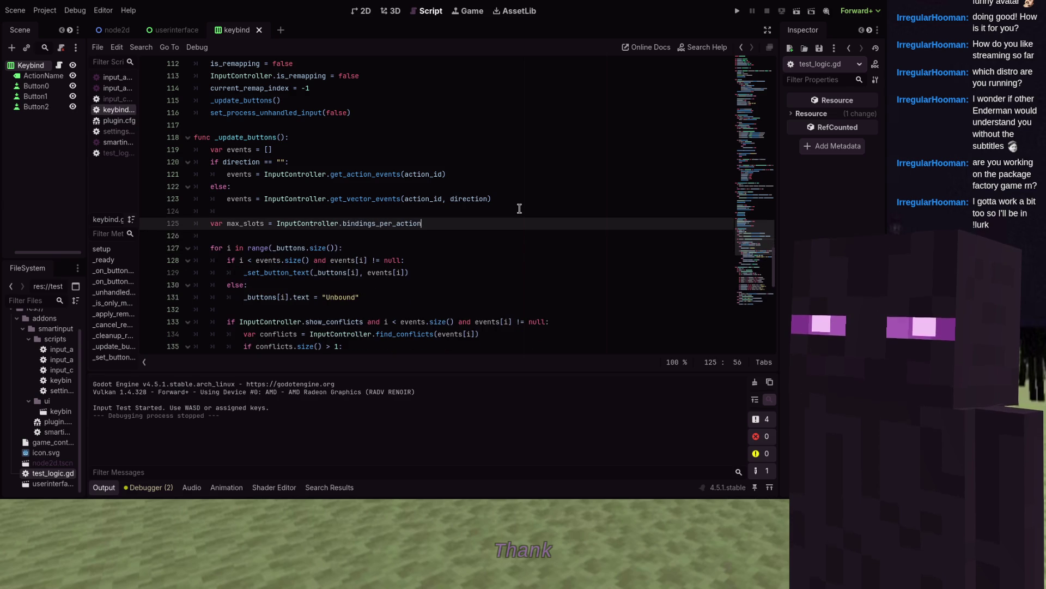
- Start the button loop with var btn = _buttons[i], hiding and skipping buttons past max_slots, else showing
key(Down)
key(Down)
key(Down)
key(Up)
key(Return)
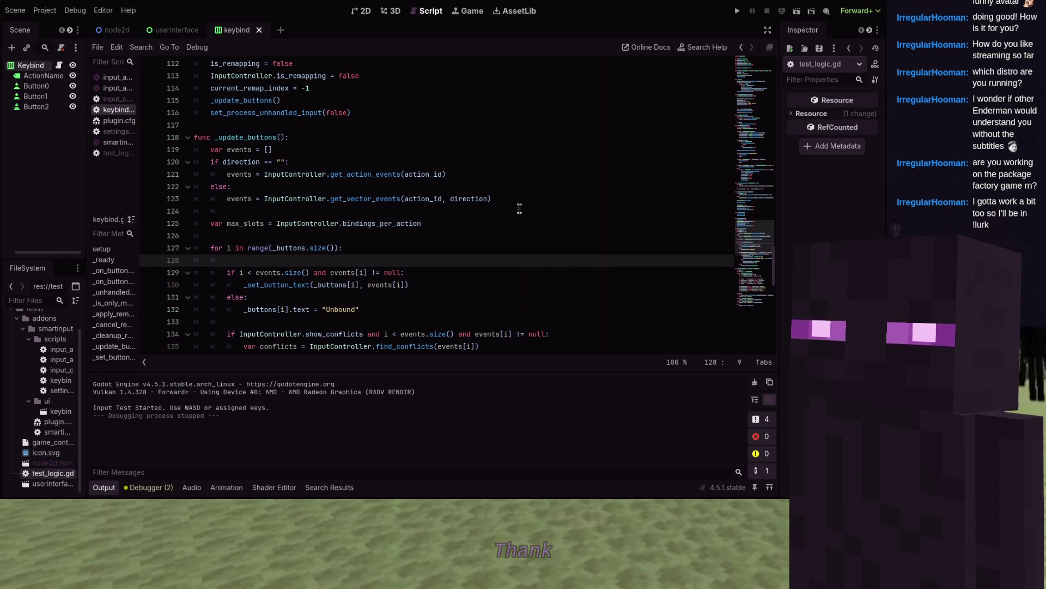
key(BackSpace)
key(BackSpace)
key(BackSpace)
text(var btn )
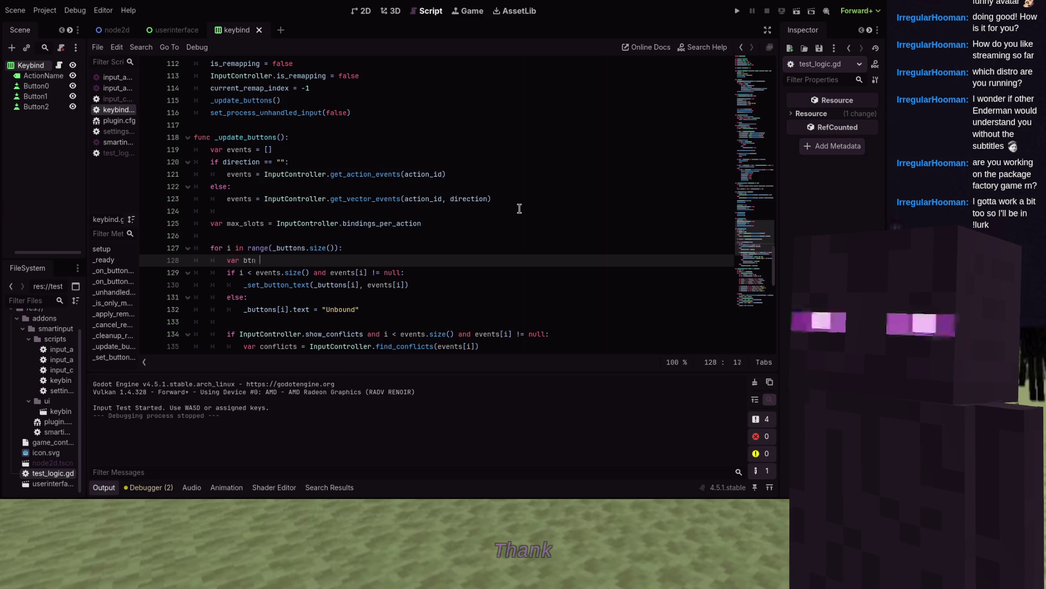
text(= _buttons)
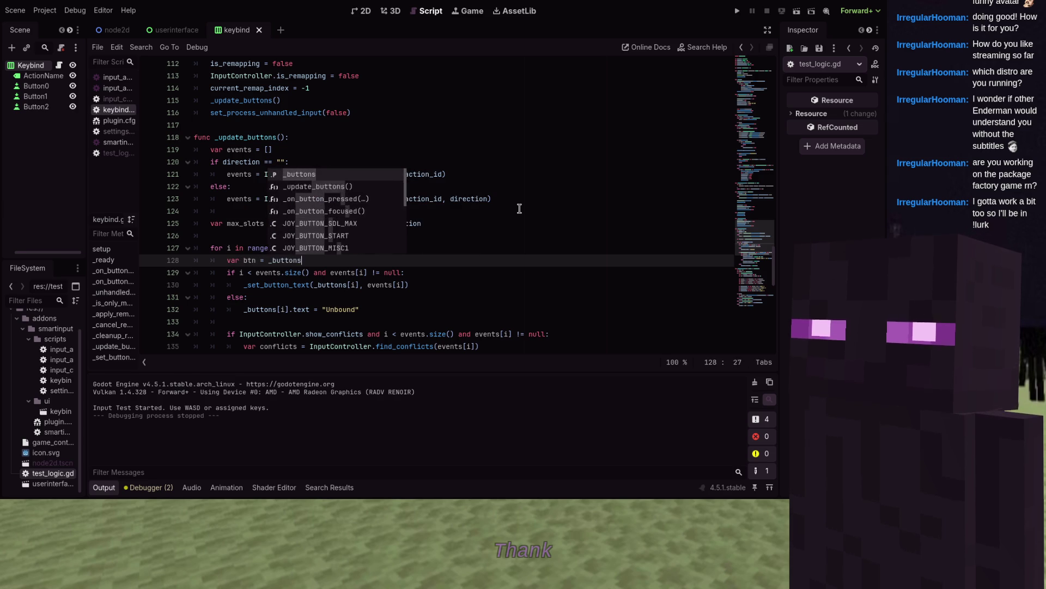
text([i])
key(Return)
text(if i >)
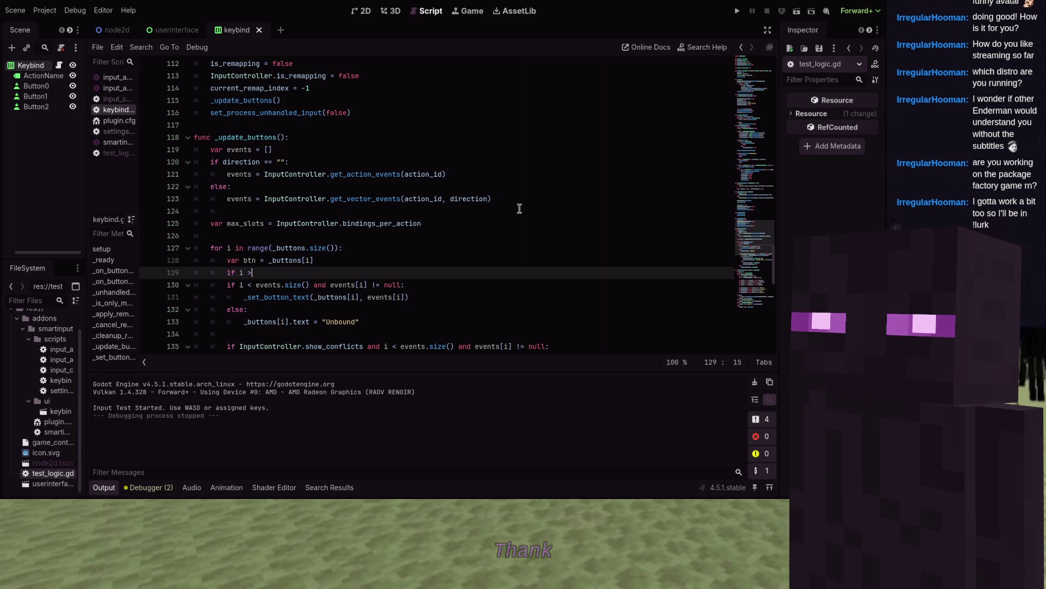
text(= masx)
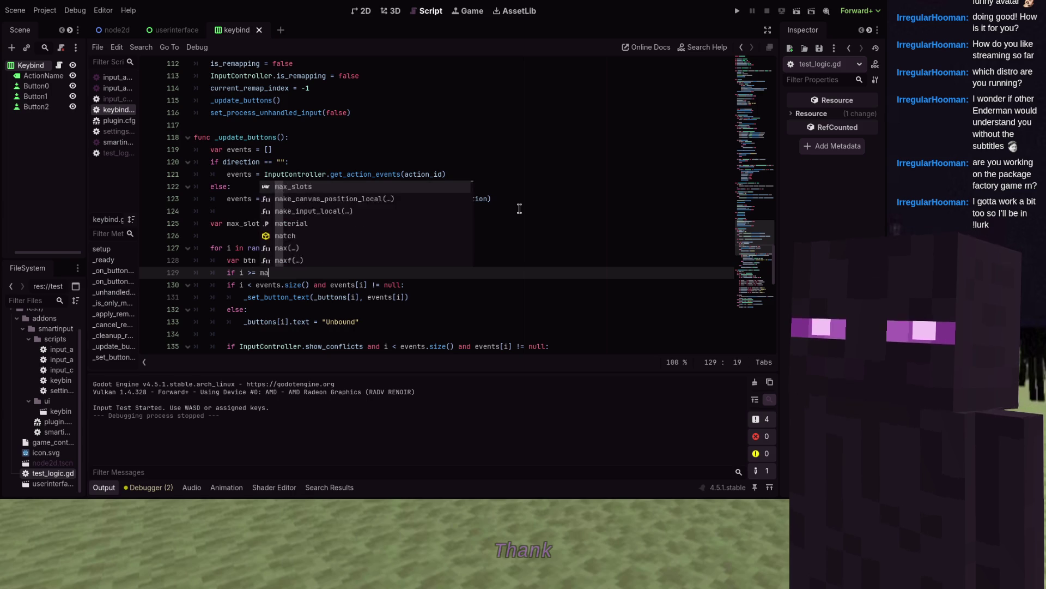
key(BackSpace)
key(Return)
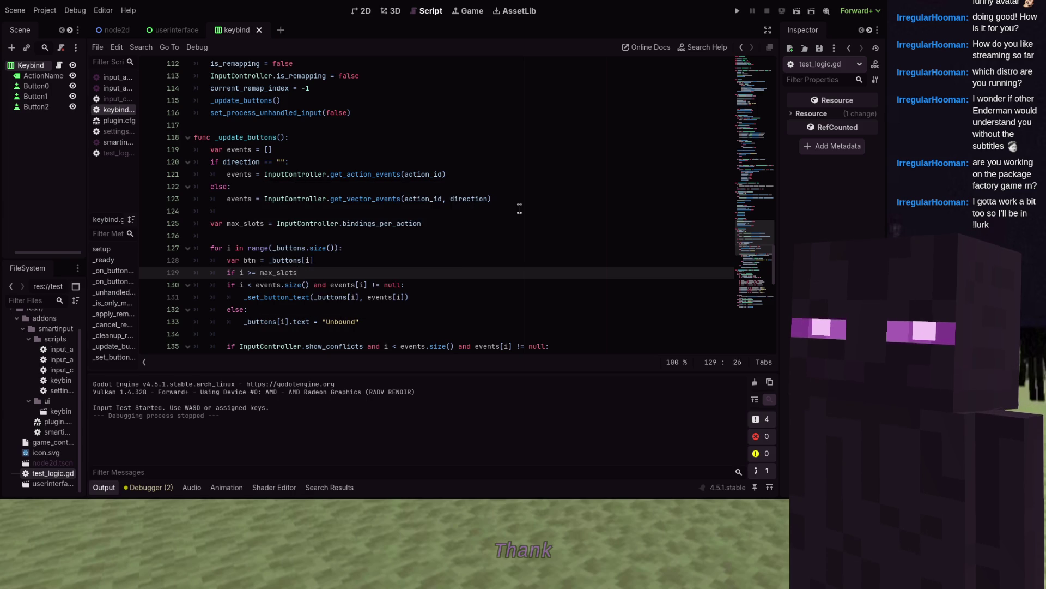
text(:)
key(Return)
text(btn.hide()
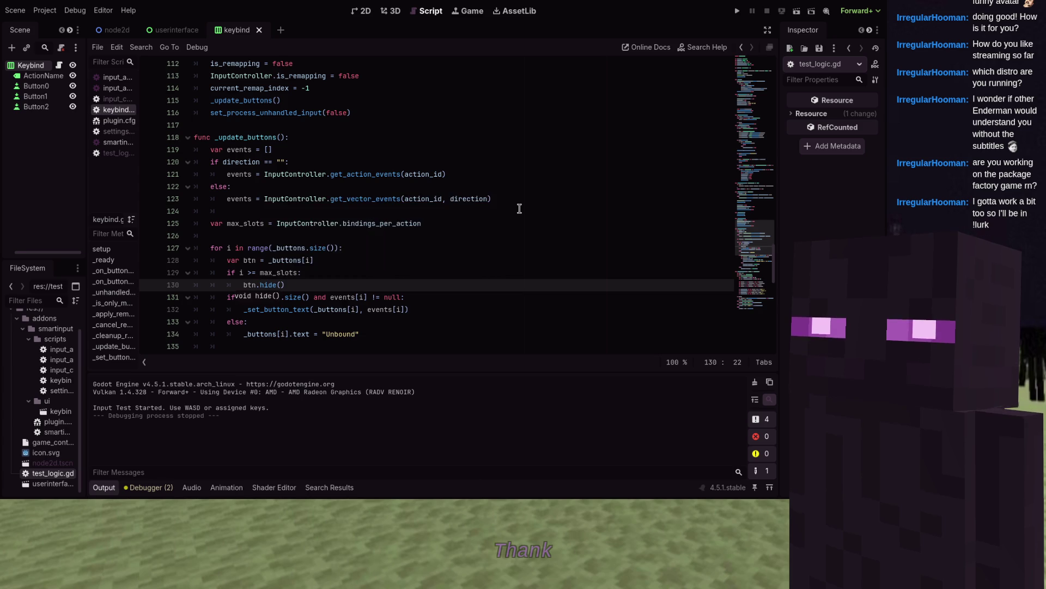
key(Return)
text(continue)
key(Return)
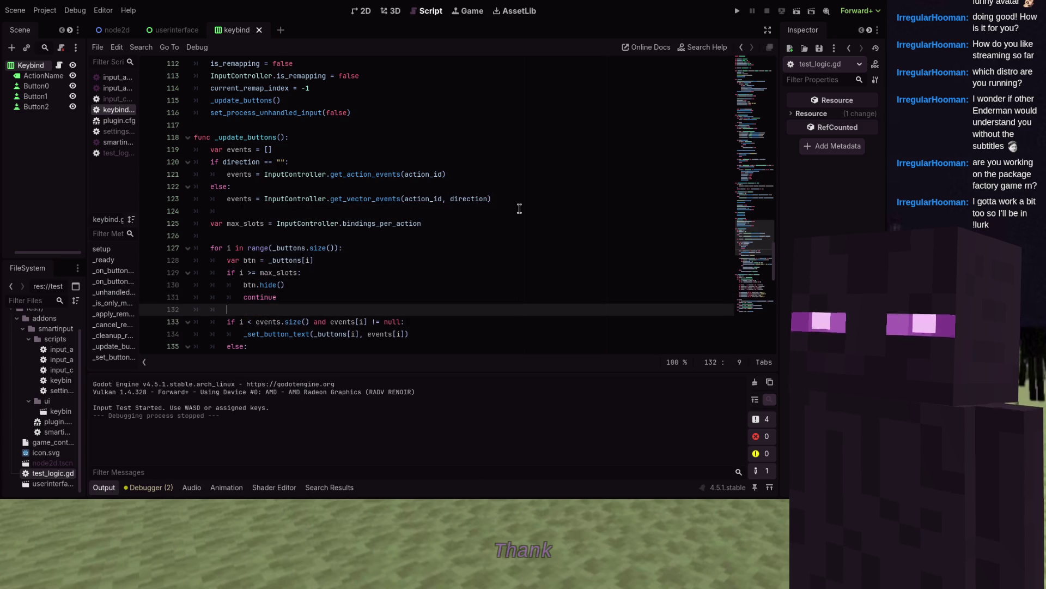
text(btn.show)
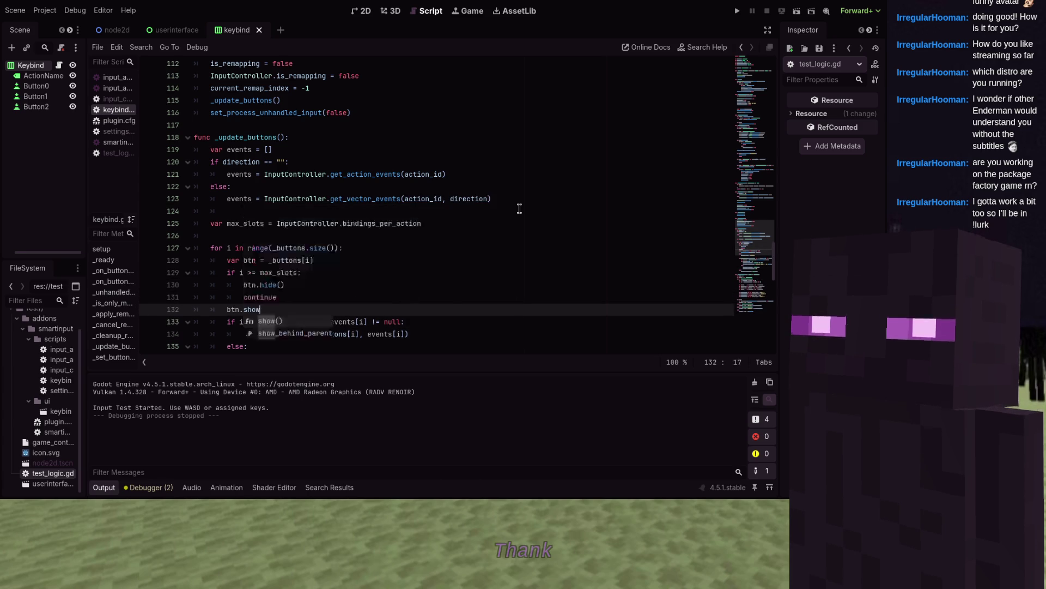
text(()
- Replace _buttons[i] with btn in _set_button_text and the Unbound assignment, then run the game
key(Down)
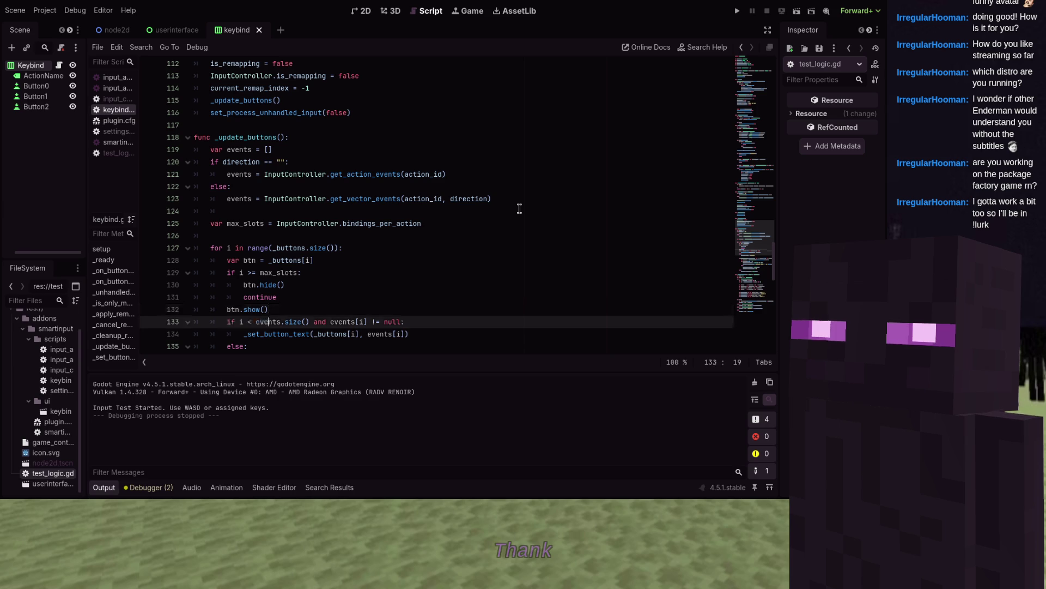
key(Down)
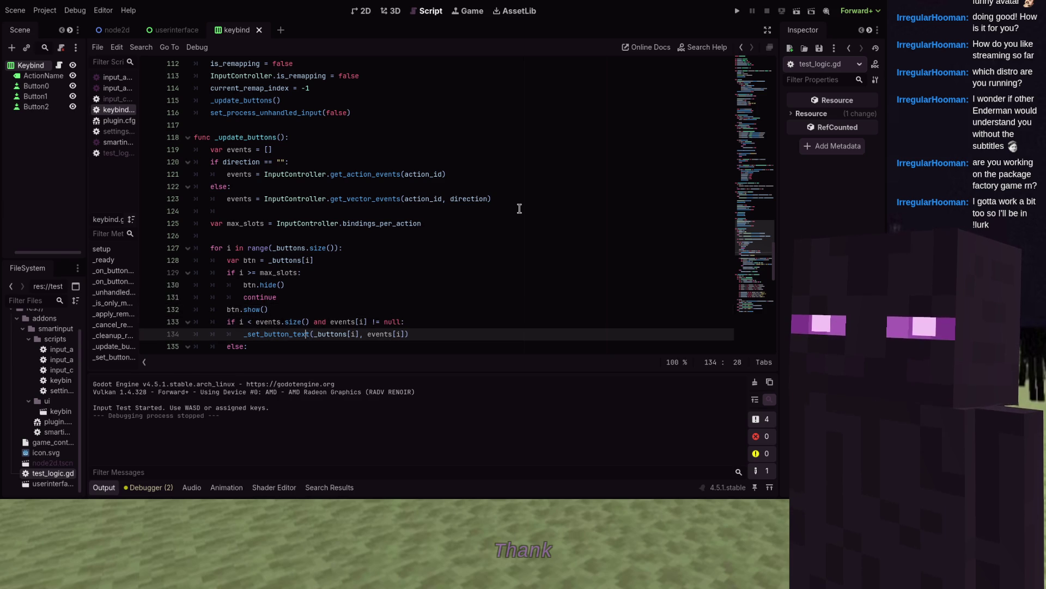
key(ctrl+shift+Right)
key(ctrl+shift+Right)
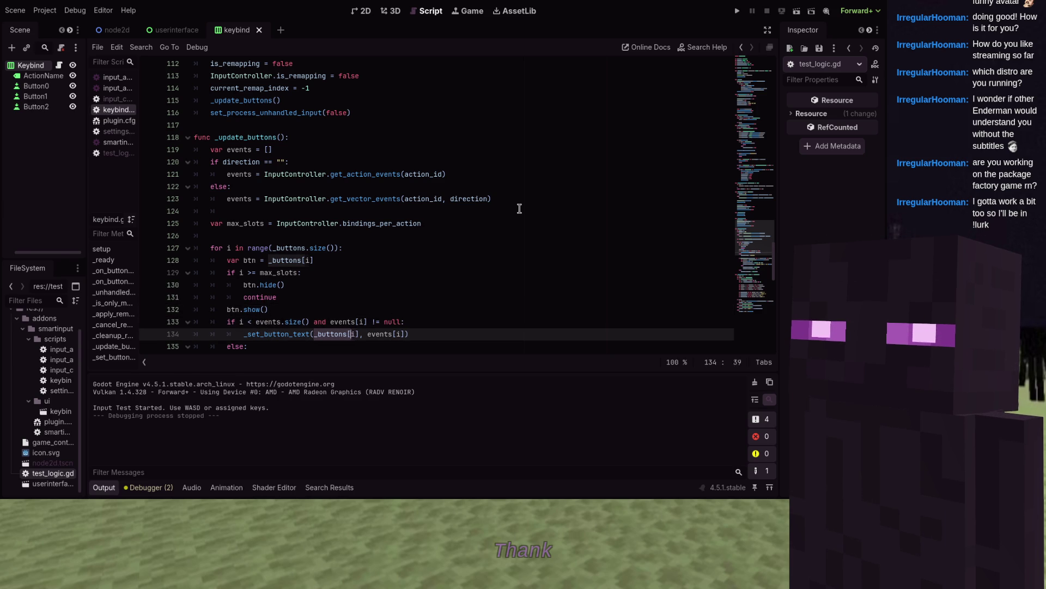
key(ctrl+shift+Right)
key(ctrl+shift+Right)
key(ctrl+shift+Left)
key(ctrl+shift+Left)
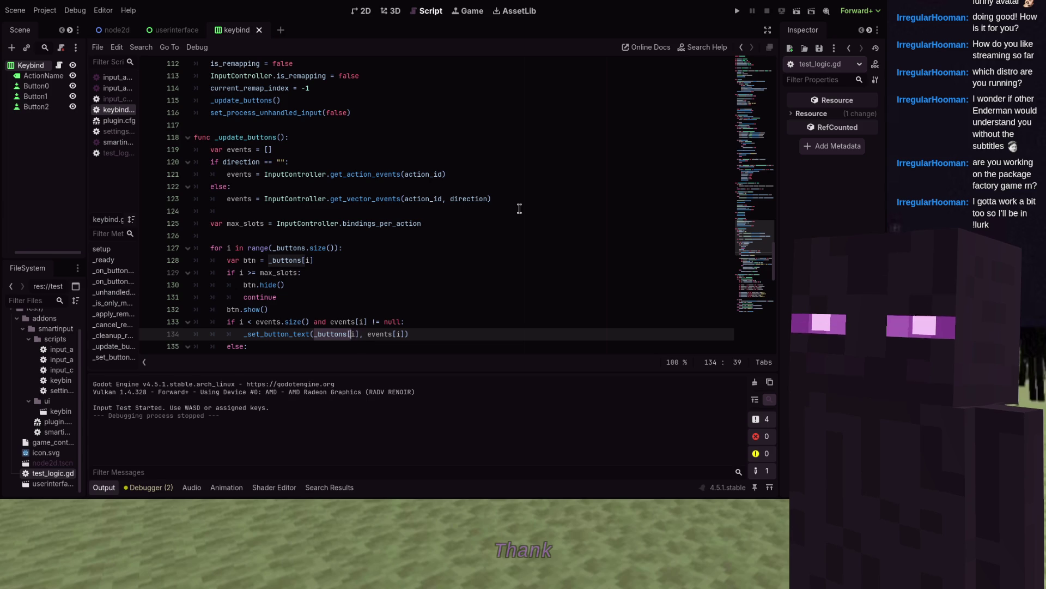
key(BackSpace)
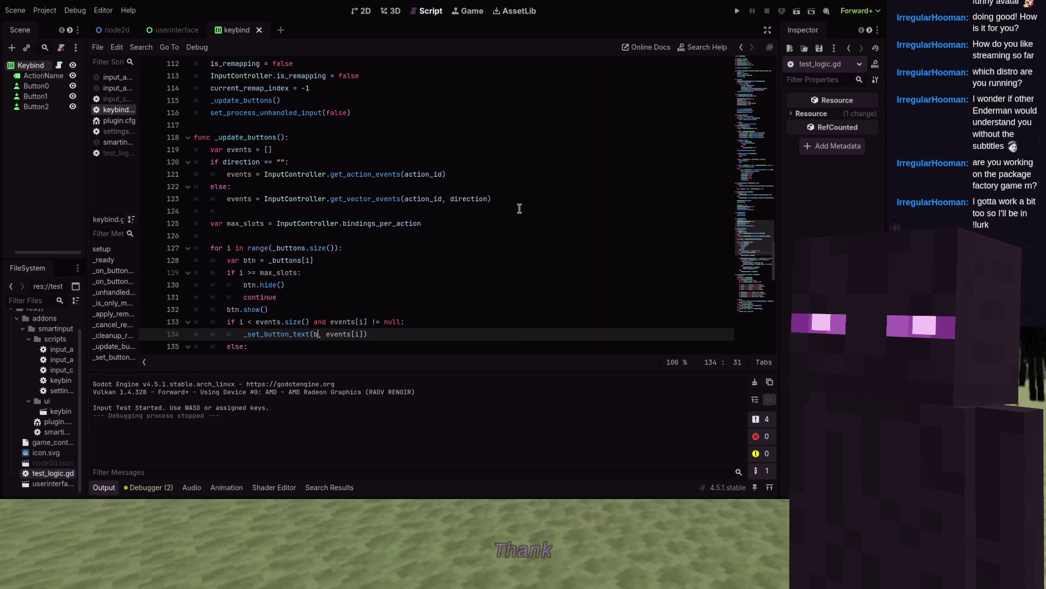
text(tn)
scroll(436, 207, down, 3)
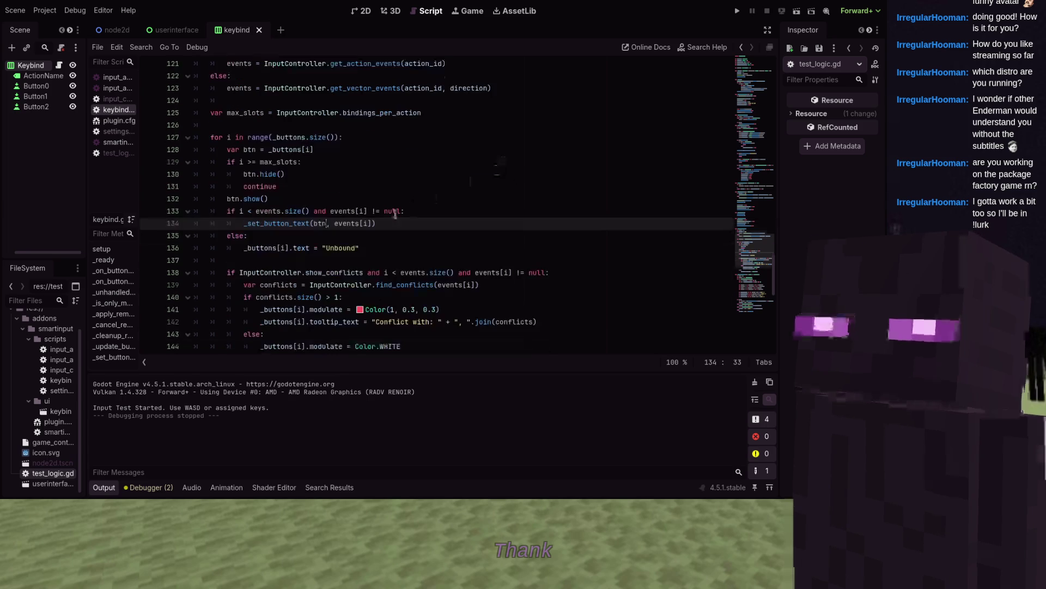
click(289, 247)
key(shift+Home)
text(btn)
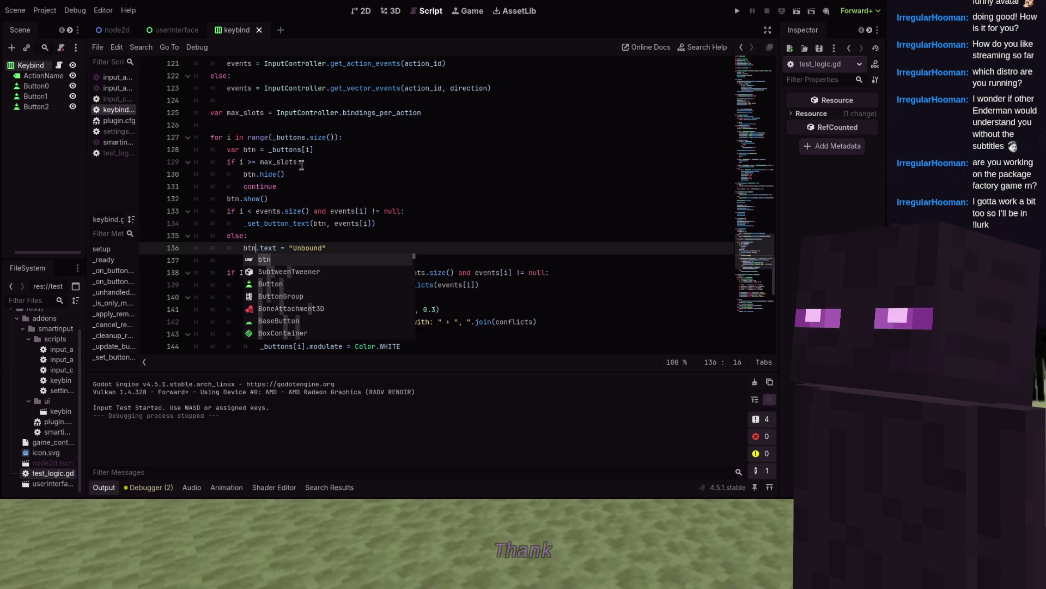
click(299, 166)
click(734, 15)
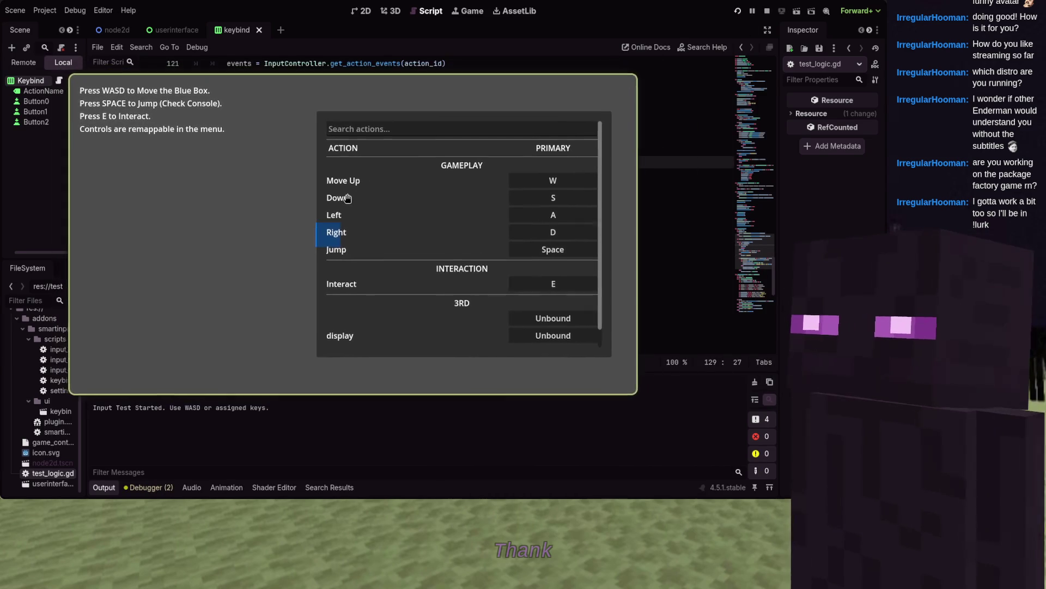
- Change test_logic.gd to set_bindings_count(2), rerun the game to check two columns, then stop it
scroll(444, 206, down, 1)
scroll(445, 206, up, 1)
scroll(444, 206, down, 1)
scroll(445, 206, up, 1)
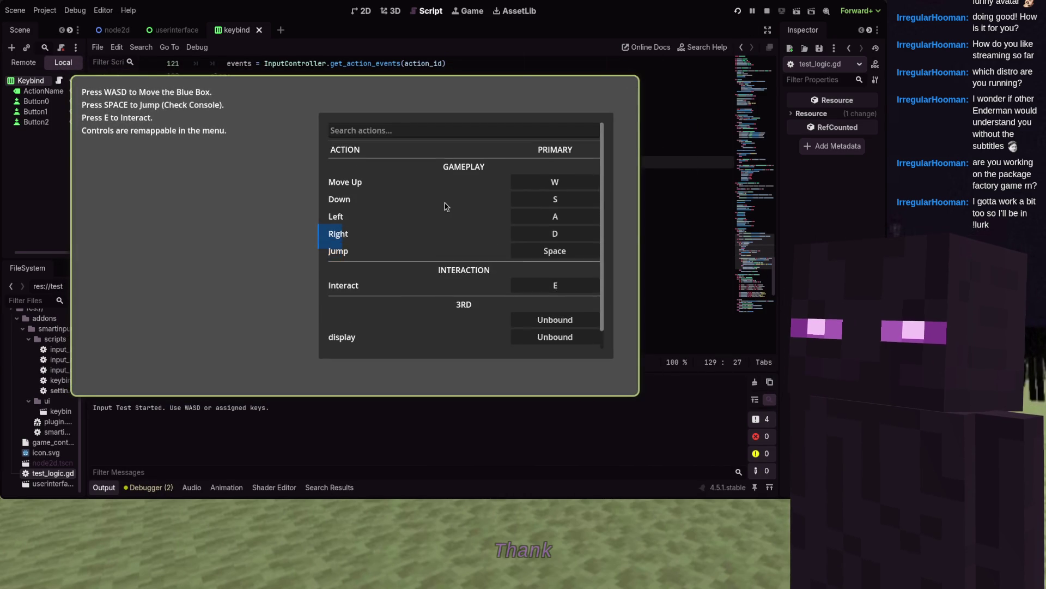
scroll(445, 206, down, 1)
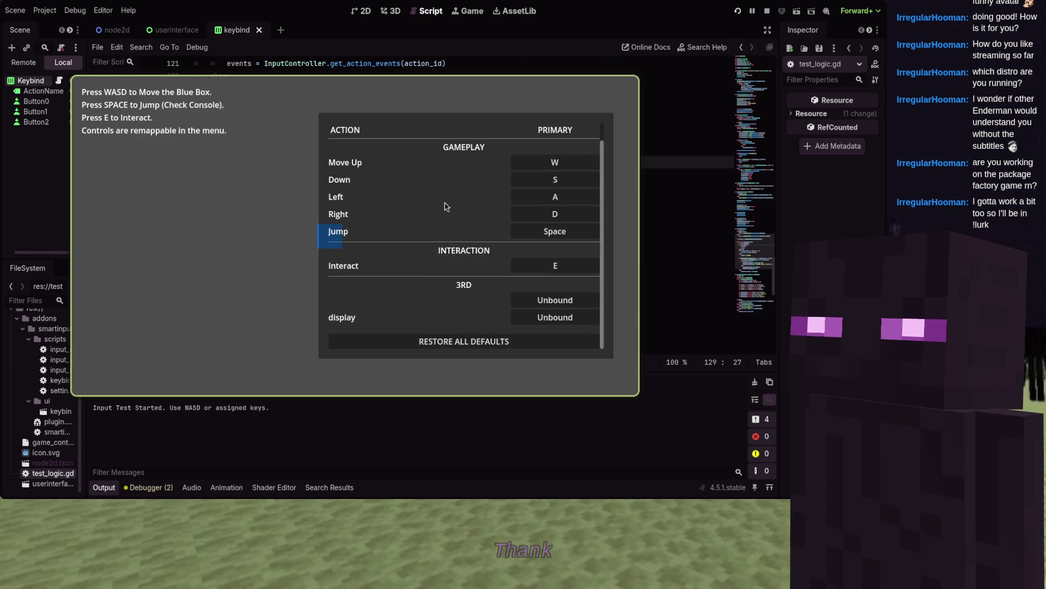
scroll(446, 206, up, 1)
key(F8)
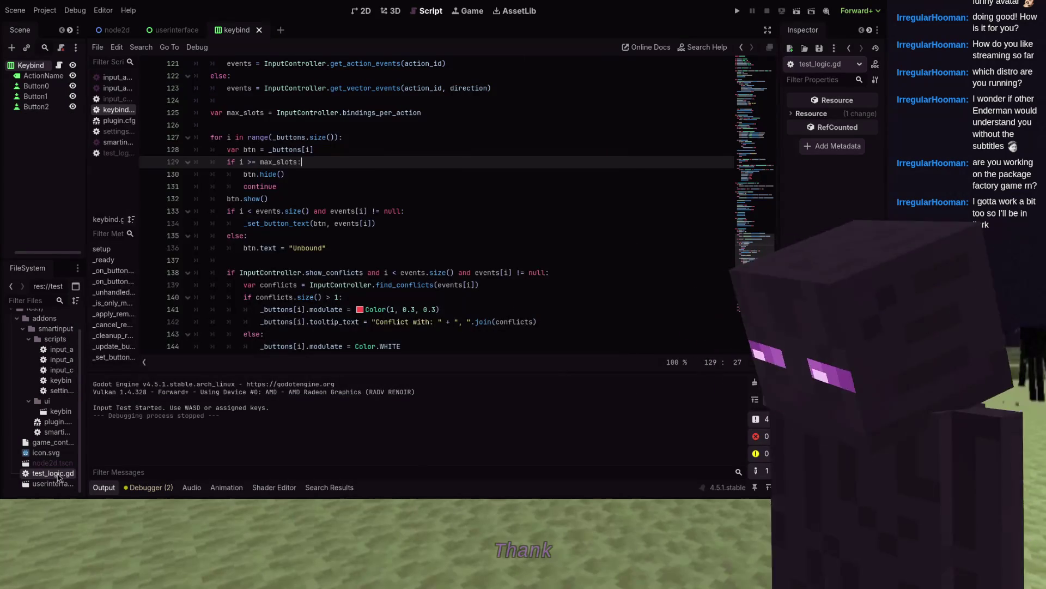
key(BackSpace)
text(2)
click(737, 10)
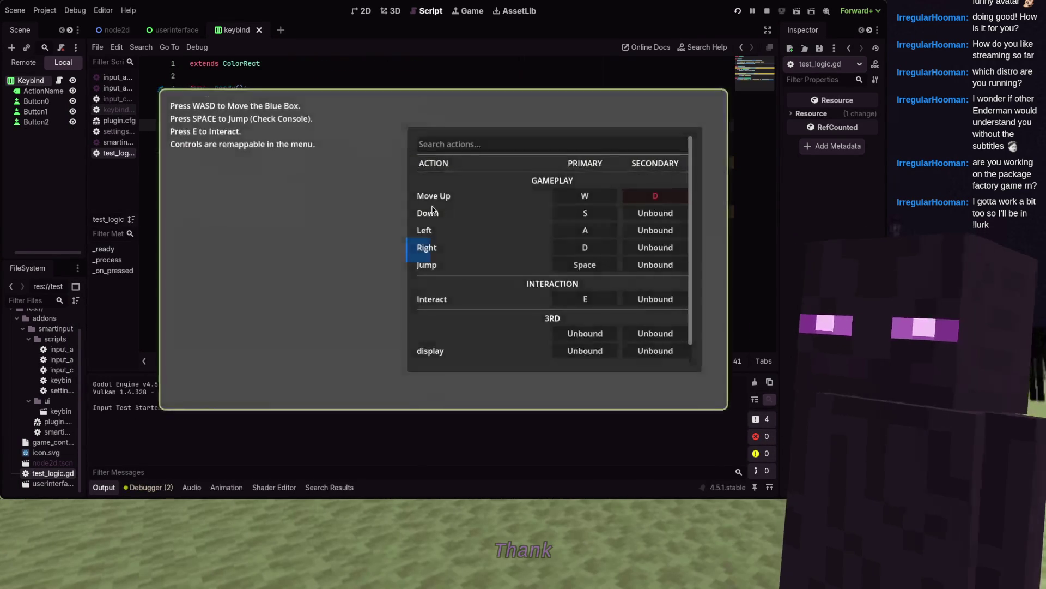
key(F8)
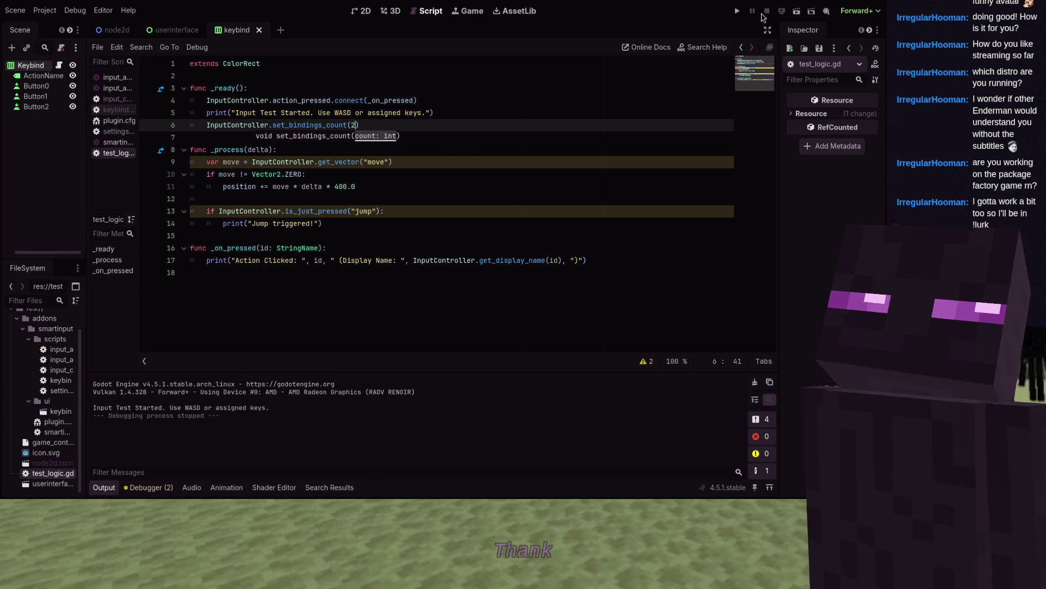
key(F5)
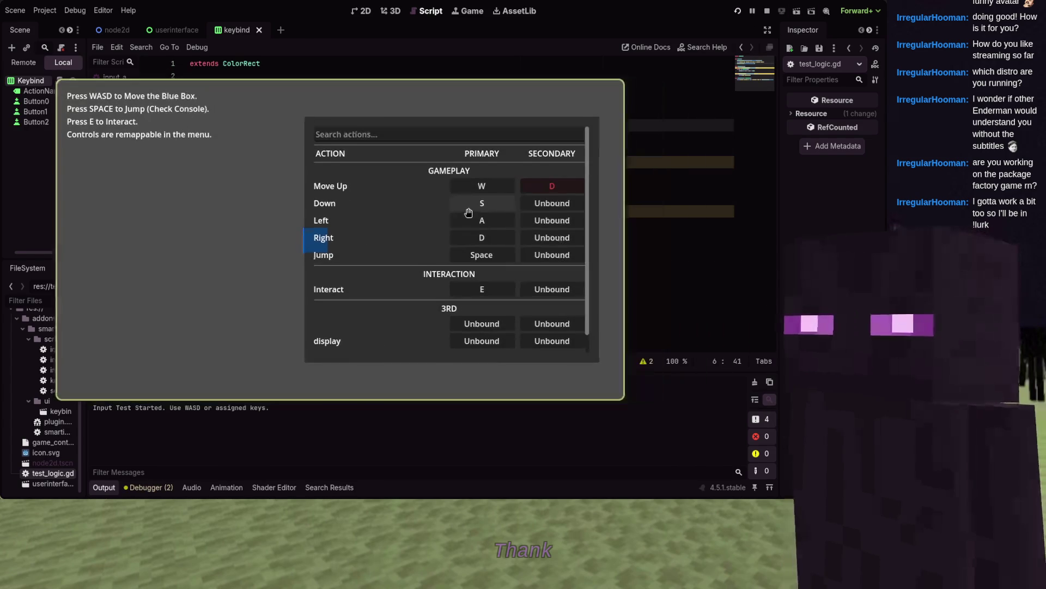
key(F8)
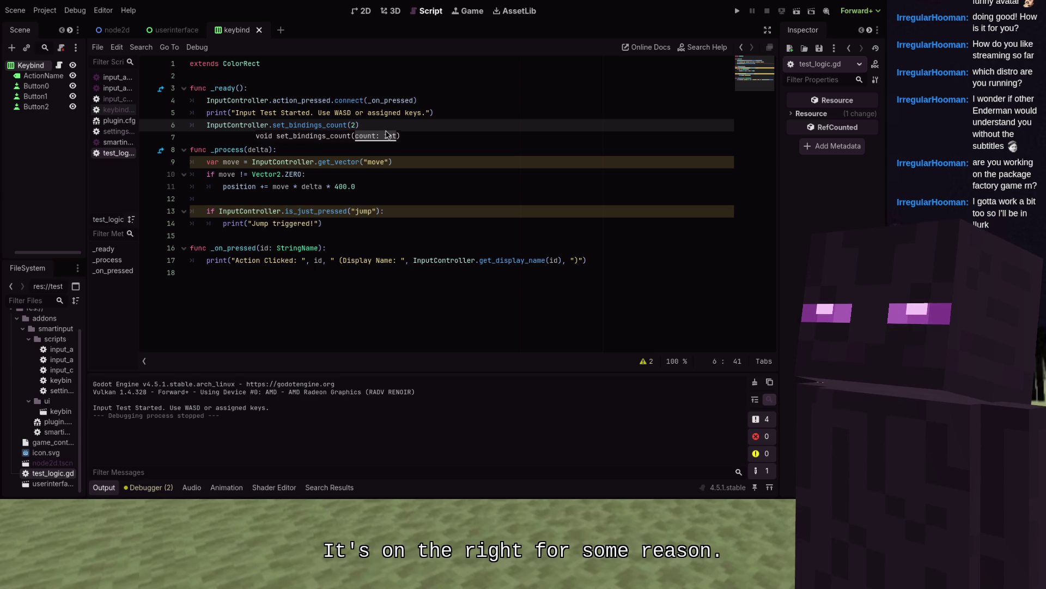
- Reopen keybind.gd from the script list to view its button loop
click(109, 109)
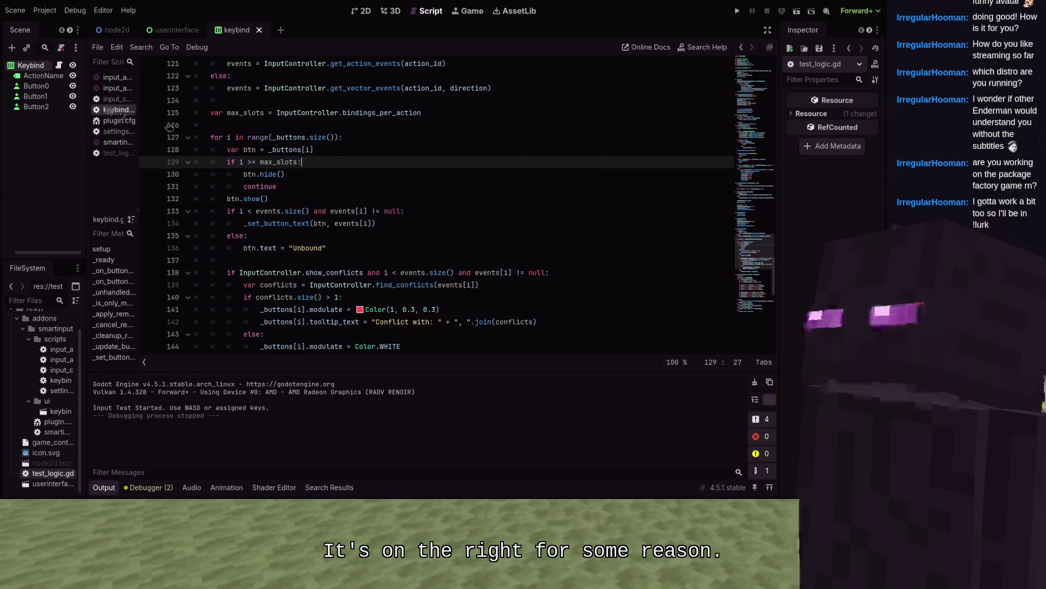
- In _ready, add $actionName.size_flag_horizontal = Control.SIZE_FILL below the bindings_updated connect line
scroll(329, 138, up, 20)
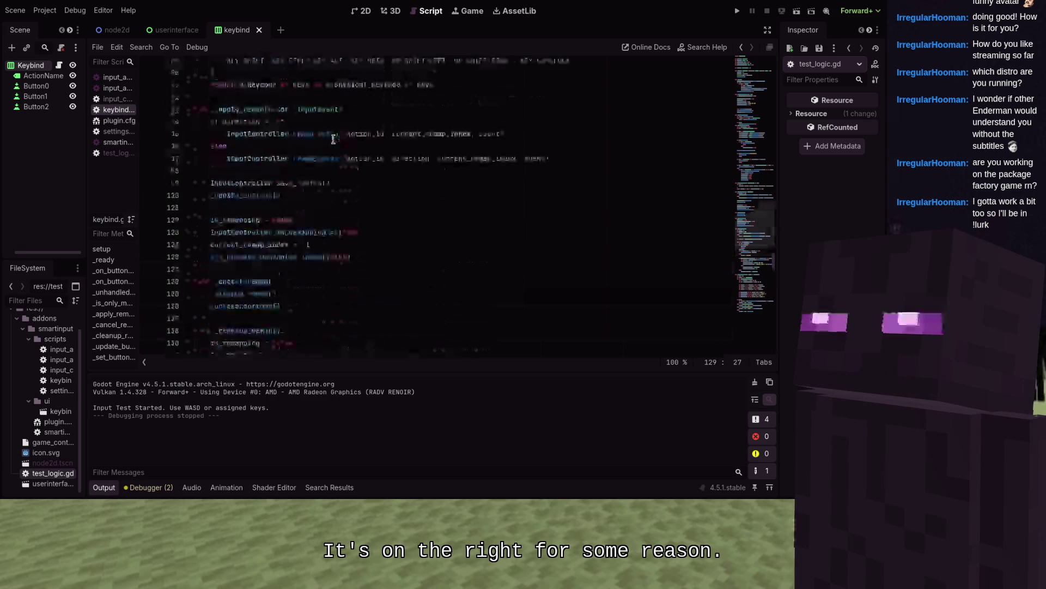
scroll(332, 140, up, 6)
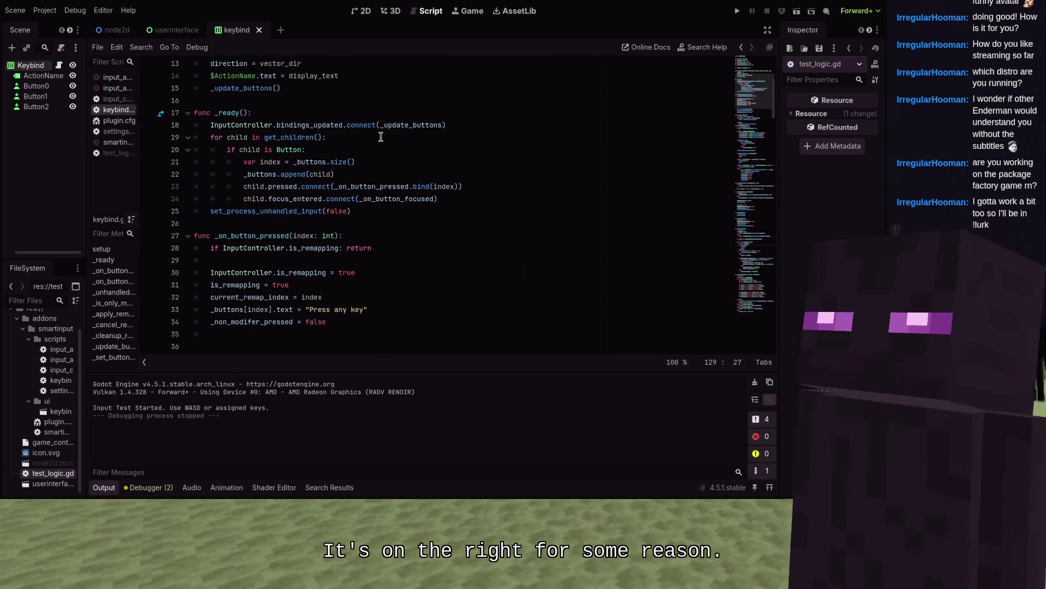
scroll(470, 186, up, 4)
mouse_move(470, 186)
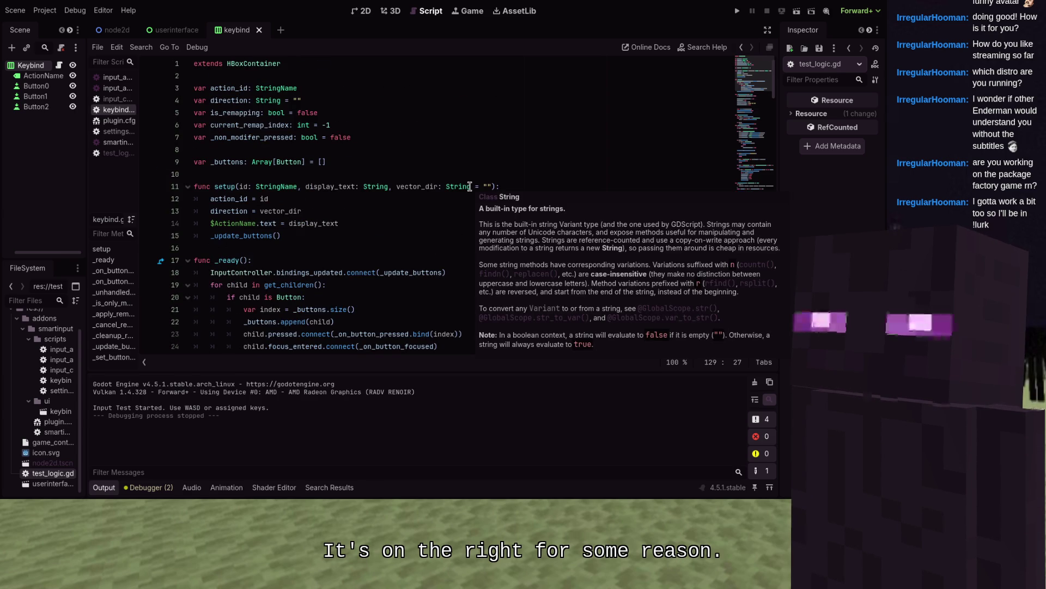
scroll(471, 187, down, 3)
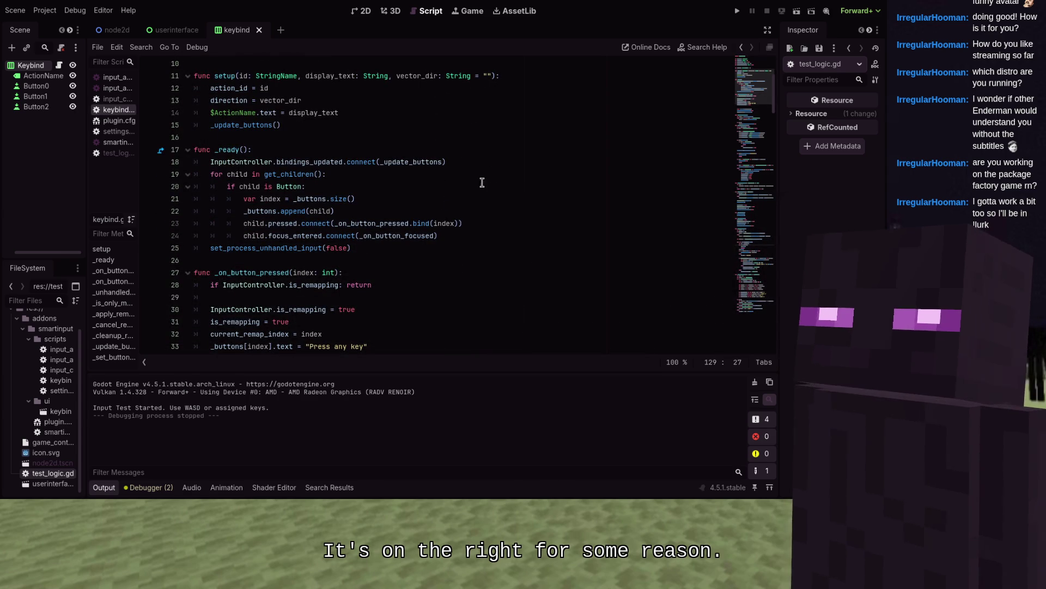
click(480, 173)
click(482, 162)
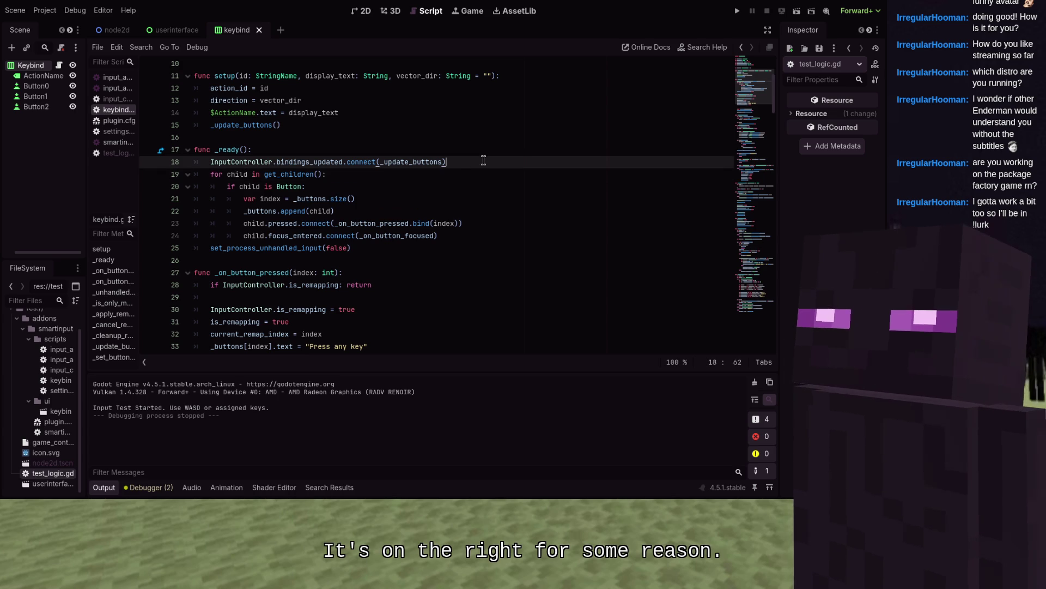
key(Return)
key(Return)
key(Up)
key(Return)
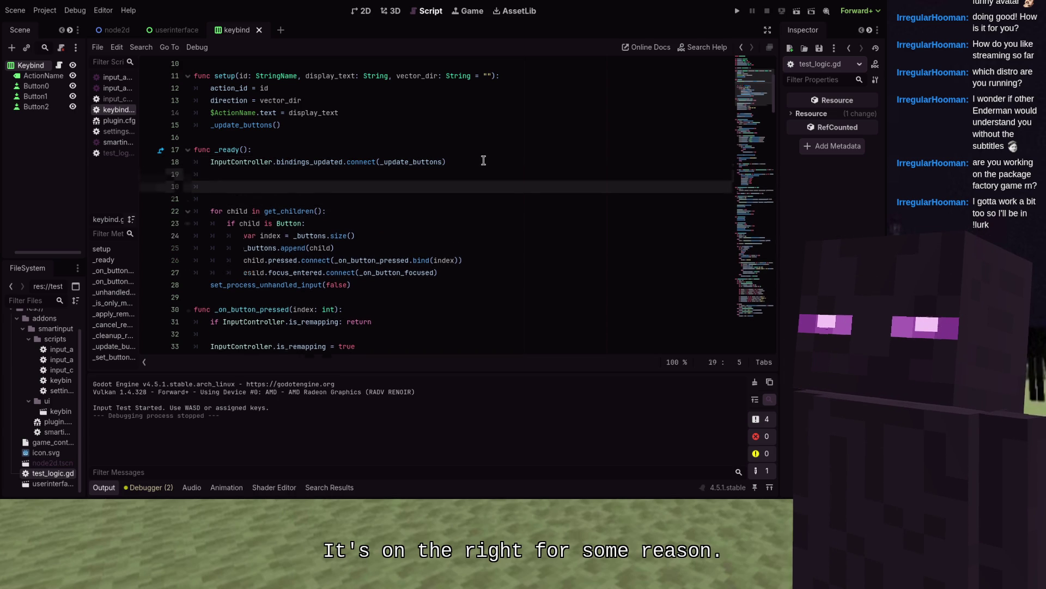
text($a)
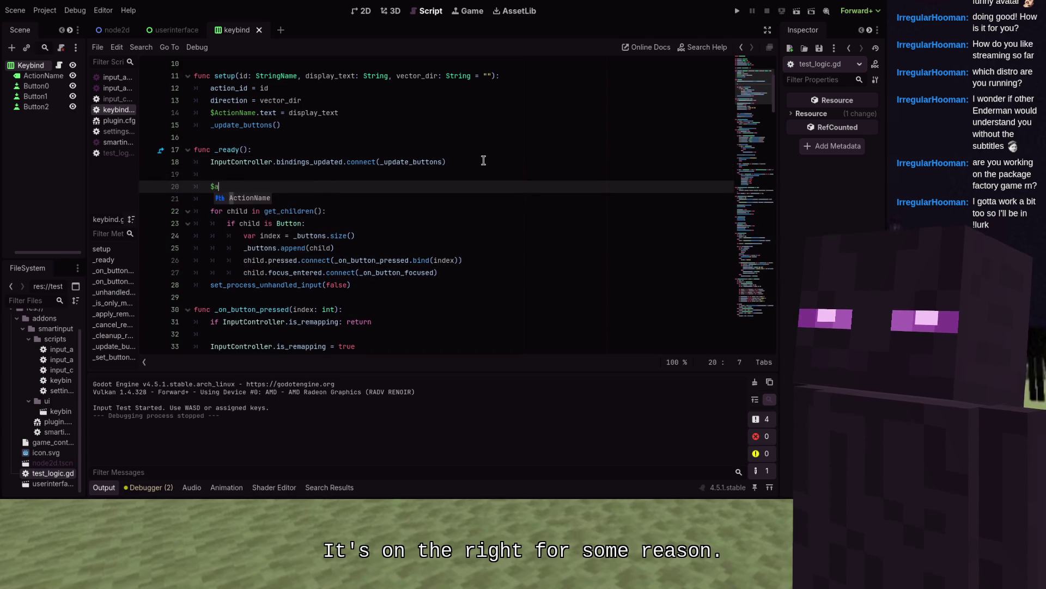
text(ctionName.siz)
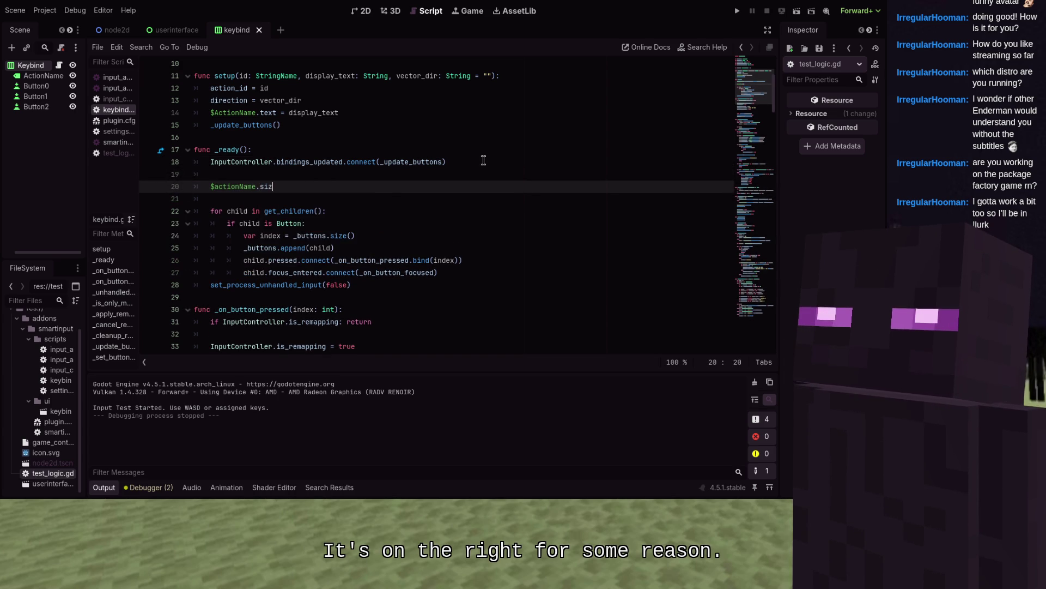
text(e_flag_)
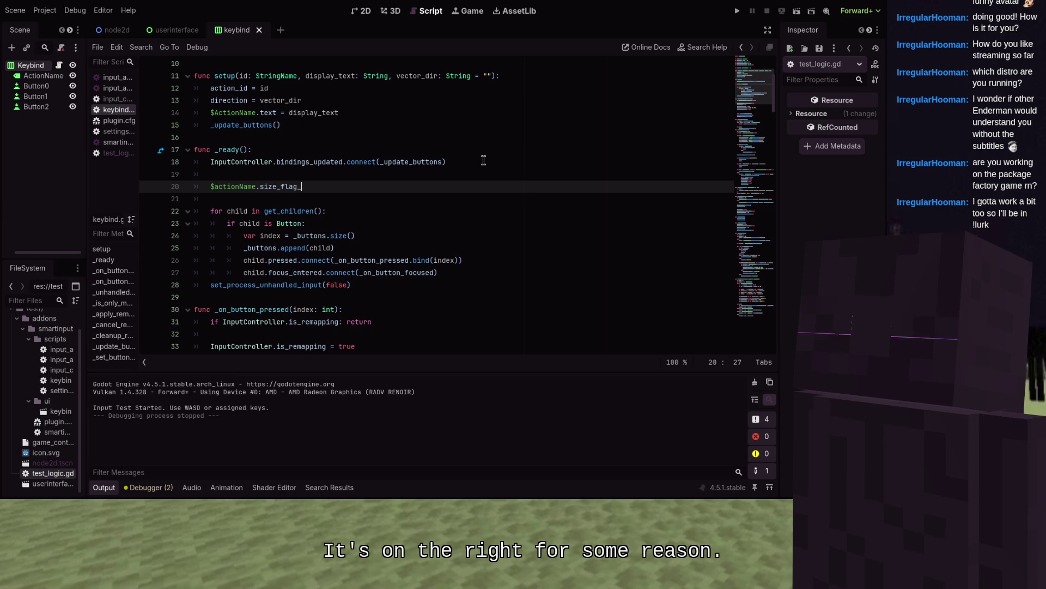
text(horizontal = )
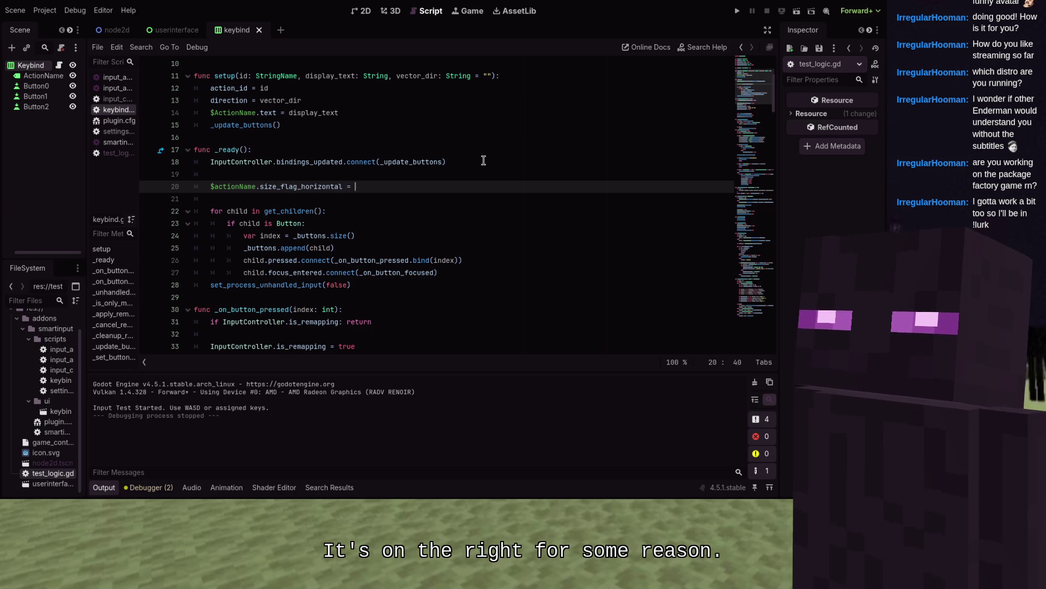
text(Control.Size_)
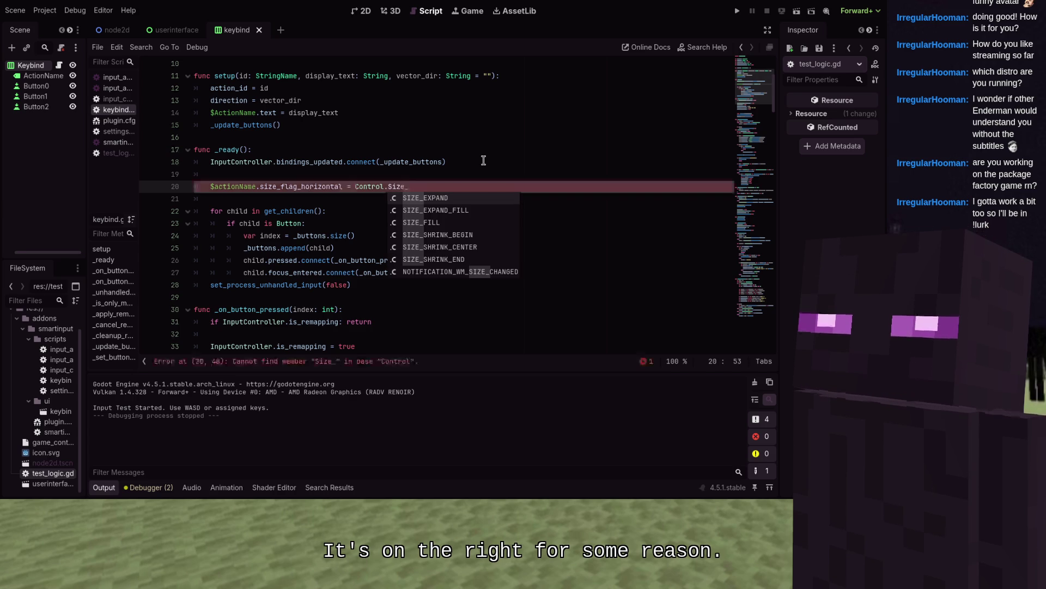
key(Down)
key(Down)
key(Return)
key(Return)
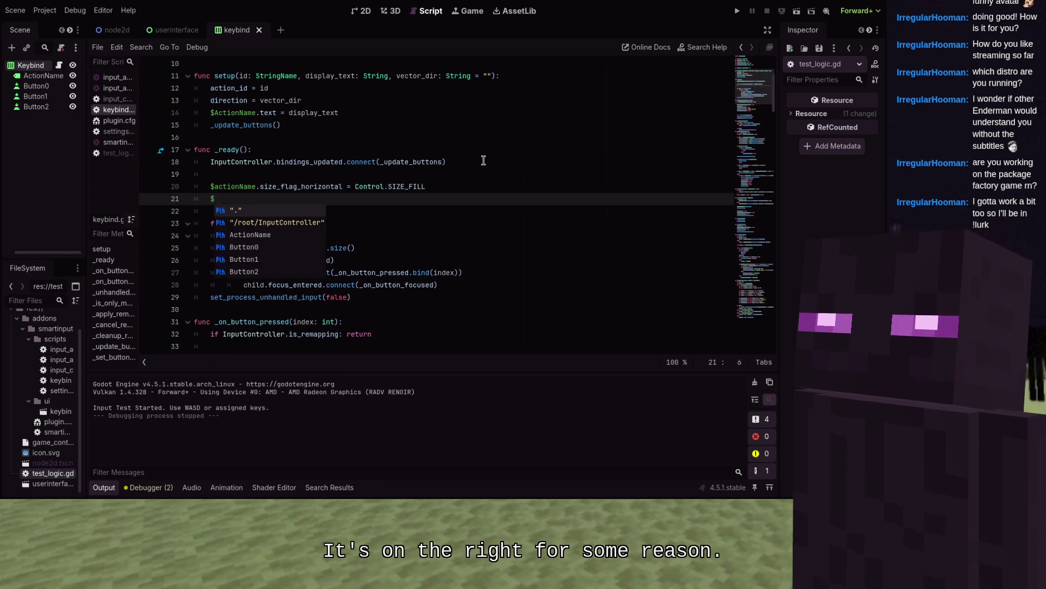
- Begin the next line as $ActionName.custom_minimum_size.x = 10
text(ActionN)
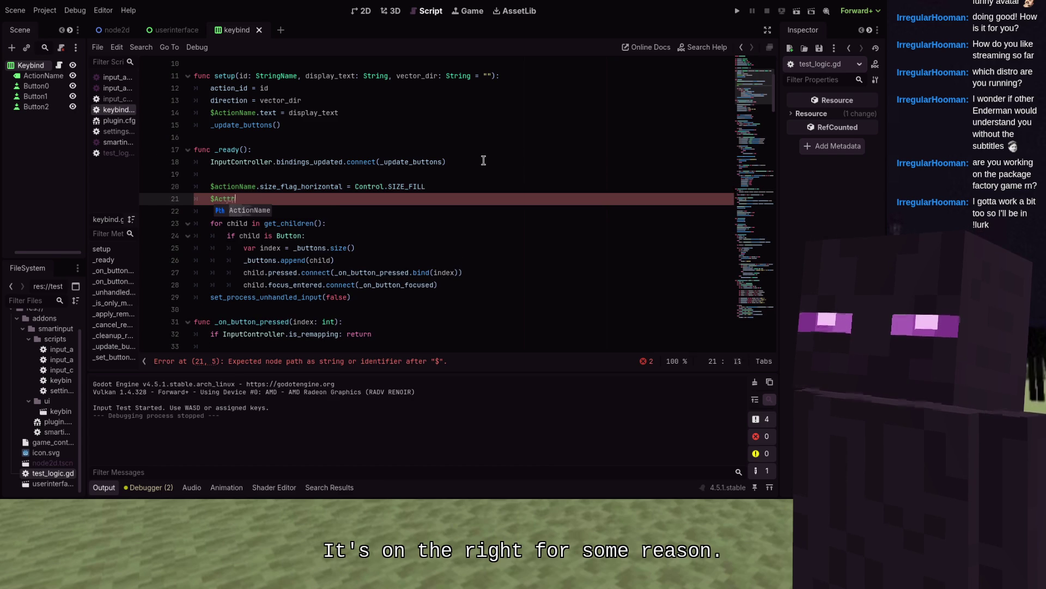
key(Return)
text(.cust)
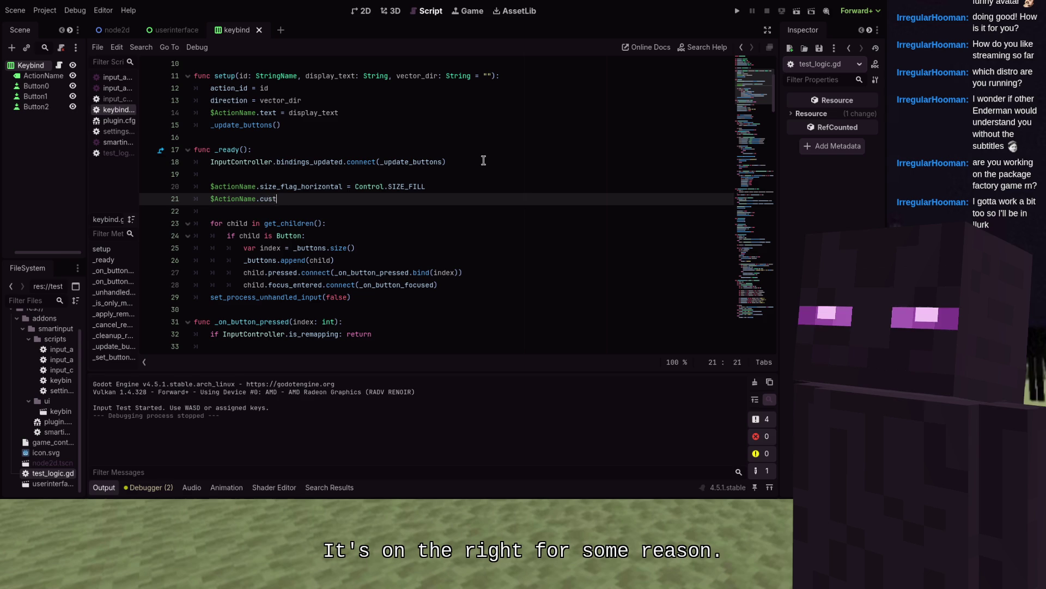
text(om_mini)
key(Return)
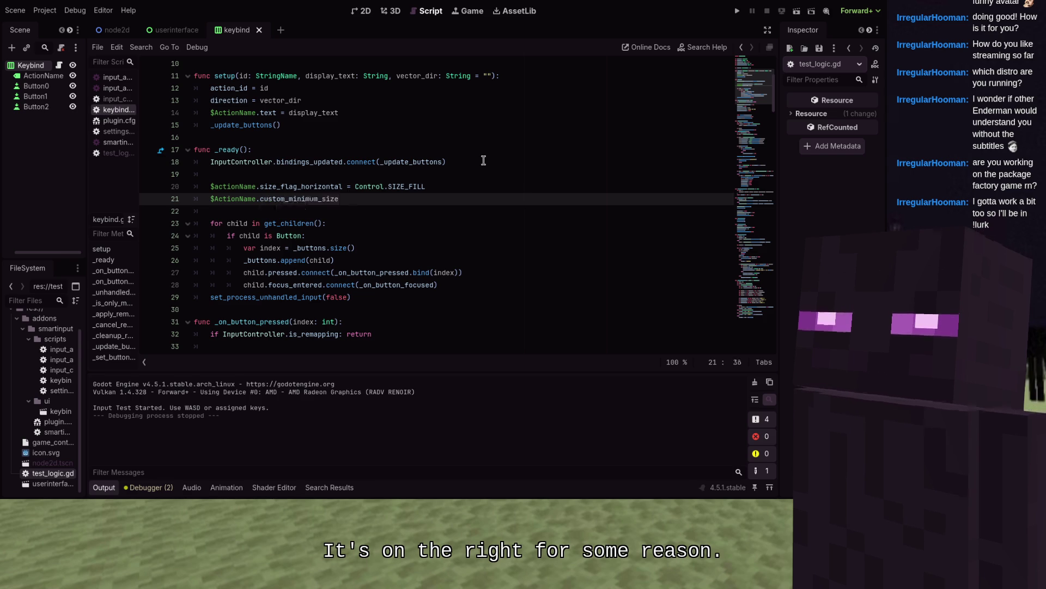
text(= 10)
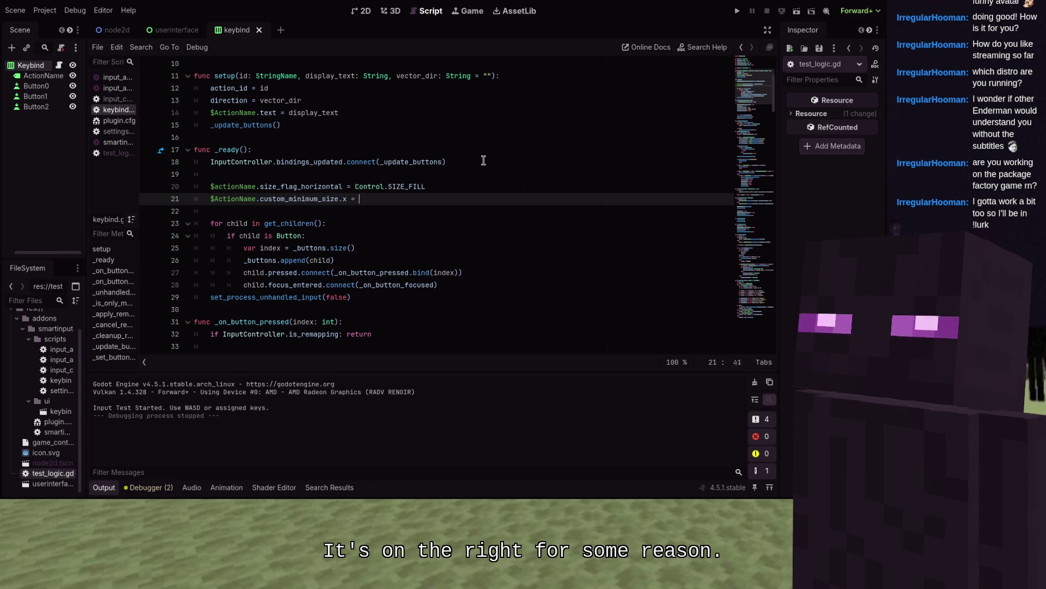